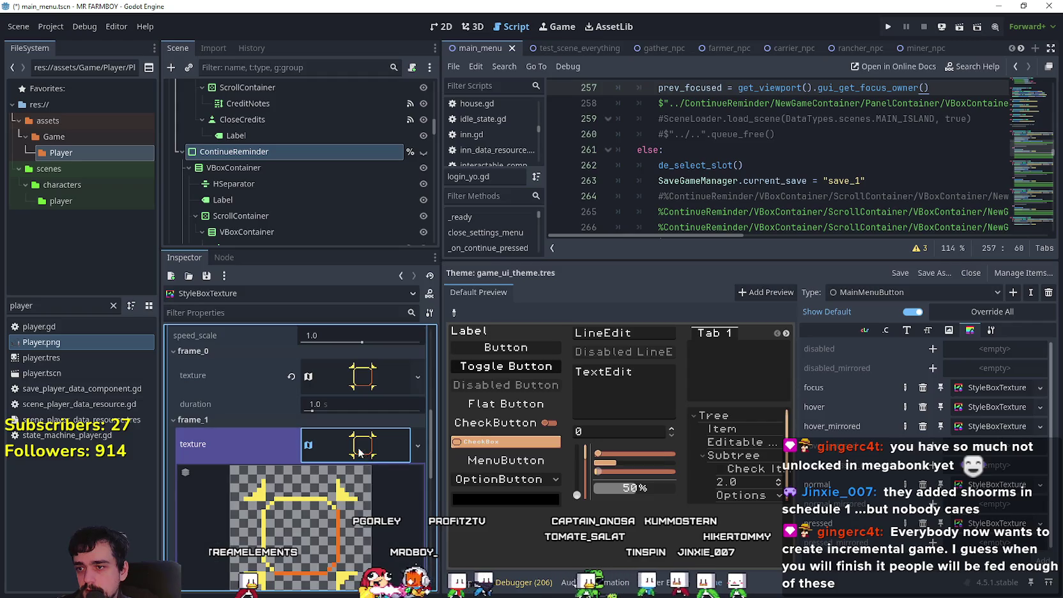
- Set frame_1's atlas region to the second corner-bracket tile at 1728, 1840
click(334, 445)
right_click(334, 445)
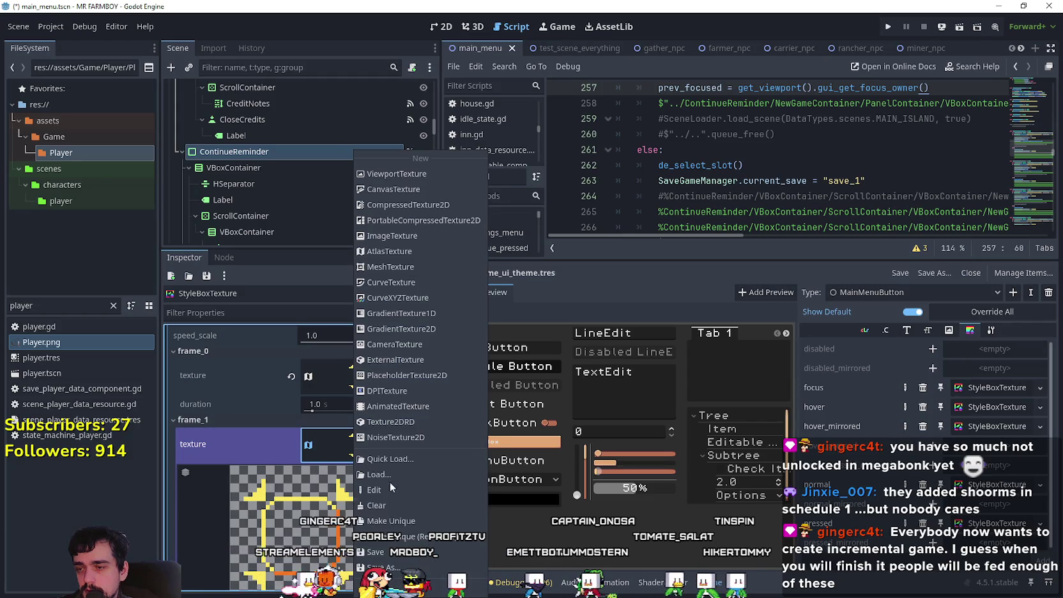
scroll(356, 491, down, 2)
scroll(355, 491, down, 3)
click(301, 540)
scroll(480, 349, down, 10)
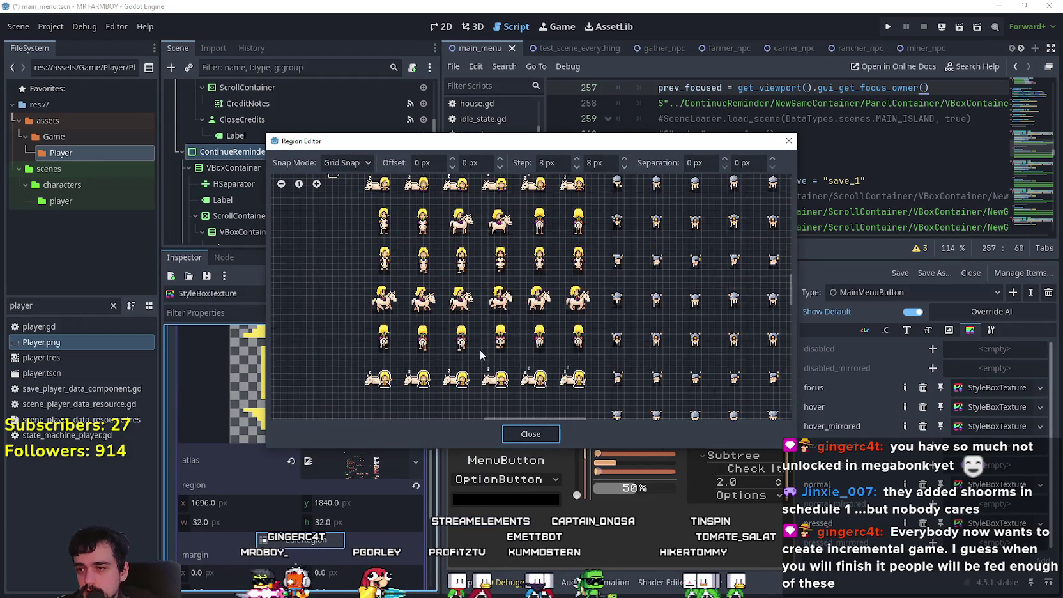
scroll(612, 392, up, 5)
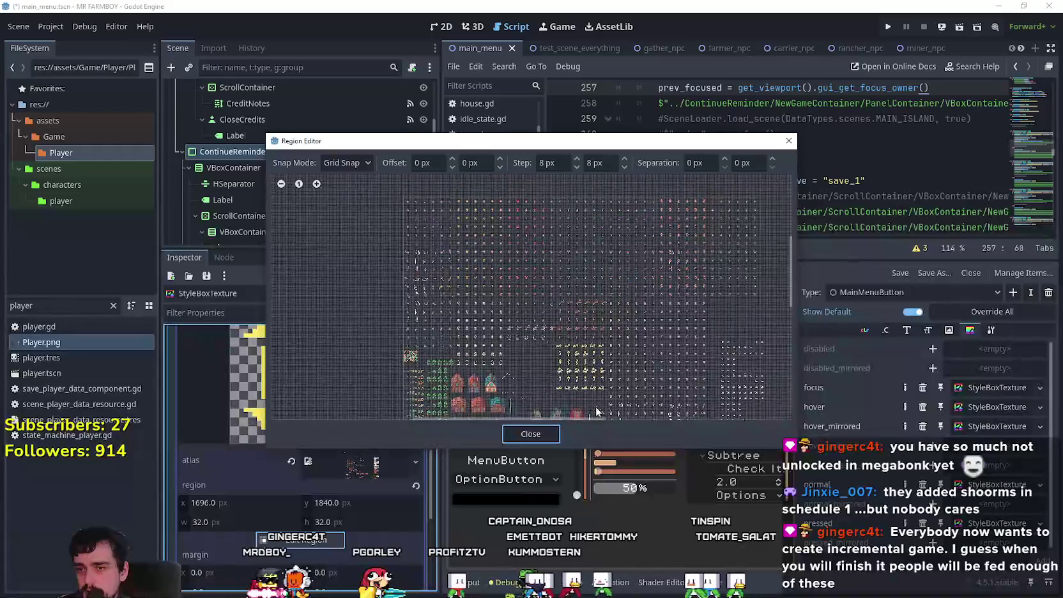
scroll(584, 329, up, 6)
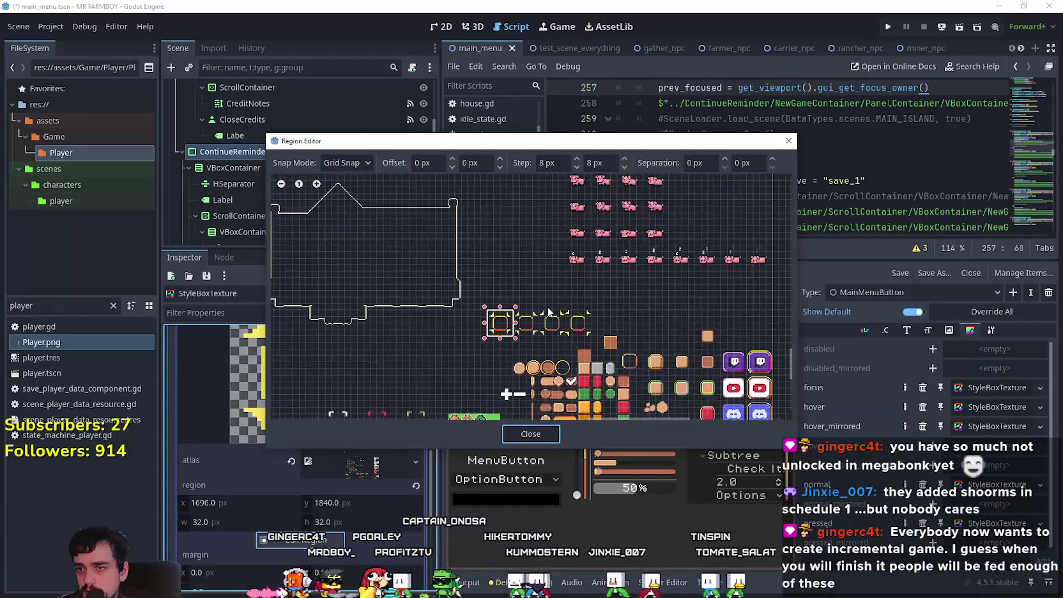
mouse_move(530, 355)
mouse_down()
mouse_move(479, 278)
mouse_move(446, 273)
mouse_up()
mouse_move(362, 140)
mouse_down()
mouse_move(362, 124)
mouse_move(363, 157)
mouse_up()
click(515, 441)
scroll(377, 384, up, 3)
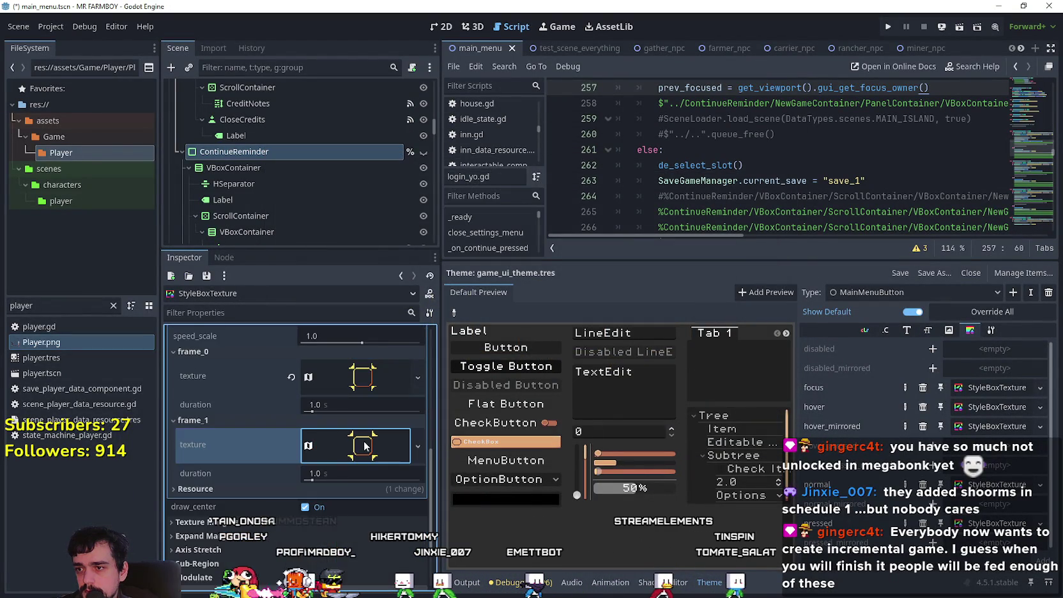
- Point frame_0's atlas region at the first bracket tile (1696, 1840) and save main_menu
click(379, 375)
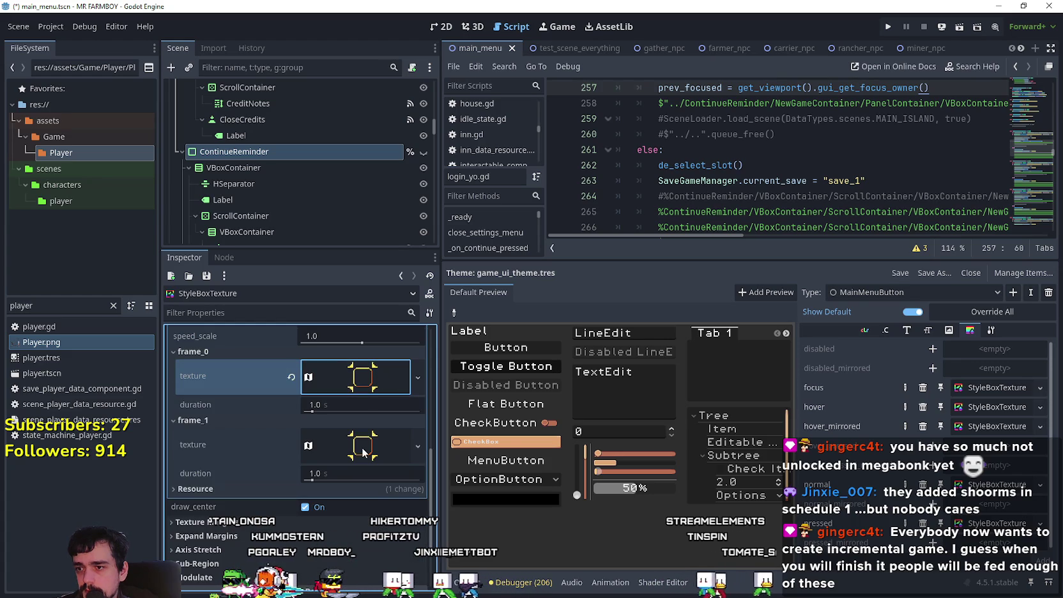
right_click(378, 375)
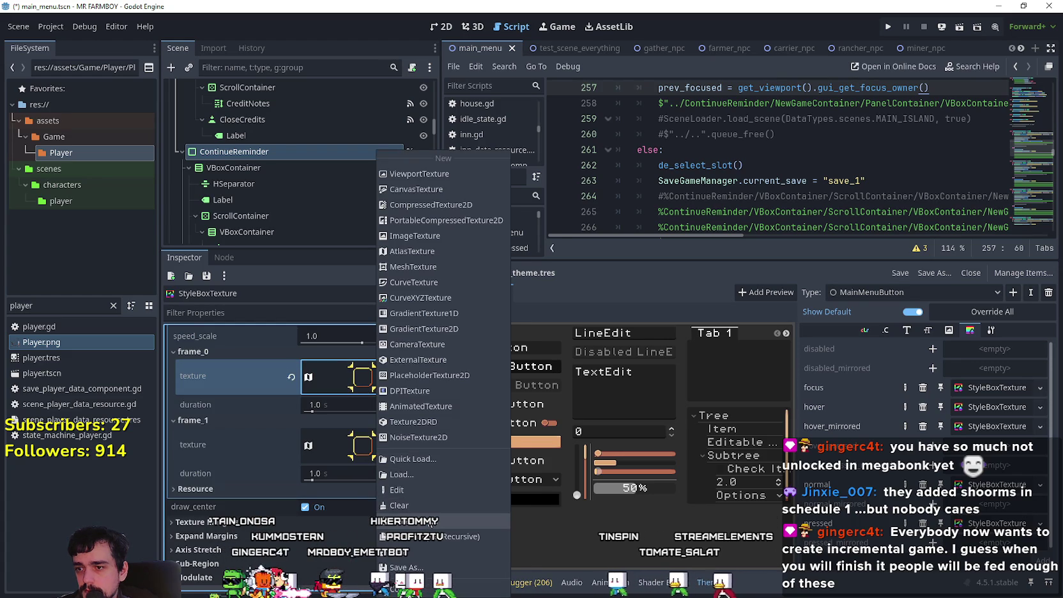
click(370, 410)
click(376, 382)
scroll(314, 455, down, 3)
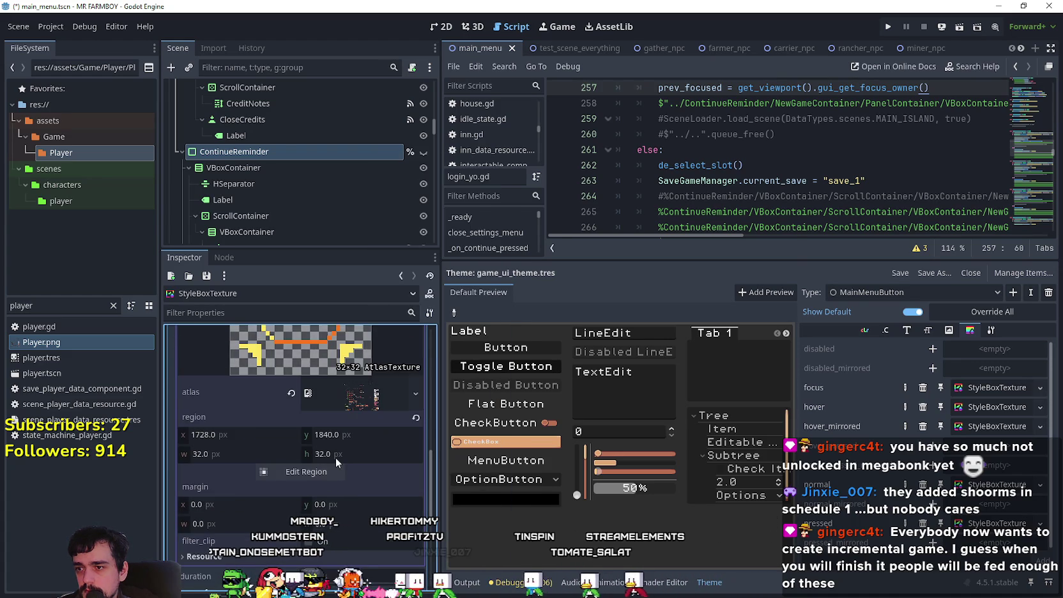
click(301, 469)
scroll(547, 274, down, 6)
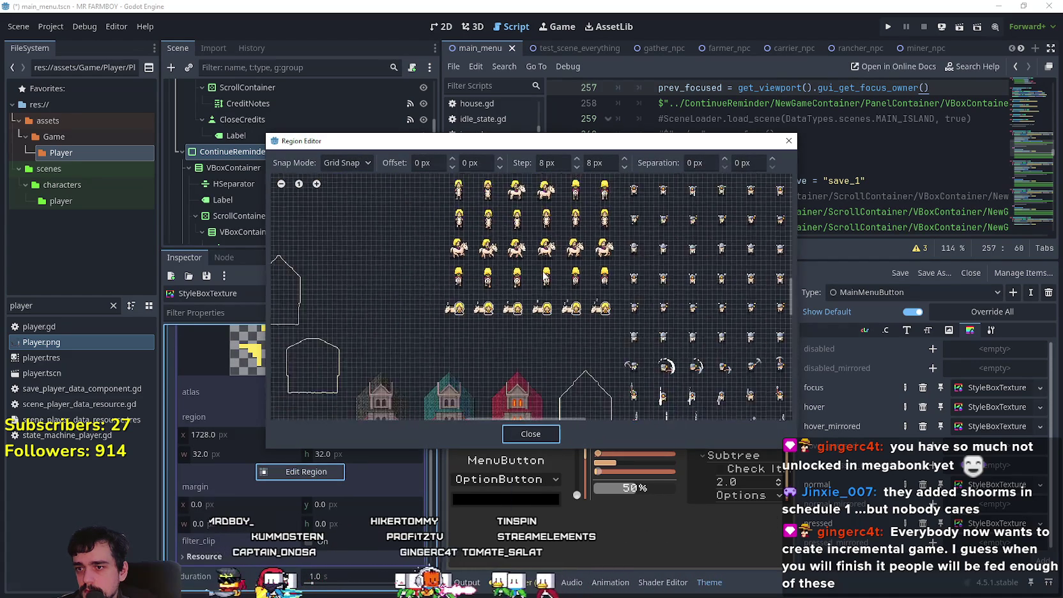
scroll(537, 219, up, 5)
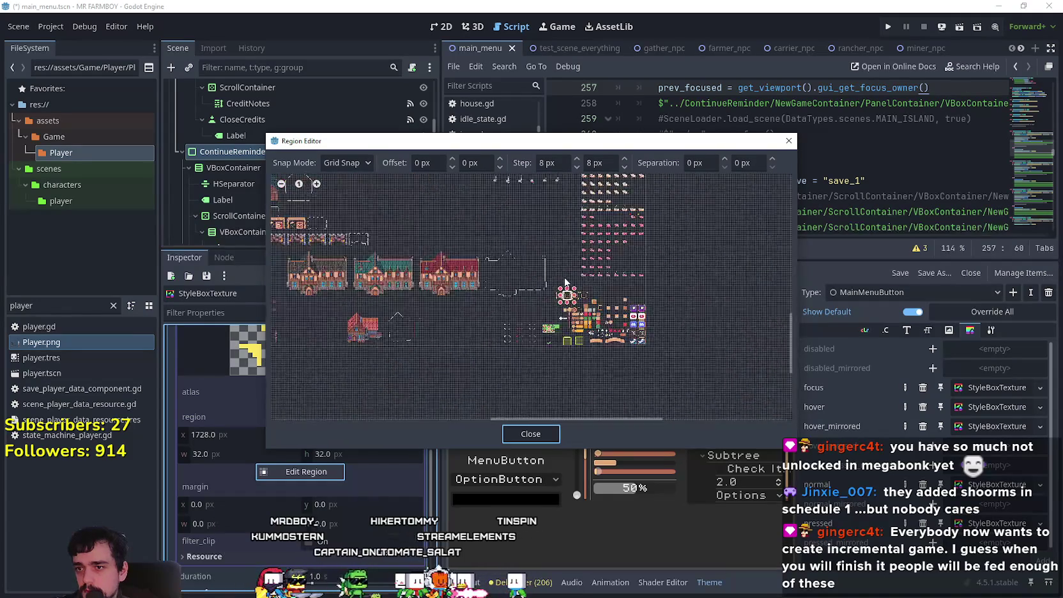
scroll(543, 308, up, 3)
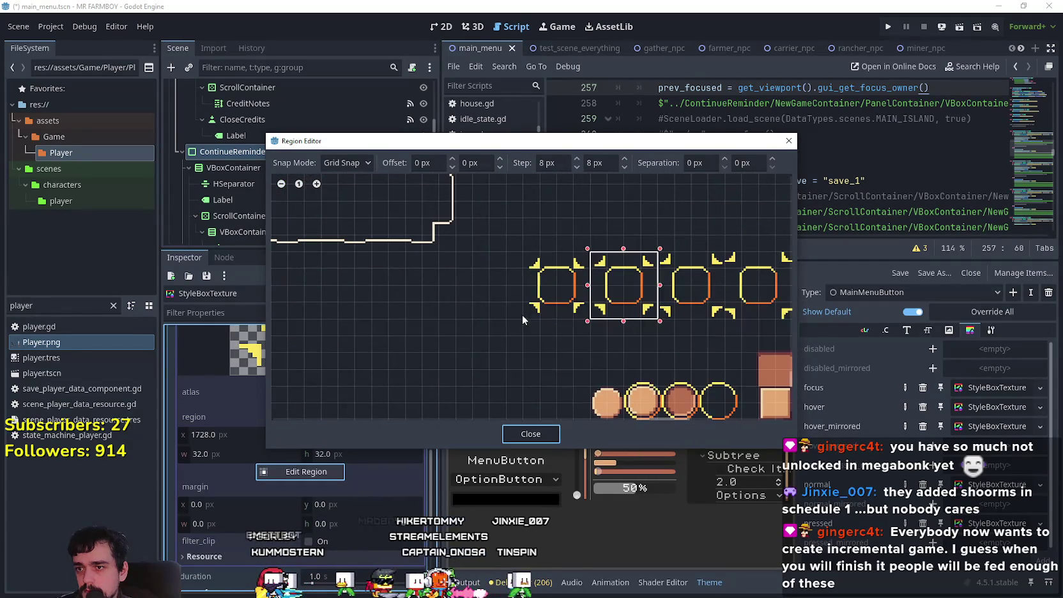
drag(522, 313, 592, 250)
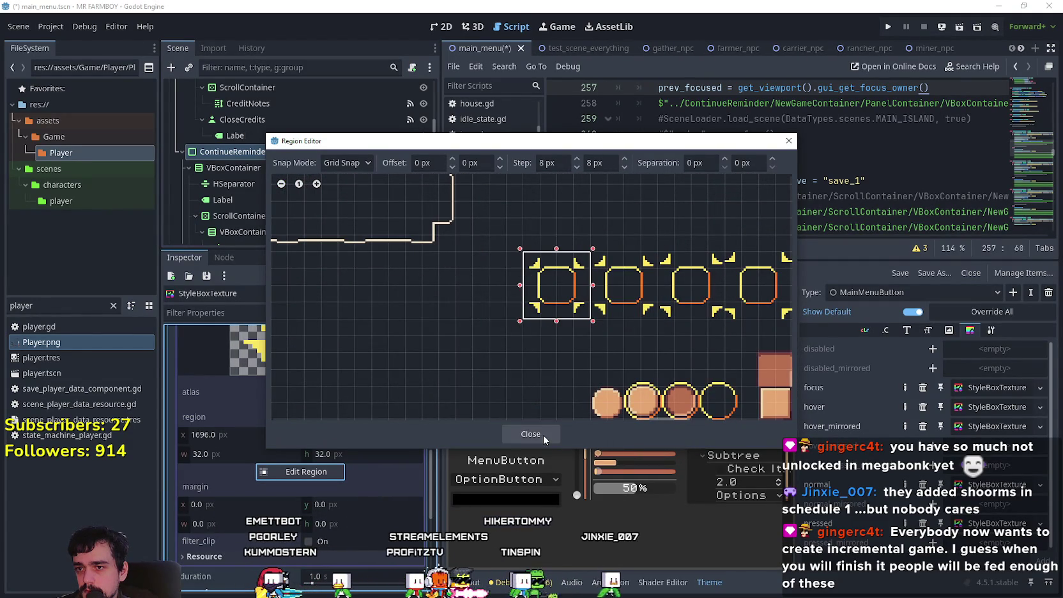
click(530, 434)
scroll(363, 448, up, 5)
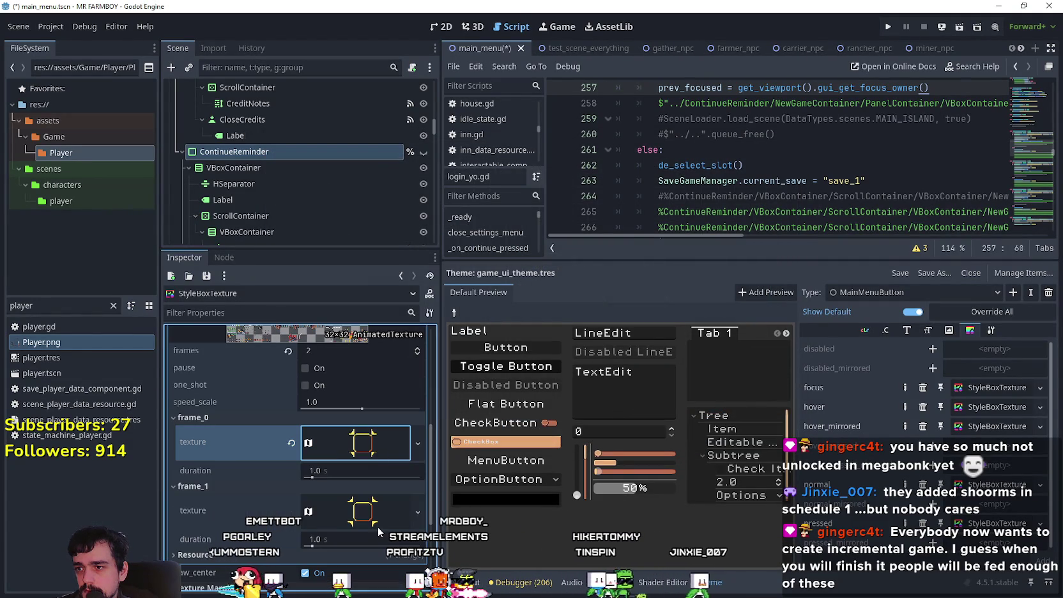
key(ctrl+s)
- Increase the bracket animation's frame count to 4
scroll(376, 478, up, 2)
scroll(390, 469, down, 5)
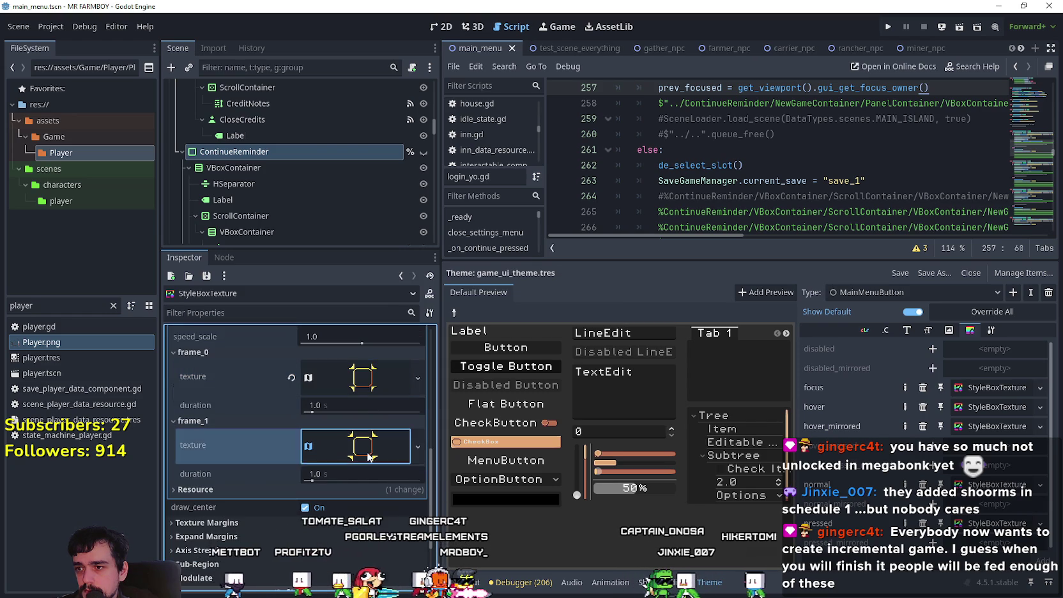
scroll(368, 380, up, 6)
click(418, 448)
click(417, 448)
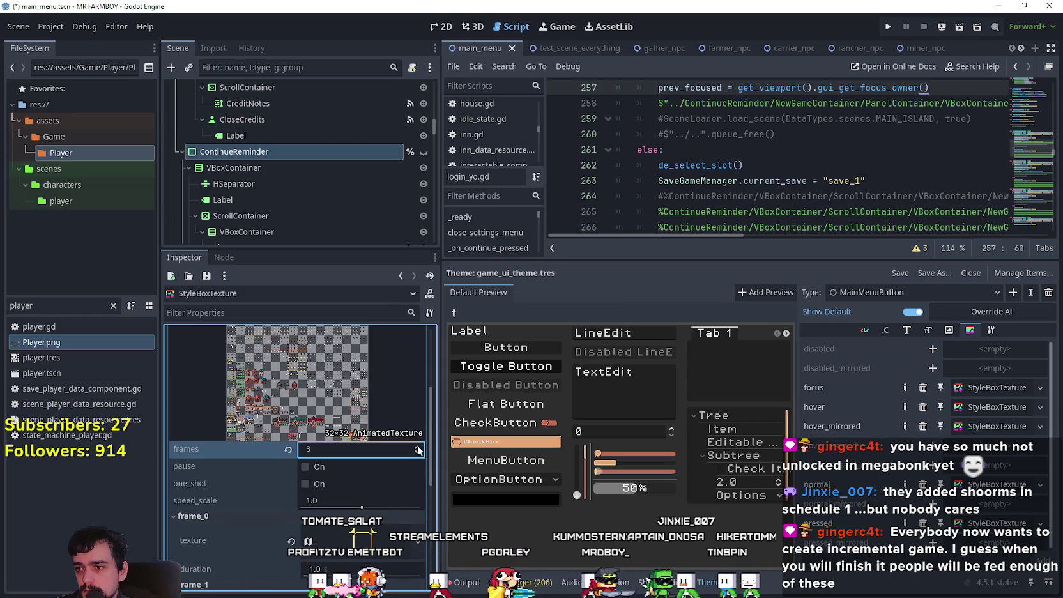
scroll(383, 453, down, 7)
- Paste the copied bracket AtlasTexture into frame_2 and make it unique
click(341, 458)
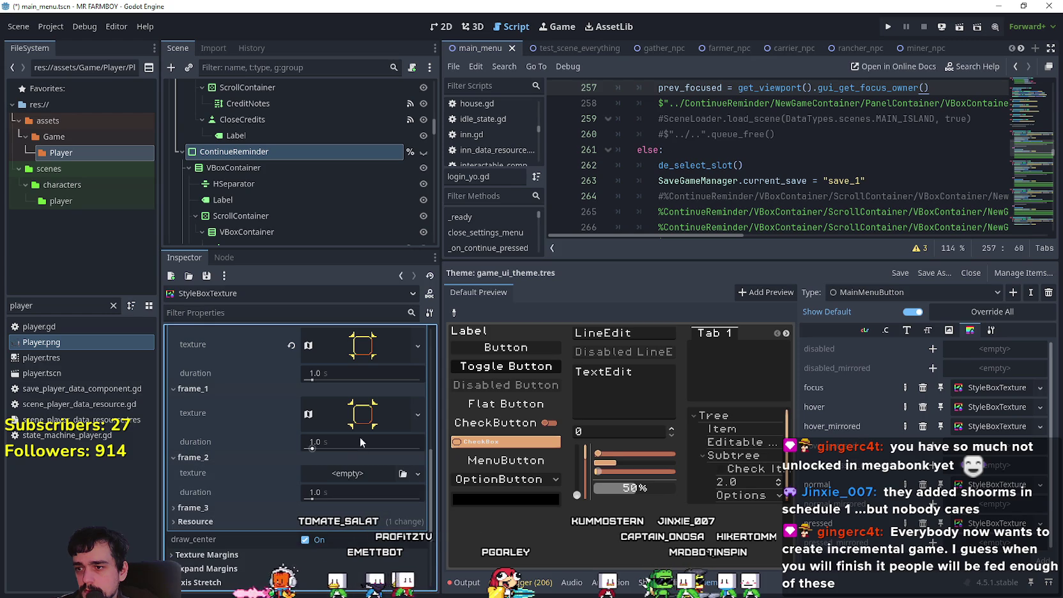
right_click(231, 472)
click(263, 488)
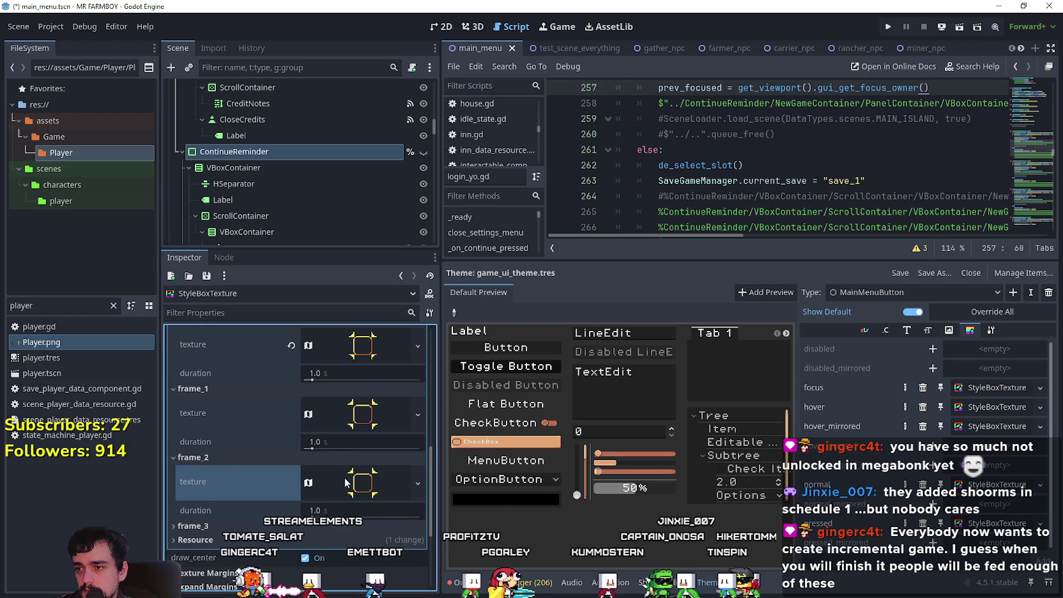
right_click(369, 483)
click(409, 524)
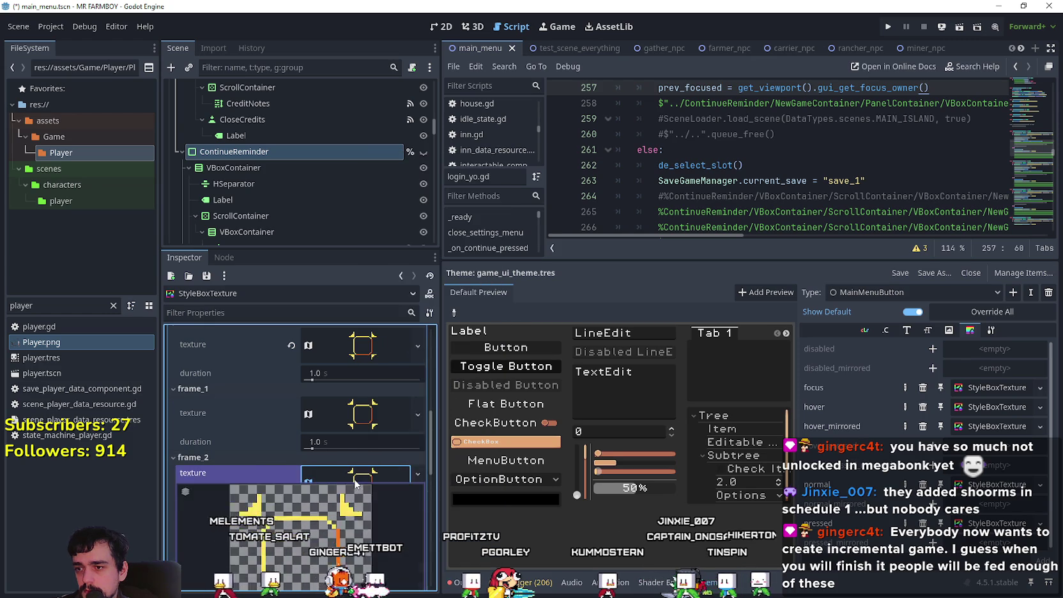
- Set frame_2's region to the third bracket tile at x 1760, width 32
click(349, 478)
click(327, 459)
scroll(573, 336, down, 10)
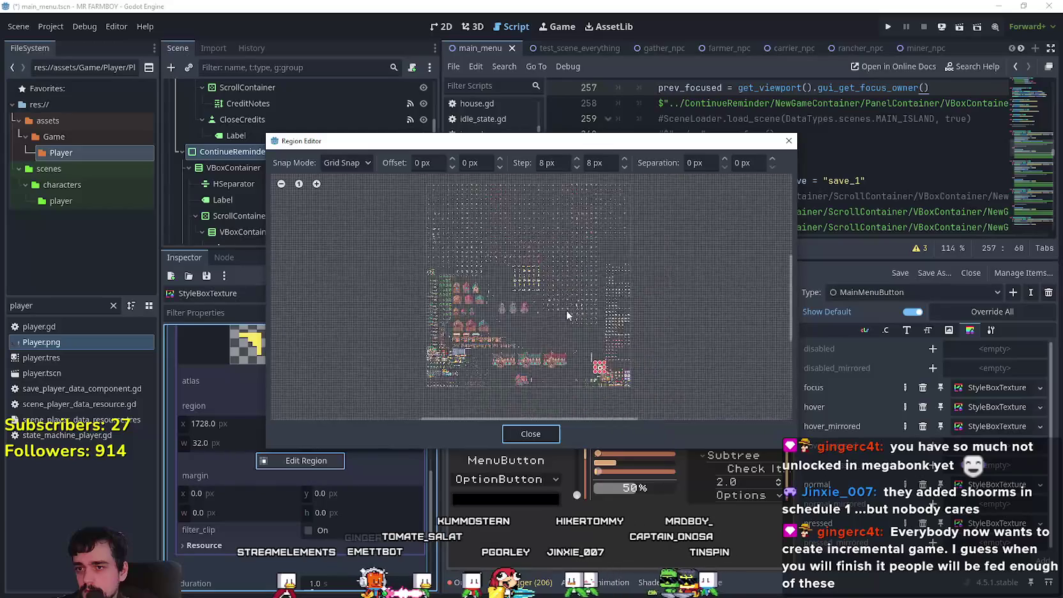
scroll(575, 332, up, 5)
scroll(461, 304, up, 4)
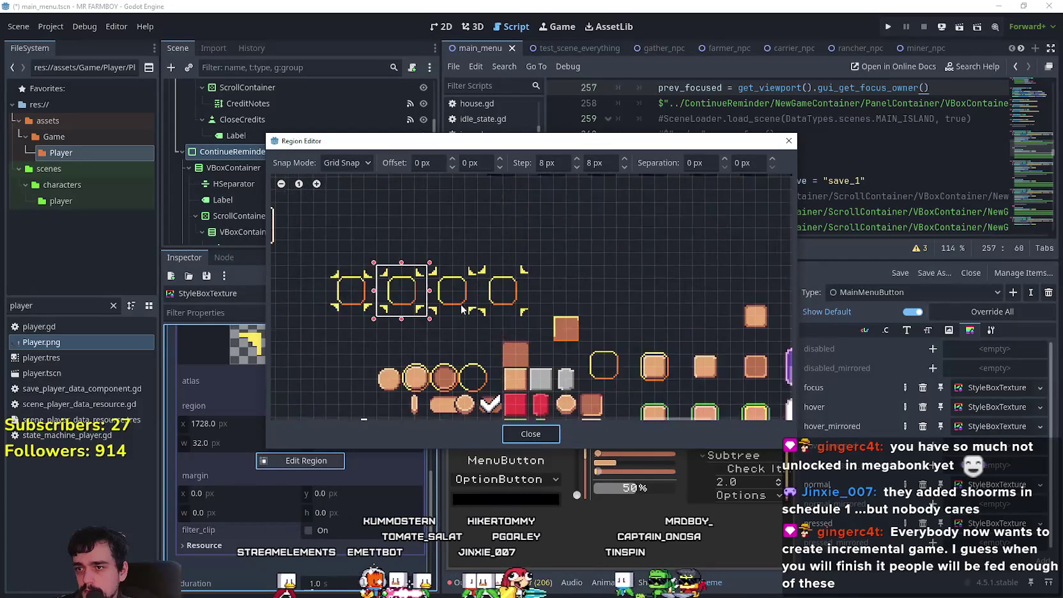
drag(468, 321, 417, 254)
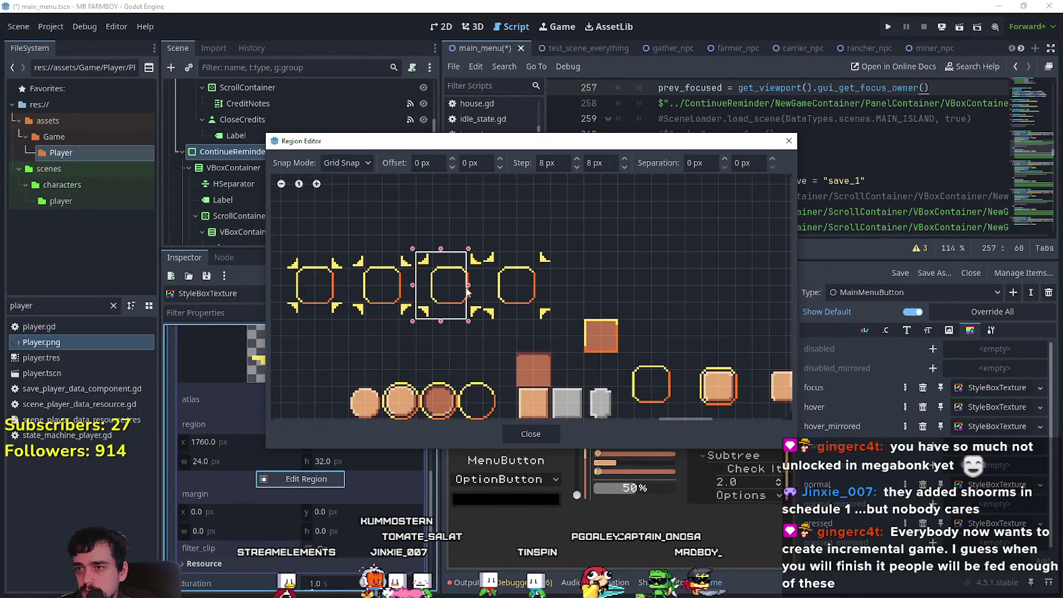
drag(468, 285, 478, 290)
click(531, 434)
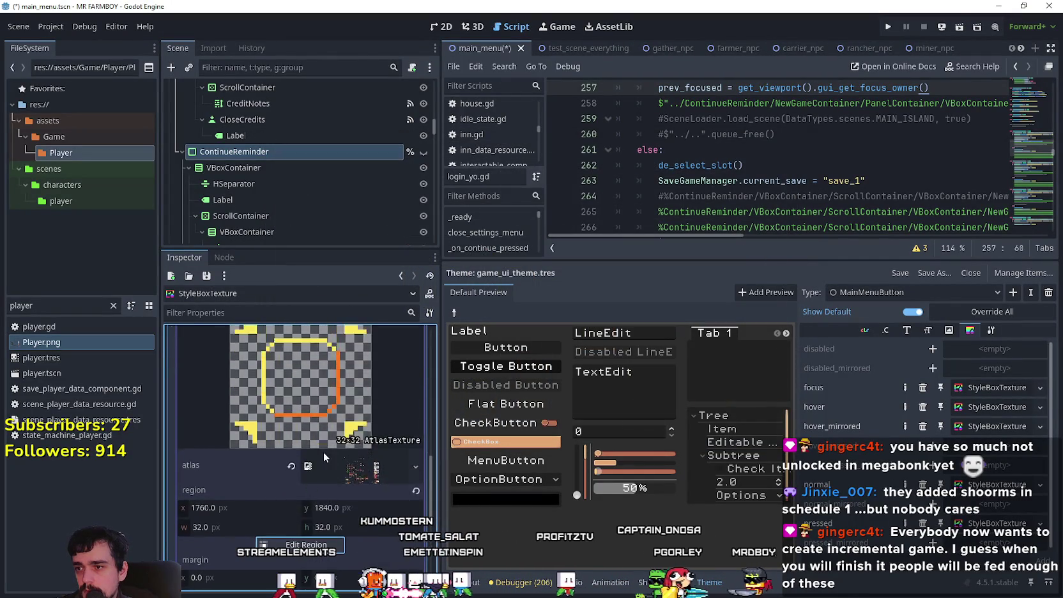
click(376, 409)
- Paste the copied bracket AtlasTexture into frame_3 and make it unique
click(346, 428)
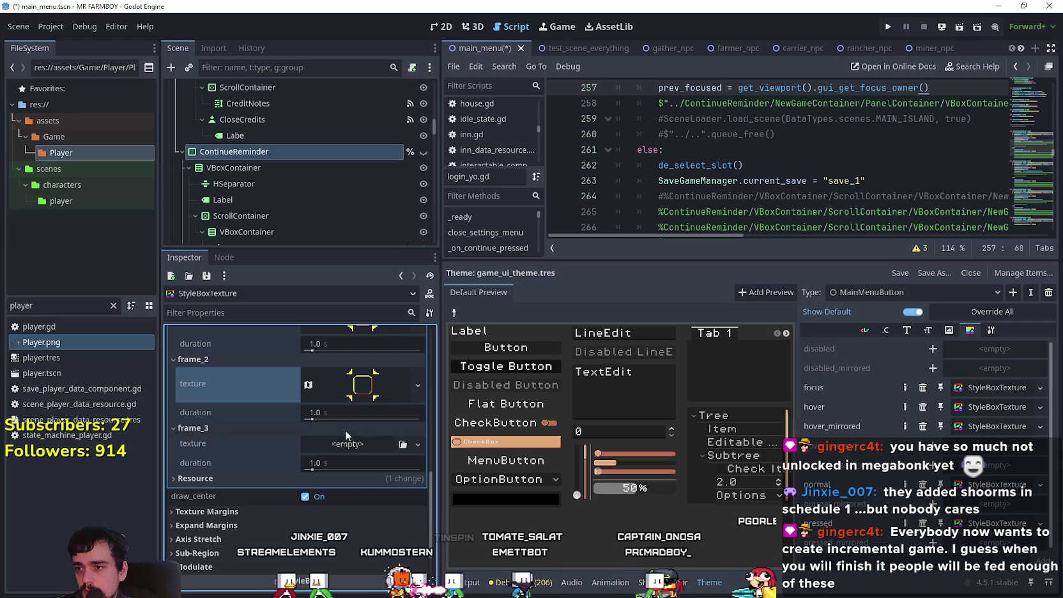
right_click(213, 444)
click(250, 471)
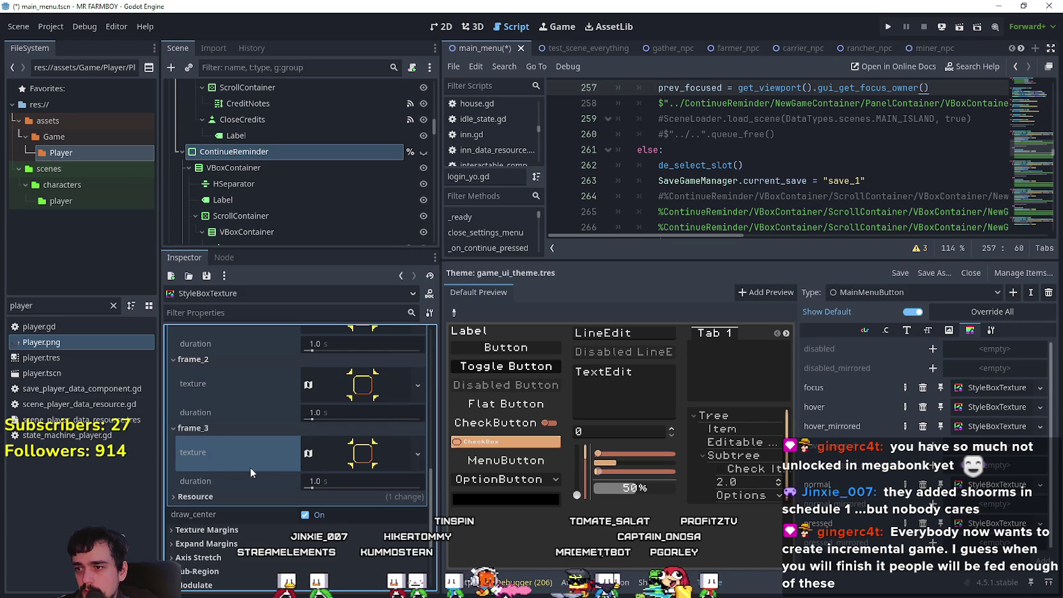
click(418, 444)
click(362, 444)
click(362, 444)
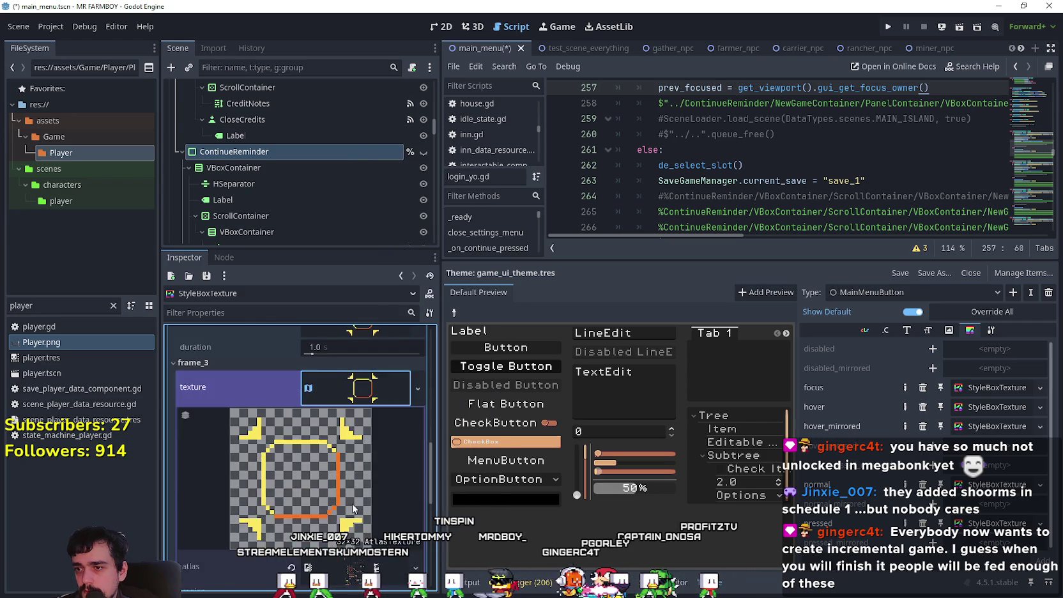
- Set frame_3's region to the fourth bracket tile (x 1792, width 32) and save main_menu
scroll(354, 509, down, 5)
click(301, 484)
scroll(593, 315, down, 5)
scroll(615, 316, up, 6)
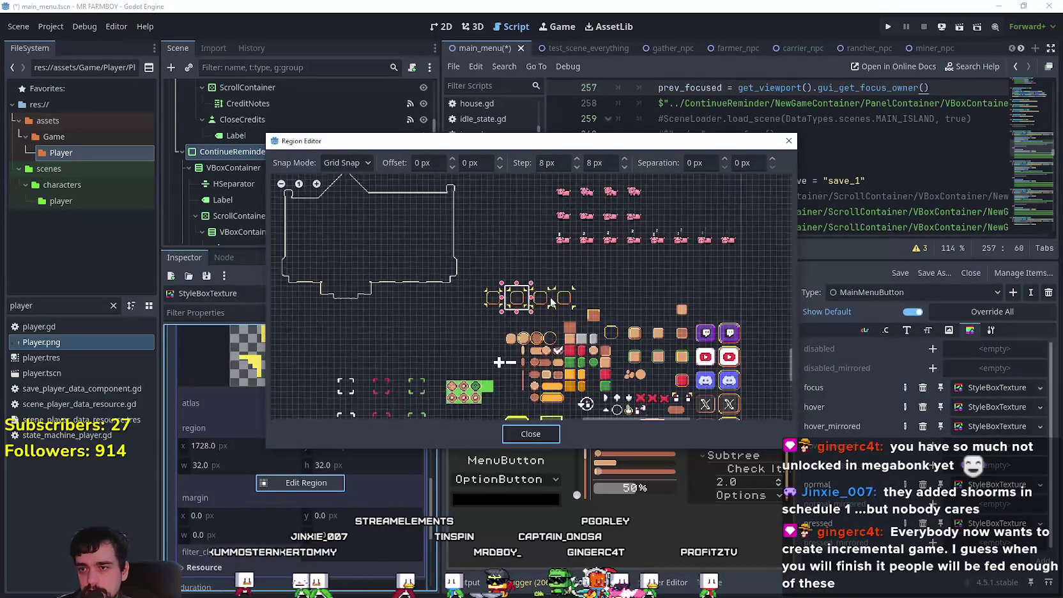
scroll(572, 308, up, 3)
mouse_move(582, 312)
mouse_down()
mouse_move(558, 271)
mouse_move(523, 289)
mouse_up()
scroll(545, 275, up, 4)
scroll(586, 362, up, 1)
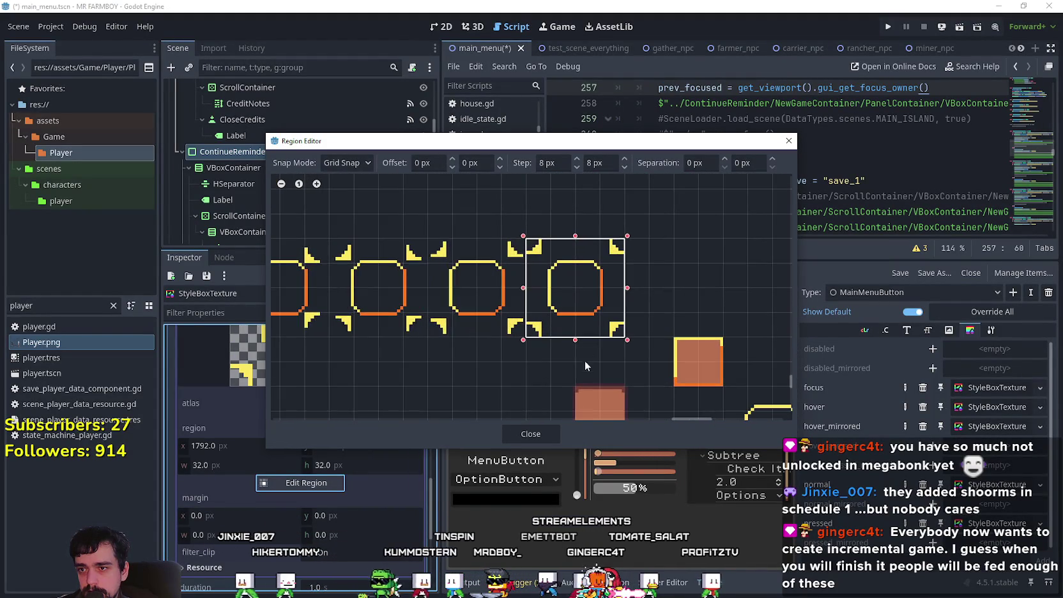
scroll(606, 339, up, 1)
drag(462, 338, 563, 391)
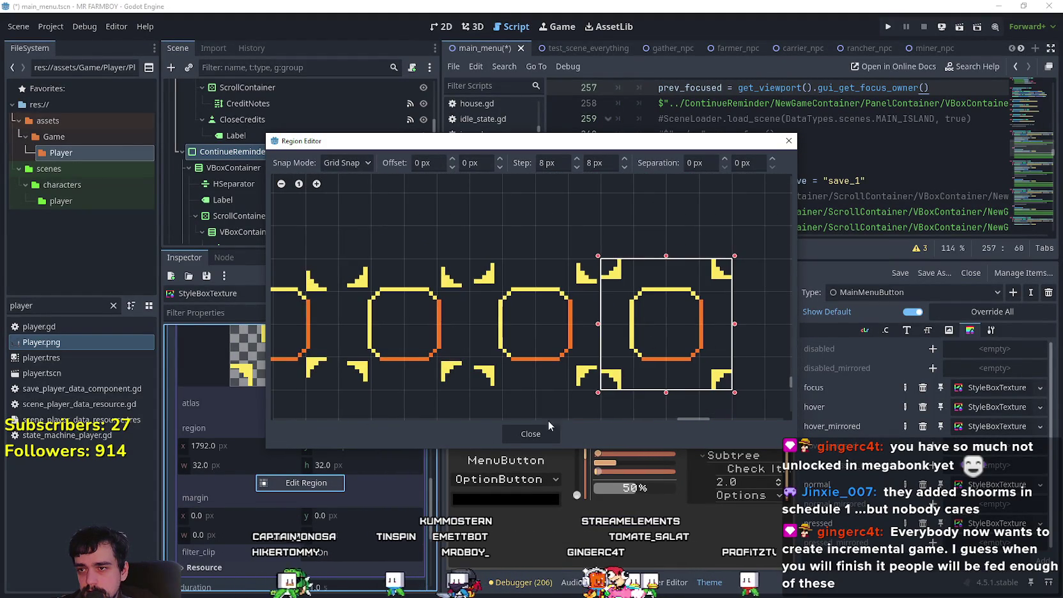
click(542, 435)
scroll(333, 460, up, 5)
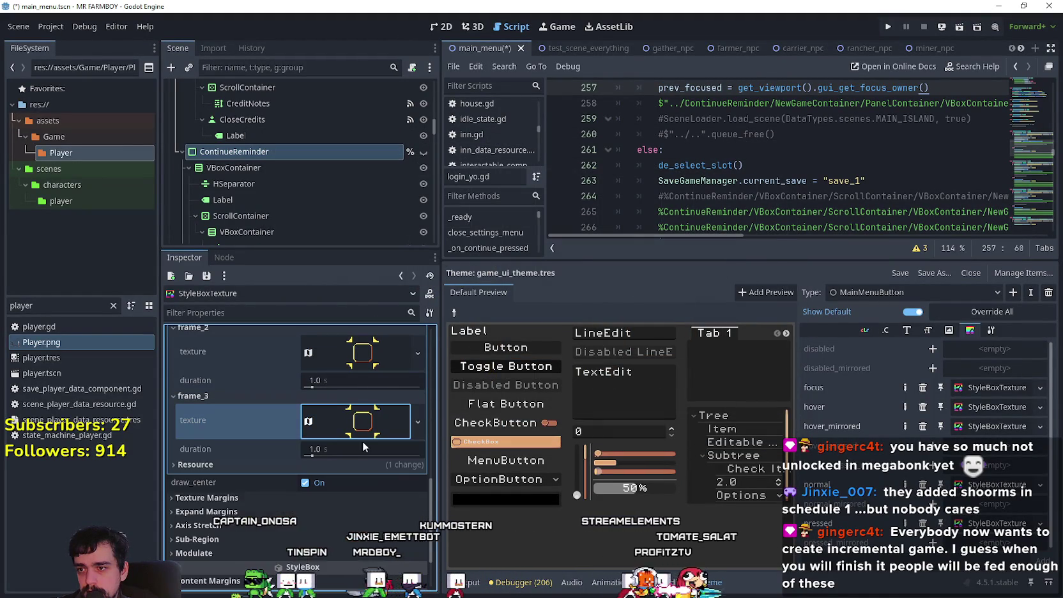
key(ctrl+s)
click(338, 511)
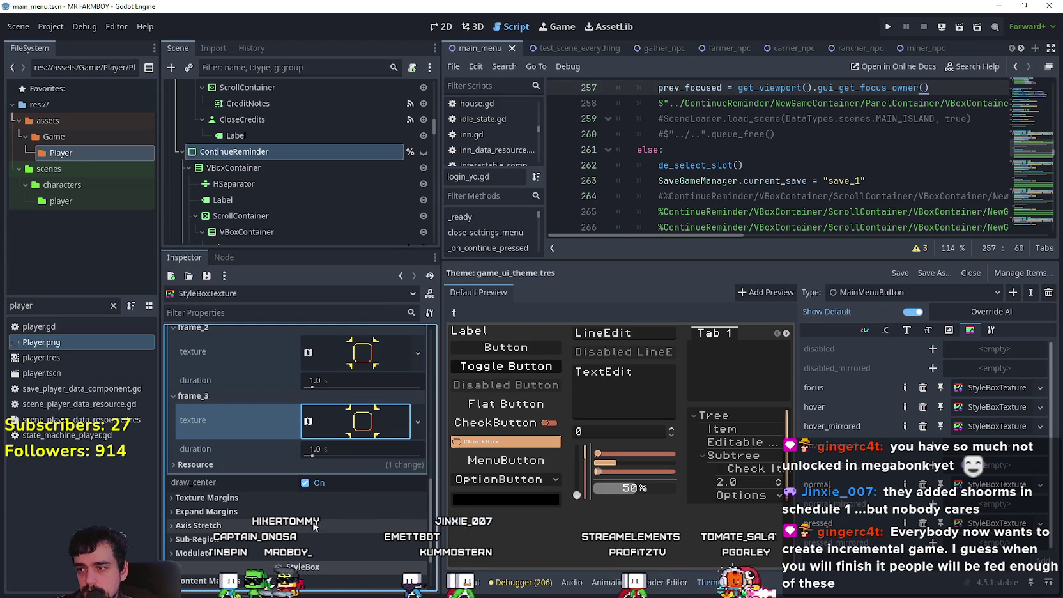
- Expand the focus StyleBoxTexture's Expand Margins and Texture Margins sections
scroll(317, 518, down, 2)
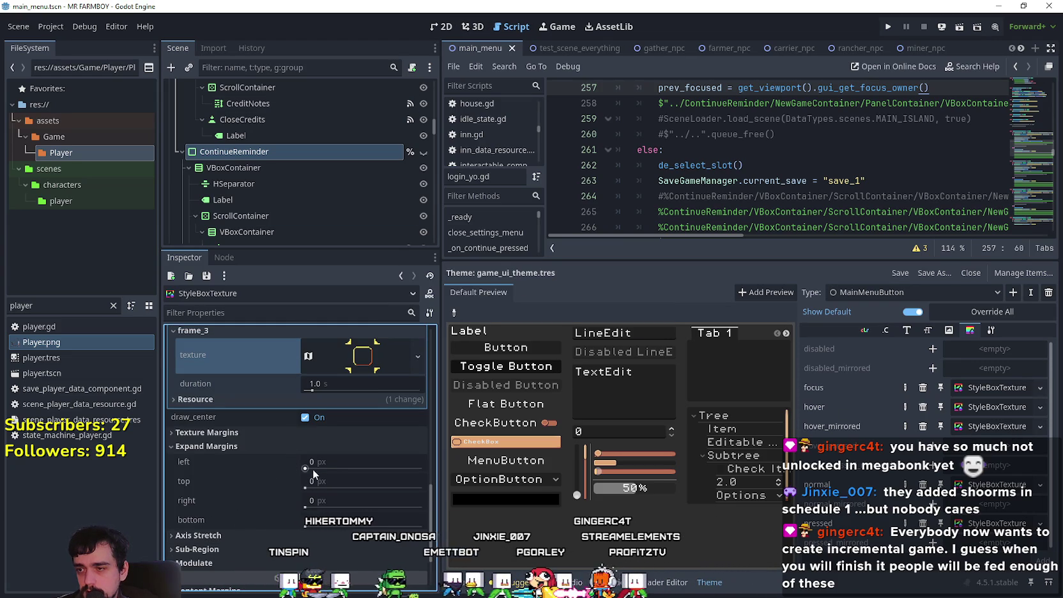
scroll(292, 511, up, 2)
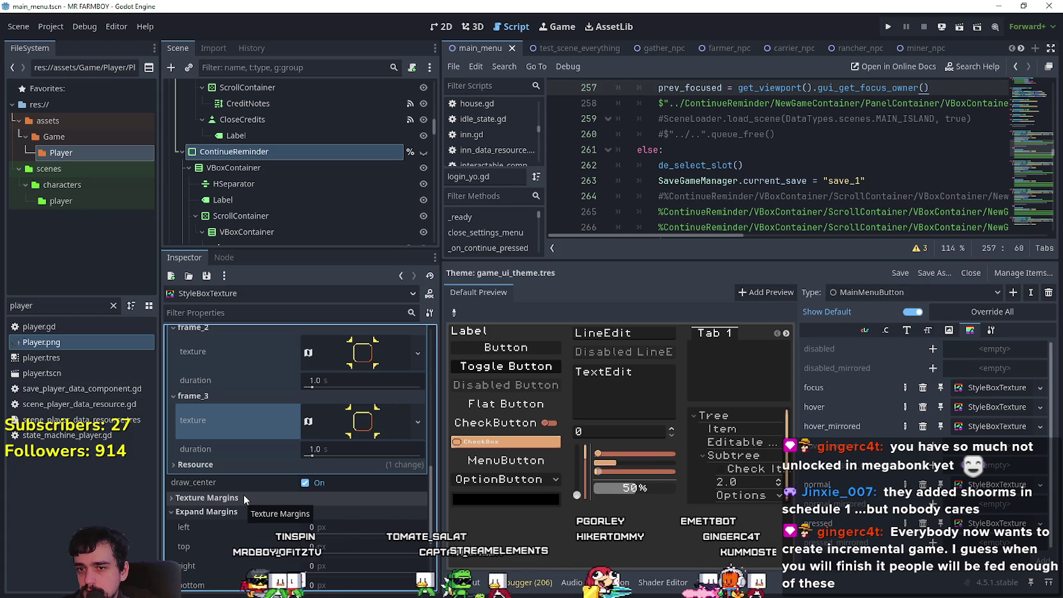
scroll(300, 495, up, 3)
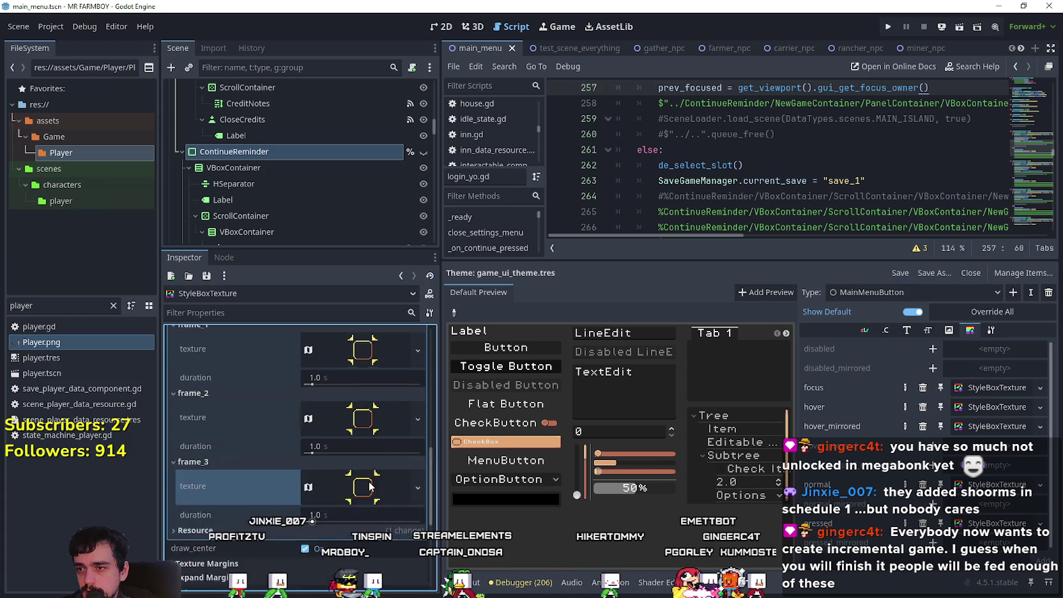
scroll(324, 506, down, 4)
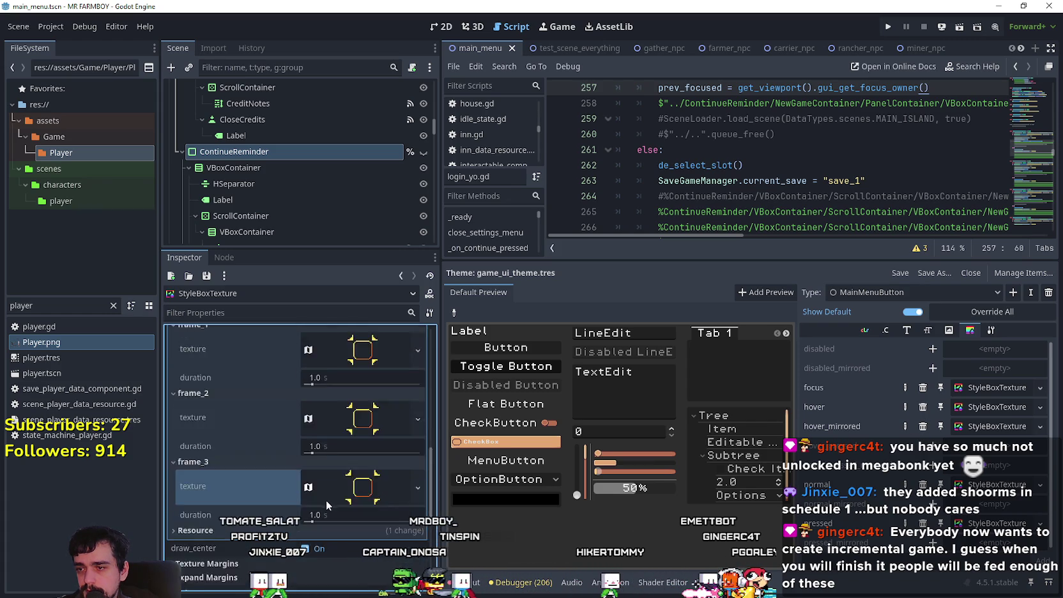
scroll(323, 498, down, 2)
click(211, 433)
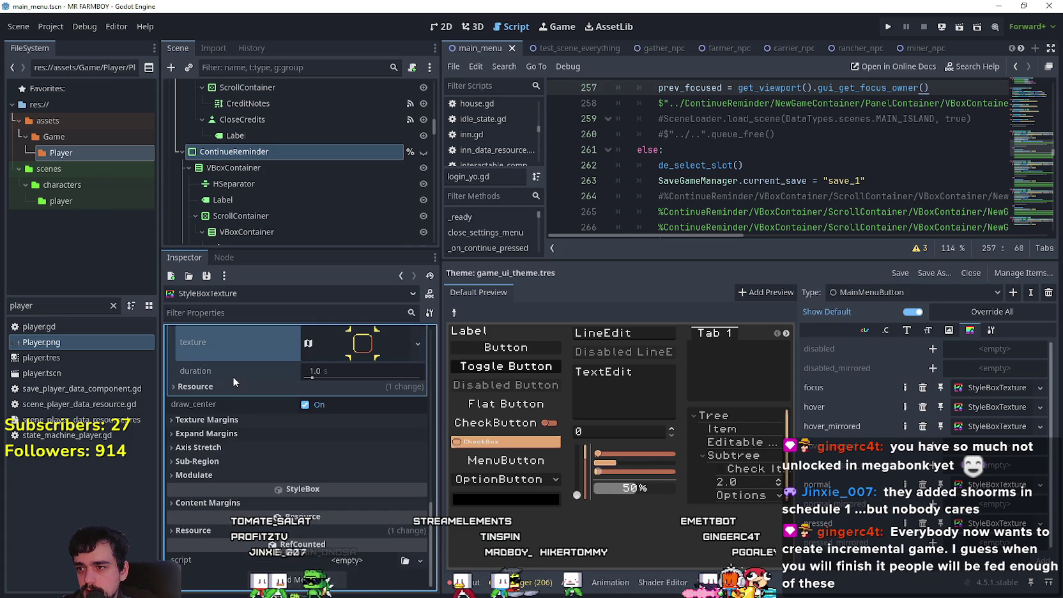
click(229, 433)
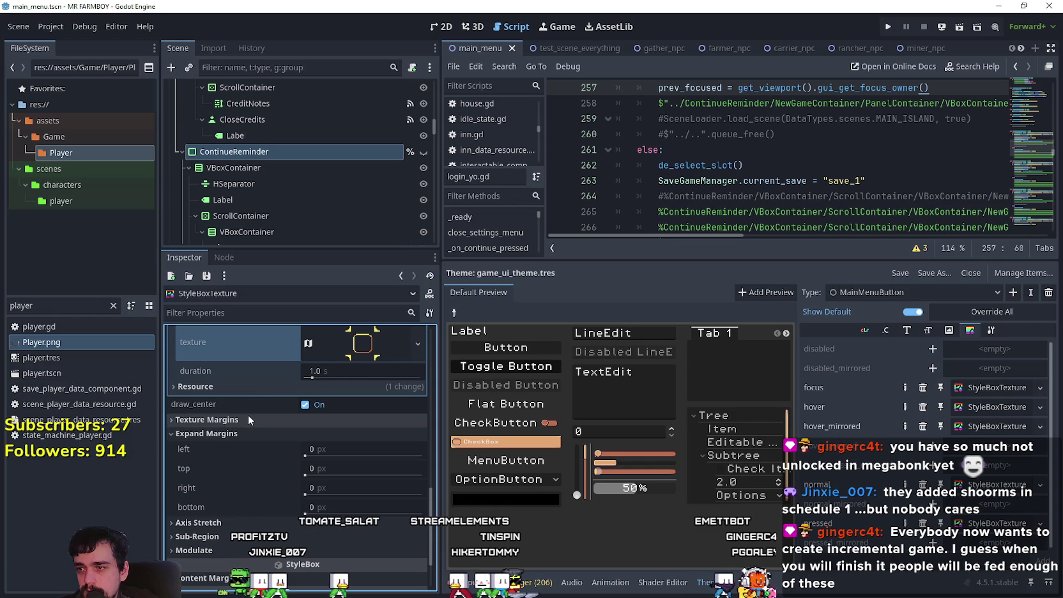
click(247, 419)
- Open the Region Editor for the StyleBoxTexture's own sub-region, still at 0, 0
scroll(243, 479, down, 4)
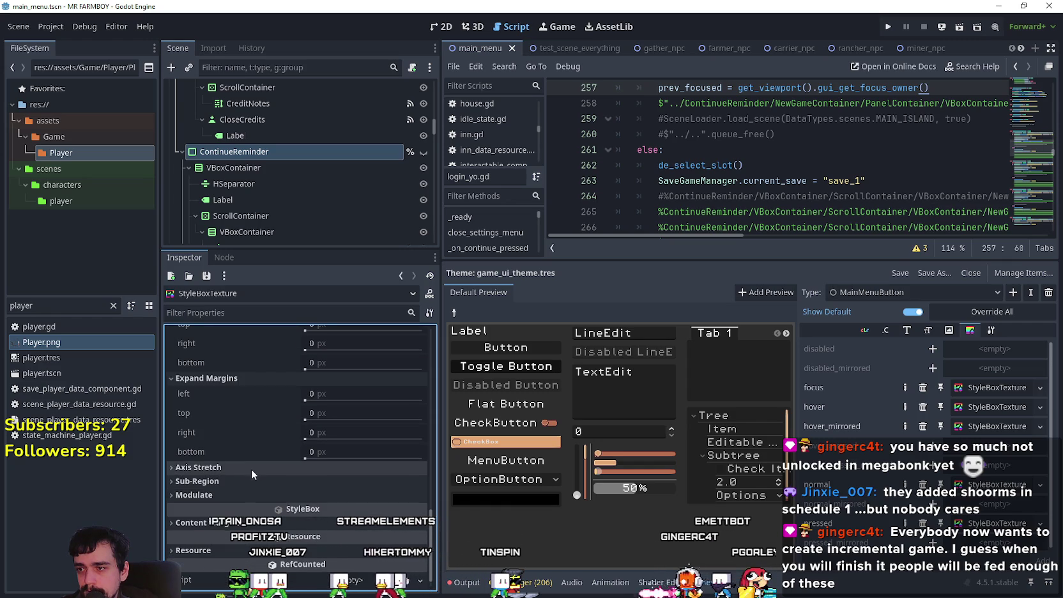
scroll(252, 474, down, 3)
click(293, 460)
scroll(612, 251, down, 2)
scroll(590, 265, up, 3)
scroll(577, 308, up, 5)
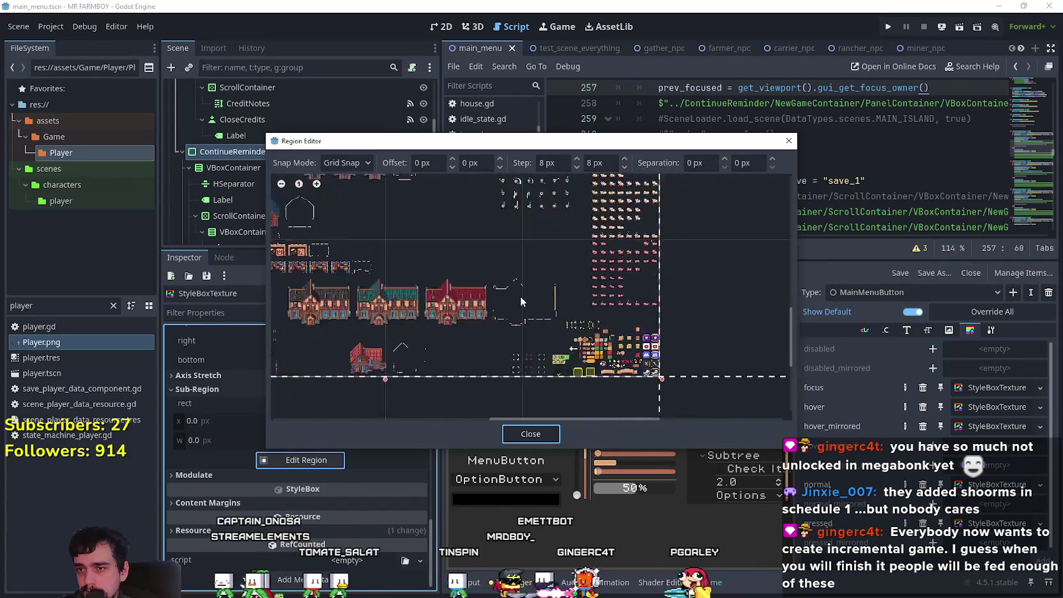
- Zoom into the sprite sheet, mark a trial region, and switch Snap Mode to Pixel Snap
scroll(567, 315, up, 5)
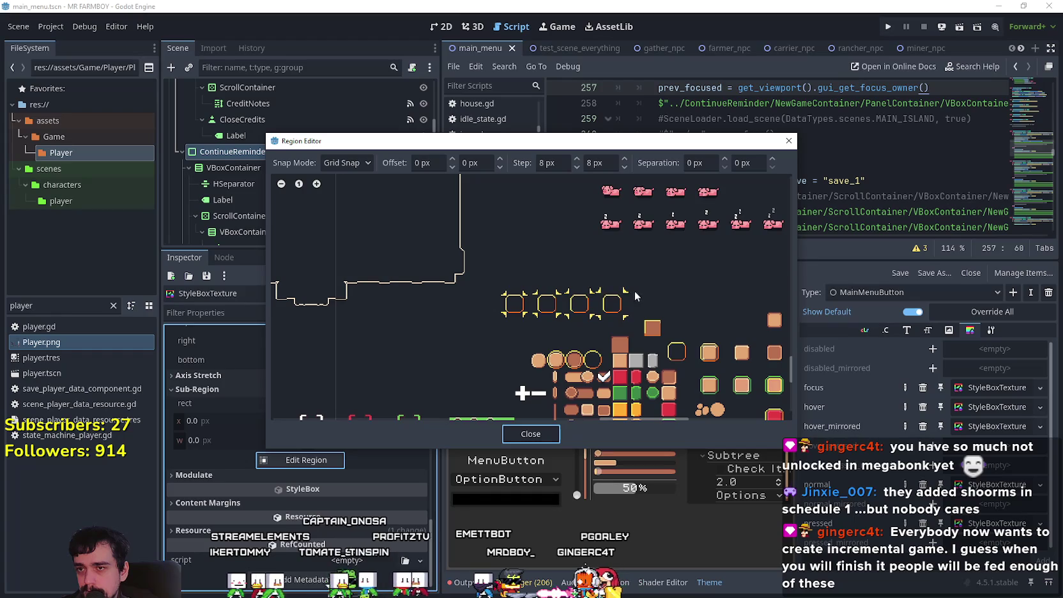
click(344, 163)
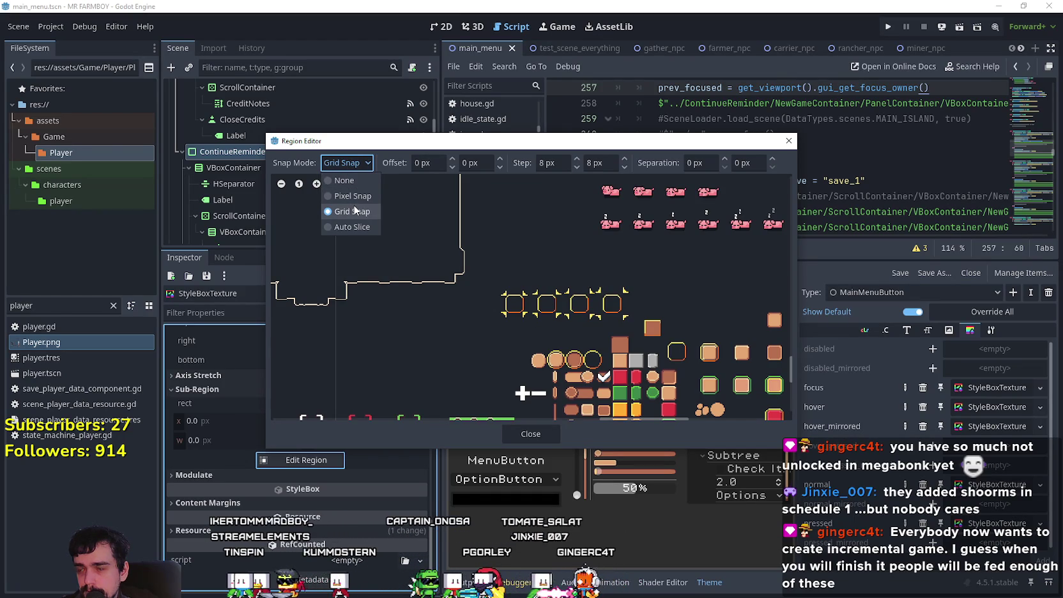
scroll(411, 237, down, 5)
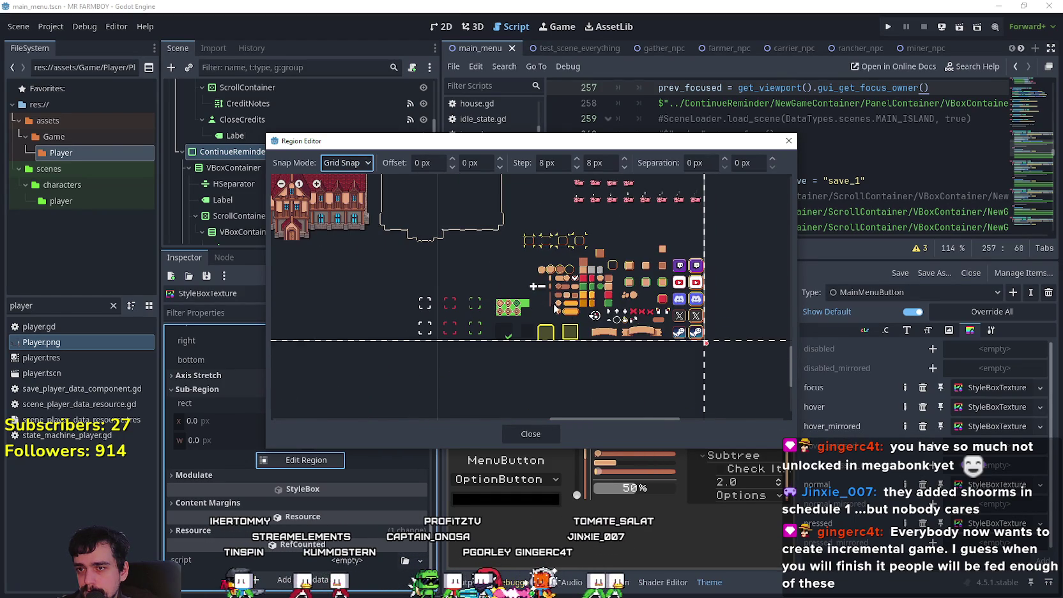
drag(613, 288, 540, 316)
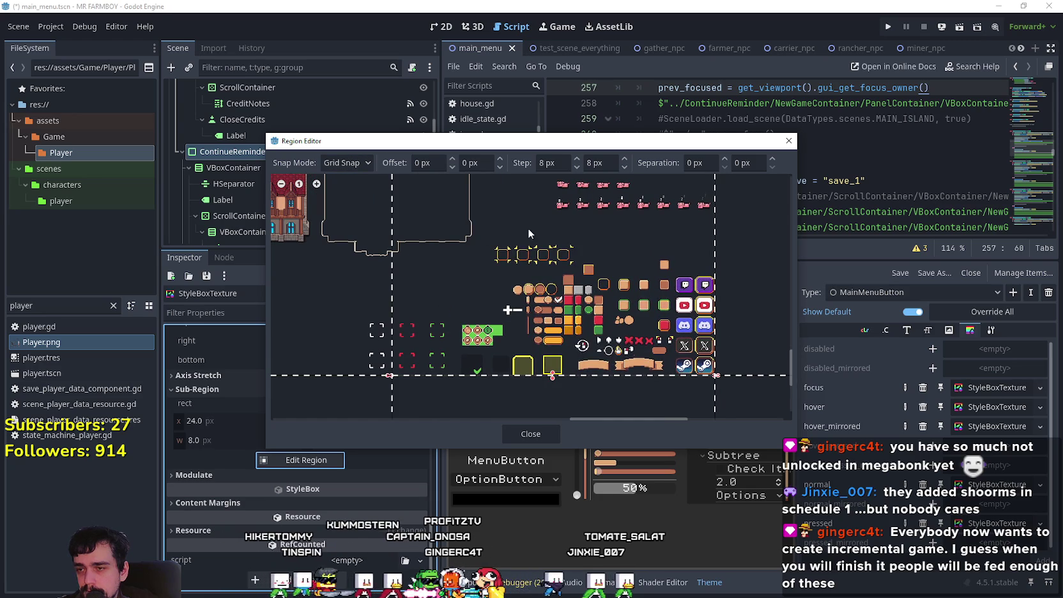
scroll(505, 331, up, 3)
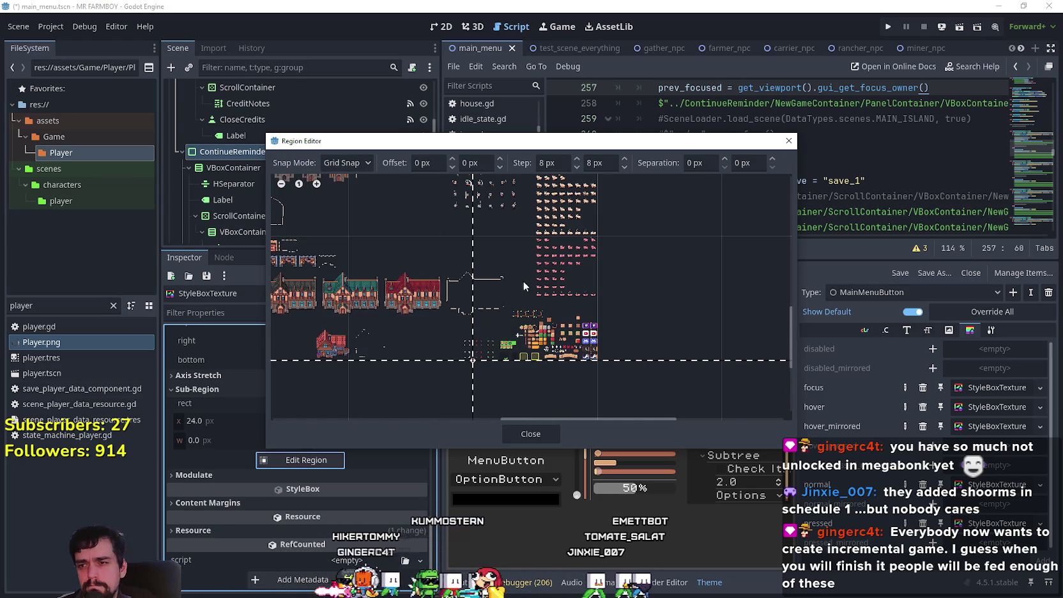
scroll(562, 272, down, 6)
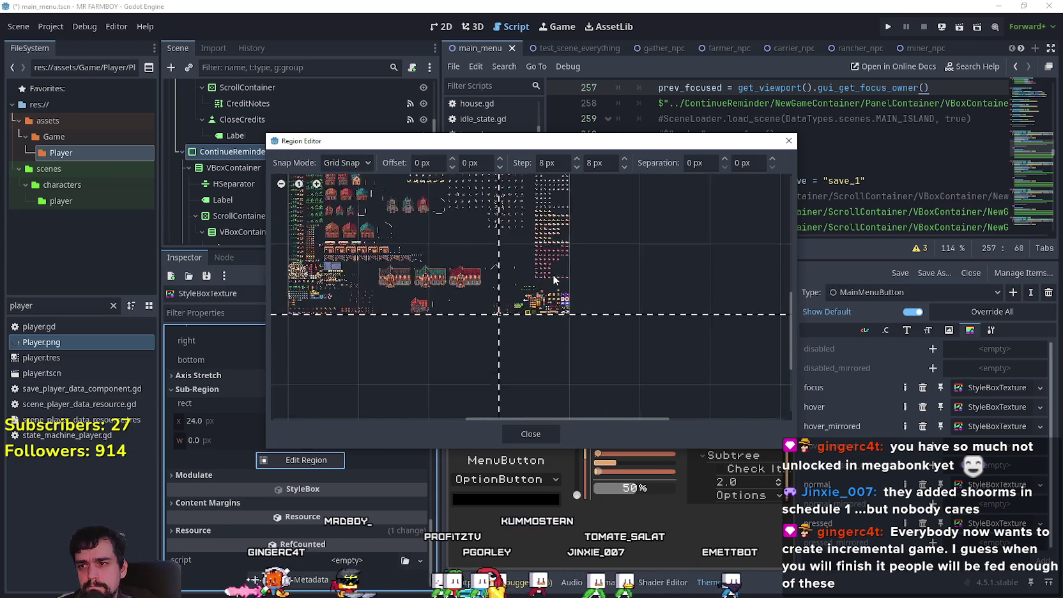
scroll(553, 271, up, 5)
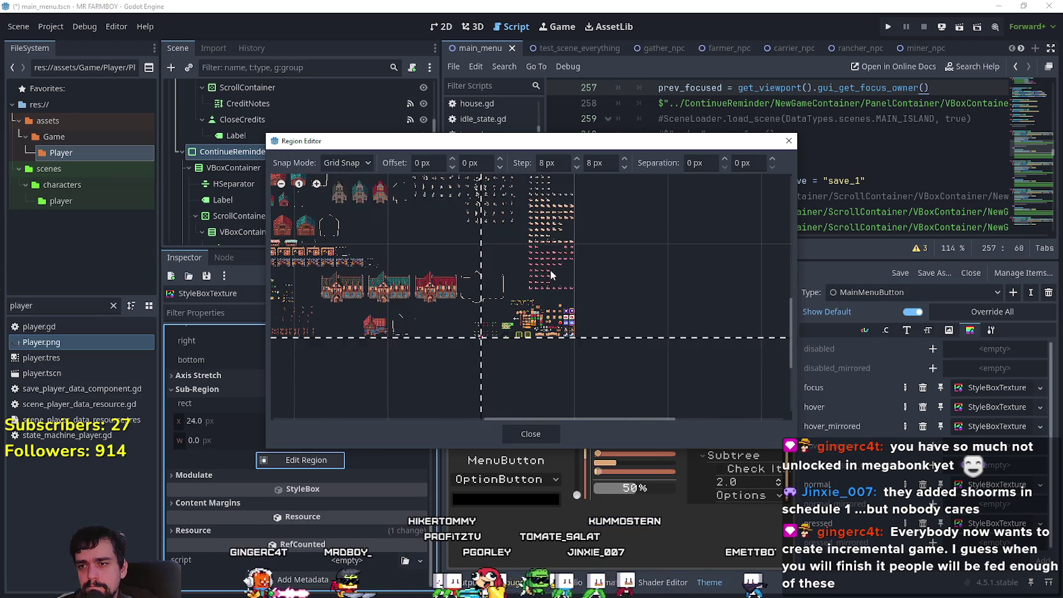
scroll(581, 307, up, 2)
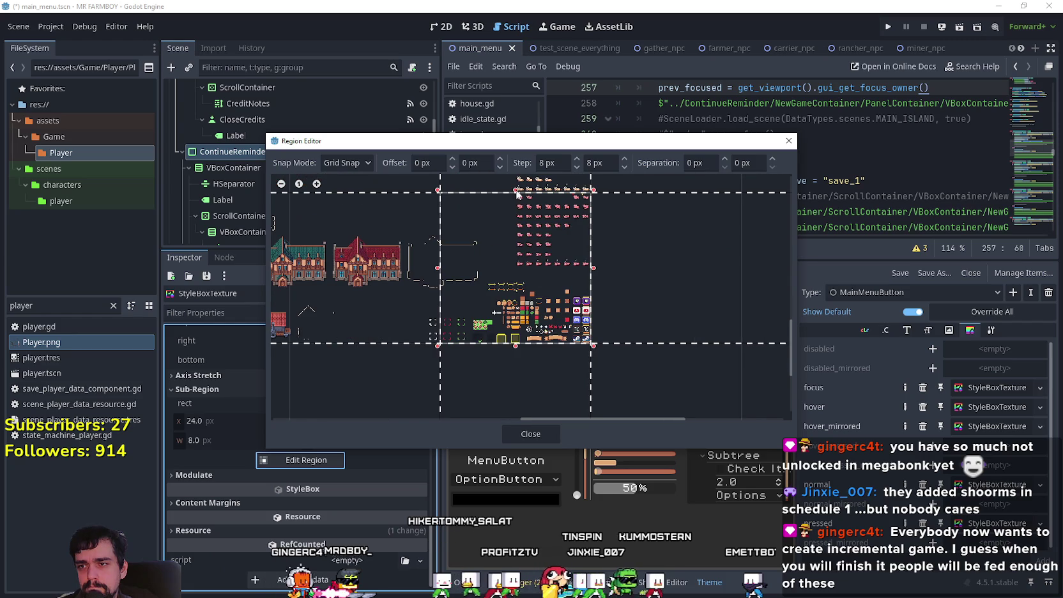
scroll(508, 244, up, 1)
click(360, 169)
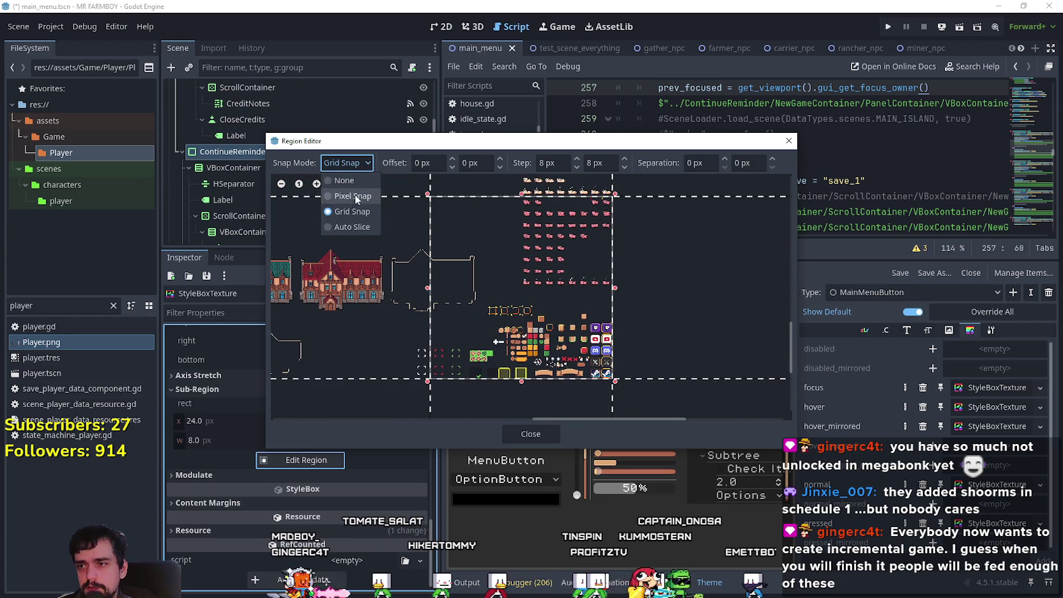
click(355, 196)
click(351, 164)
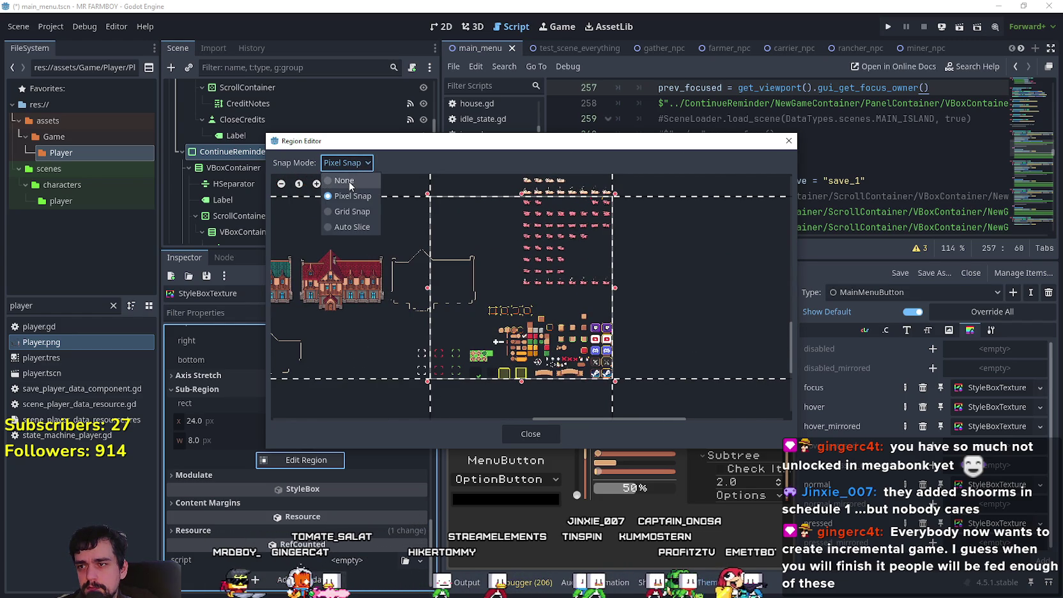
click(504, 205)
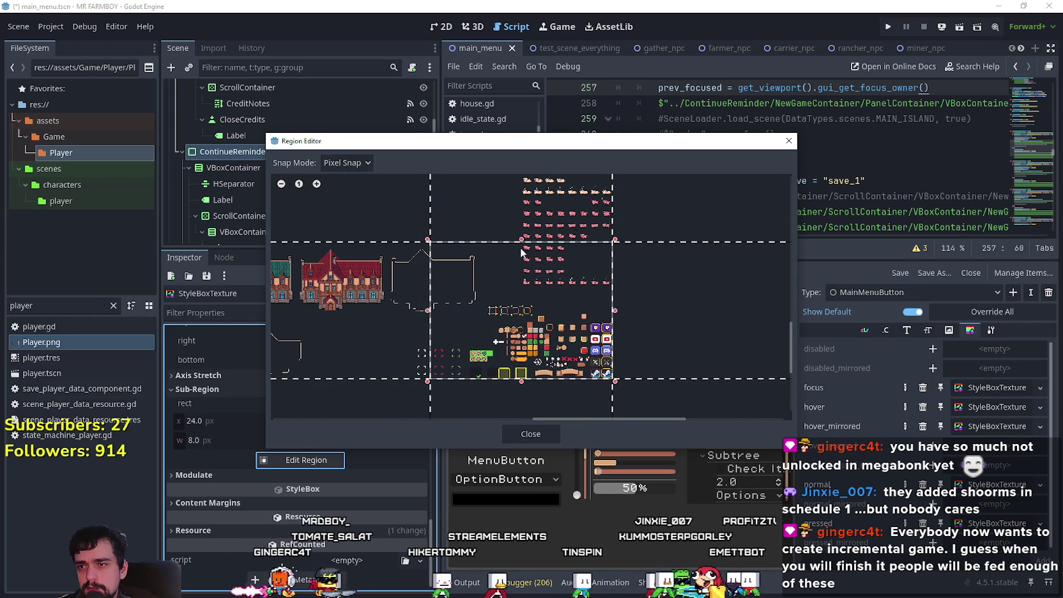
- Drag the region's top, left and corner edges to fit around the corner bracket sprite
drag(522, 197, 522, 309)
scroll(556, 381, up, 2)
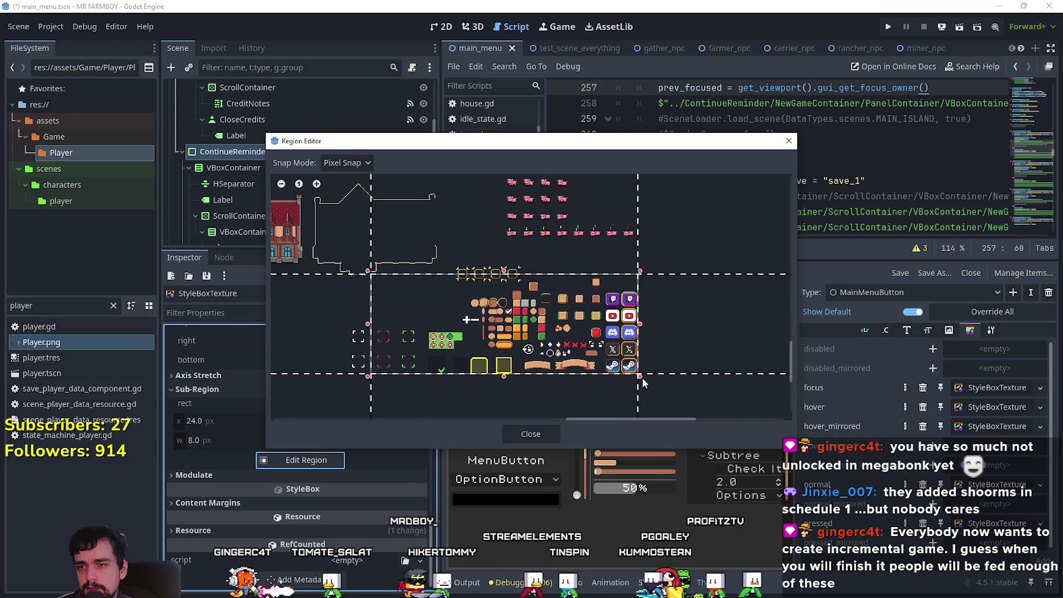
mouse_move(638, 375)
mouse_down()
mouse_move(562, 339)
mouse_move(516, 298)
mouse_up()
scroll(452, 321, up, 3)
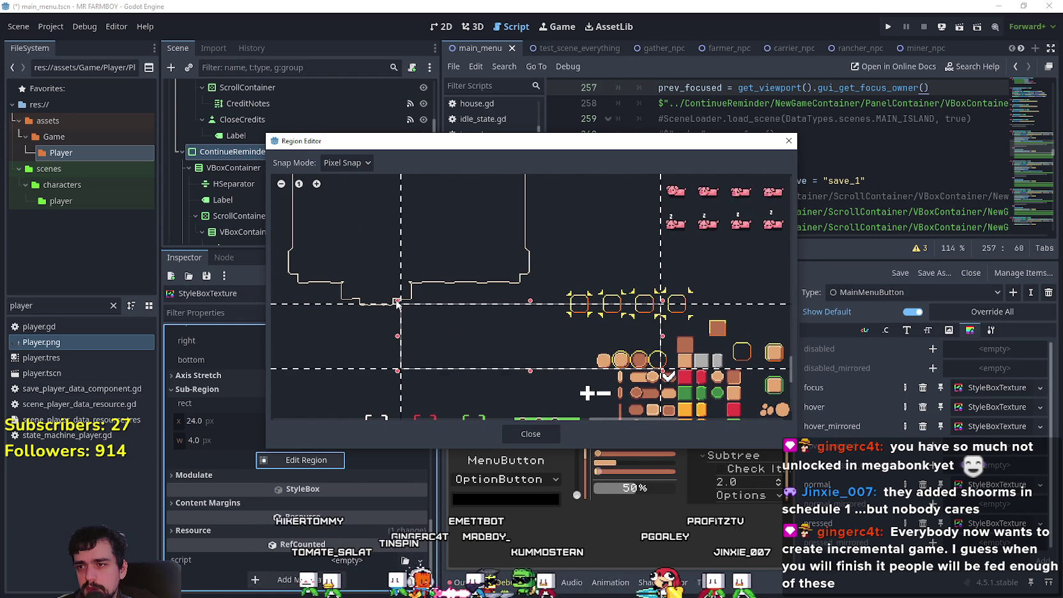
drag(396, 302, 529, 301)
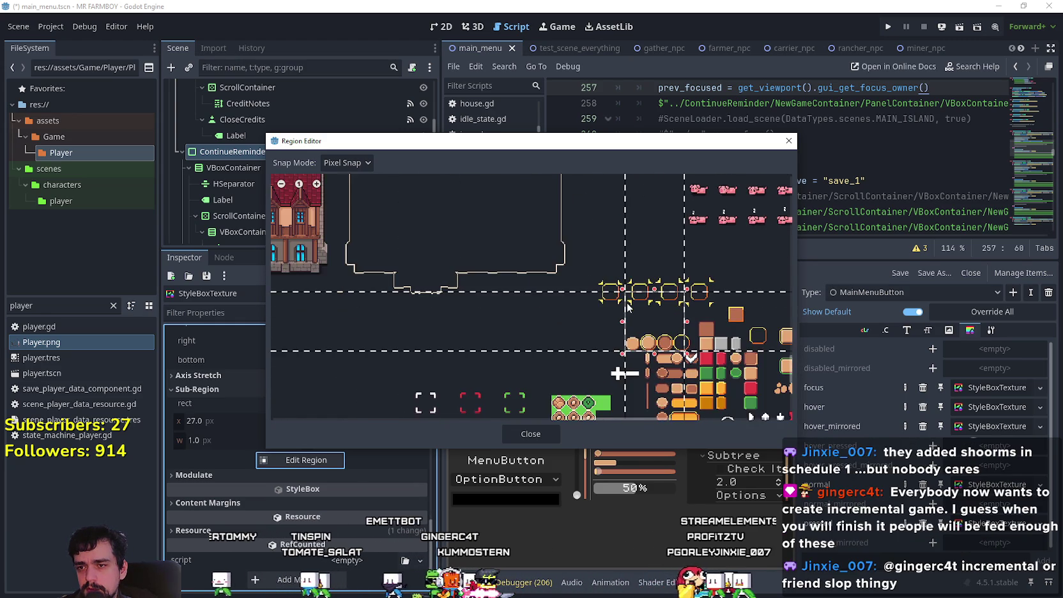
scroll(619, 312, down, 3)
scroll(618, 313, right, 3)
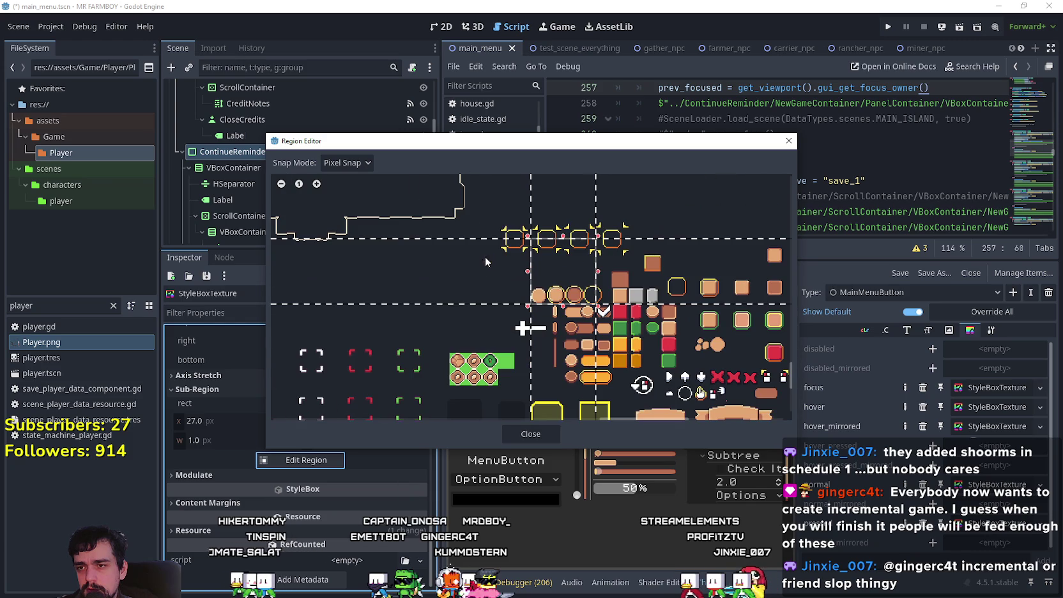
mouse_move(404, 149)
mouse_down()
mouse_move(702, 132)
mouse_move(460, 161)
mouse_up()
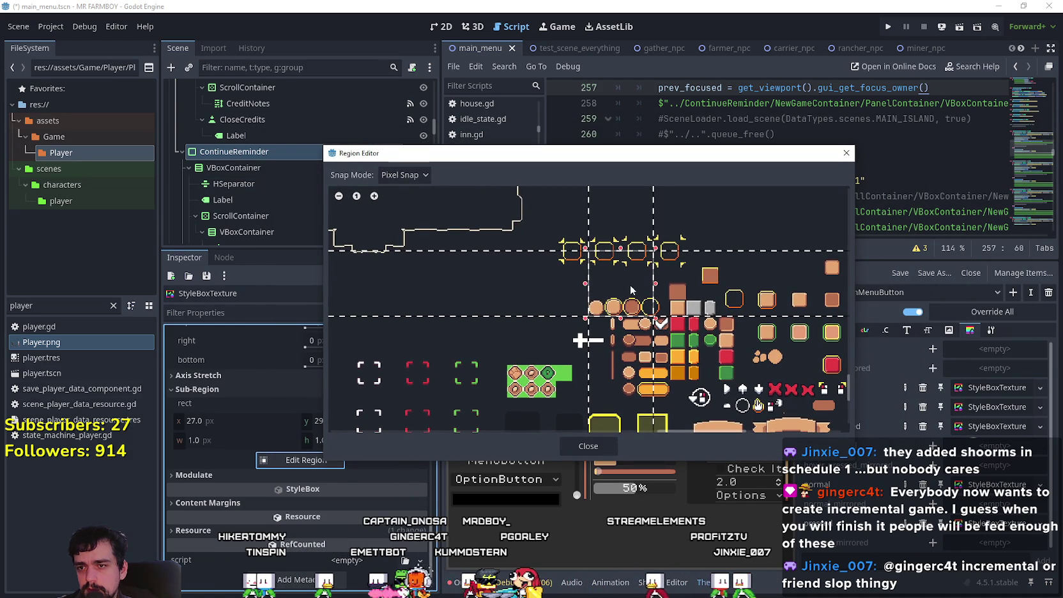
click(618, 255)
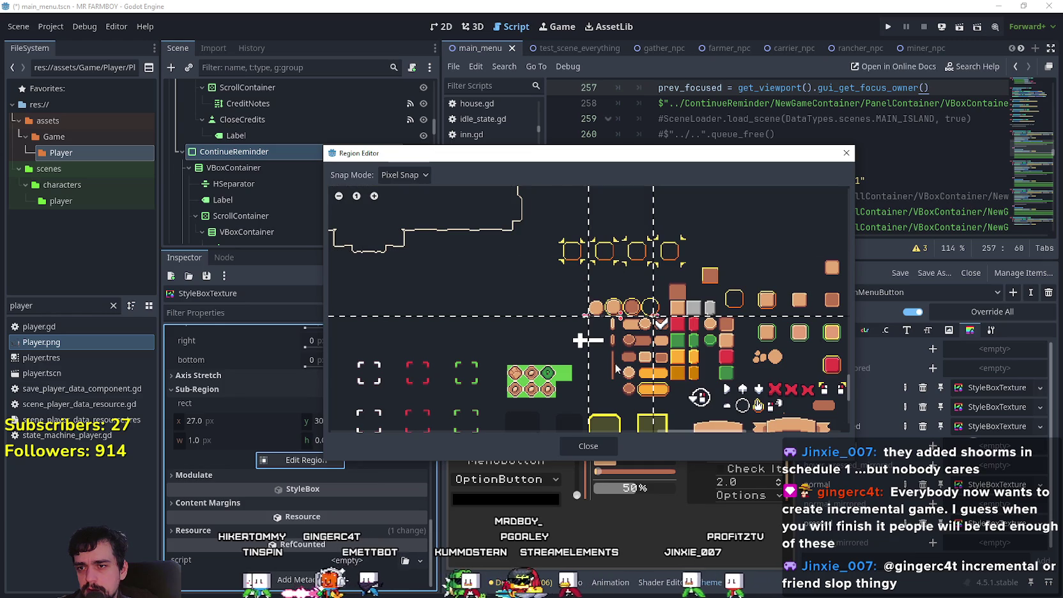
- Set Snap Mode to None, adjust the top edge, and close the Region Editor
click(405, 175)
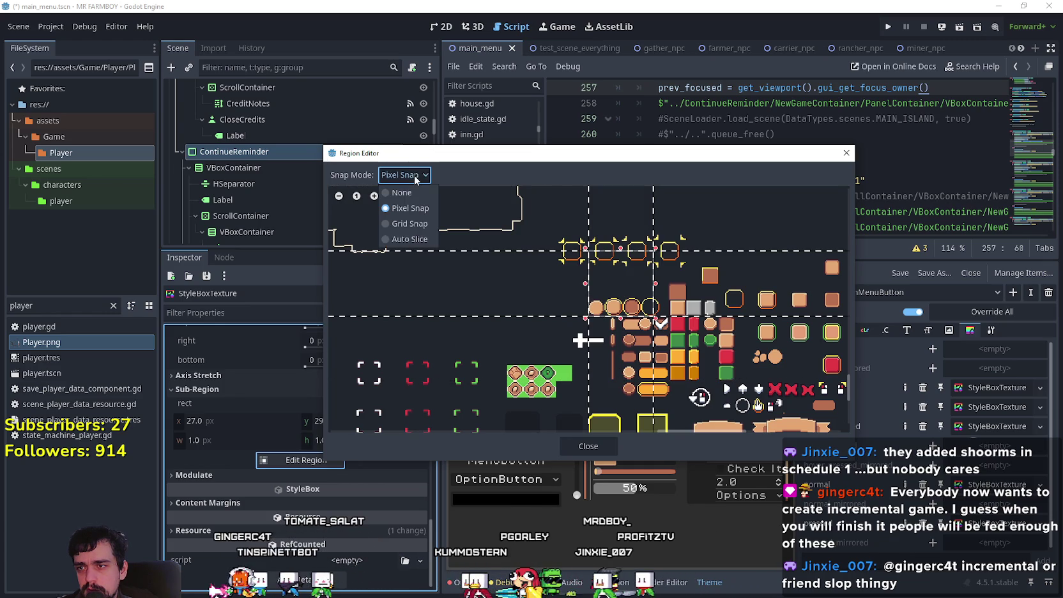
click(402, 191)
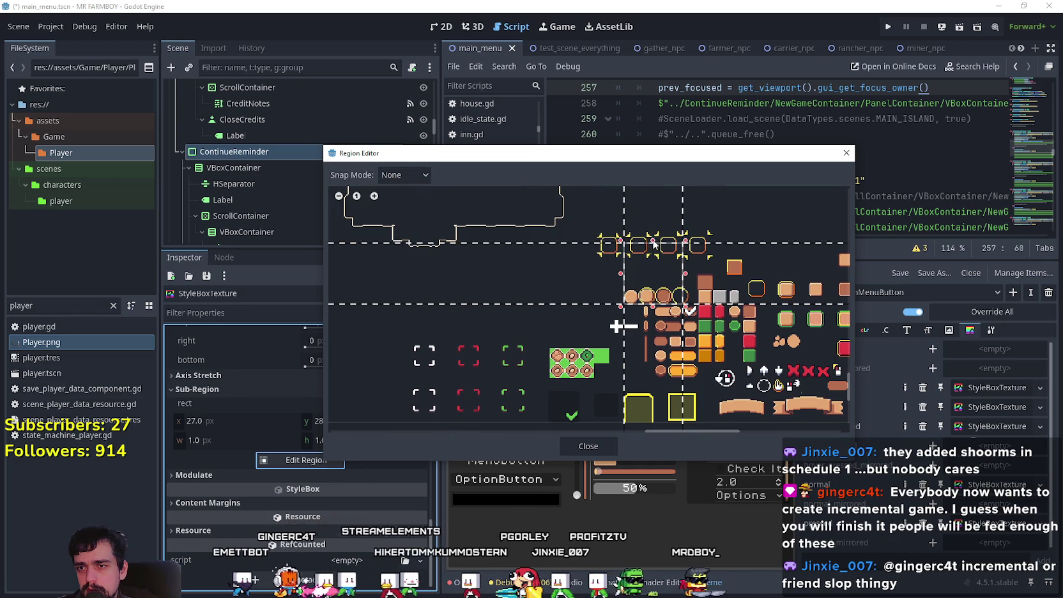
drag(653, 245, 642, 269)
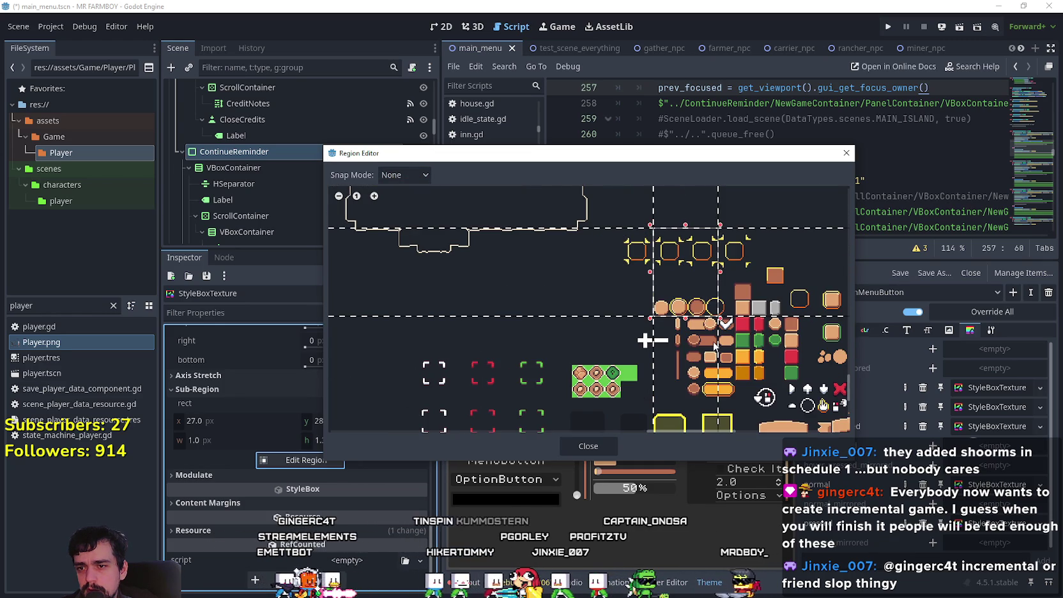
scroll(721, 327, up, 1)
scroll(639, 326, right, 5)
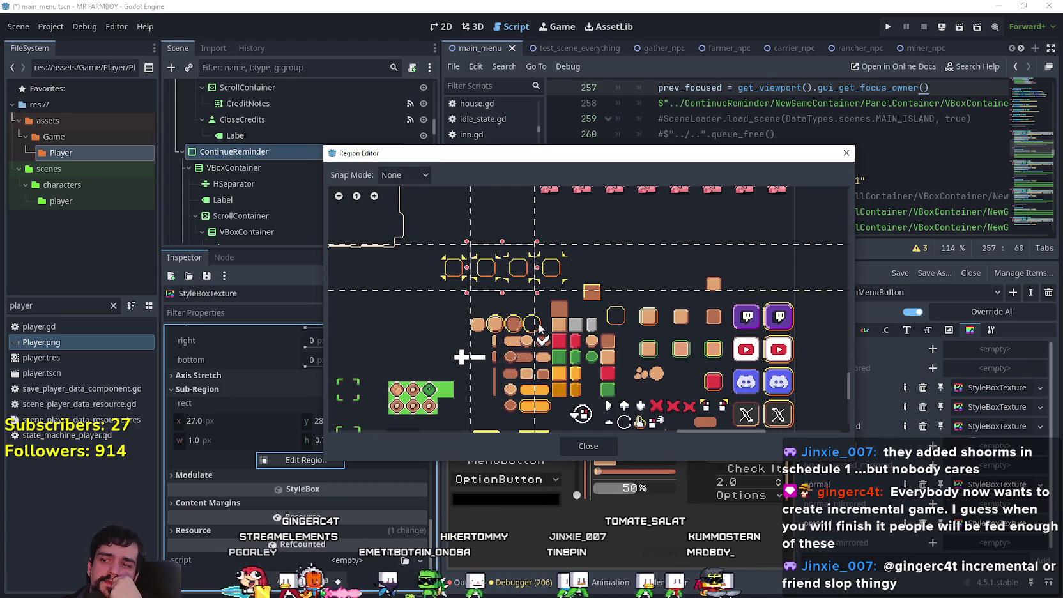
click(846, 154)
click(422, 405)
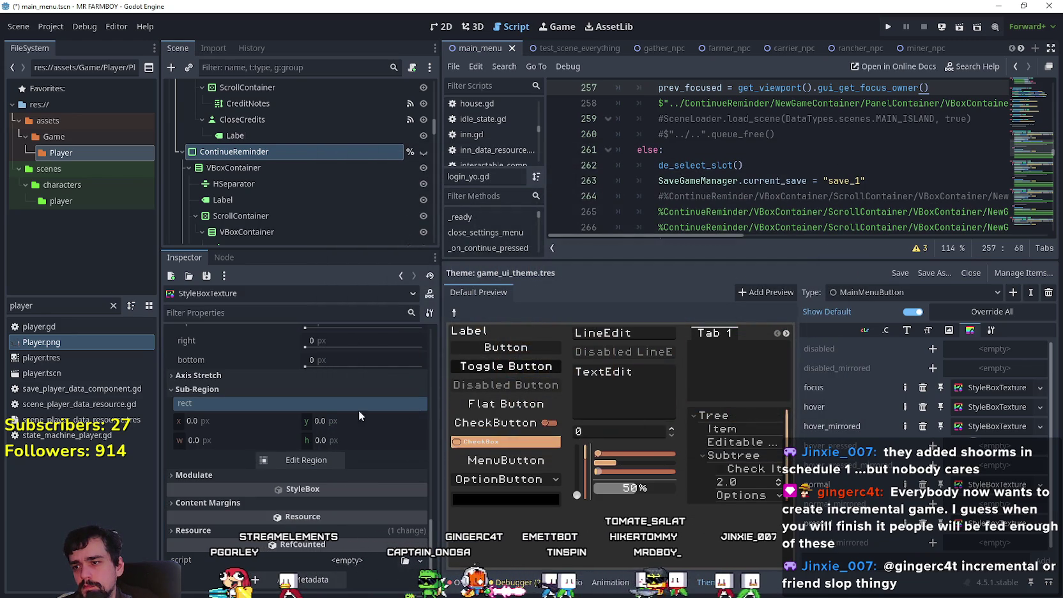
- Save the scene and review the StyleBoxTexture's axis stretch and frame_0 settings
key(ctrl+s)
click(272, 375)
scroll(352, 436, up, 10)
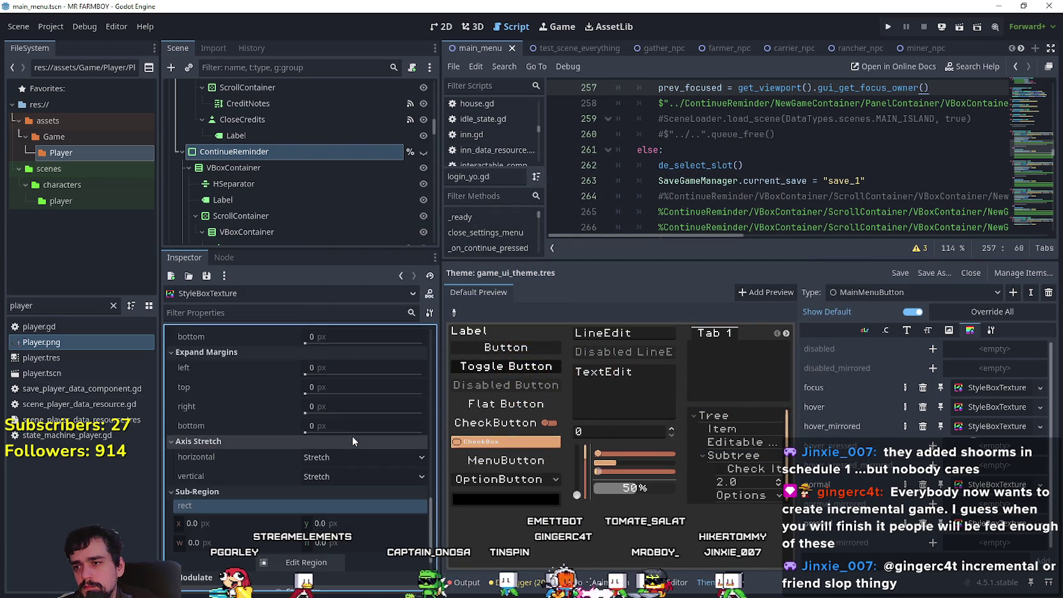
click(372, 440)
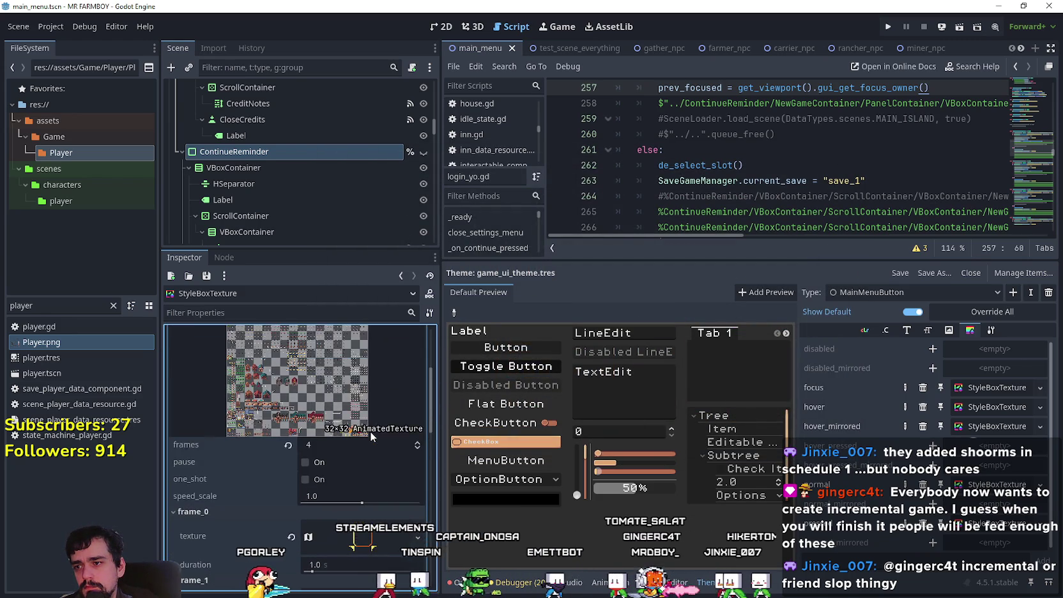
click(370, 429)
scroll(384, 469, up, 3)
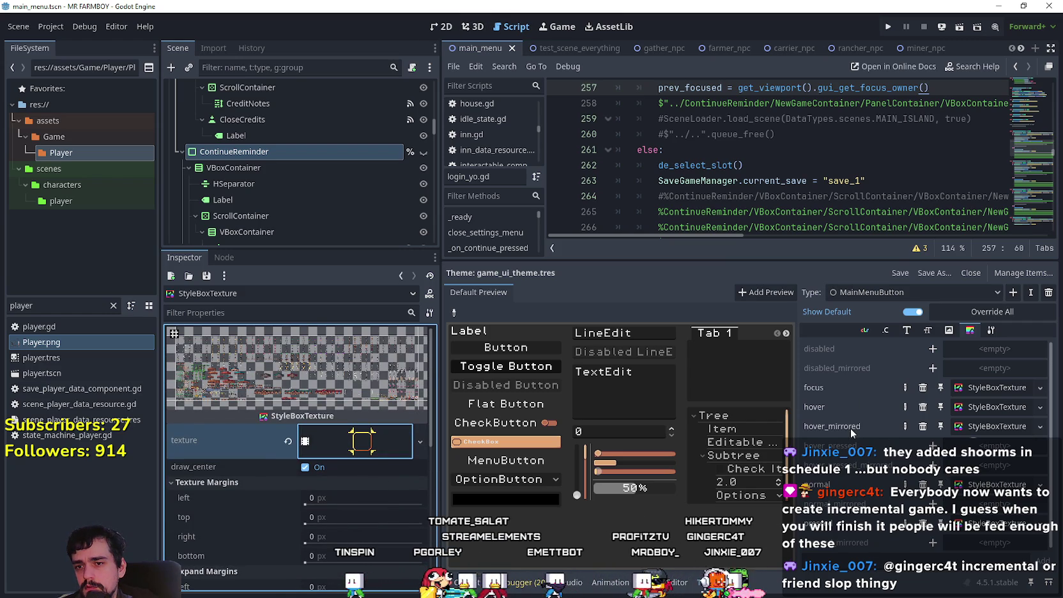
- Copy the focus StyleBoxTexture and paste it into a new disabled_mirrored override
click(993, 391)
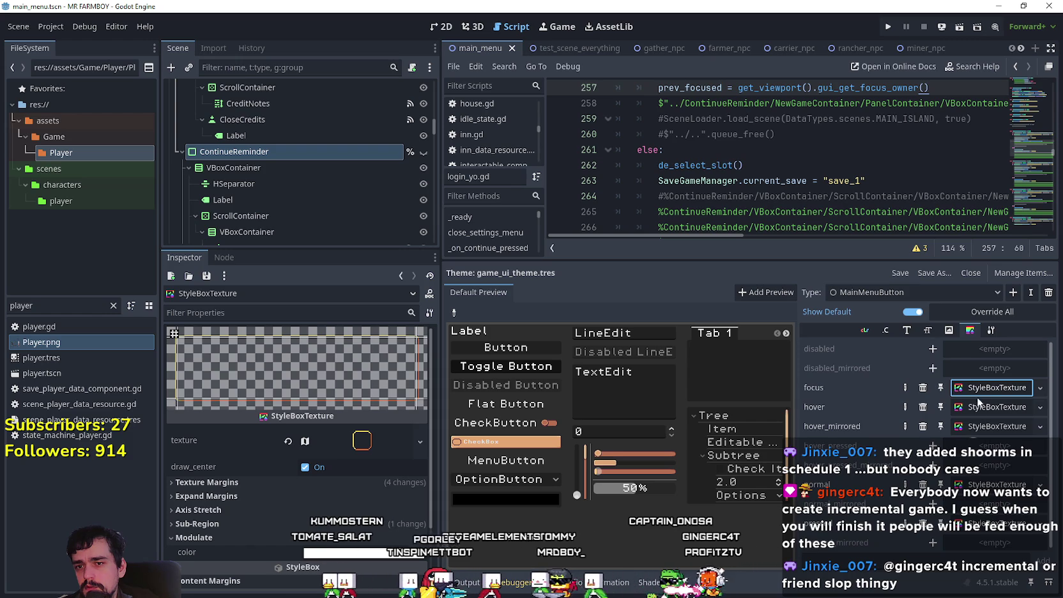
click(1040, 387)
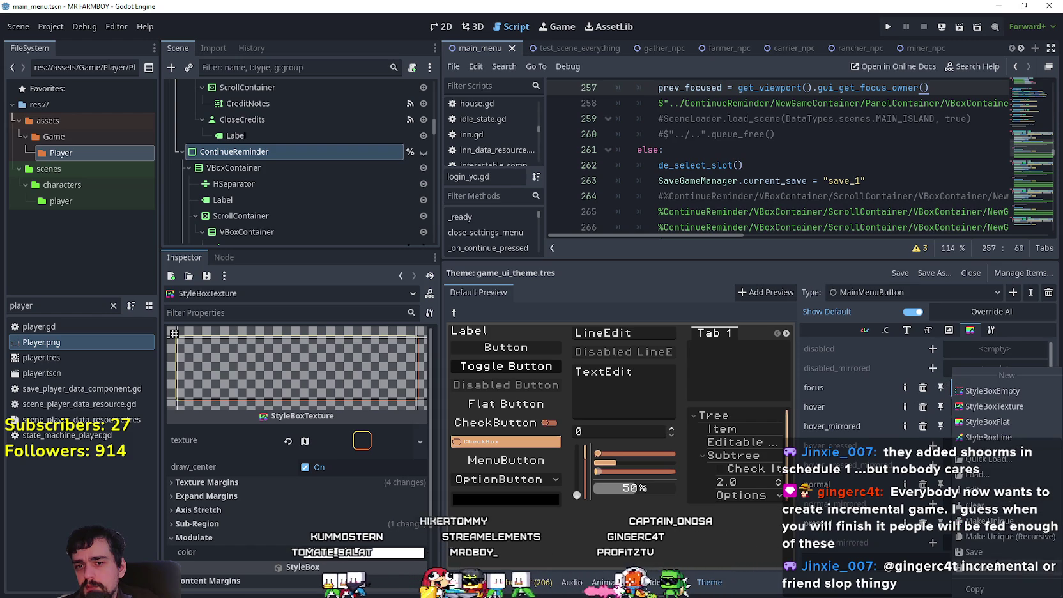
click(991, 583)
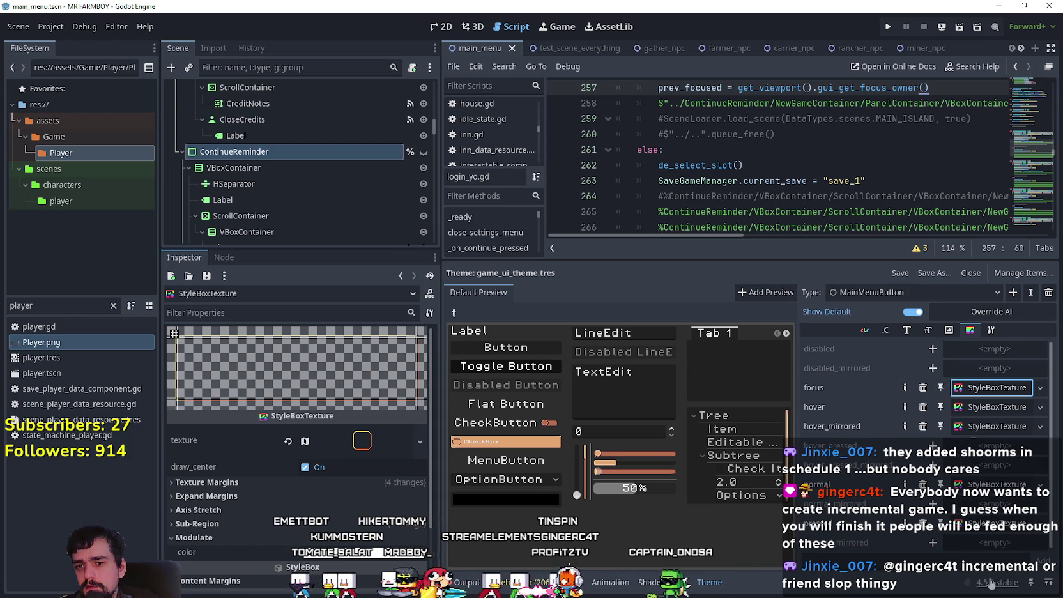
click(969, 368)
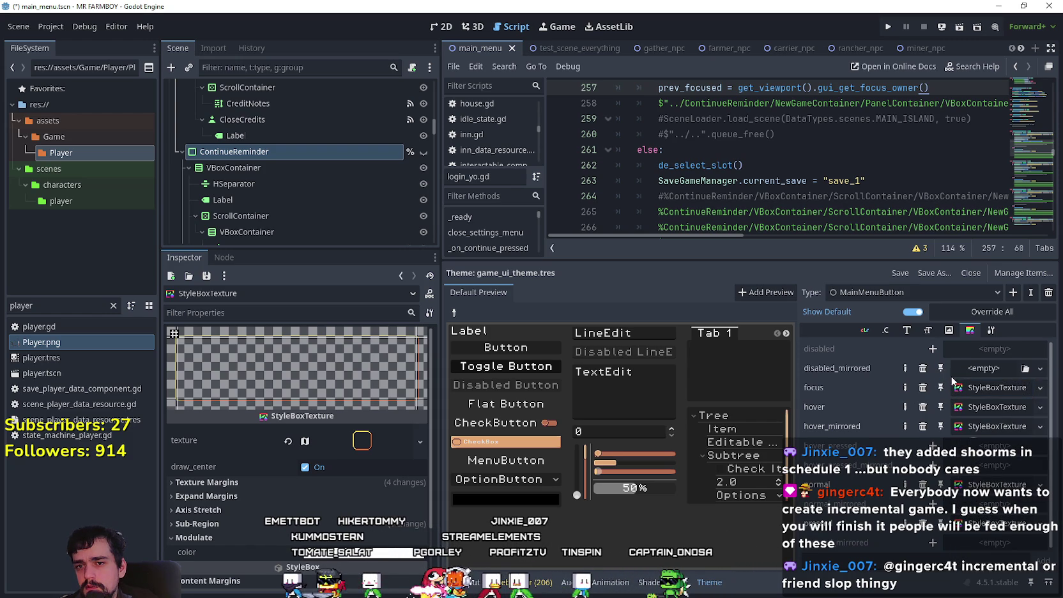
click(984, 369)
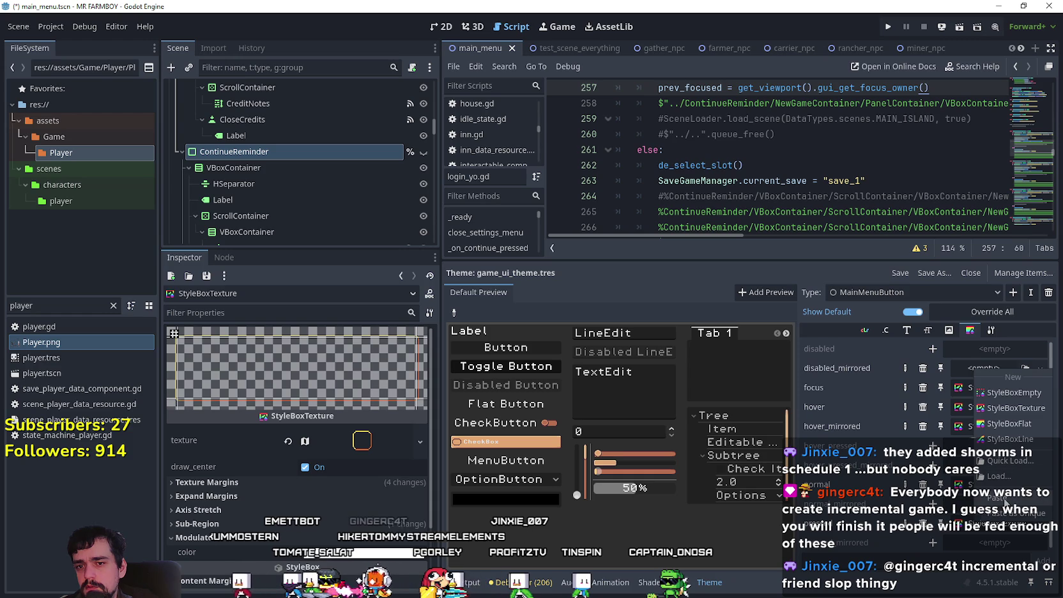
click(1005, 499)
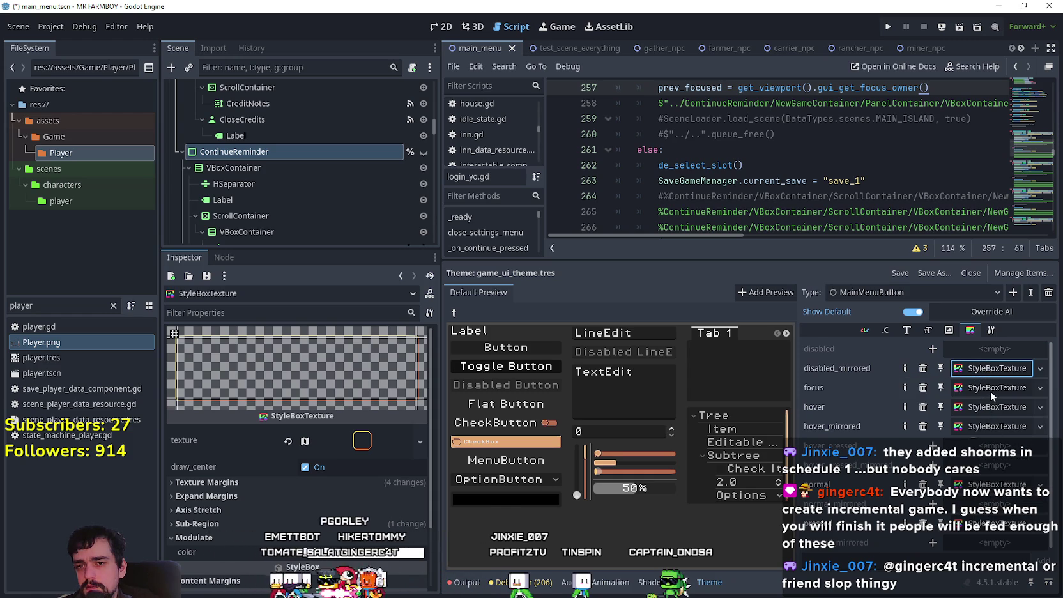
- Paste the copied style into hover_mirrored too, reselect focus, and save
click(982, 425)
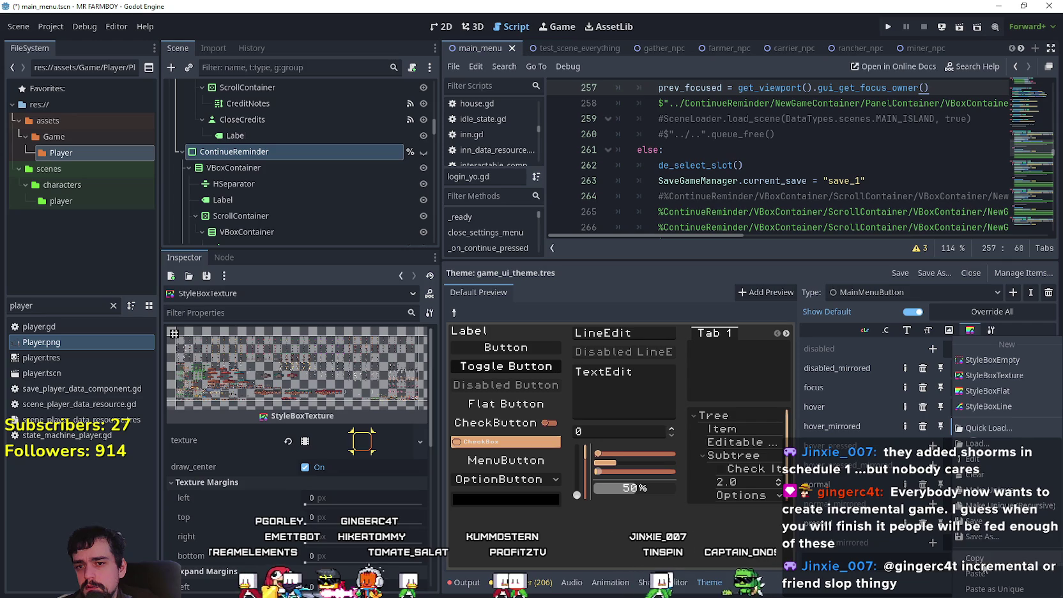
click(977, 573)
click(996, 392)
right_click(992, 388)
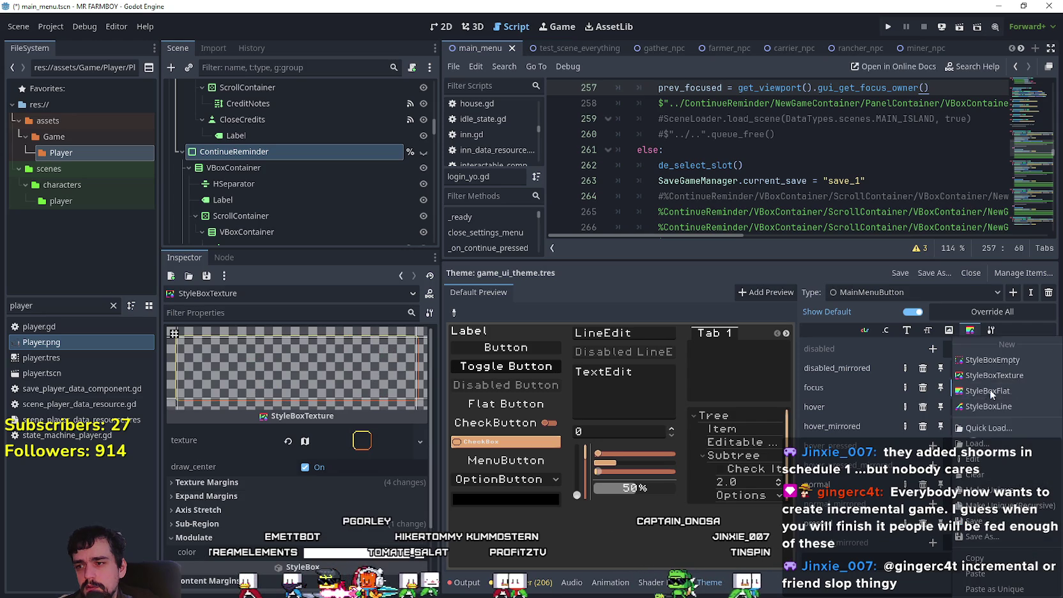
click(978, 573)
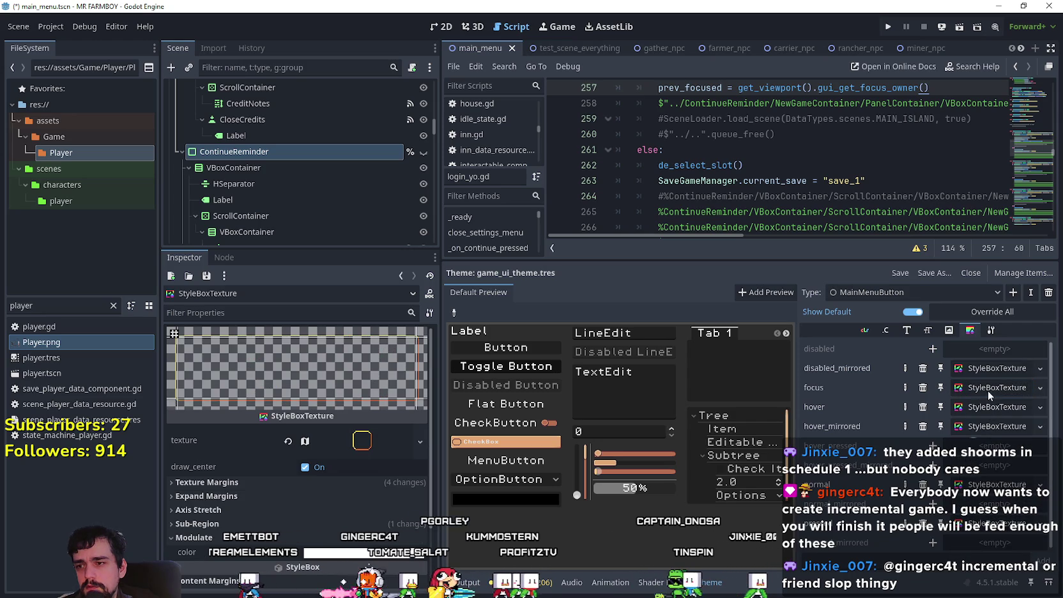
click(989, 391)
key(ctrl+s)
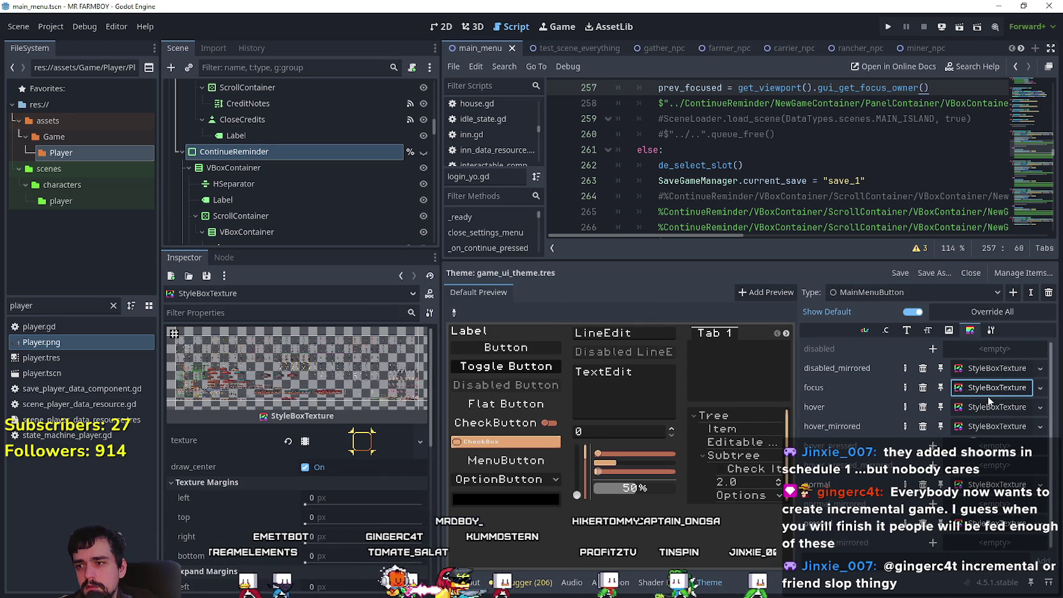
- Run the project, maximize then restore the game window, and exit the game
click(891, 26)
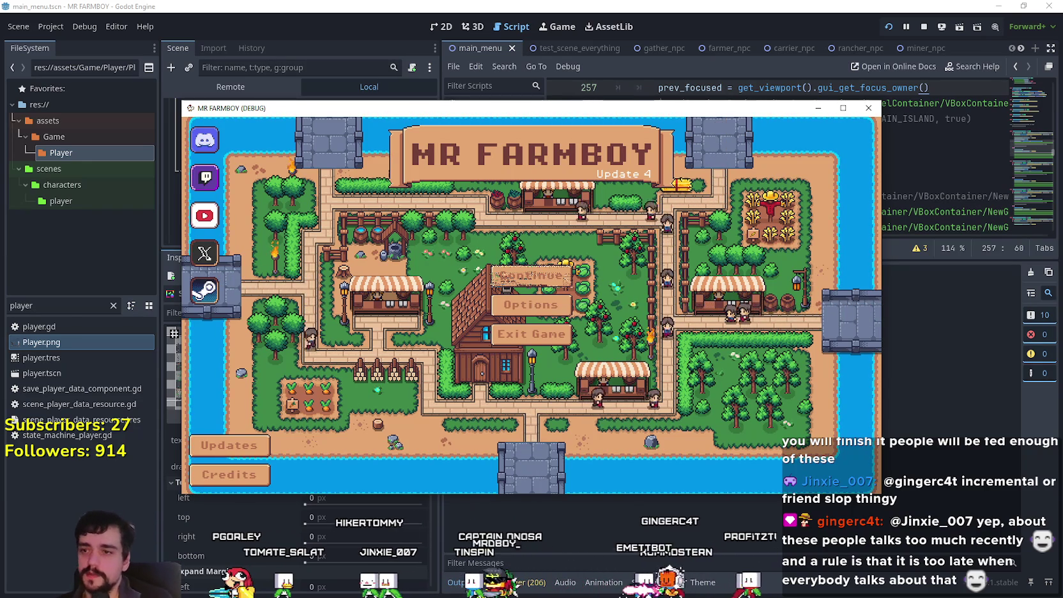
click(844, 107)
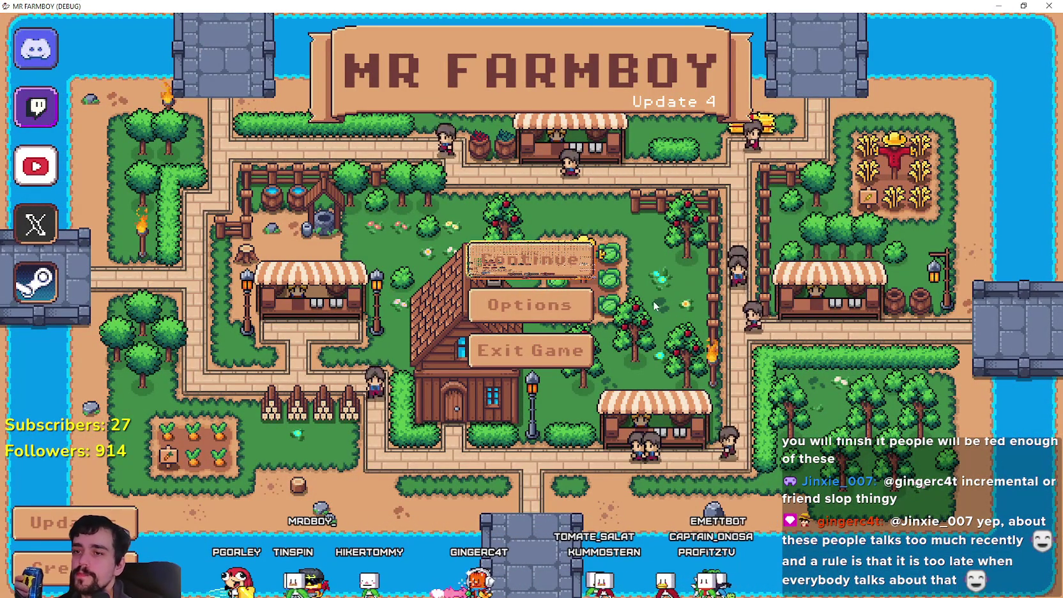
key(super+Down)
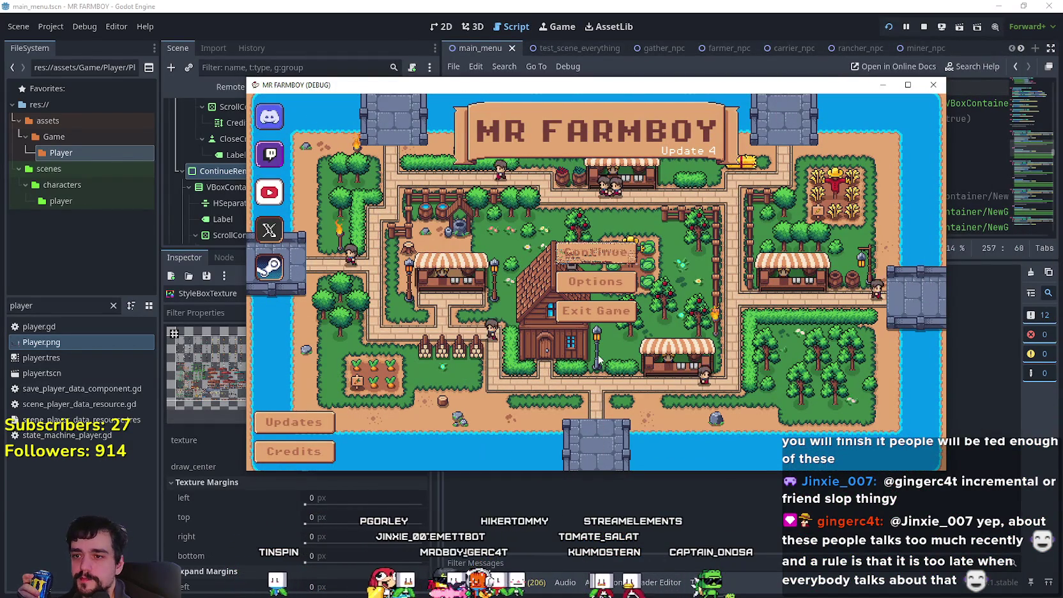
click(597, 326)
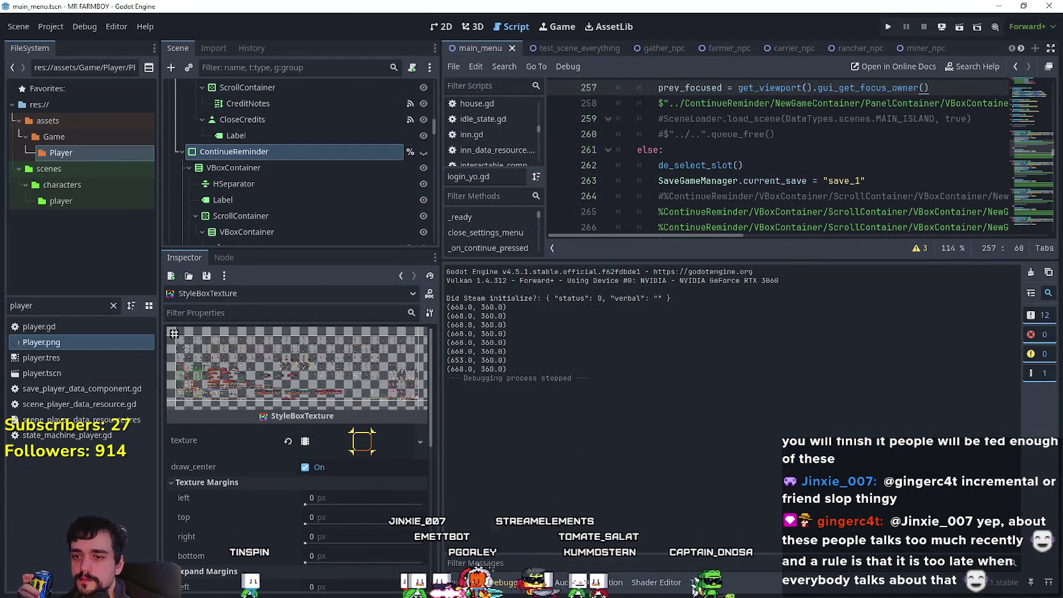
- Return to the theme editor, select MainMenuButton's focus StyleBoxTexture and preview its texture
click(694, 586)
click(986, 389)
scroll(374, 503, down, 5)
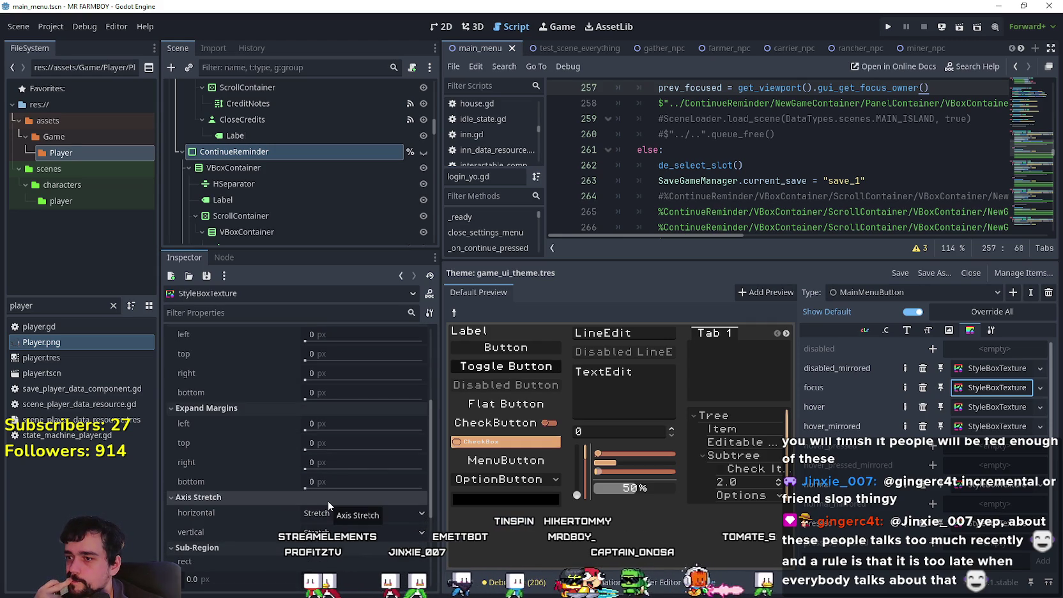
scroll(373, 553, up, 5)
click(367, 446)
click(369, 449)
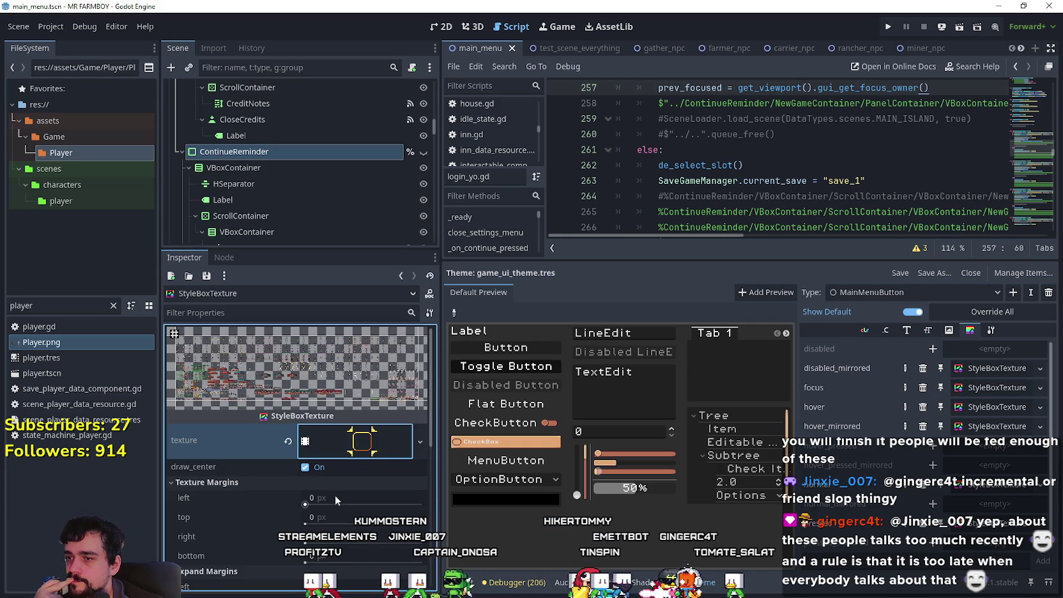
- Expand the animated bracket texture and scroll through its frame settings
click(357, 449)
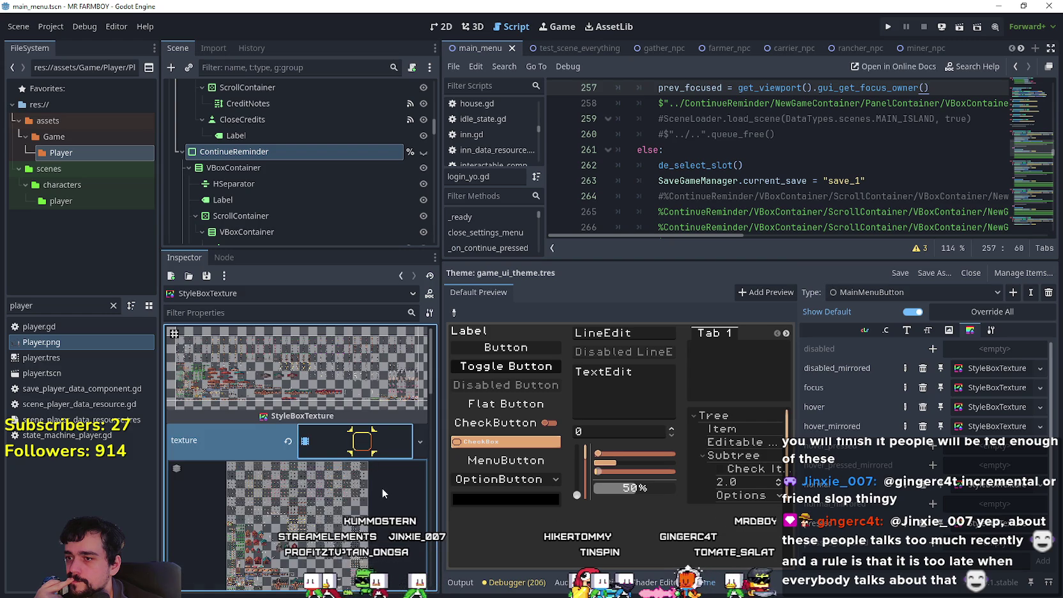
scroll(377, 491, down, 3)
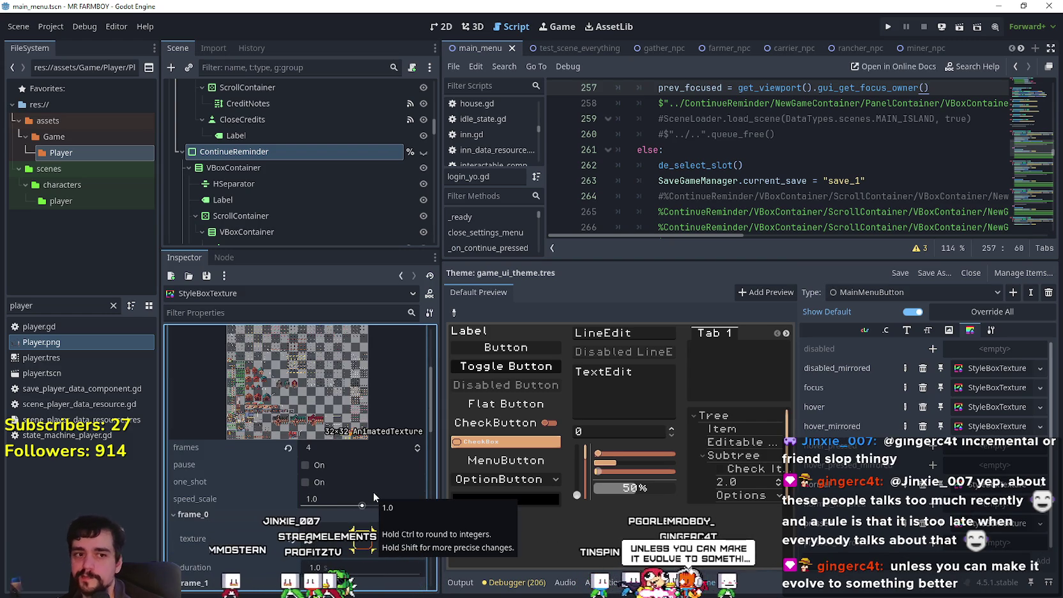
scroll(373, 492, down, 2)
scroll(371, 527, down, 1)
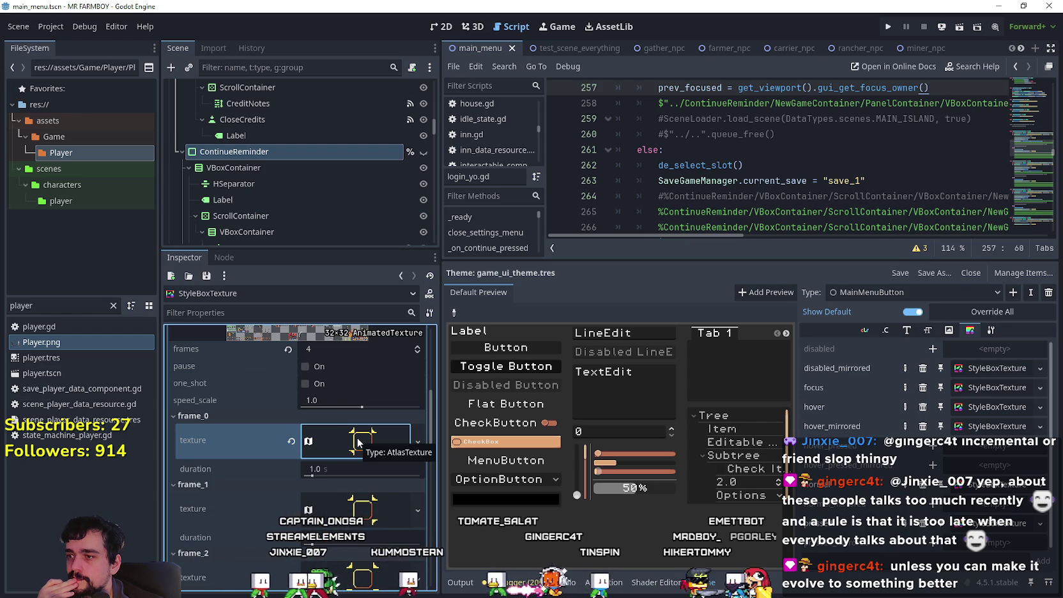
scroll(356, 445, down, 8)
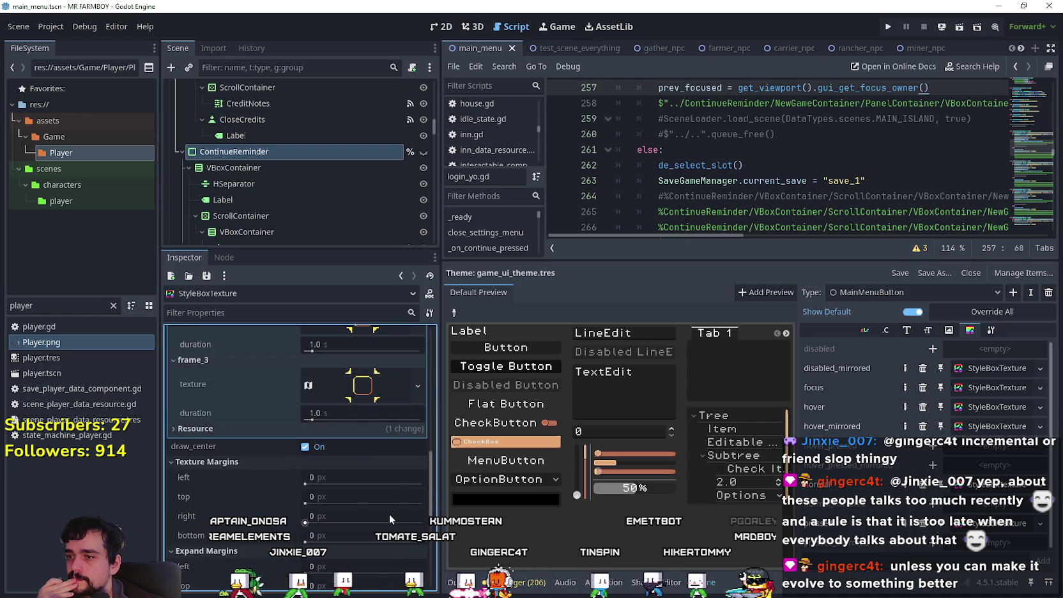
scroll(389, 512, down, 2)
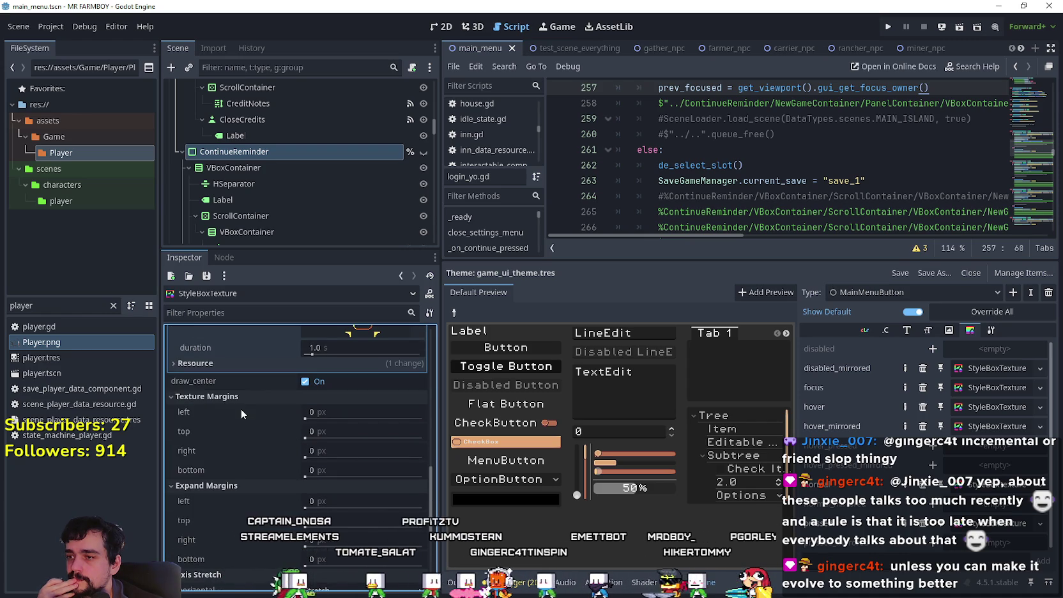
mouse_move(223, 415)
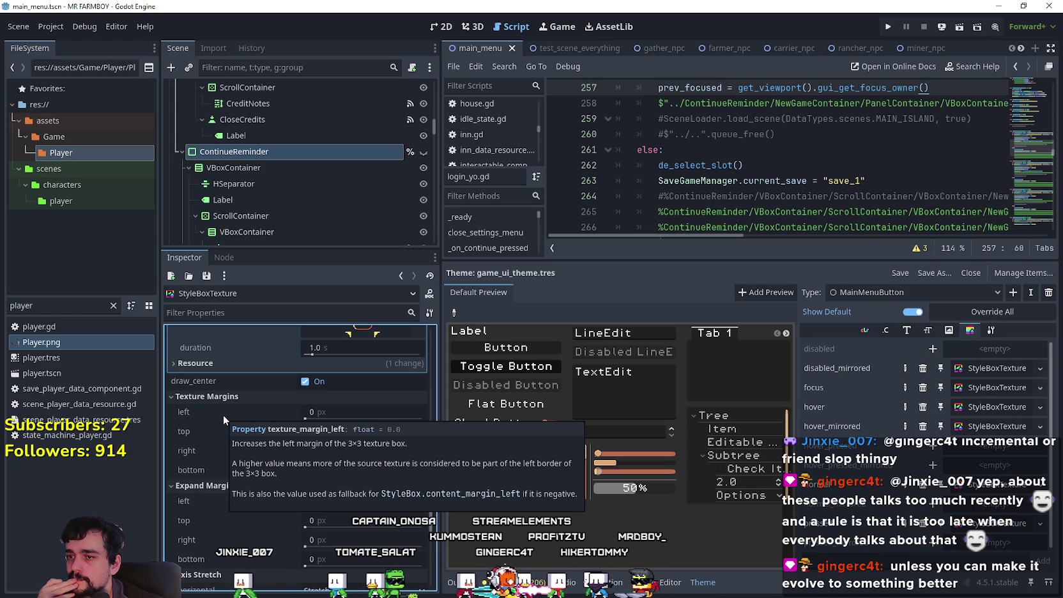
scroll(290, 560, down, 2)
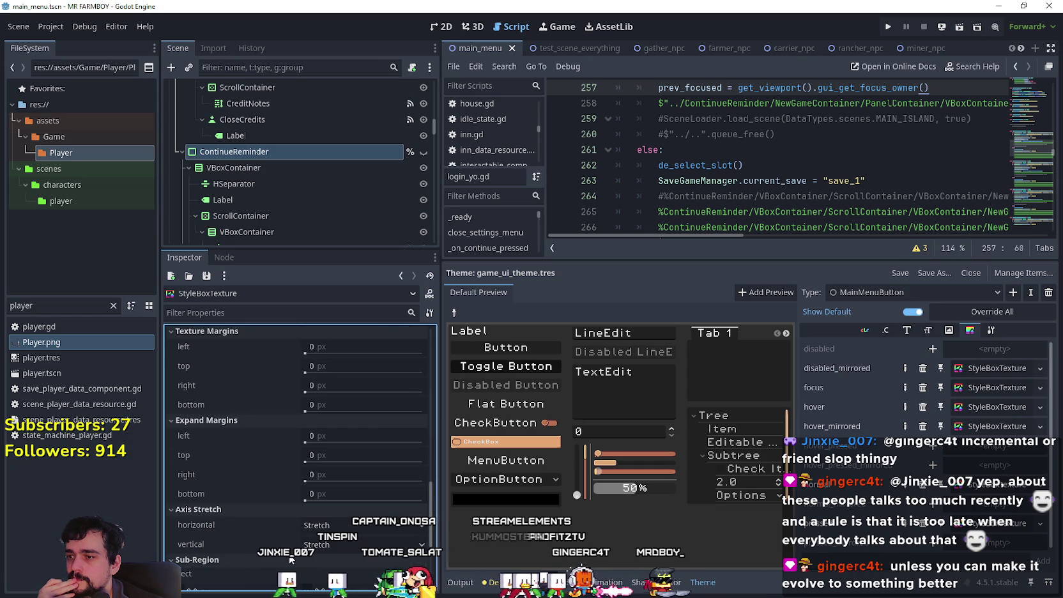
scroll(274, 512, down, 2)
- Review the vertical and horizontal Axis Stretch options unchanged, then expand Content Margins
click(341, 479)
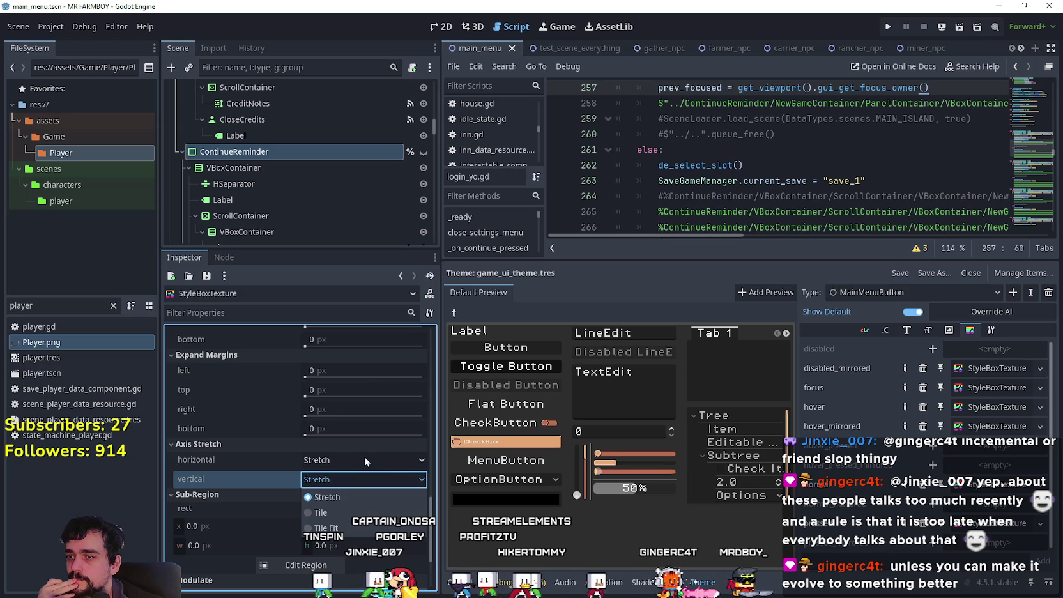
click(361, 456)
click(358, 457)
click(230, 505)
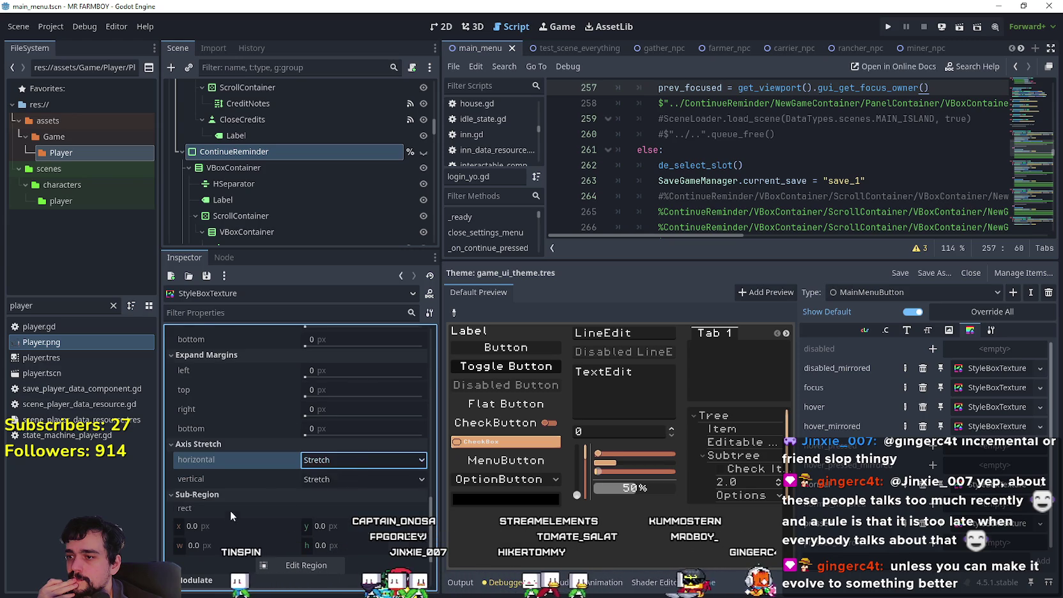
scroll(242, 506, down, 4)
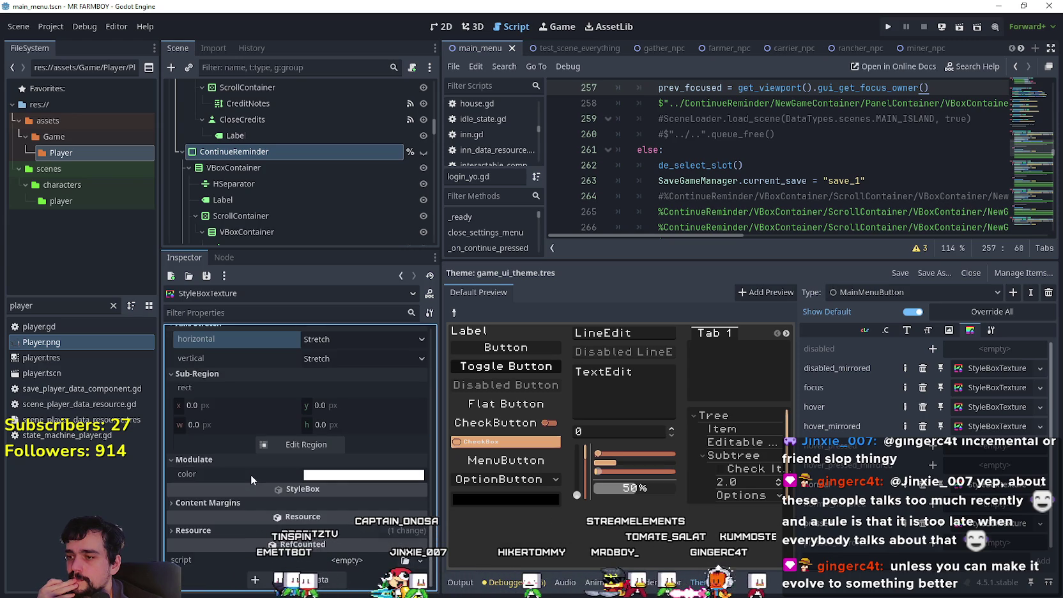
click(246, 500)
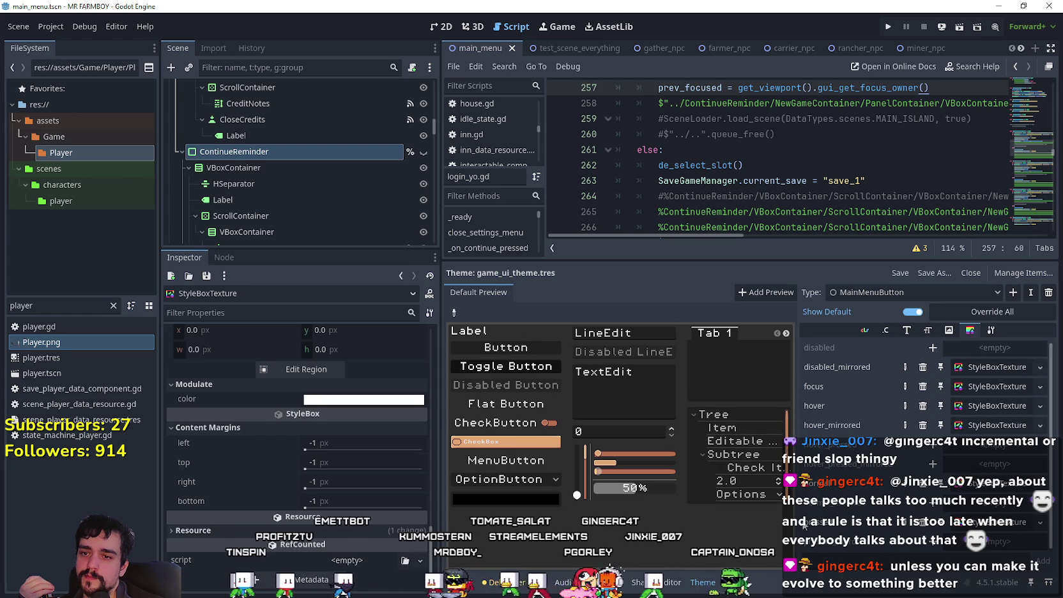
click(522, 460)
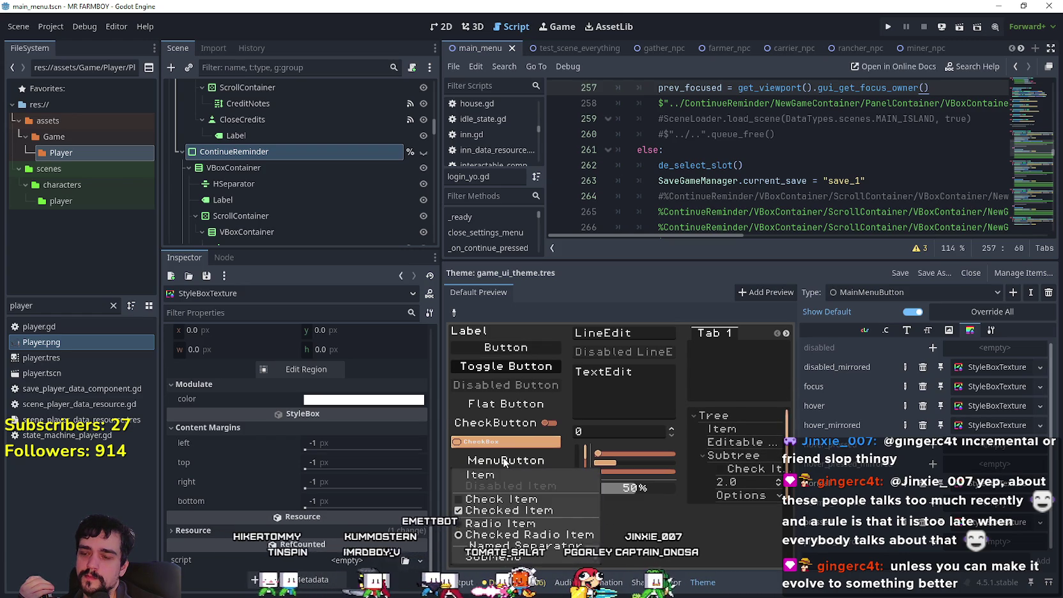
click(523, 460)
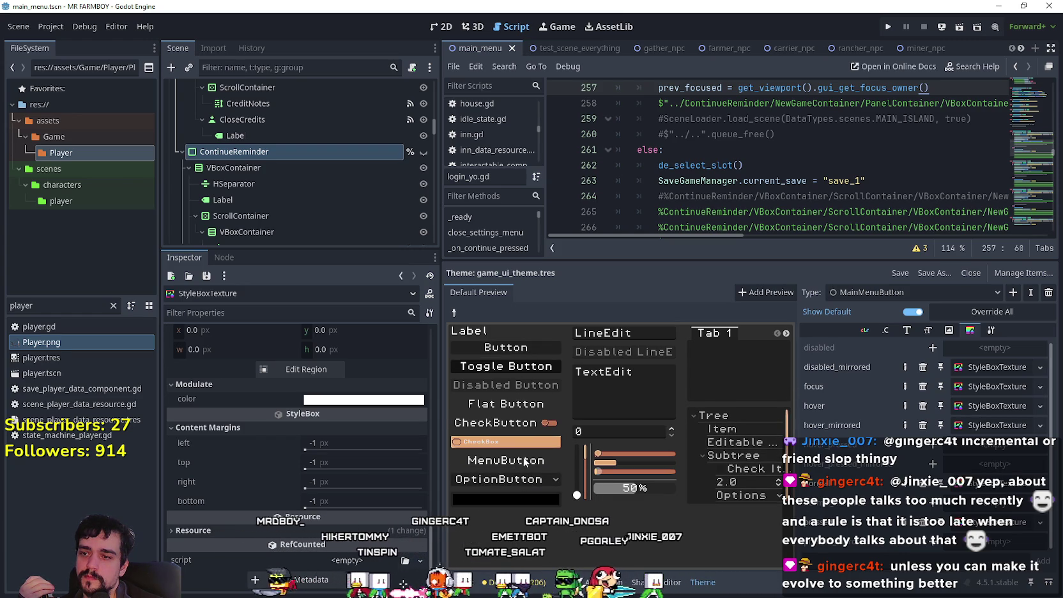
click(524, 460)
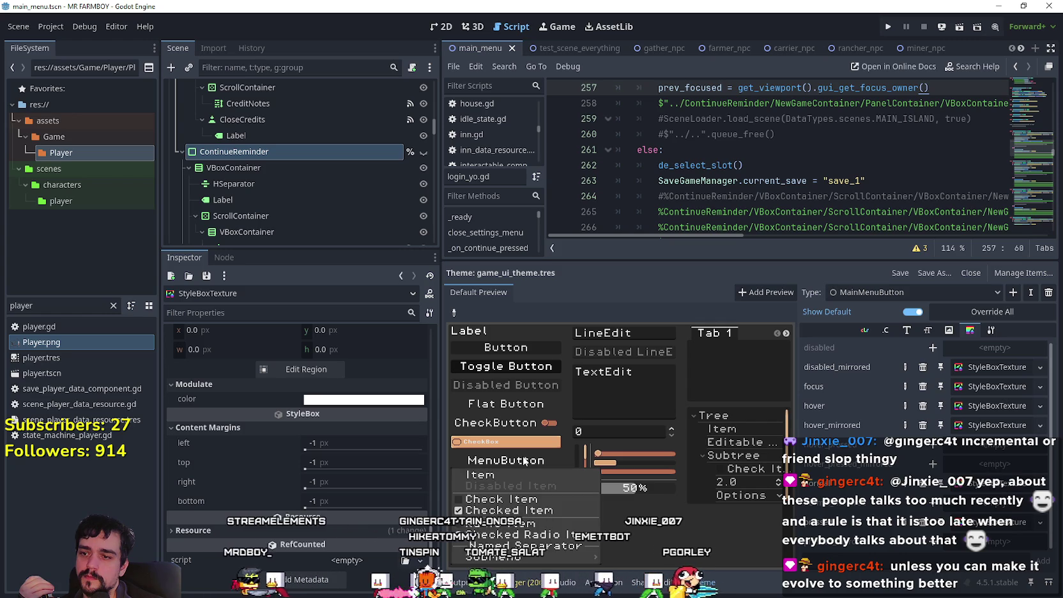
click(524, 461)
click(524, 461)
click(519, 499)
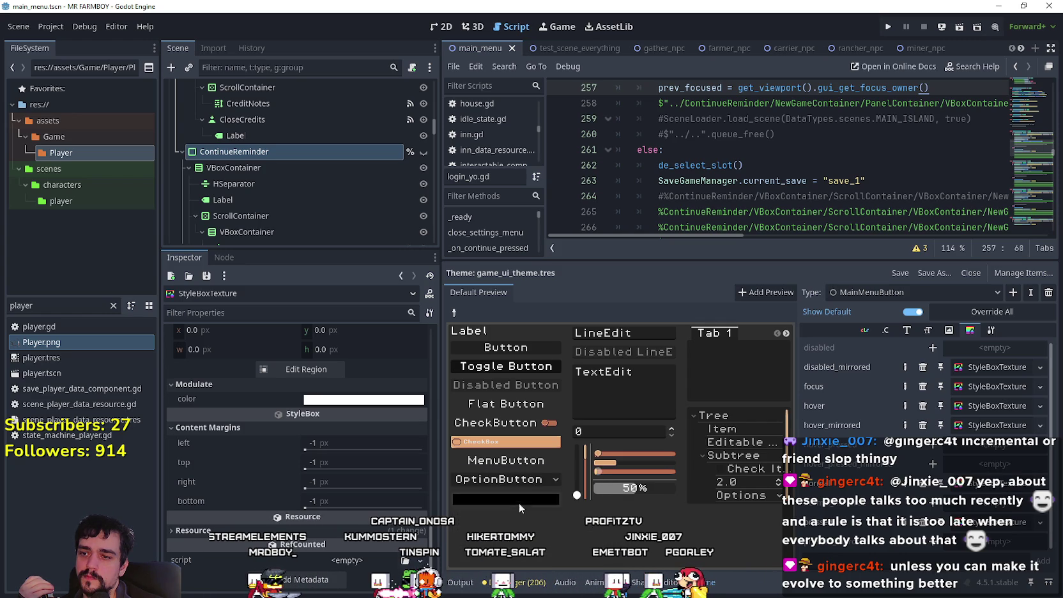
click(518, 468)
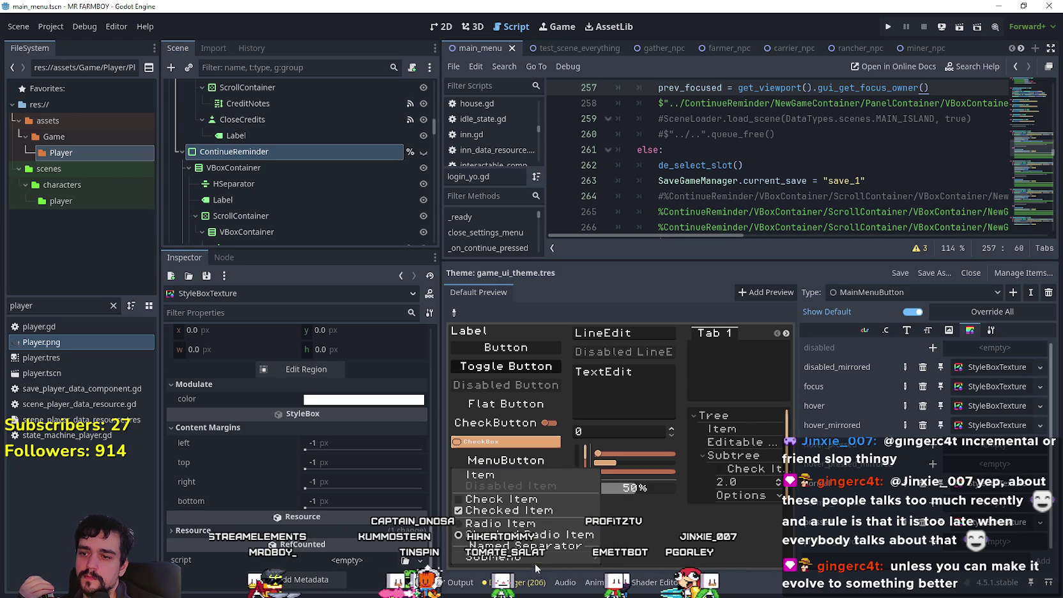
mouse_move(531, 558)
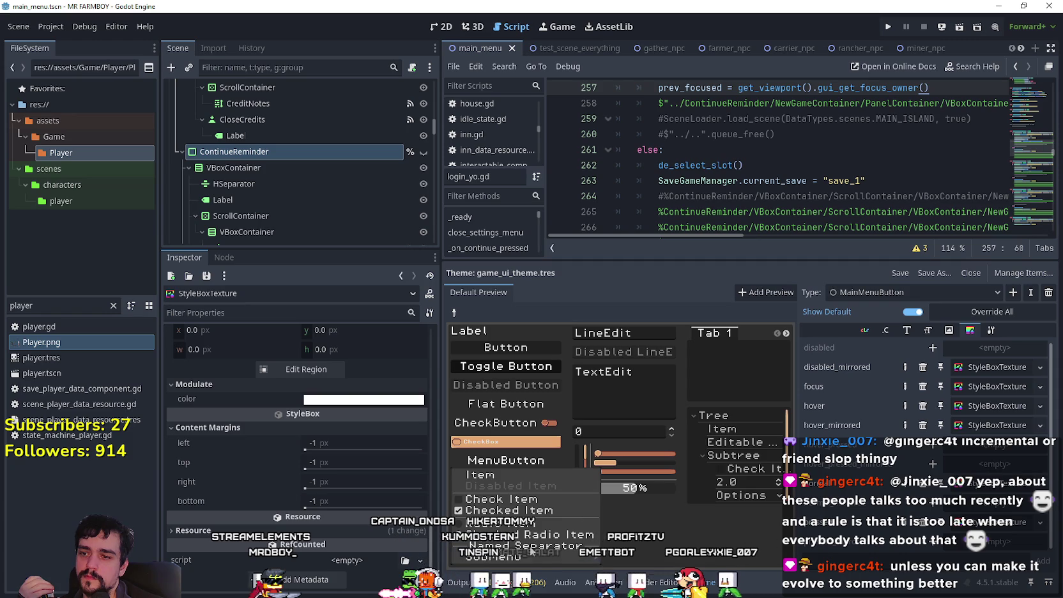
click(509, 475)
click(516, 480)
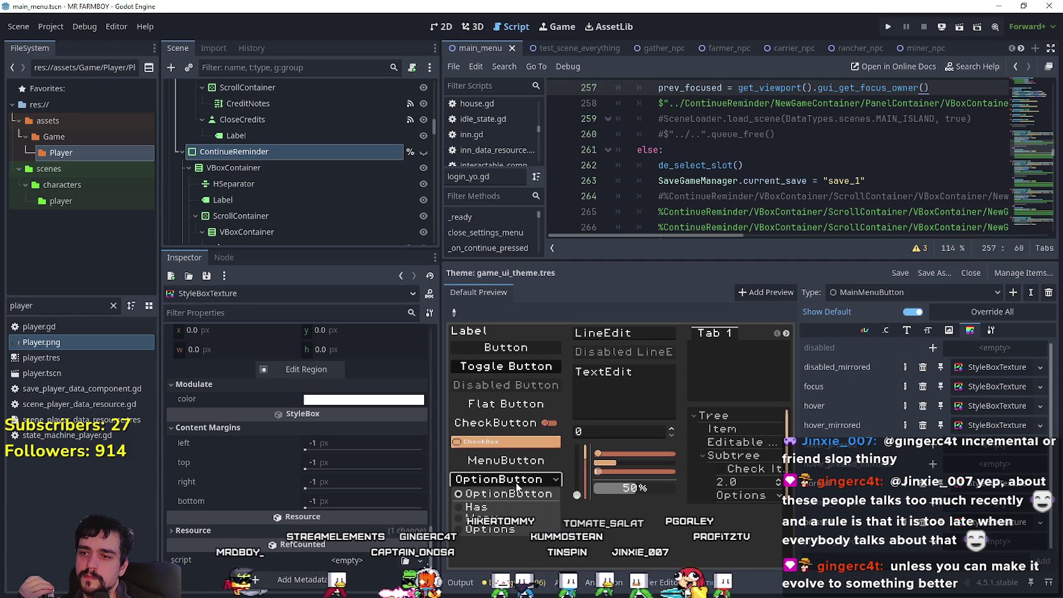
click(517, 493)
click(517, 502)
click(534, 519)
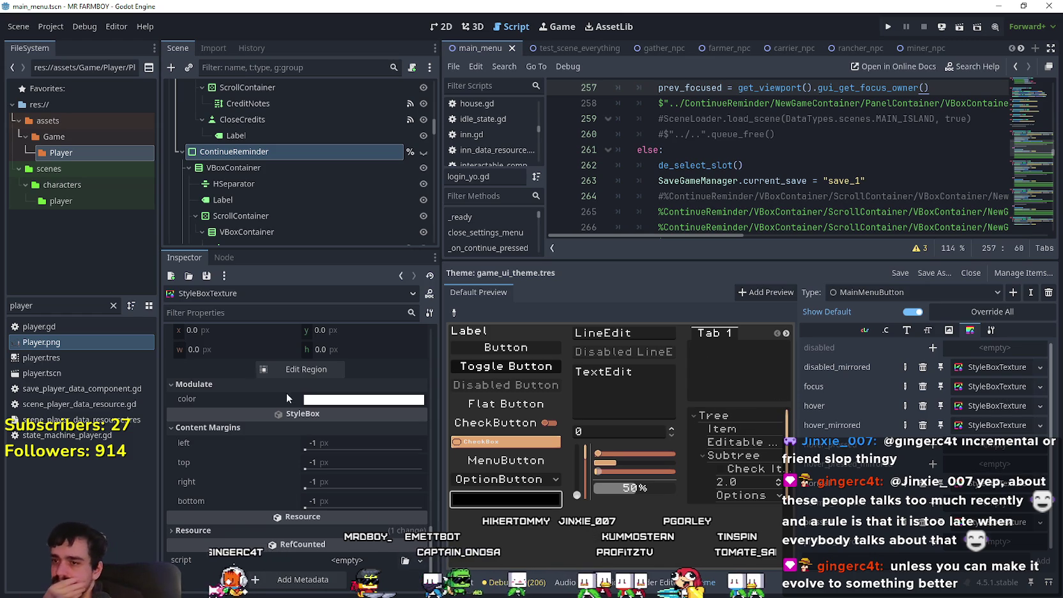
scroll(255, 469, up, 3)
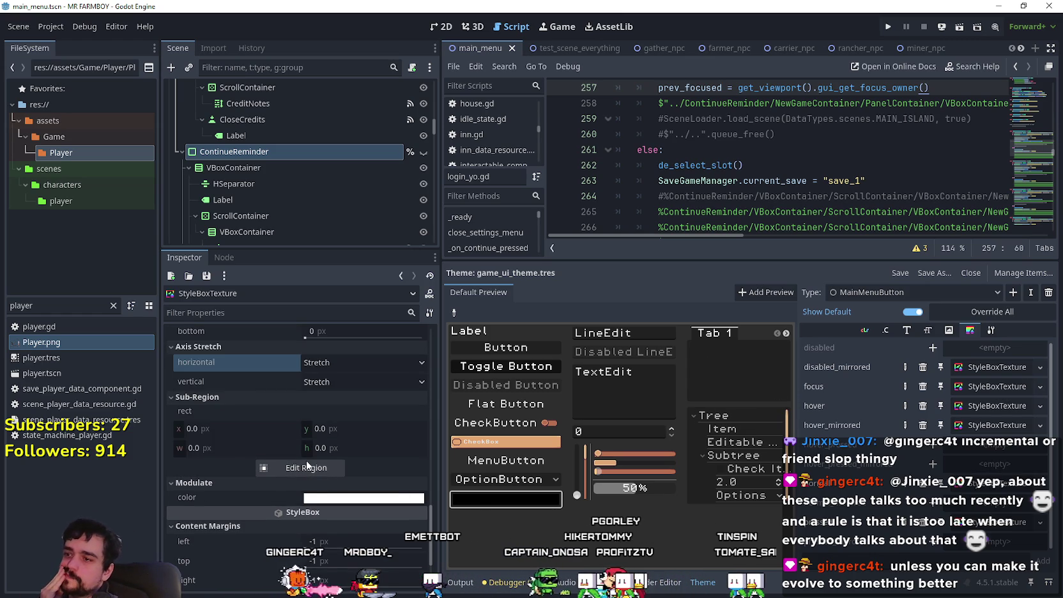
scroll(333, 457, up, 5)
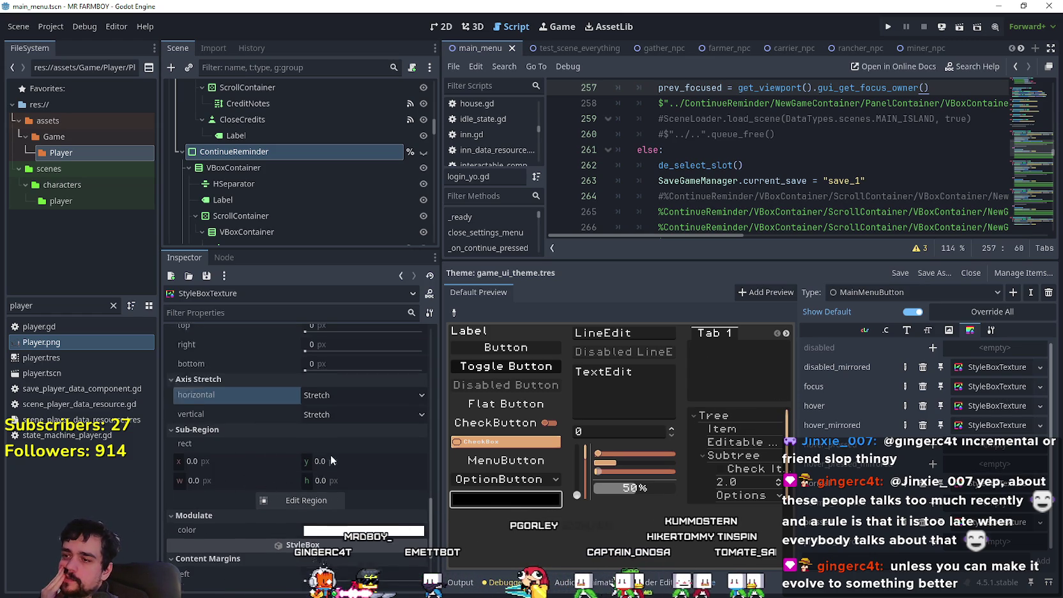
scroll(333, 458, up, 5)
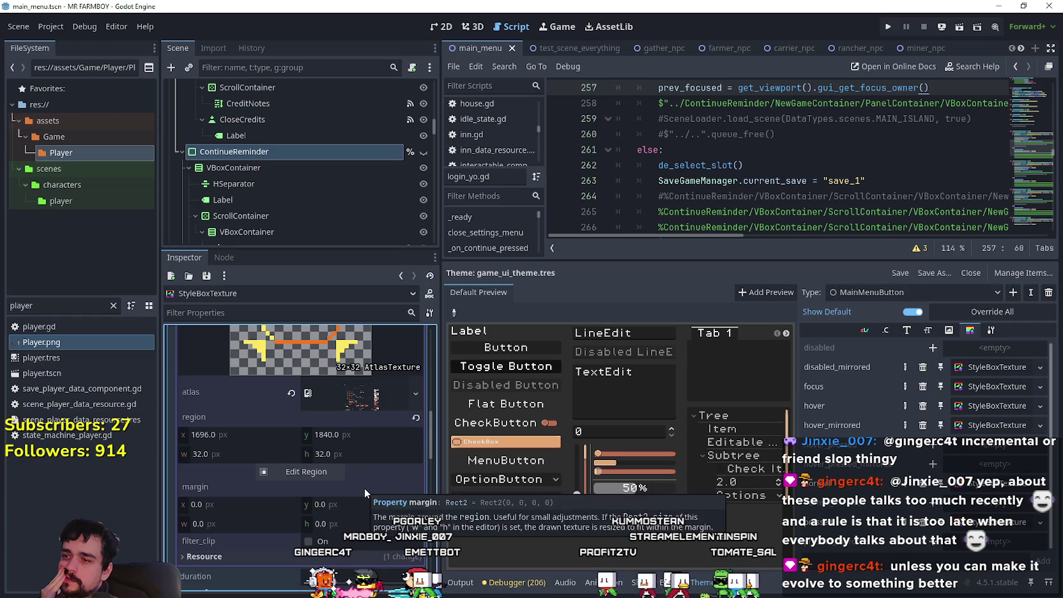
scroll(363, 487, up, 1)
scroll(336, 485, down, 3)
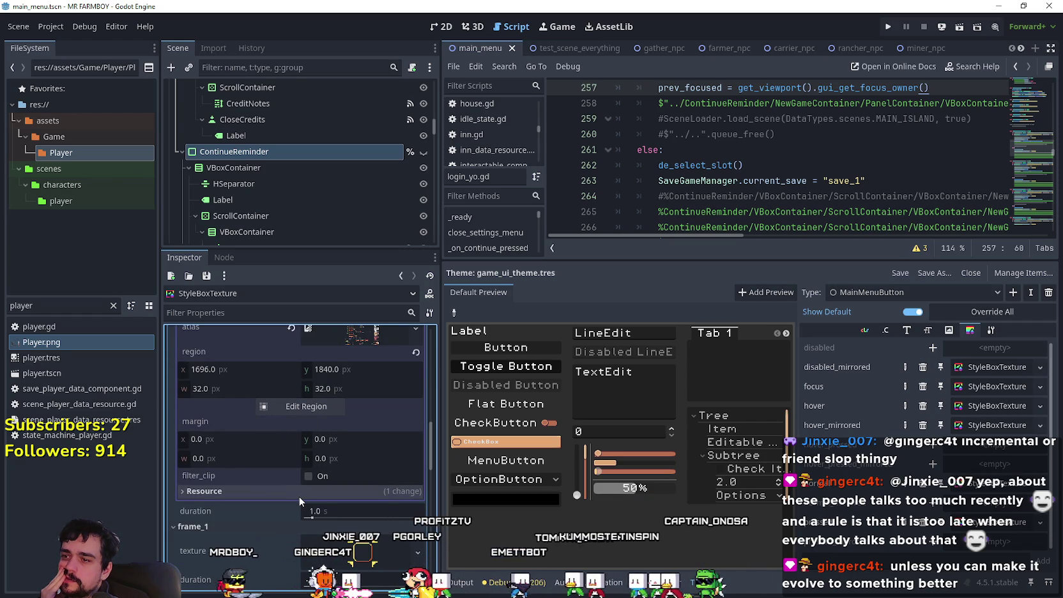
click(299, 496)
click(298, 492)
click(307, 407)
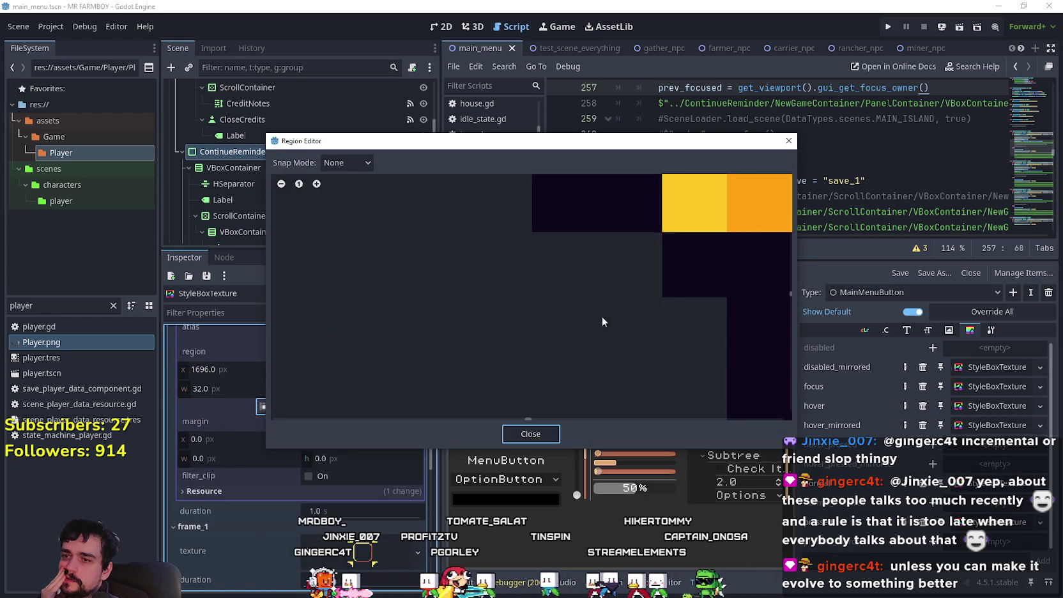
scroll(583, 305, down, 12)
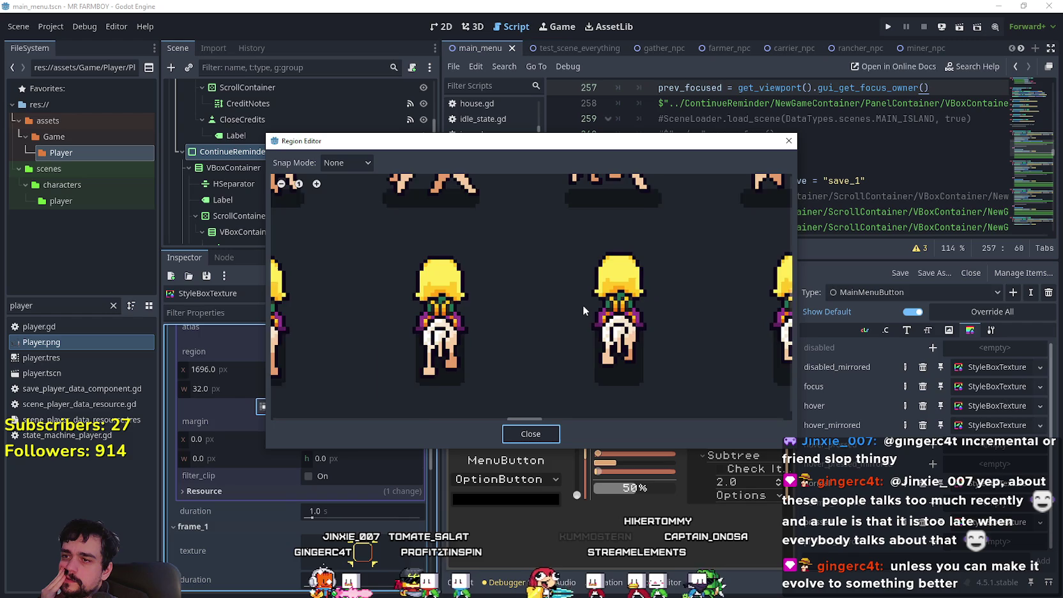
scroll(583, 305, down, 10)
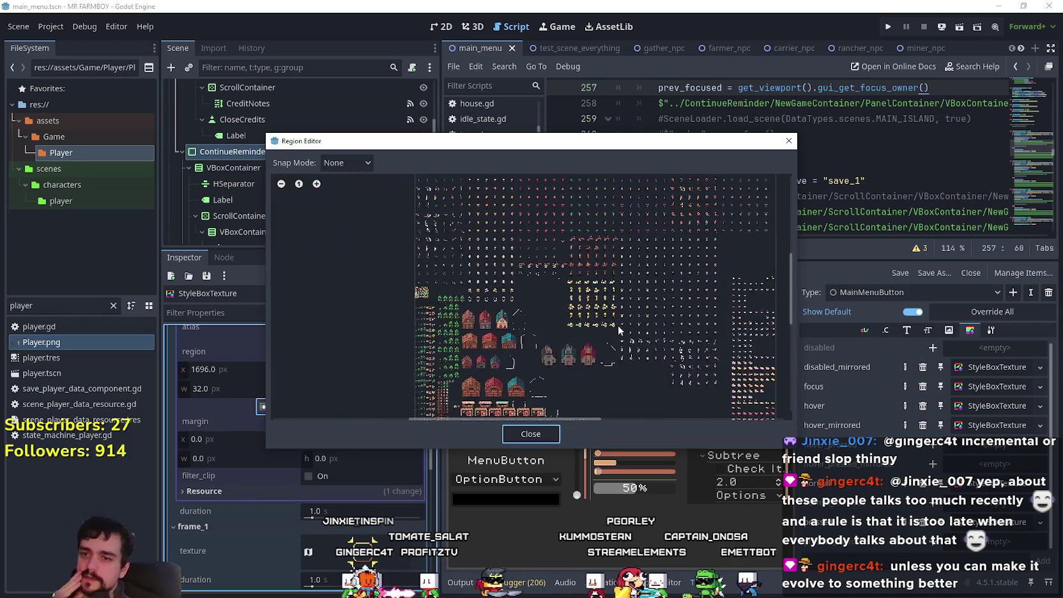
scroll(650, 356, down, 3)
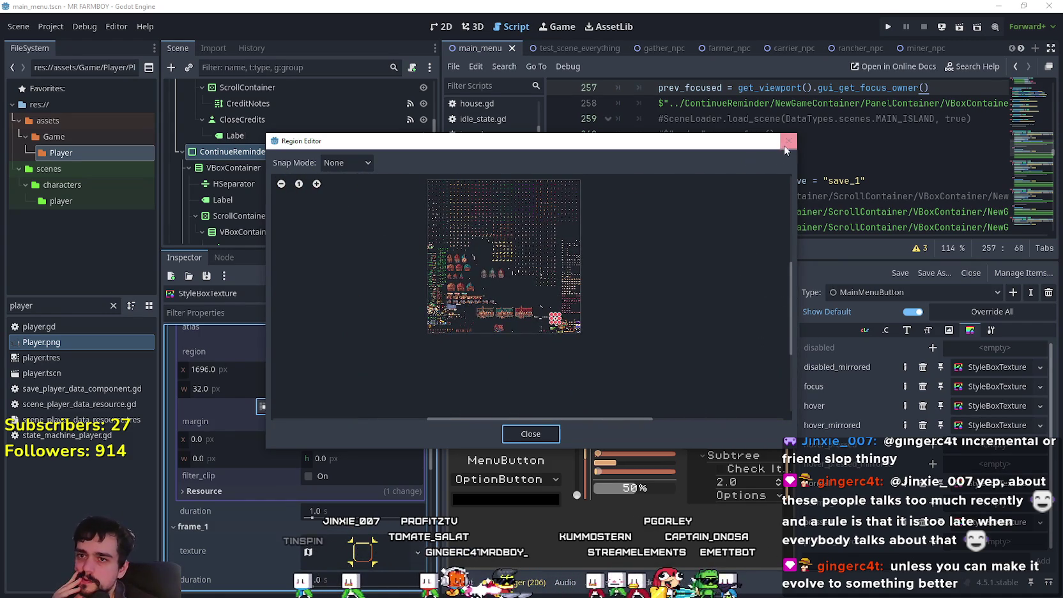
click(788, 141)
scroll(377, 447, up, 5)
click(356, 440)
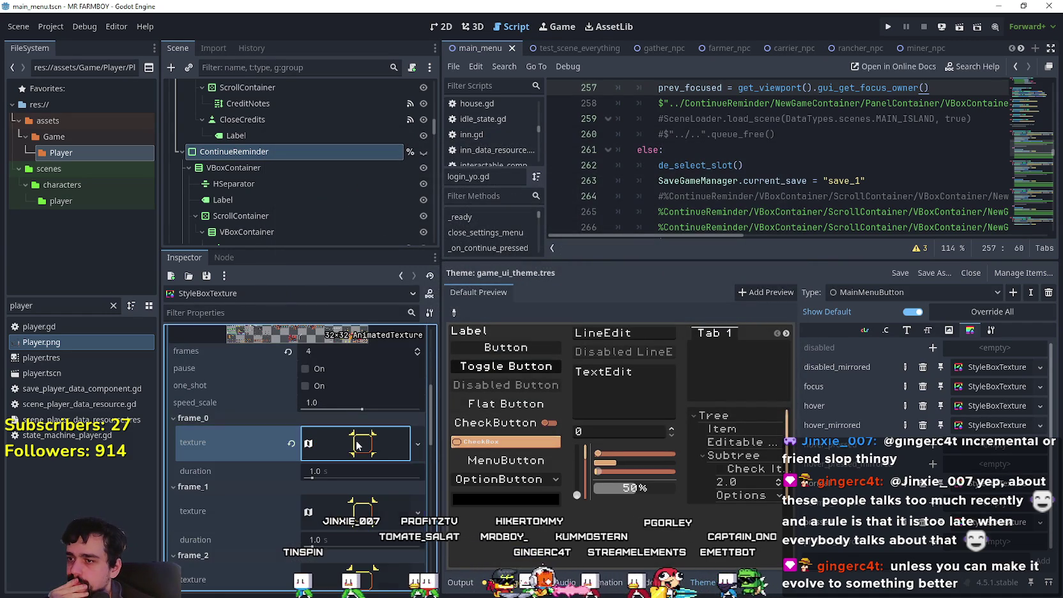
- Collapse the AnimatedTexture properties, look over the texture and expand margins, and run the game
scroll(358, 504, up, 3)
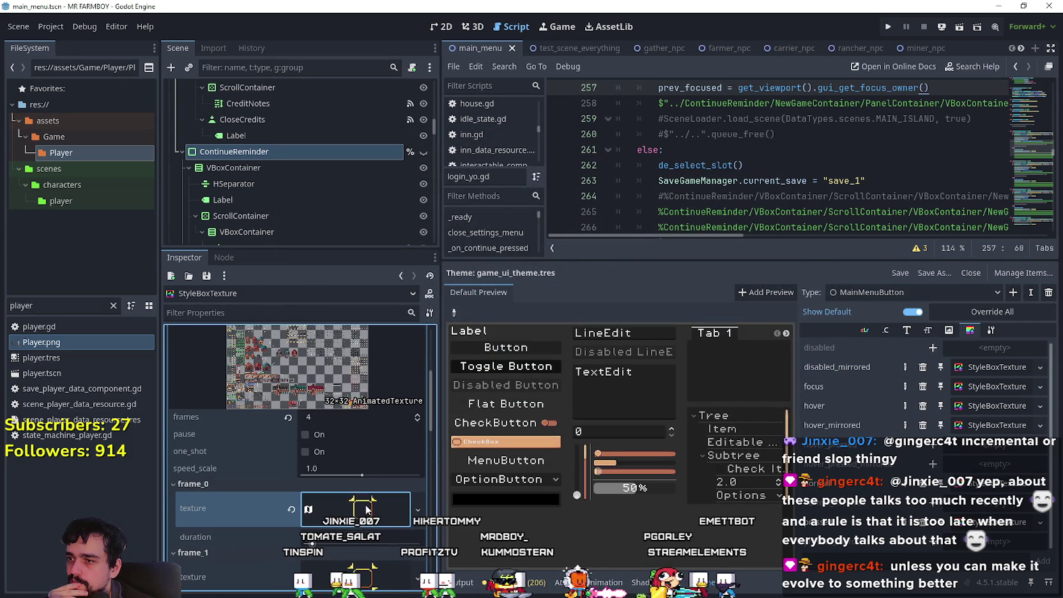
click(355, 541)
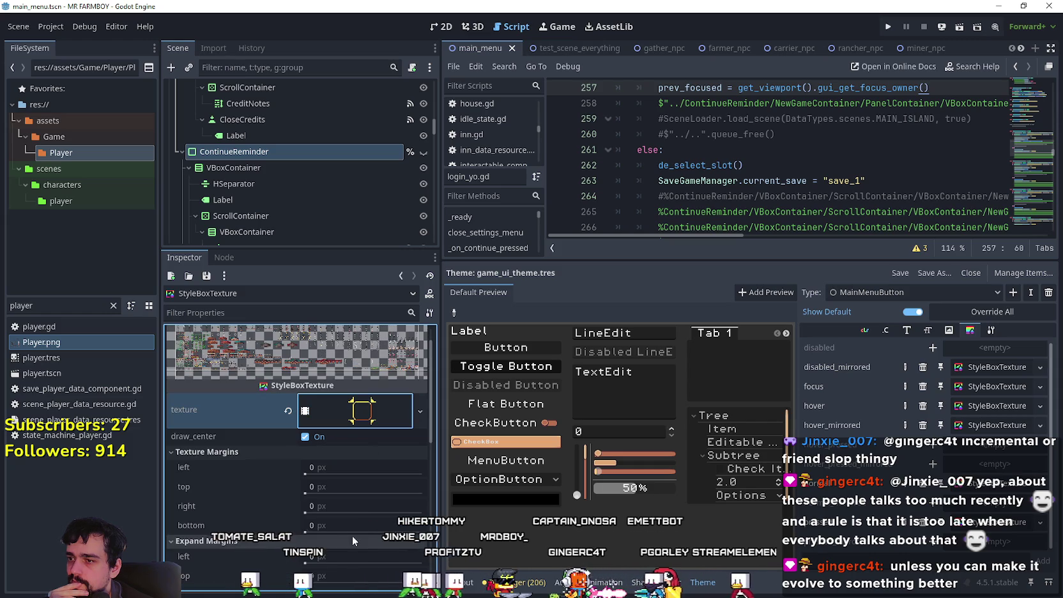
scroll(348, 522, down, 3)
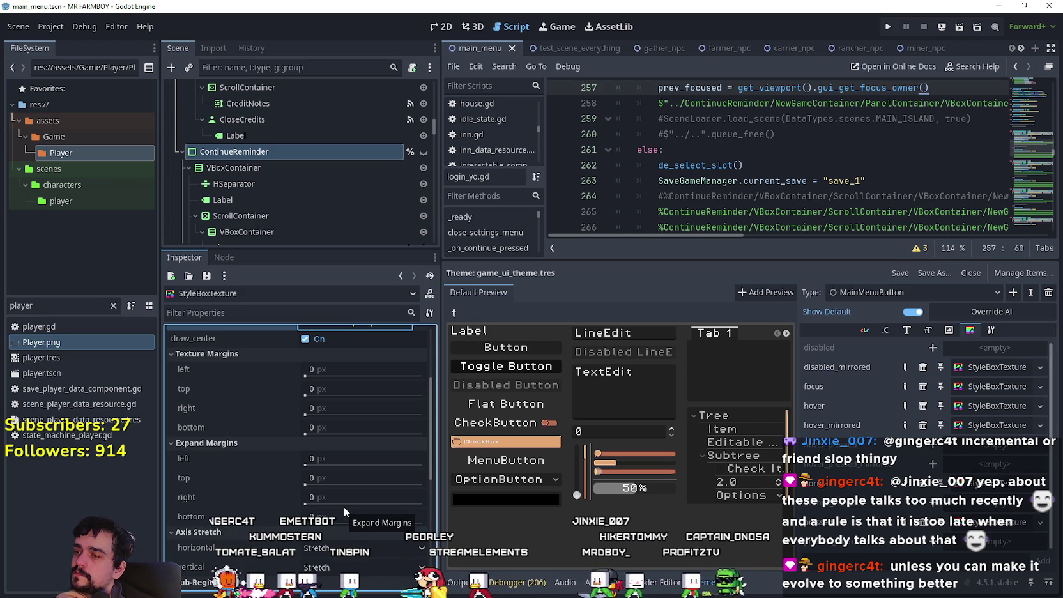
scroll(343, 509, up, 3)
scroll(342, 509, up, 1)
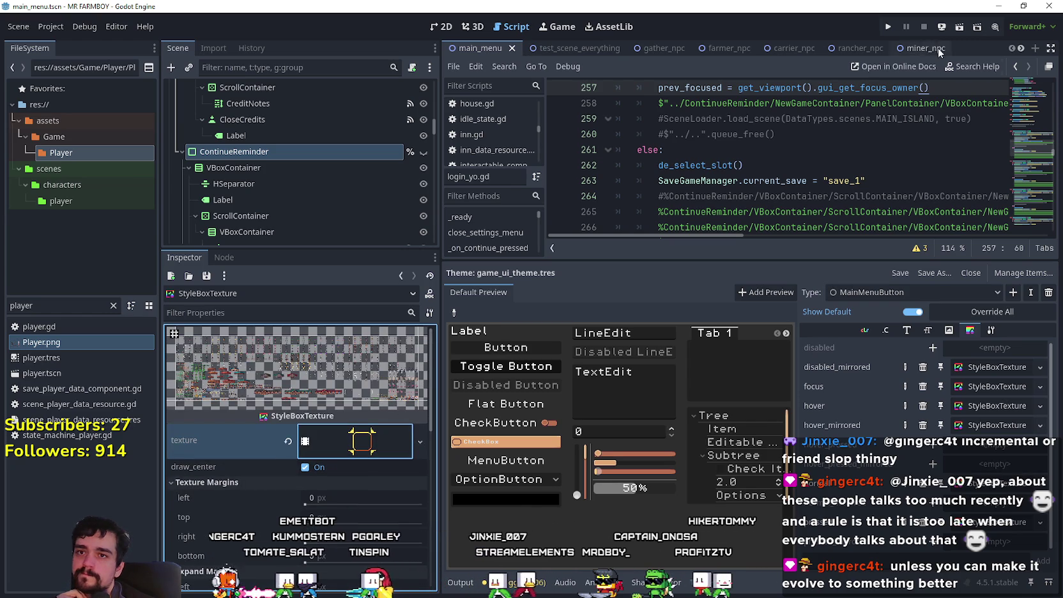
click(890, 27)
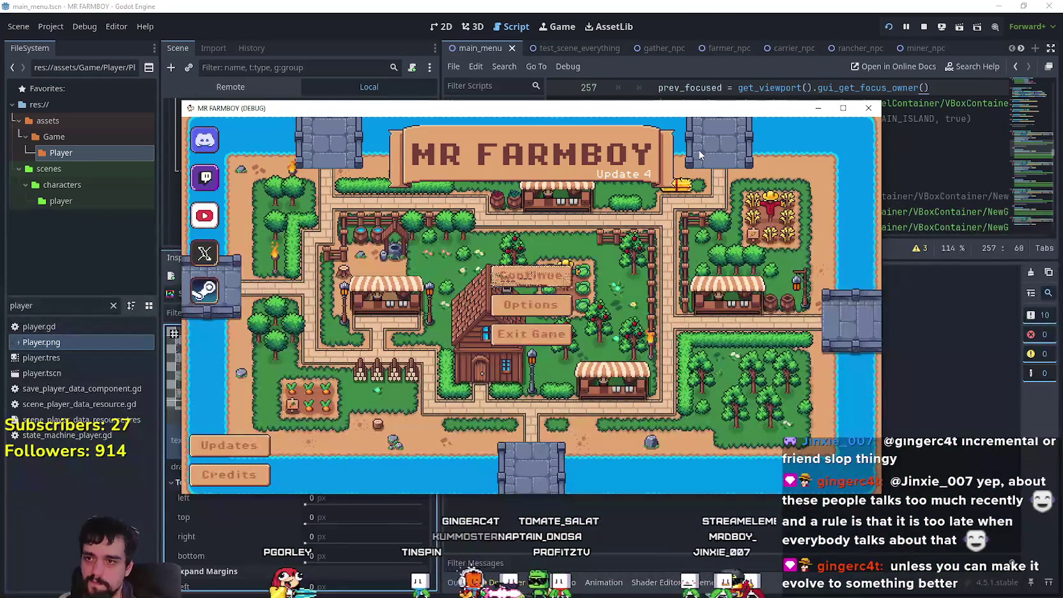
- Maximize the MR FARMBOY debug window to check the main menu, then close it with F8
click(843, 108)
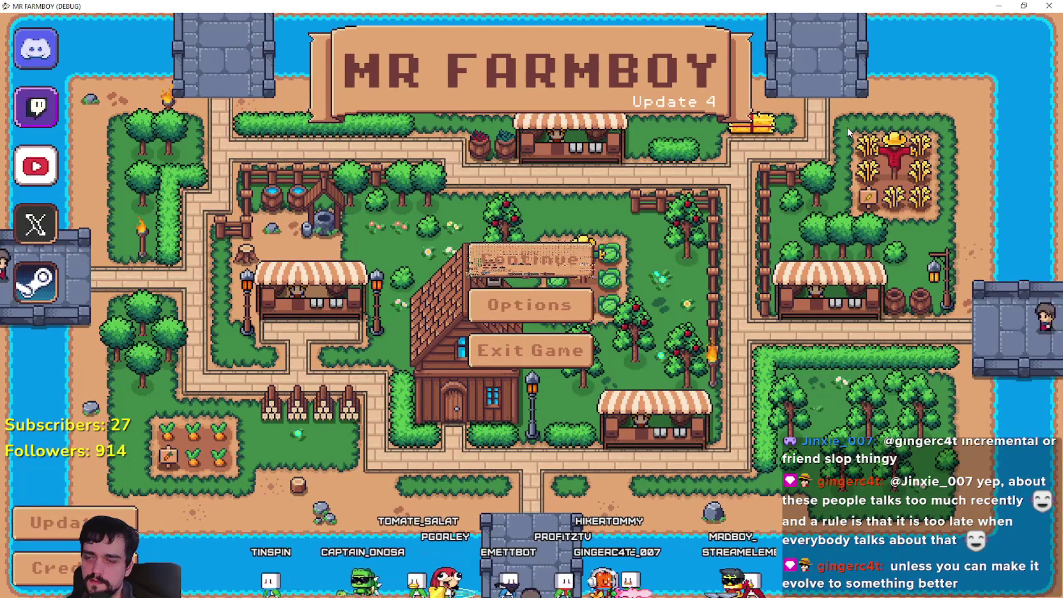
key(F8)
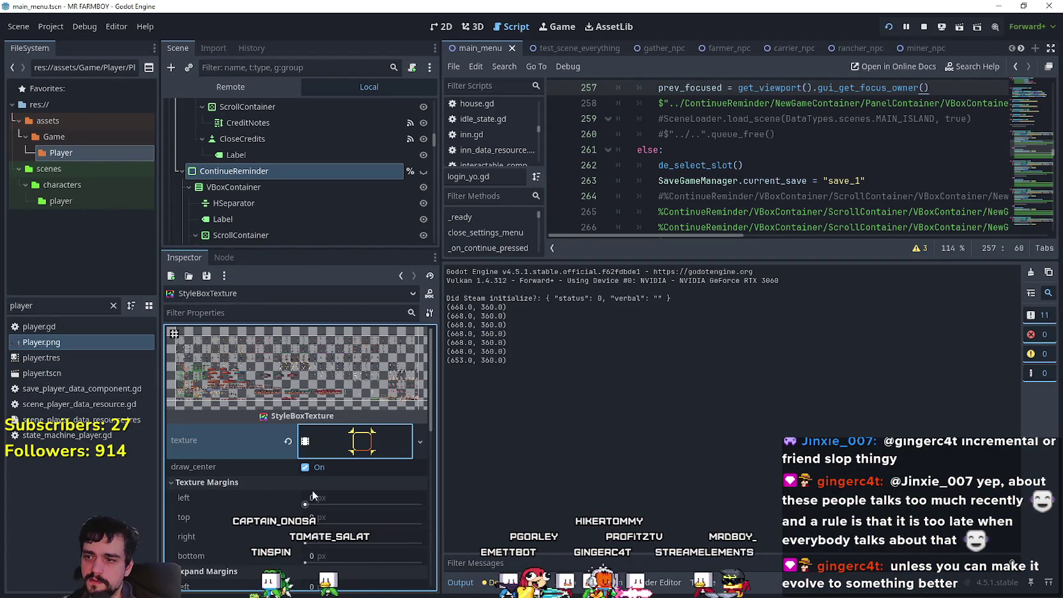
- Relaunch the game, then try left/top texture margins and a 240 left expand margin, reverting all to 0
key(F5)
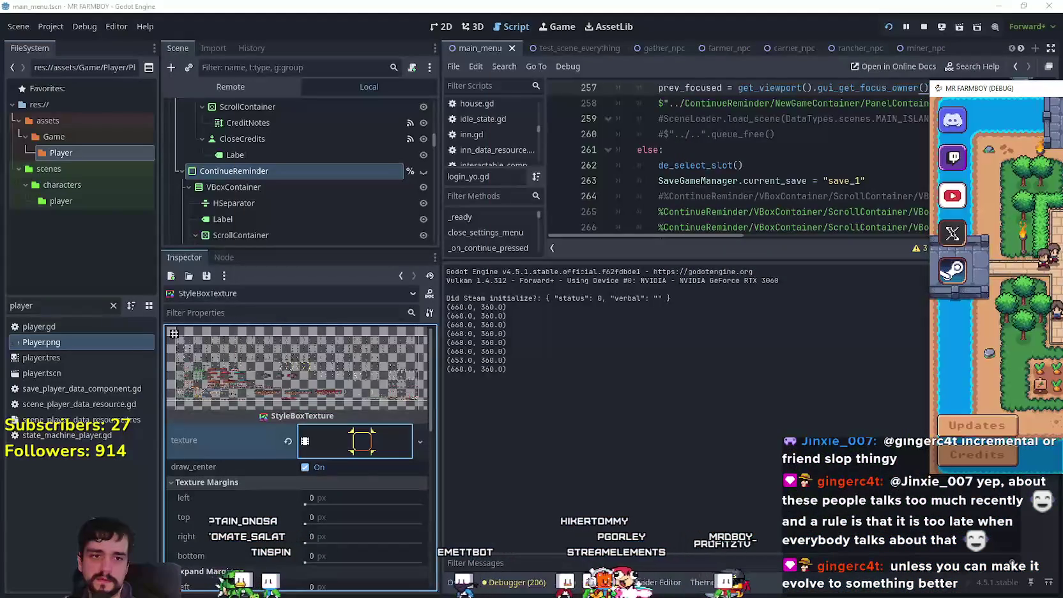
mouse_move(306, 504)
mouse_down()
mouse_move(325, 505)
mouse_move(307, 524)
mouse_move(324, 524)
mouse_up()
text(240)
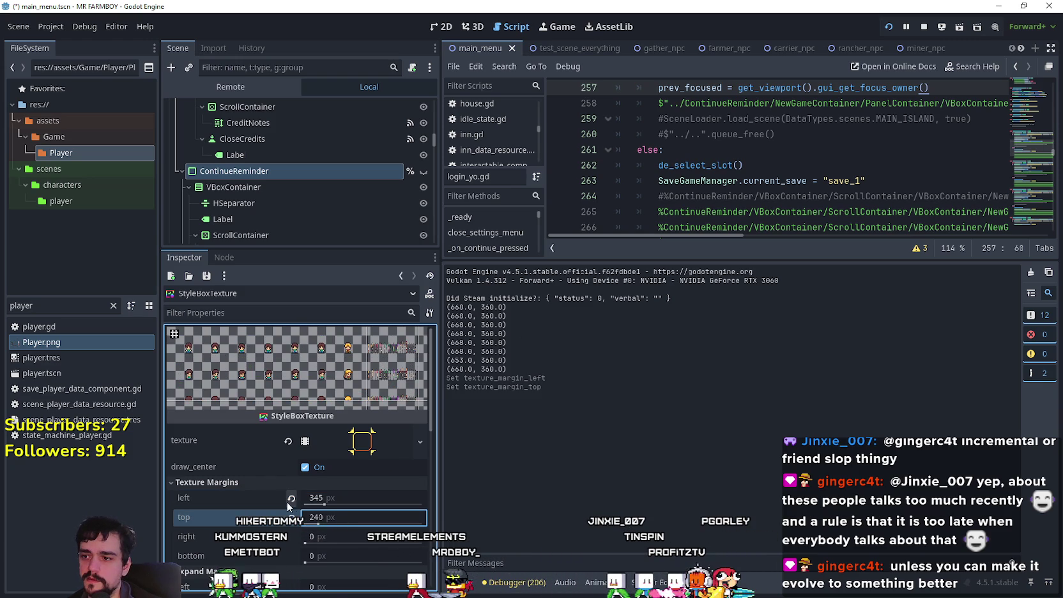
click(291, 517)
click(291, 498)
scroll(332, 530, down, 5)
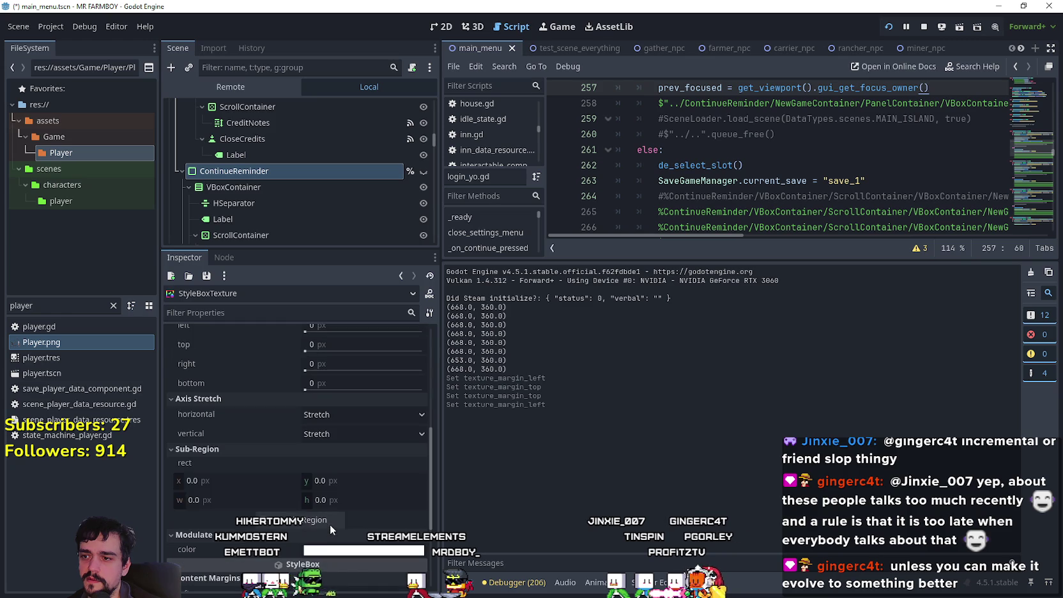
drag(305, 398, 318, 398)
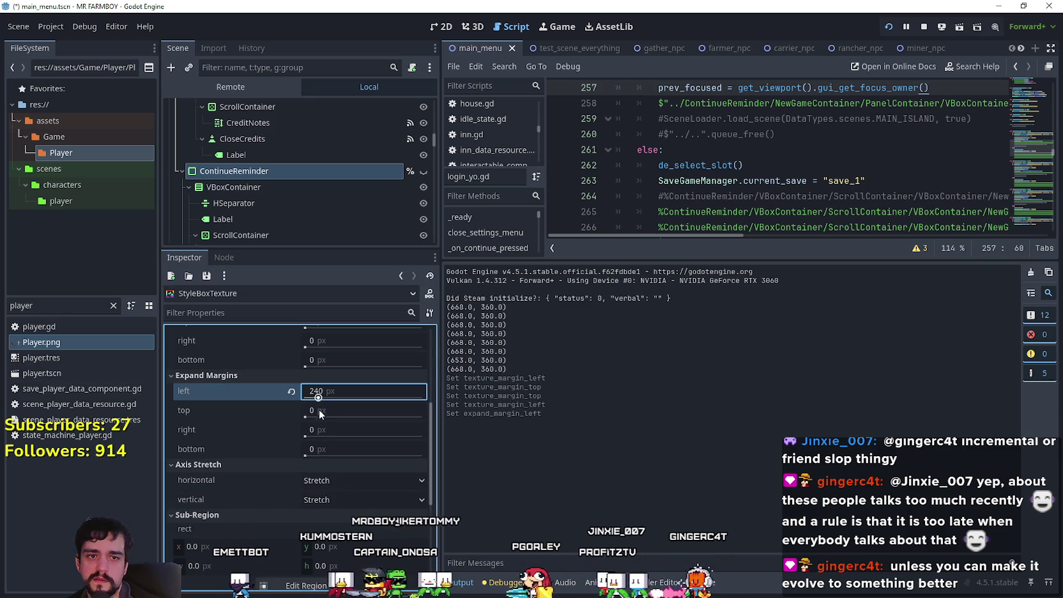
click(291, 395)
- Set the sub-region rect to x 31.92, y 9.445, width 11.745 and open the Region Editor
scroll(312, 451, down, 3)
scroll(328, 463, down, 4)
scroll(325, 459, up, 3)
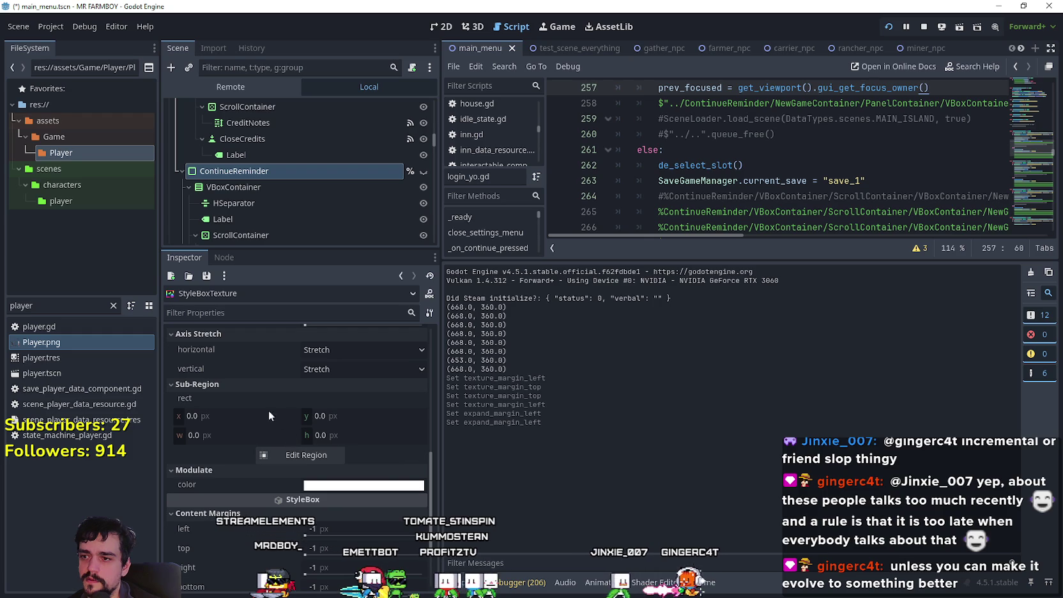
drag(189, 415, 202, 421)
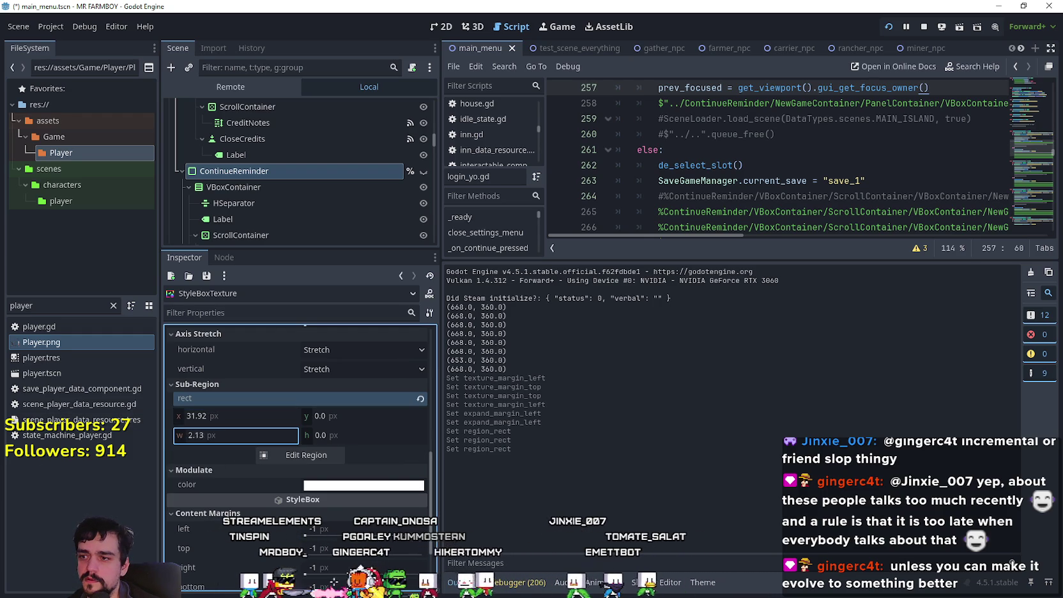
drag(192, 436, 198, 435)
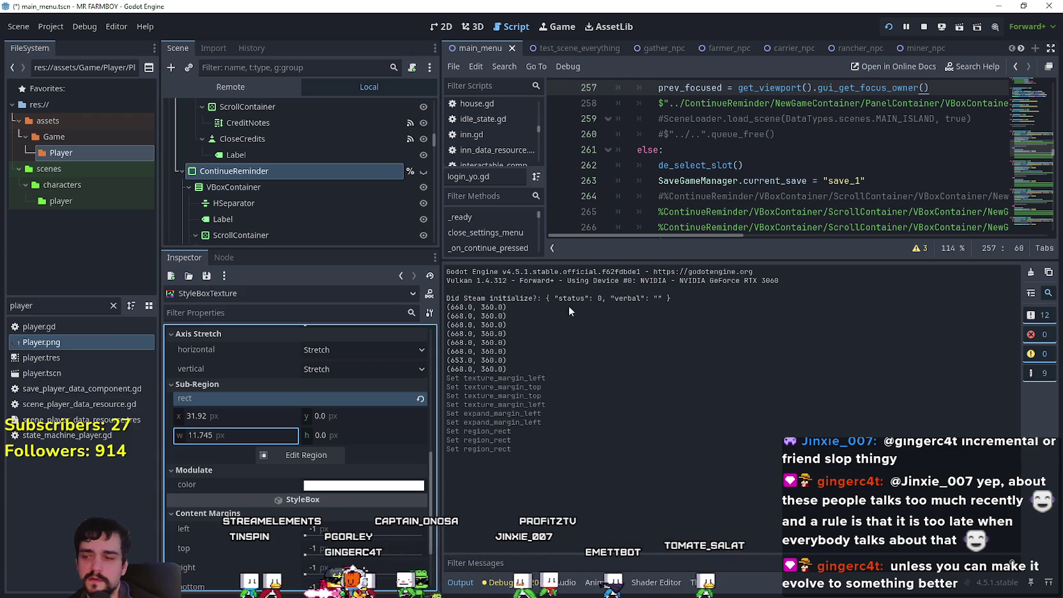
mouse_move(320, 417)
mouse_down()
mouse_move(362, 438)
mouse_move(429, 353)
mouse_up()
click(300, 455)
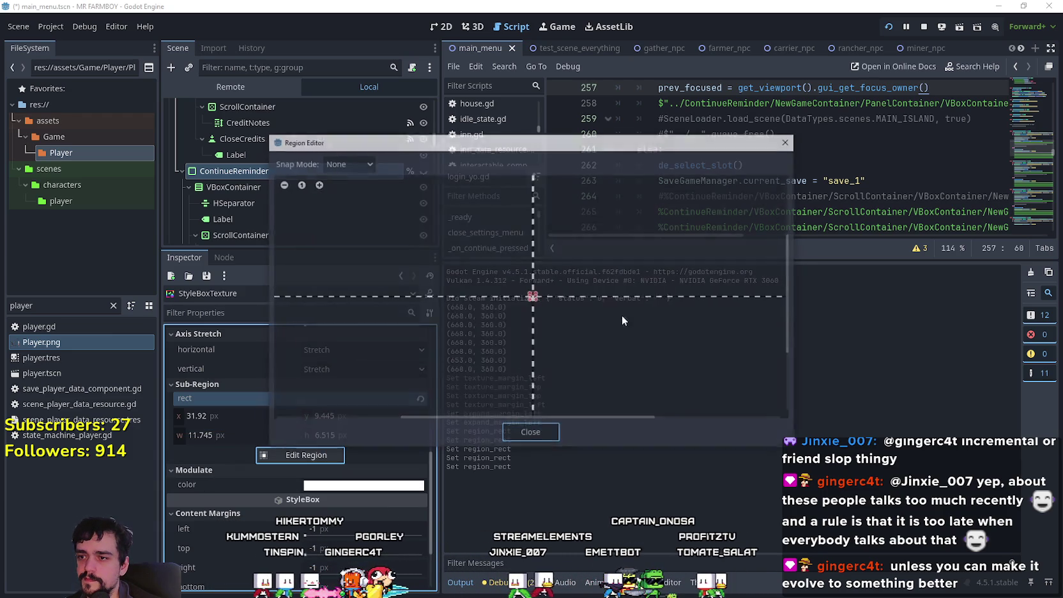
- Frame the corner-bracket region in the Region Editor and widen it slightly
scroll(598, 293, up, 3)
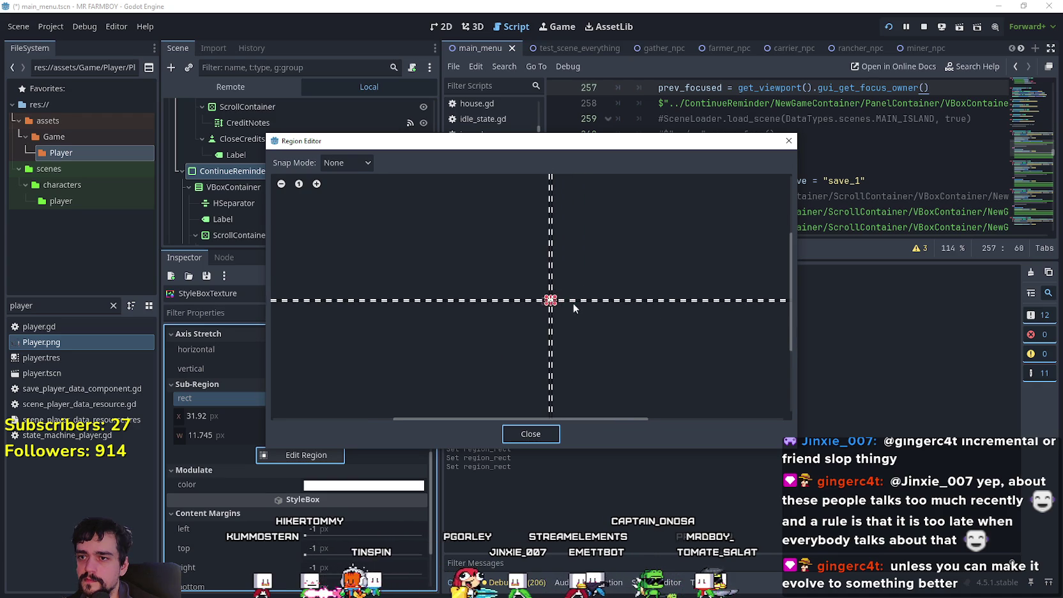
scroll(522, 298, down, 6)
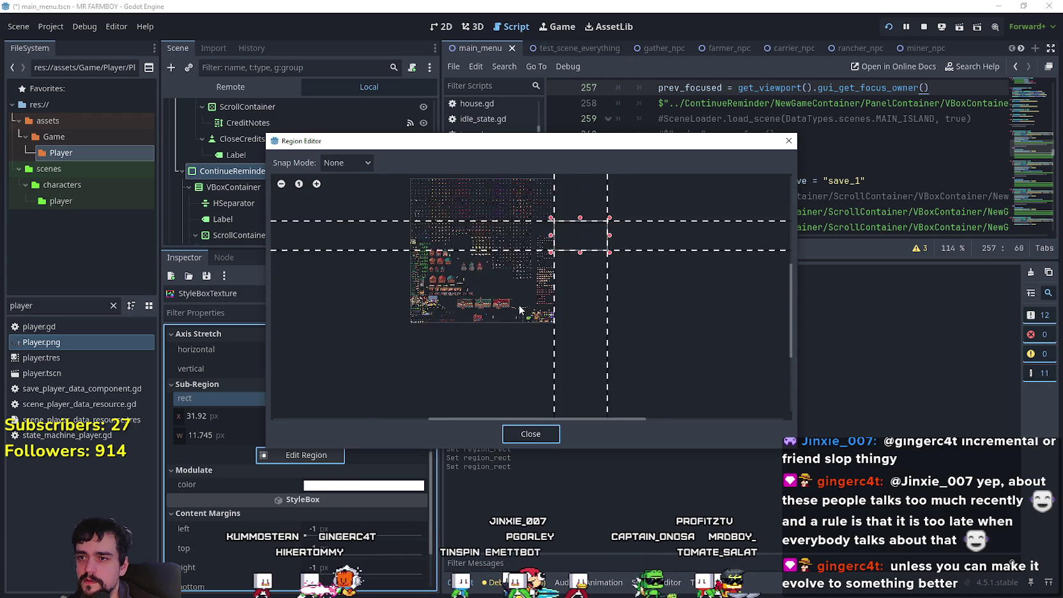
scroll(519, 309, up, 6)
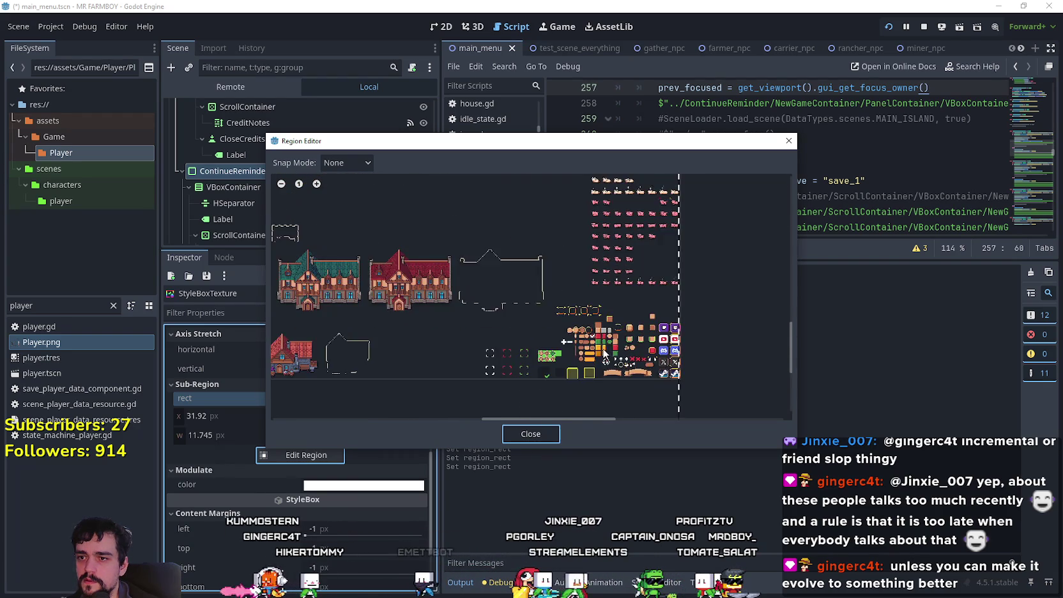
scroll(557, 292, up, 4)
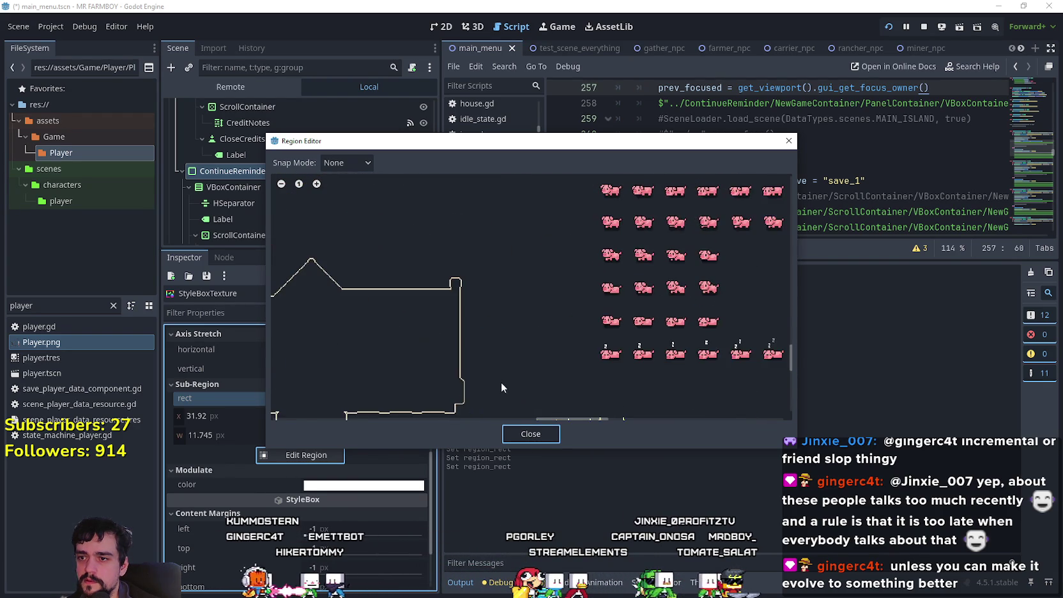
scroll(535, 257, left, 2)
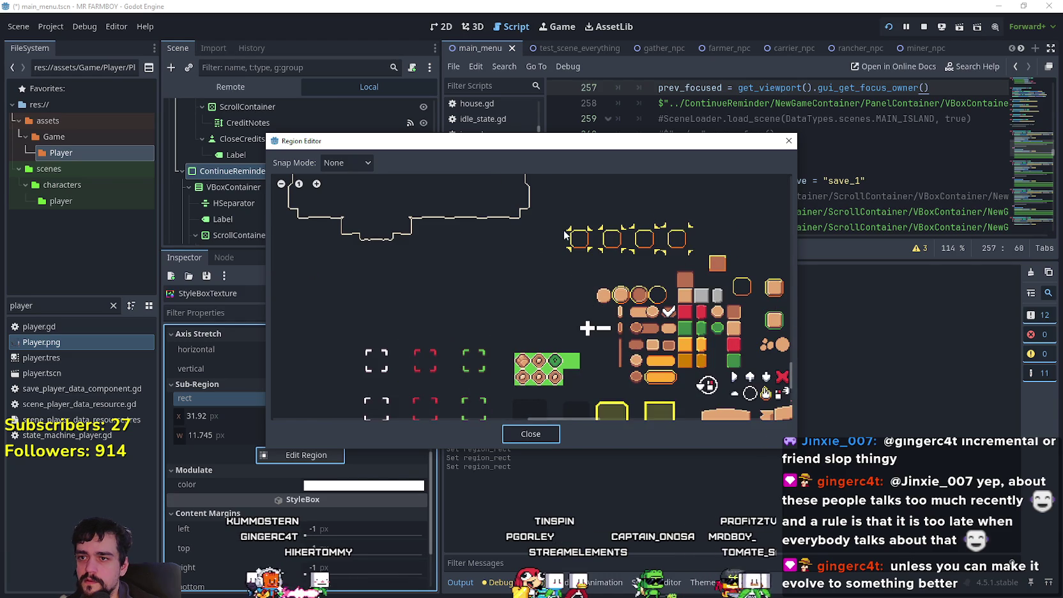
drag(565, 225, 593, 252)
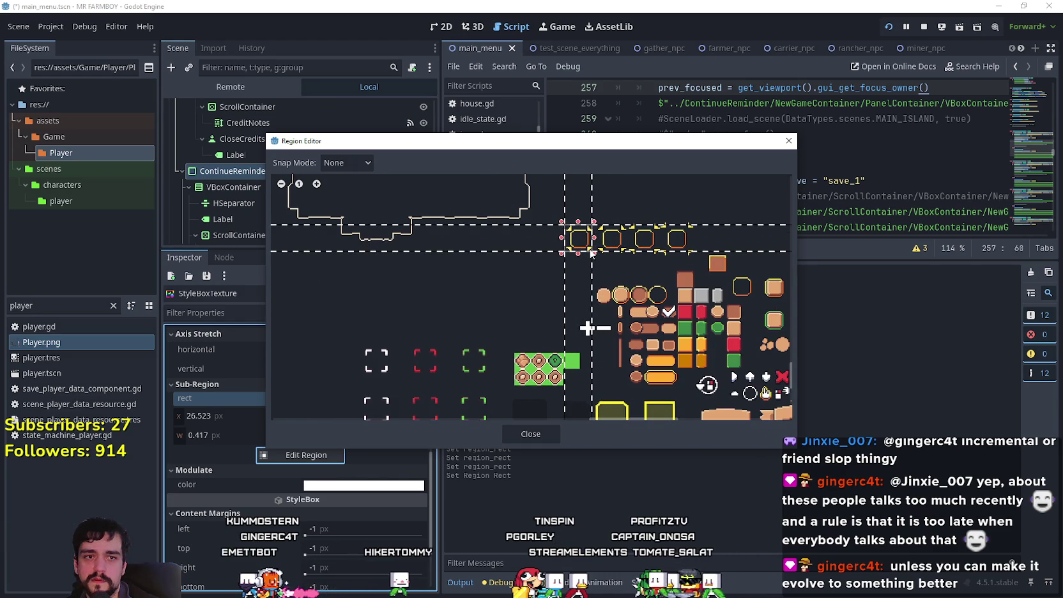
mouse_move(594, 238)
mouse_down()
mouse_move(578, 222)
mouse_move(617, 237)
mouse_up()
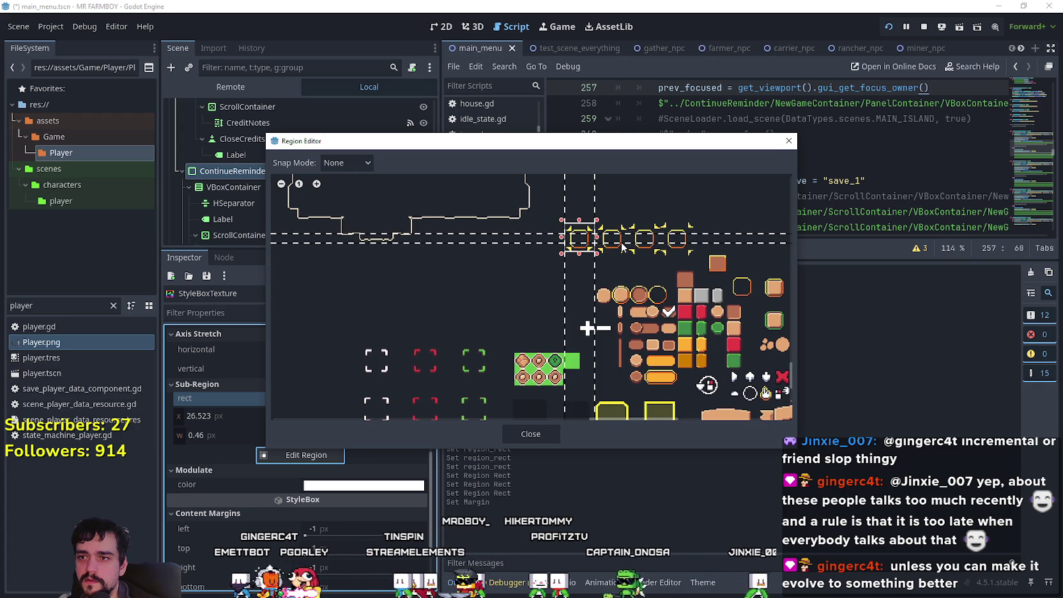
- Shift the left margin guide inward, close the Region Editor, and relaunch the game
click(562, 200)
drag(562, 200, 584, 205)
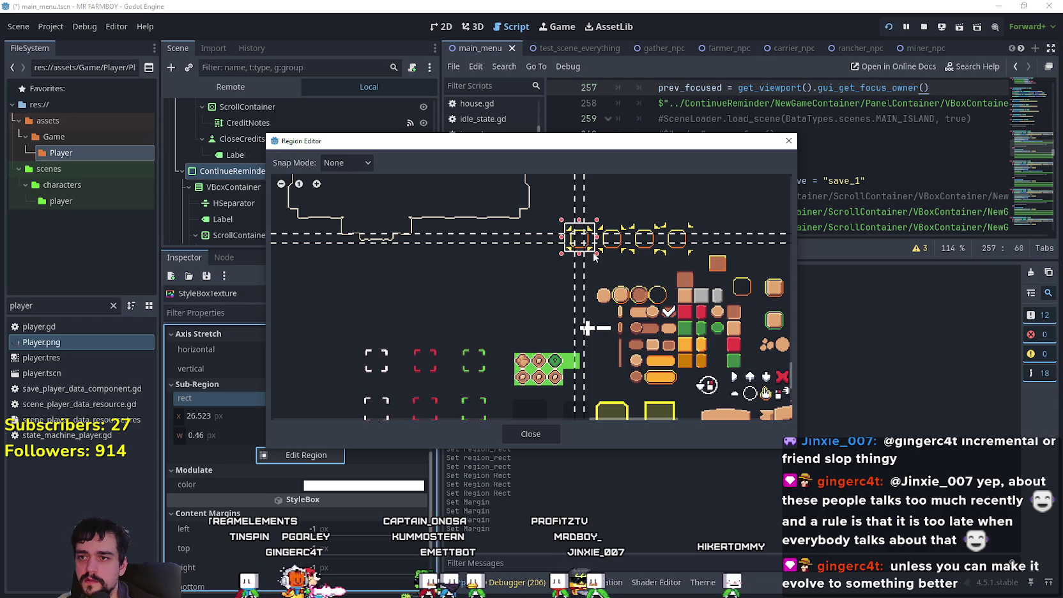
click(538, 436)
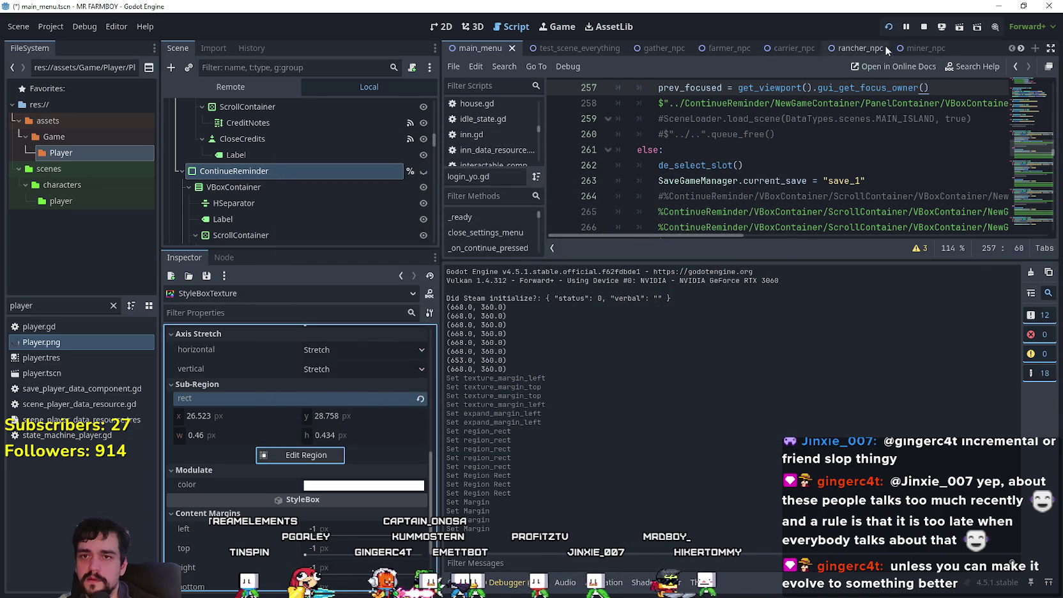
click(924, 27)
- Save with Ctrl+S, check the main menu buttons in the running game, then stop it
key(ctrl+s)
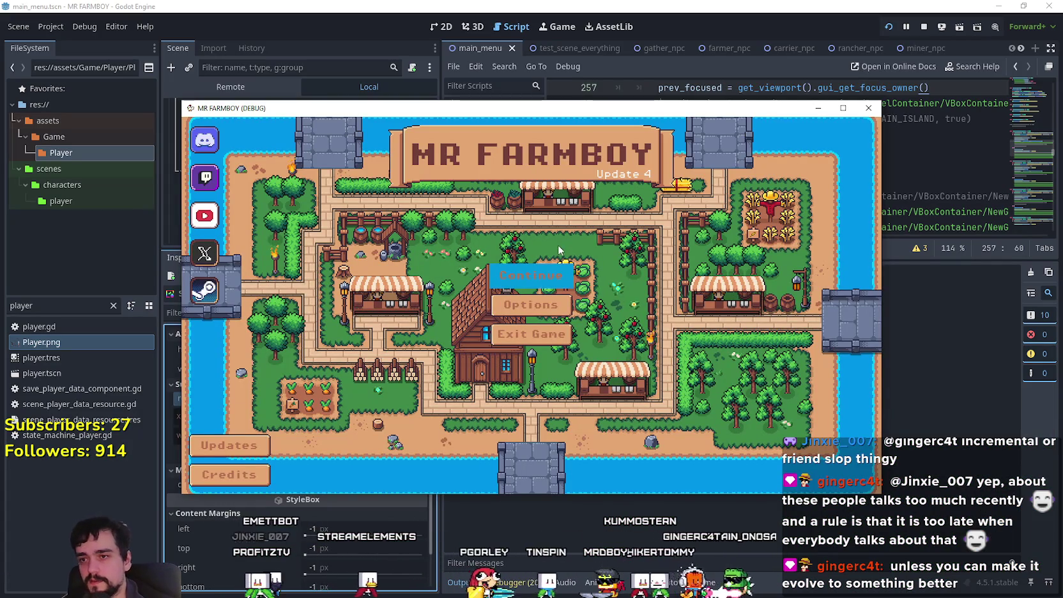
click(921, 26)
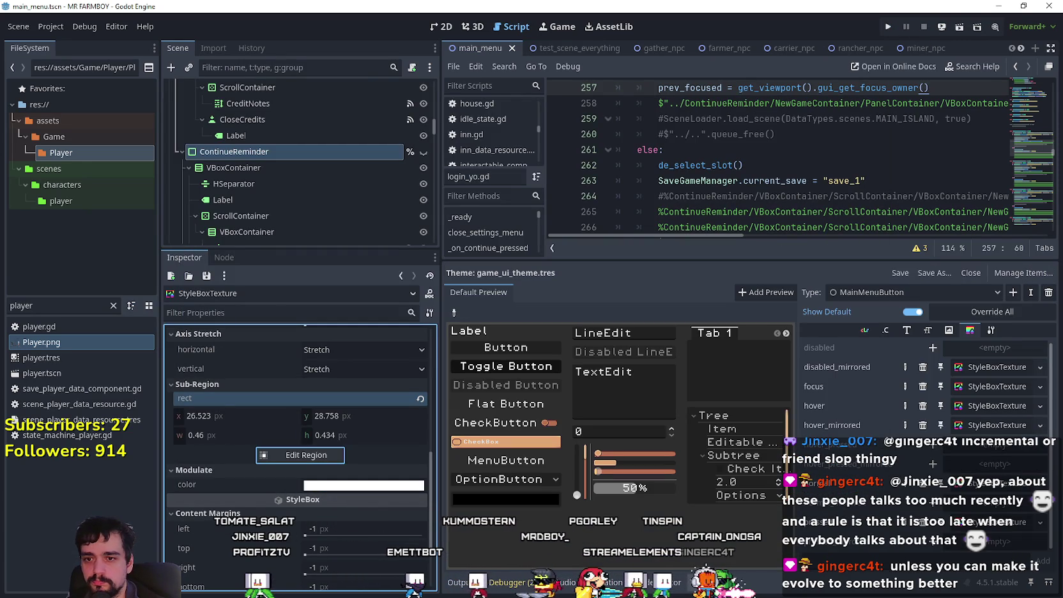
- Open MainMenuButton's focus StyleBoxTexture and revert its sub-region rect to default
click(989, 390)
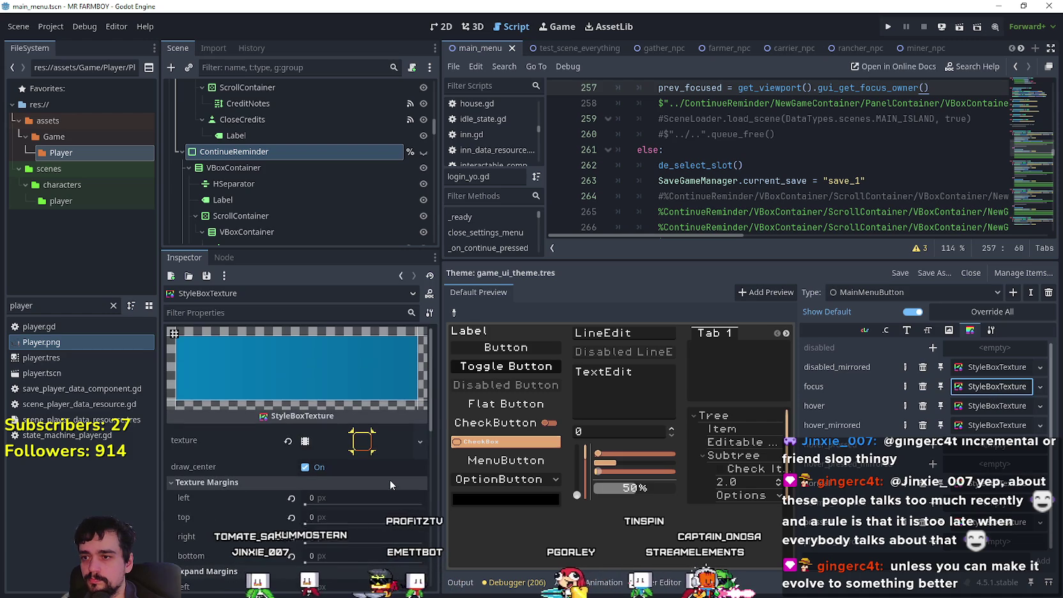
scroll(363, 401, down, 4)
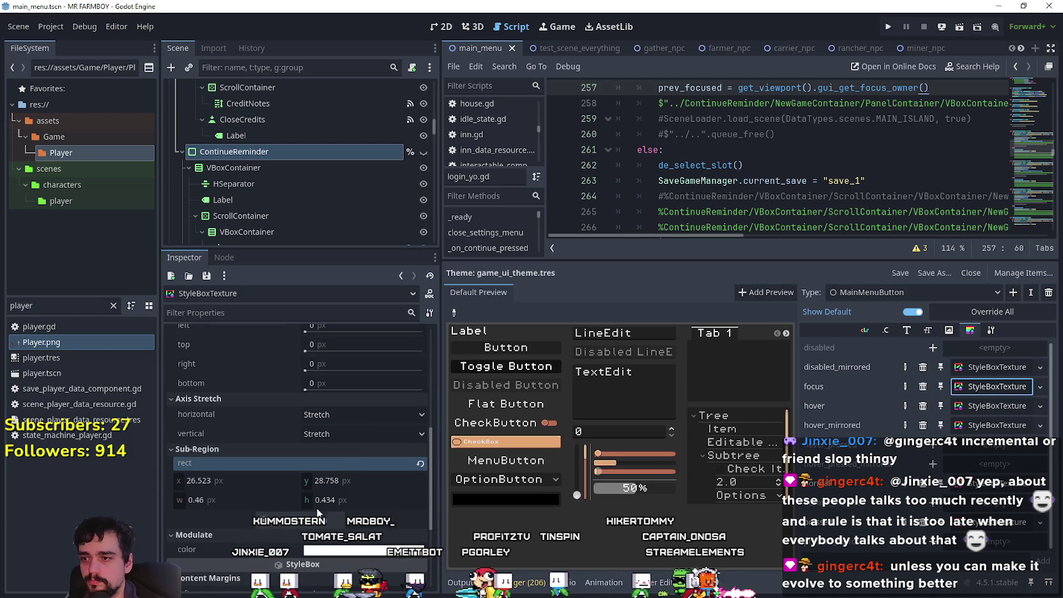
click(415, 466)
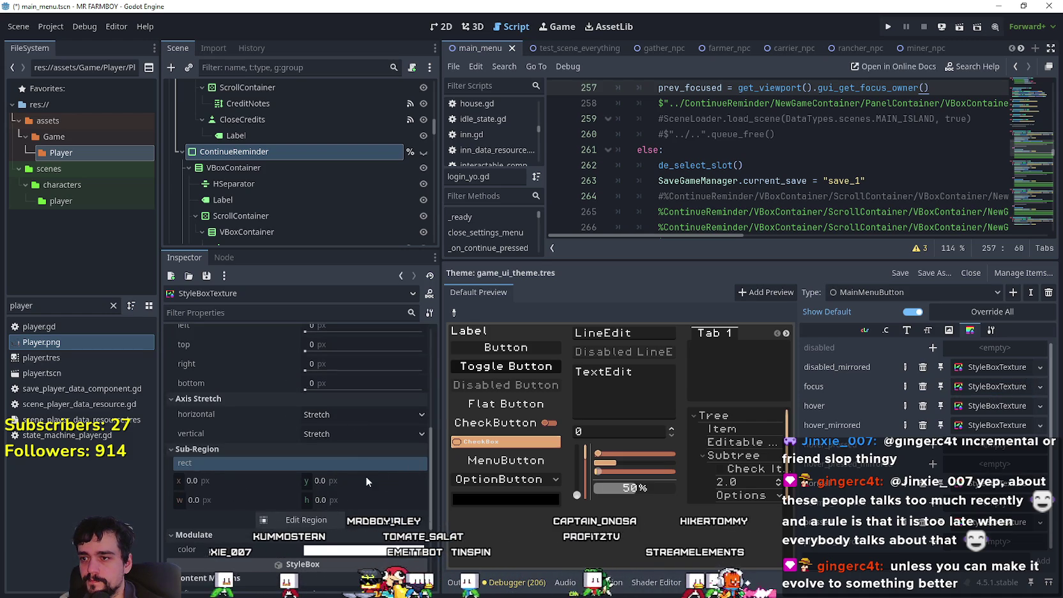
scroll(366, 476, up, 4)
scroll(368, 470, down, 4)
- In the Region Editor, mark the corner-bracket frame as the sub-region and close it
click(311, 453)
scroll(586, 307, down, 3)
scroll(635, 329, up, 2)
scroll(626, 317, down, 1)
scroll(540, 339, up, 1)
scroll(540, 339, up, 3)
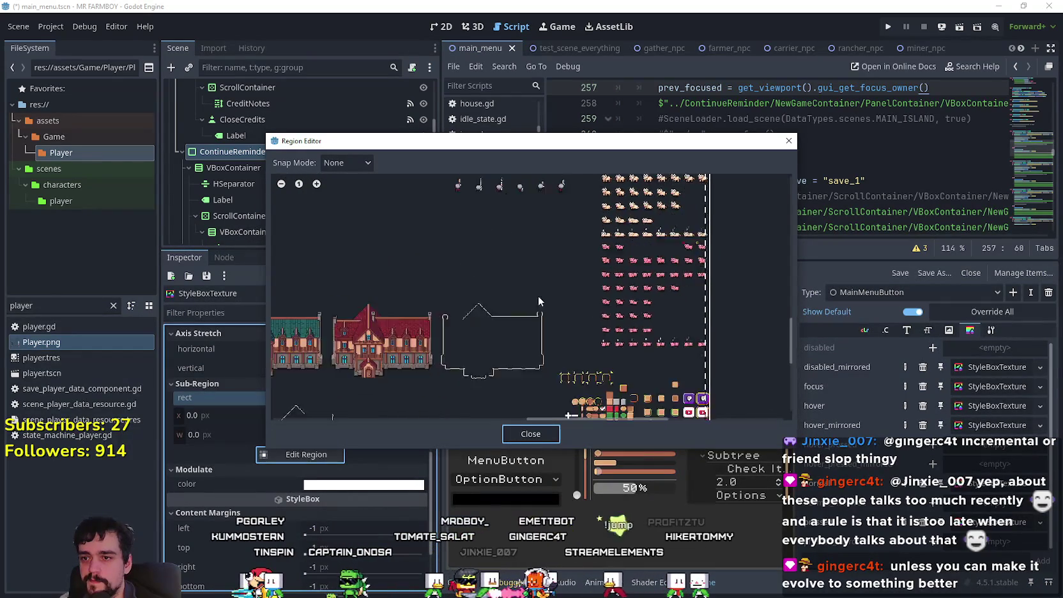
drag(499, 374, 513, 391)
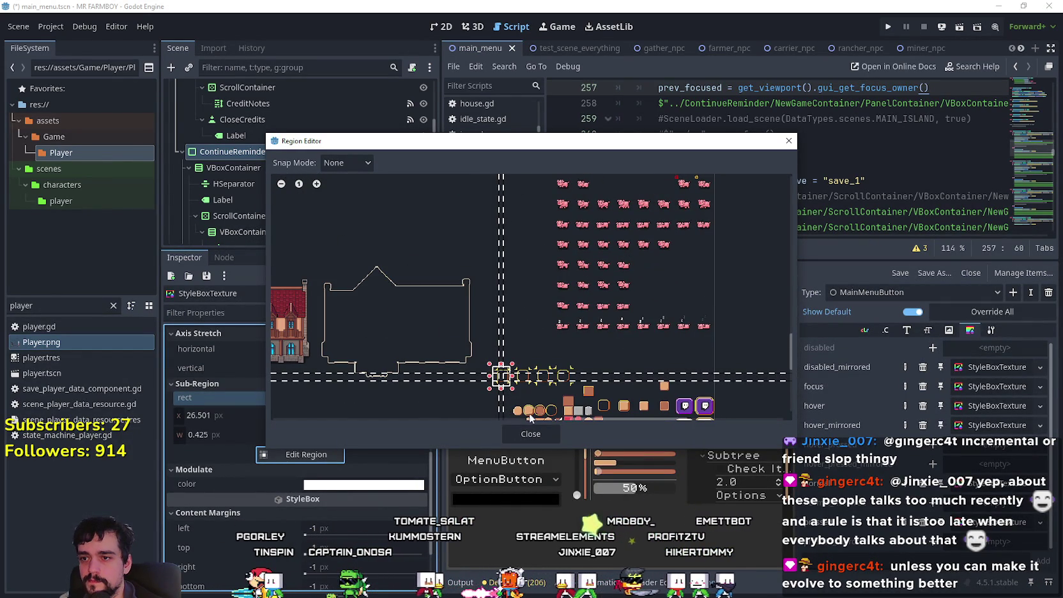
click(536, 436)
- Recheck the region on the sprite sheet, then reset the sub-region rect to all zeros
scroll(386, 422, up, 5)
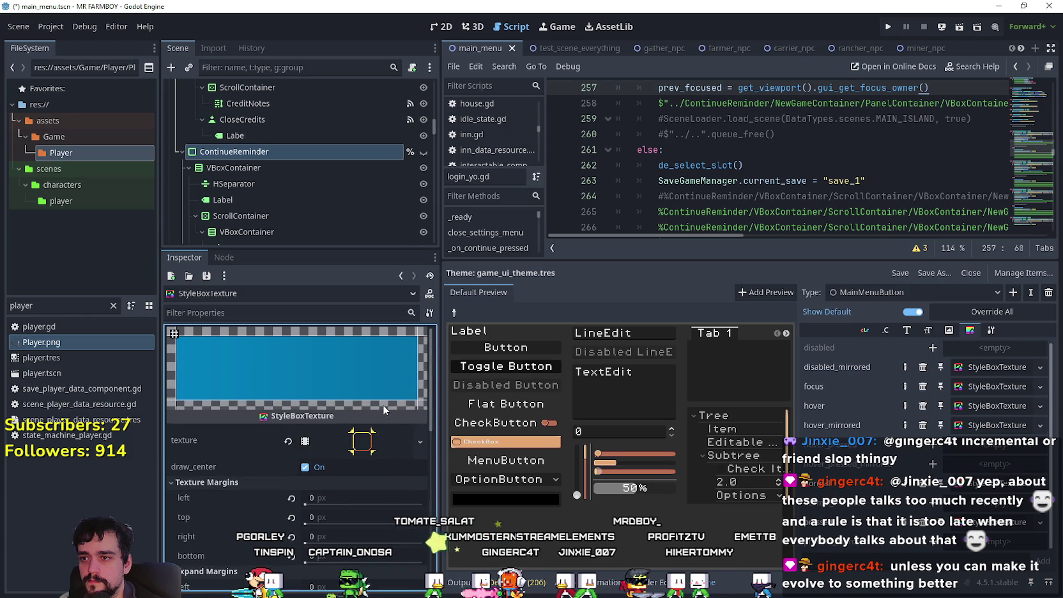
scroll(382, 405, down, 3)
click(312, 420)
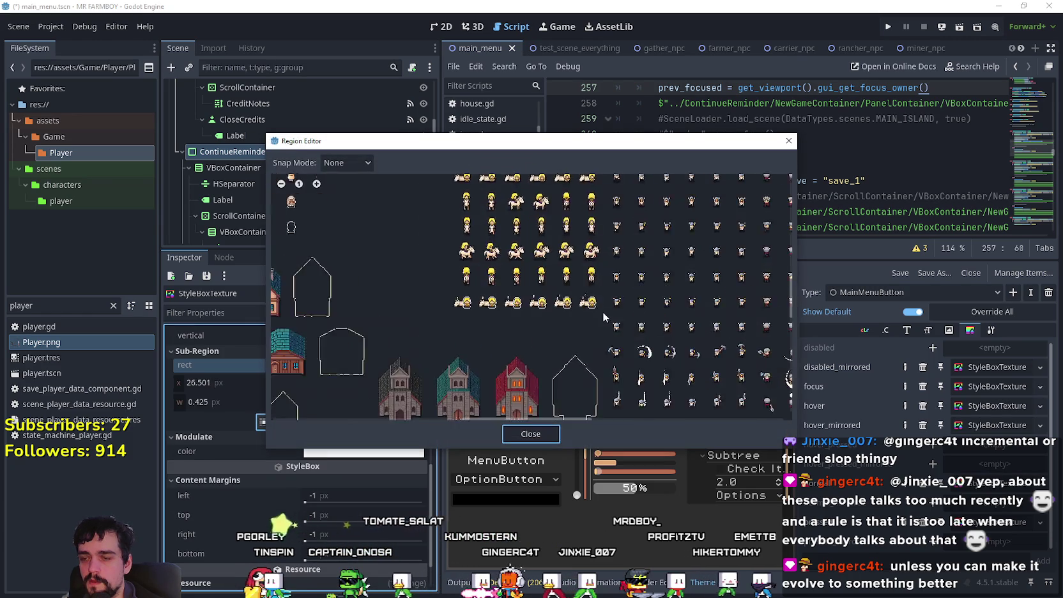
scroll(598, 321, down, 5)
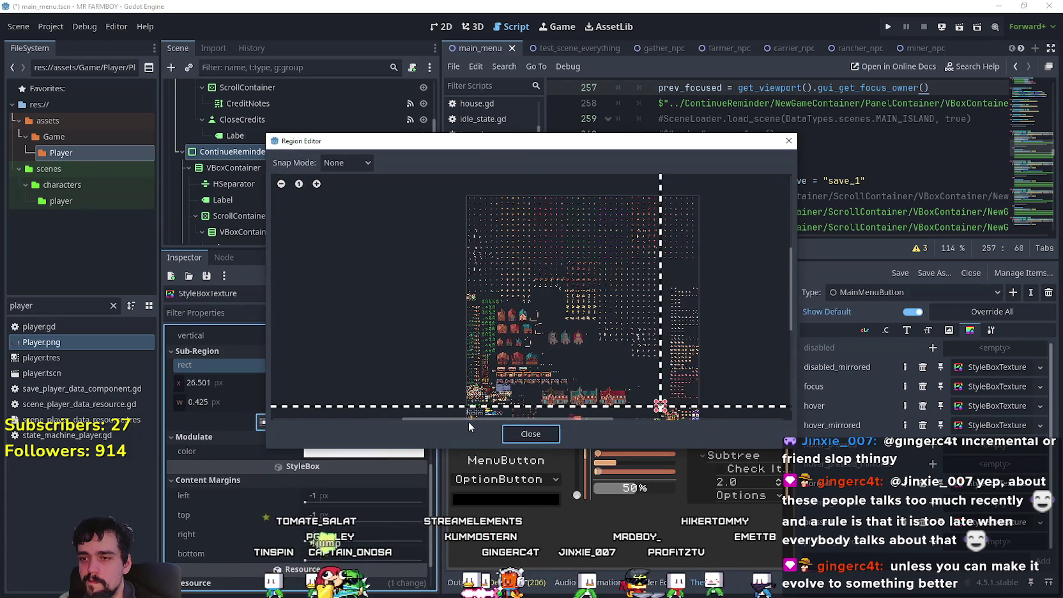
click(520, 440)
scroll(328, 463, up, 4)
click(419, 498)
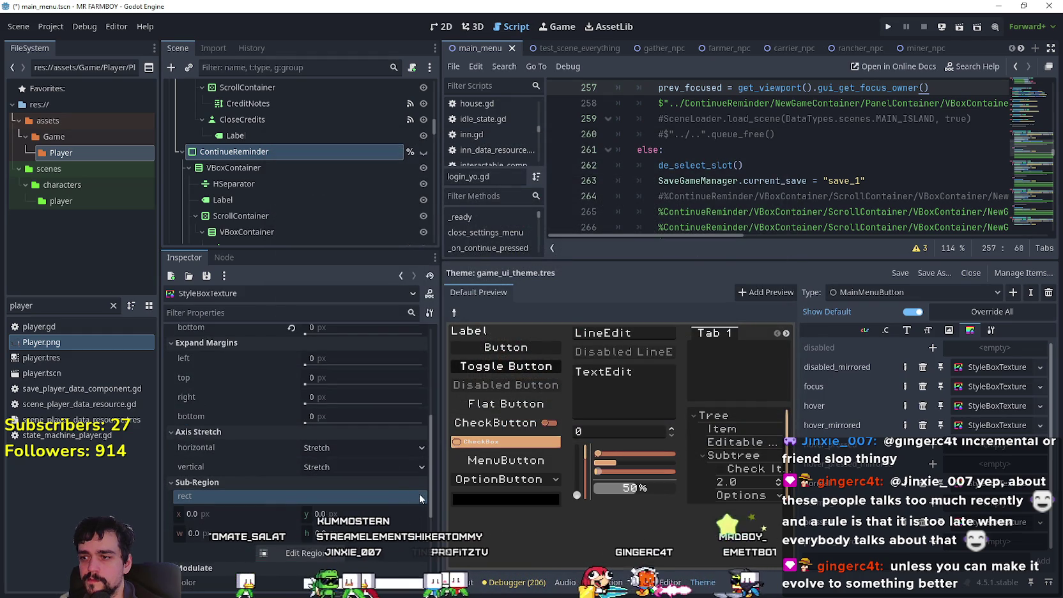
- Set both horizontal and vertical Axis Stretch to Tile
scroll(358, 444, up, 6)
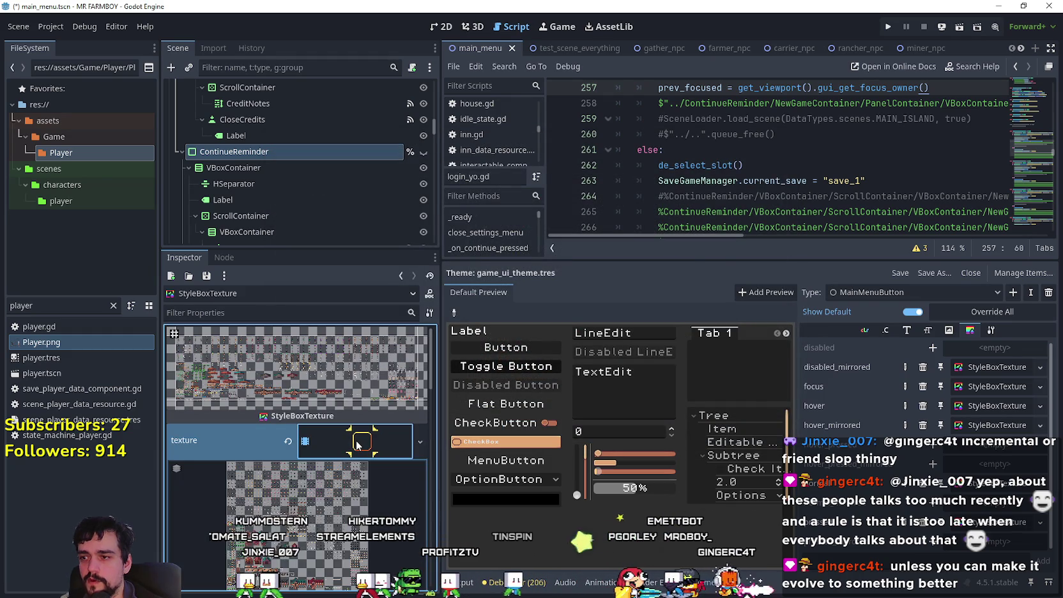
scroll(357, 445, down, 4)
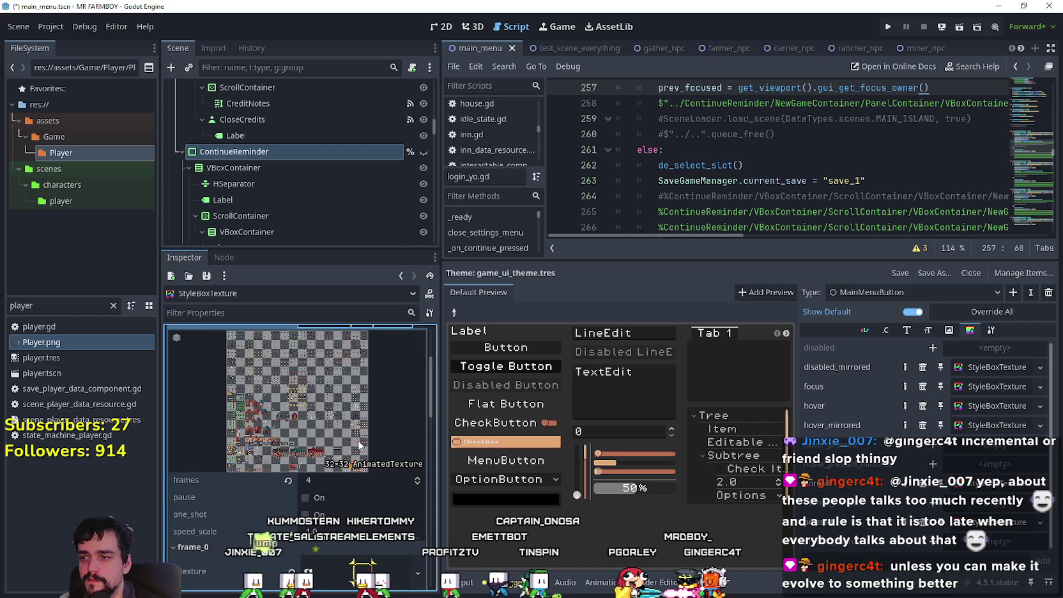
scroll(360, 445, down, 3)
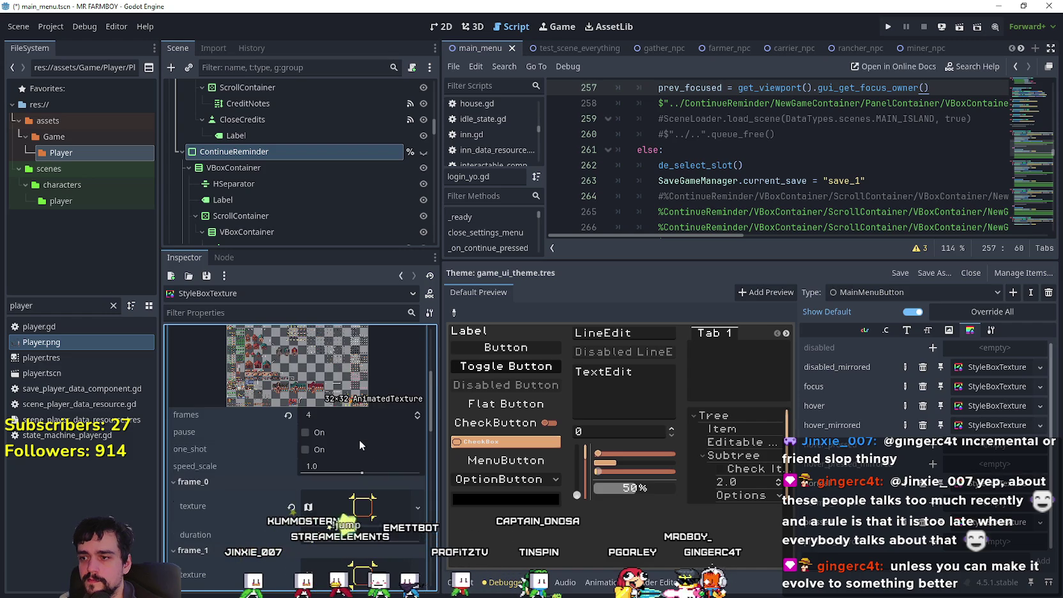
scroll(359, 445, down, 4)
scroll(359, 440, down, 5)
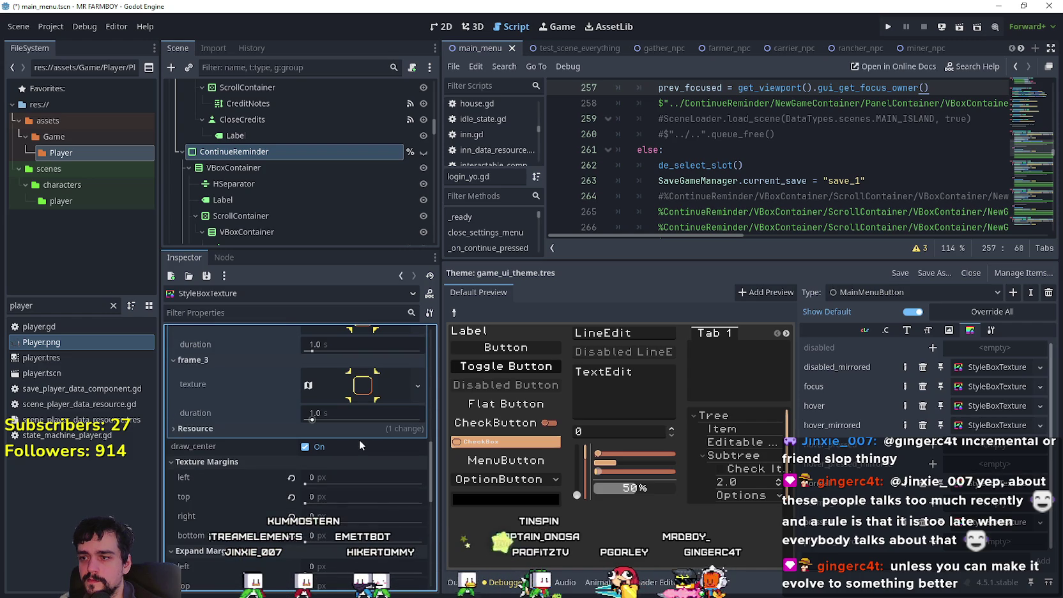
scroll(360, 439, down, 4)
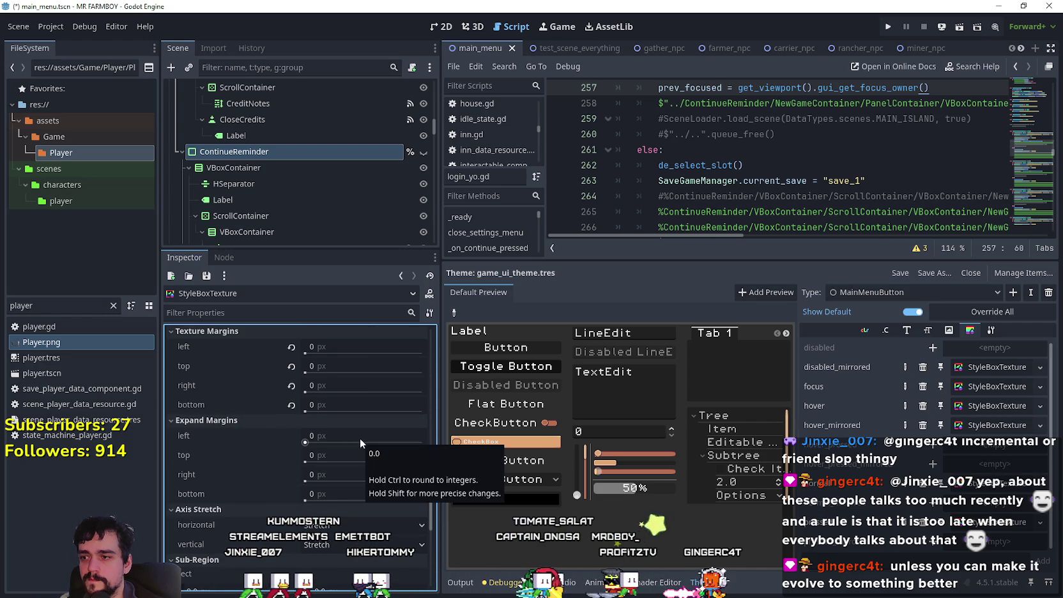
scroll(360, 438, down, 2)
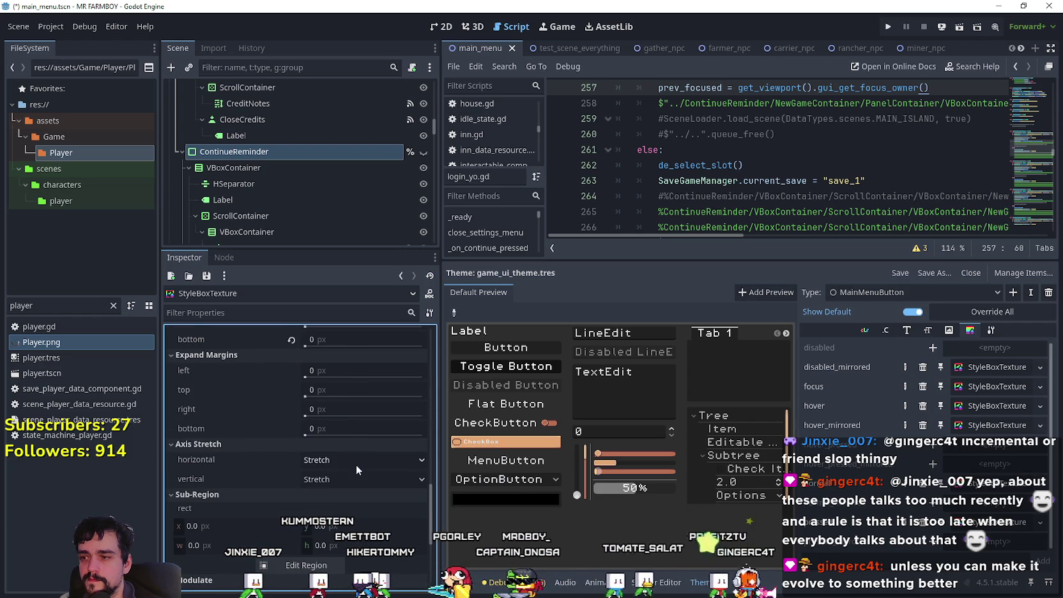
click(360, 459)
click(357, 493)
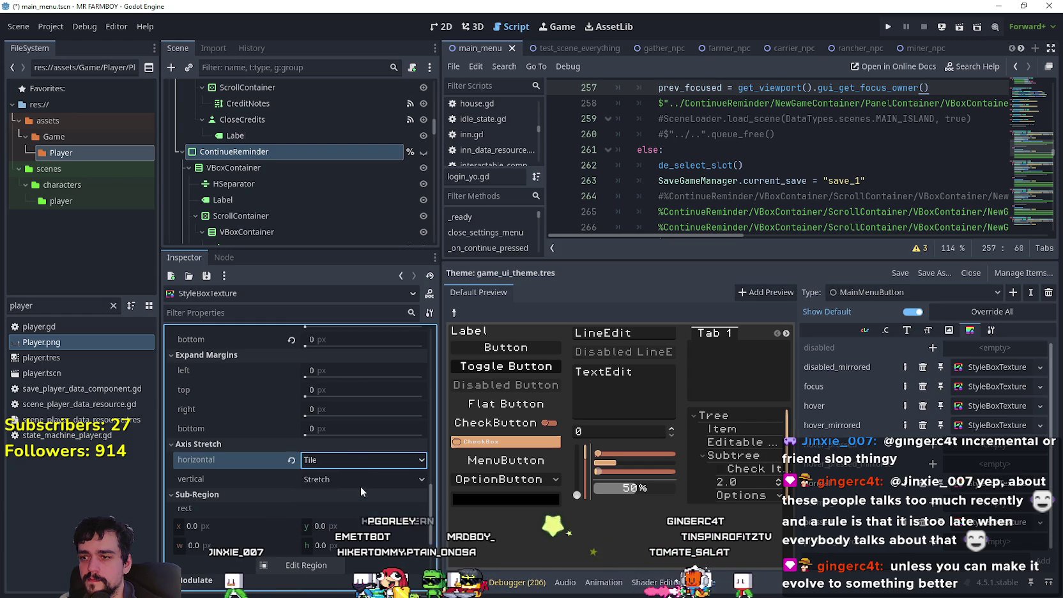
click(351, 479)
click(351, 505)
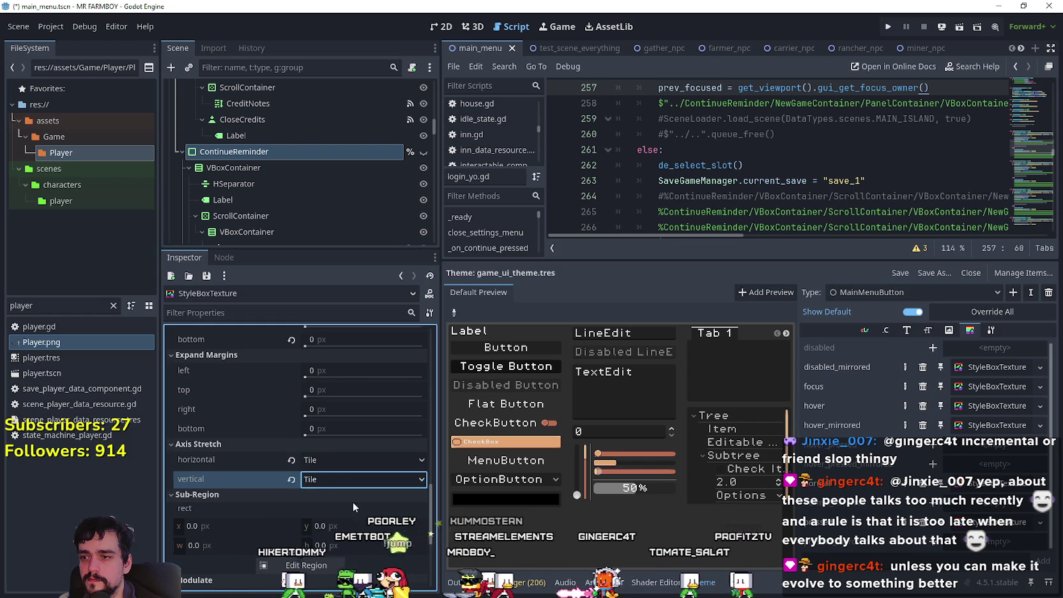
- Collapse and re-expand the animated texture's details, then scroll back down the Inspector
scroll(354, 489, up, 6)
scroll(359, 489, up, 3)
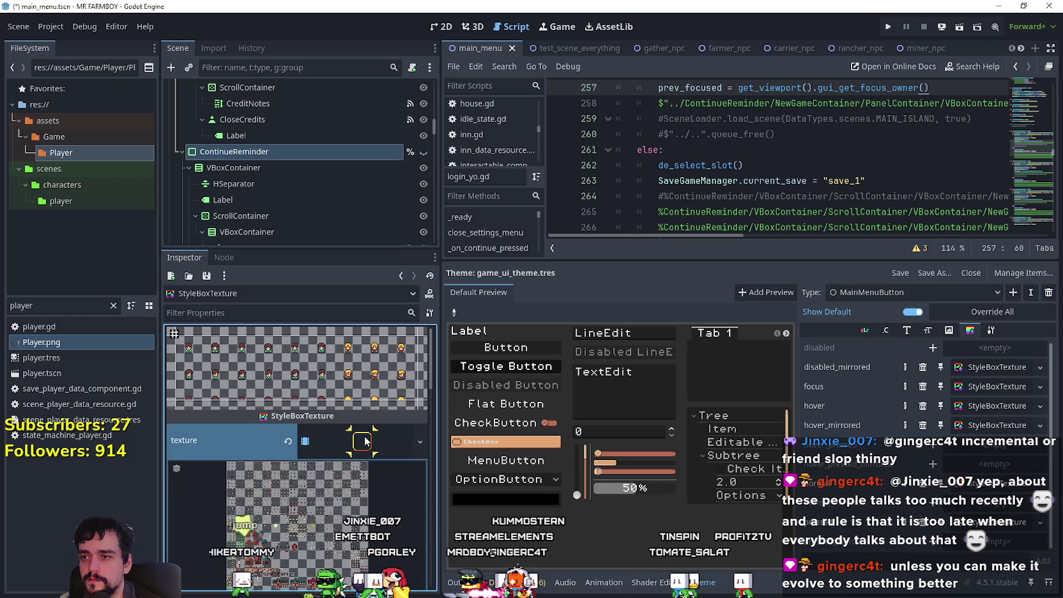
click(366, 441)
click(361, 450)
scroll(340, 496, down, 5)
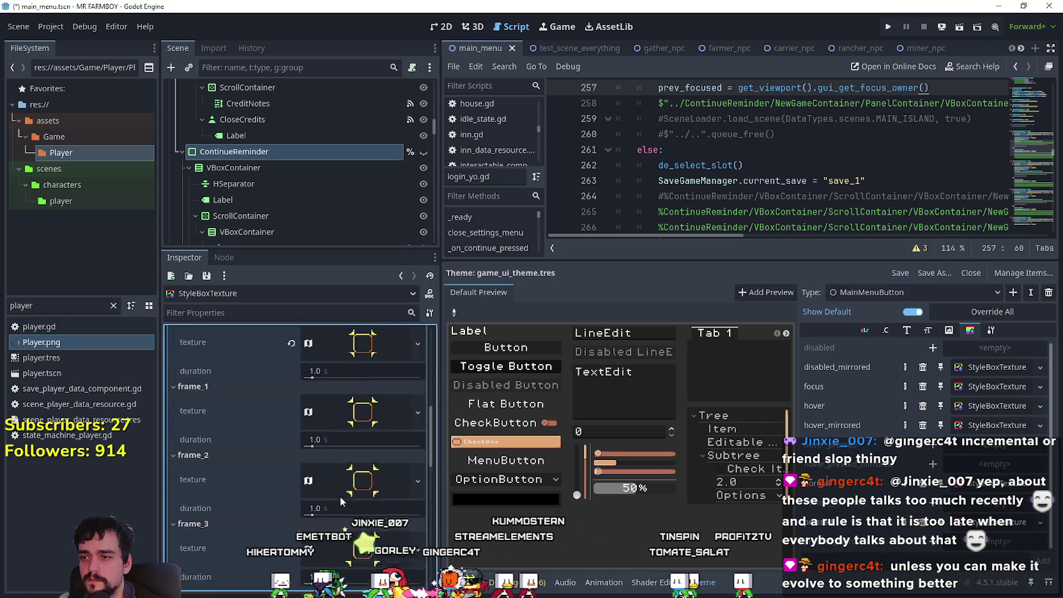
scroll(339, 478, down, 1)
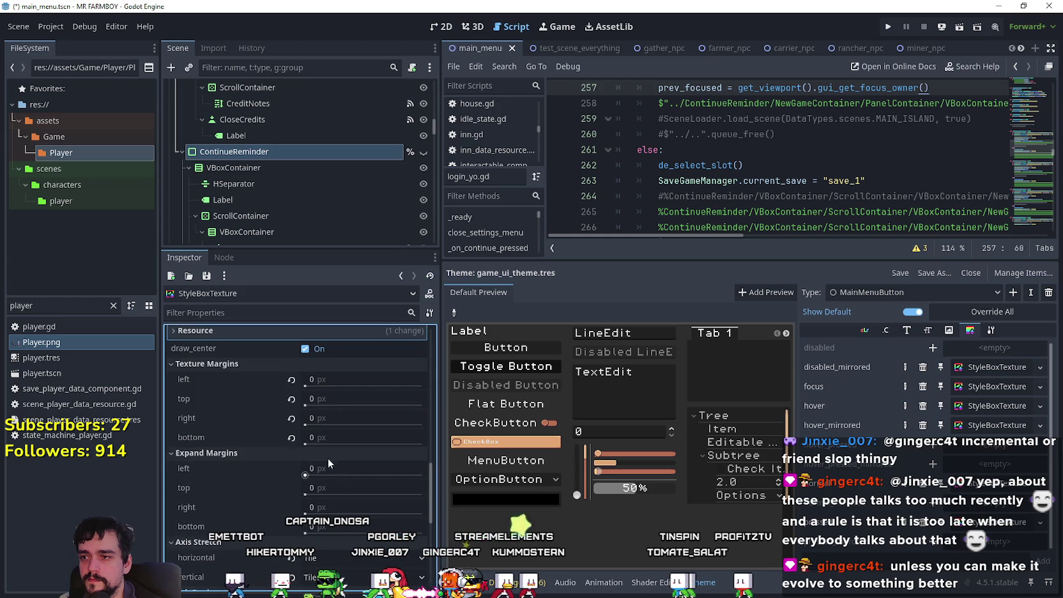
scroll(300, 409, down, 8)
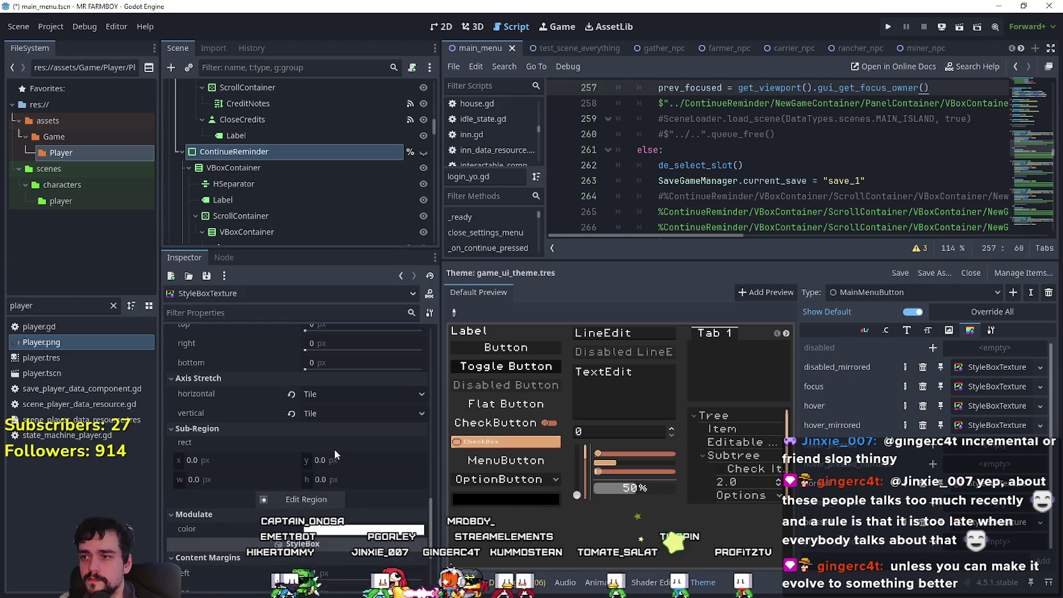
- Check the texture region on the sprite sheet, then collapse the animated texture's details
click(305, 401)
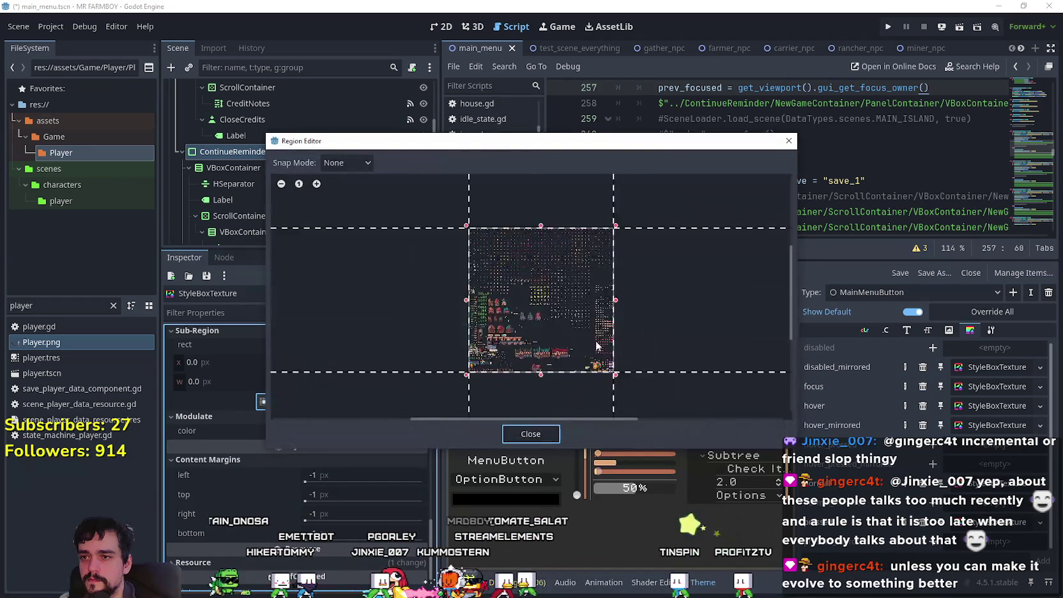
scroll(522, 298, up, 3)
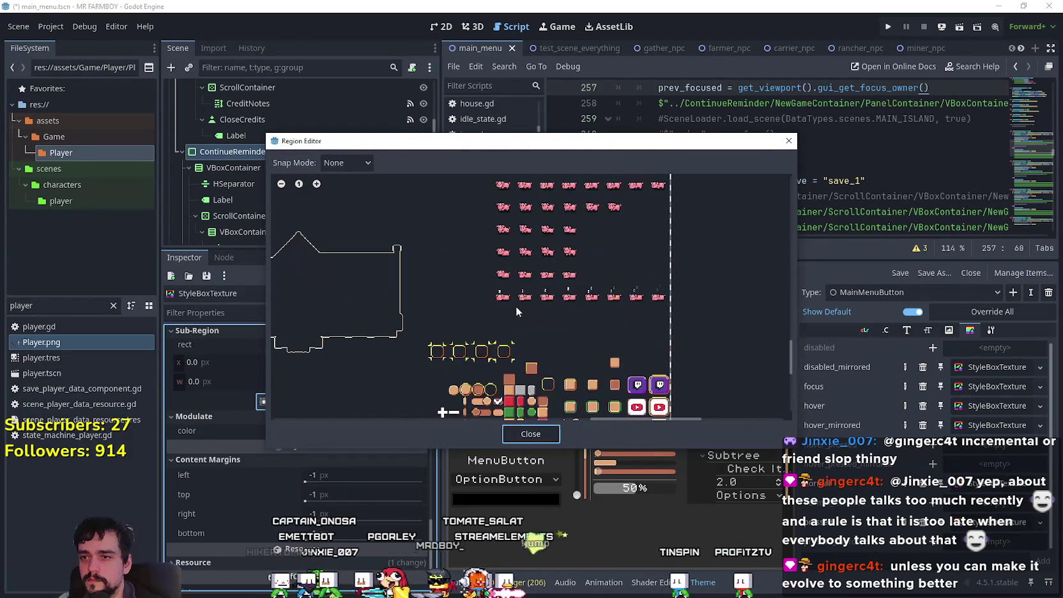
click(528, 436)
scroll(394, 434, down, 10)
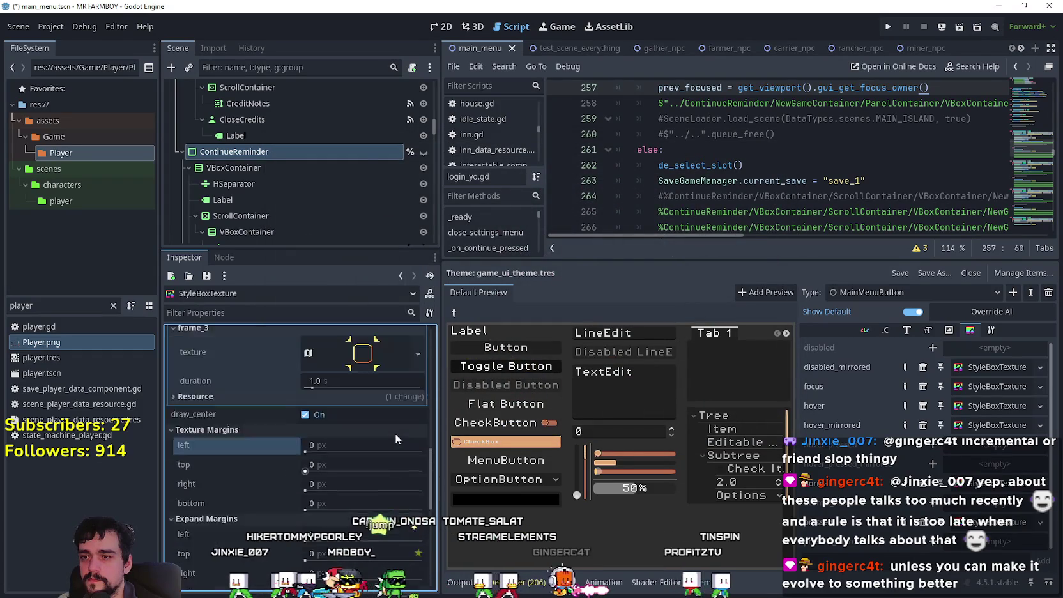
click(398, 429)
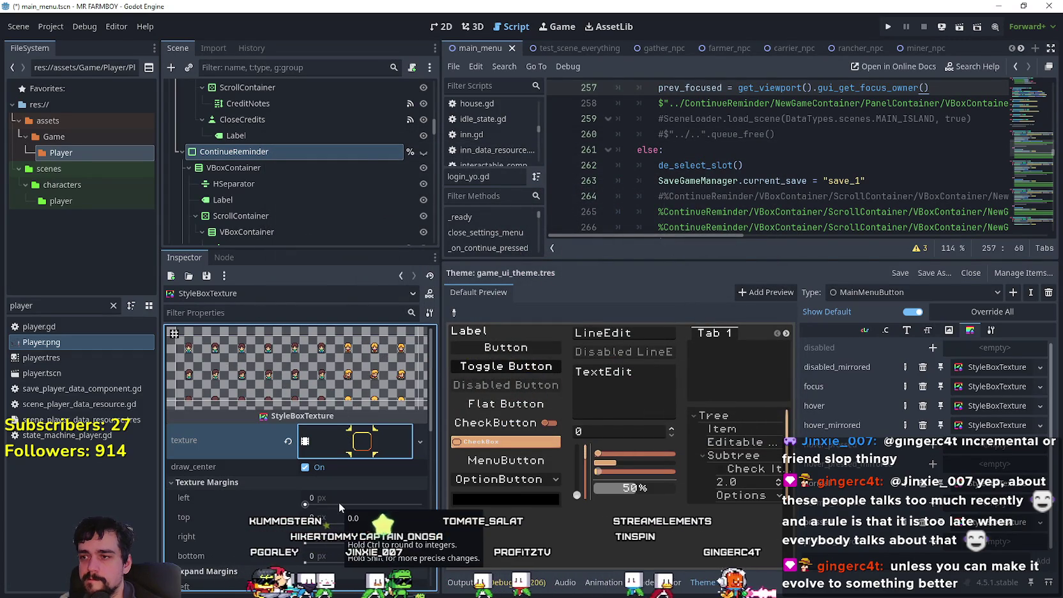
- Set texture margins to 385 px left and 77 px top, then run the game to test
drag(307, 506, 314, 508)
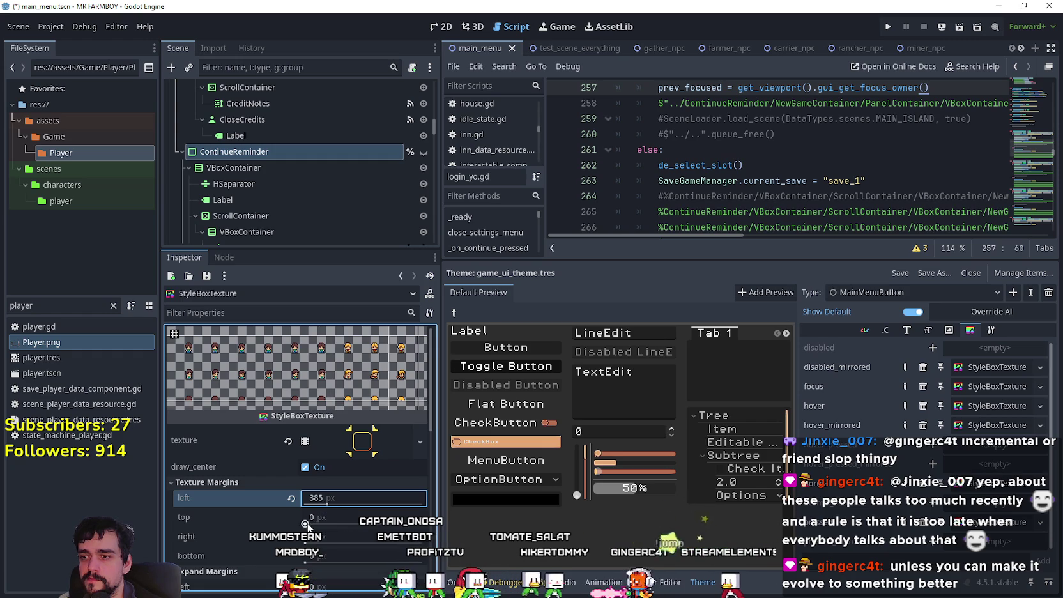
drag(306, 523, 310, 523)
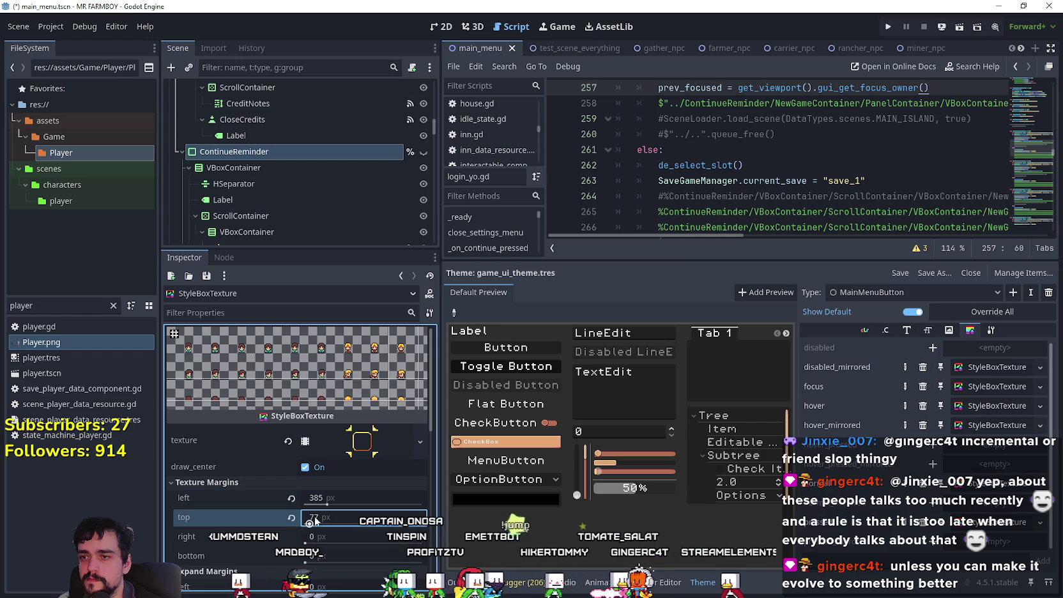
click(890, 27)
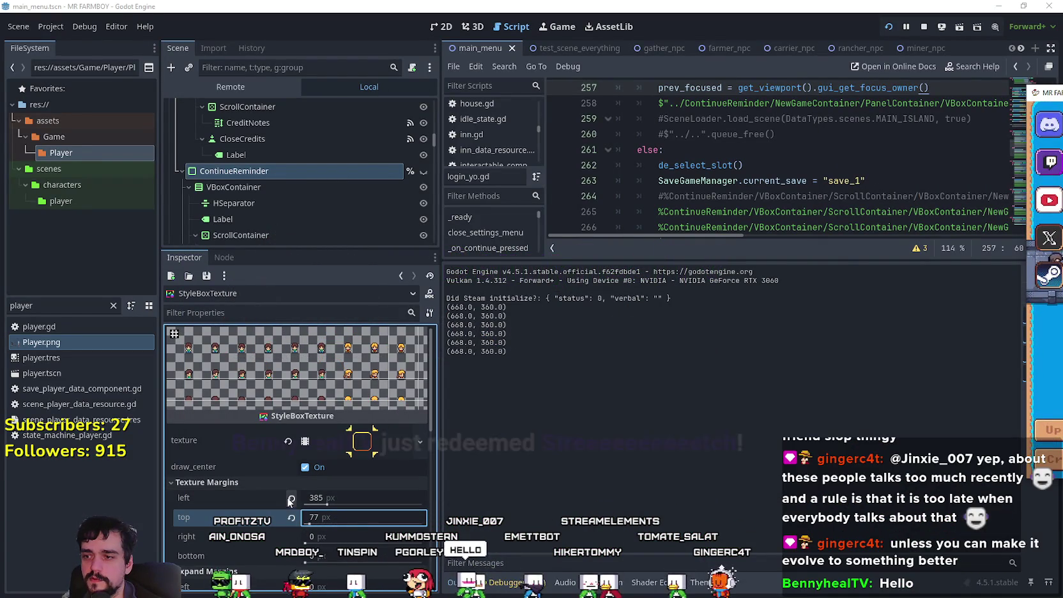
- Undo the texture margins back to 0 and try a 48 px left expand margin
key(ctrl+z)
key(ctrl+z)
scroll(297, 521, down, 5)
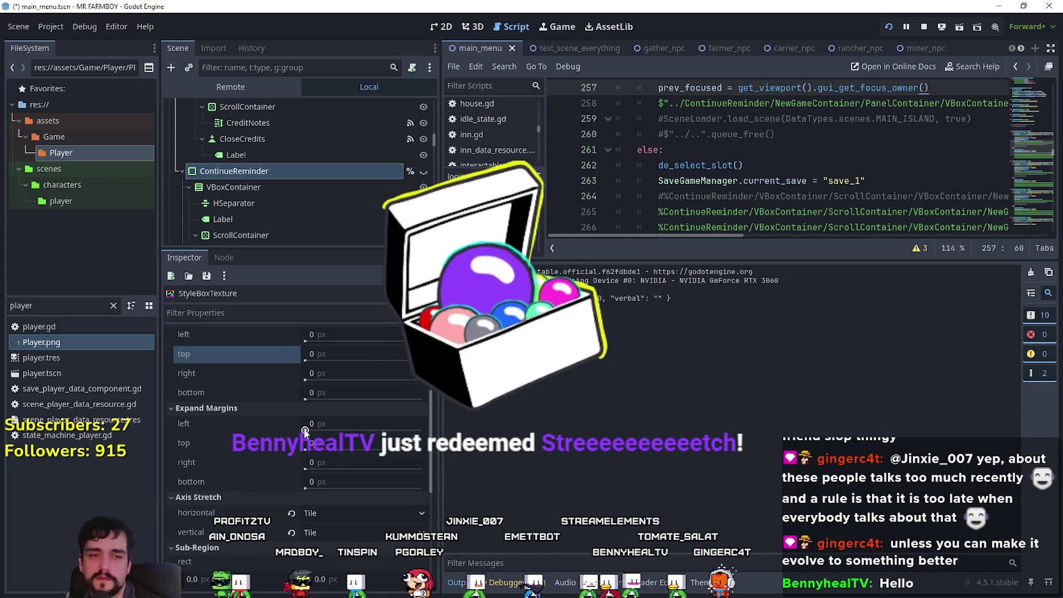
drag(308, 430, 338, 430)
scroll(302, 472, up, 4)
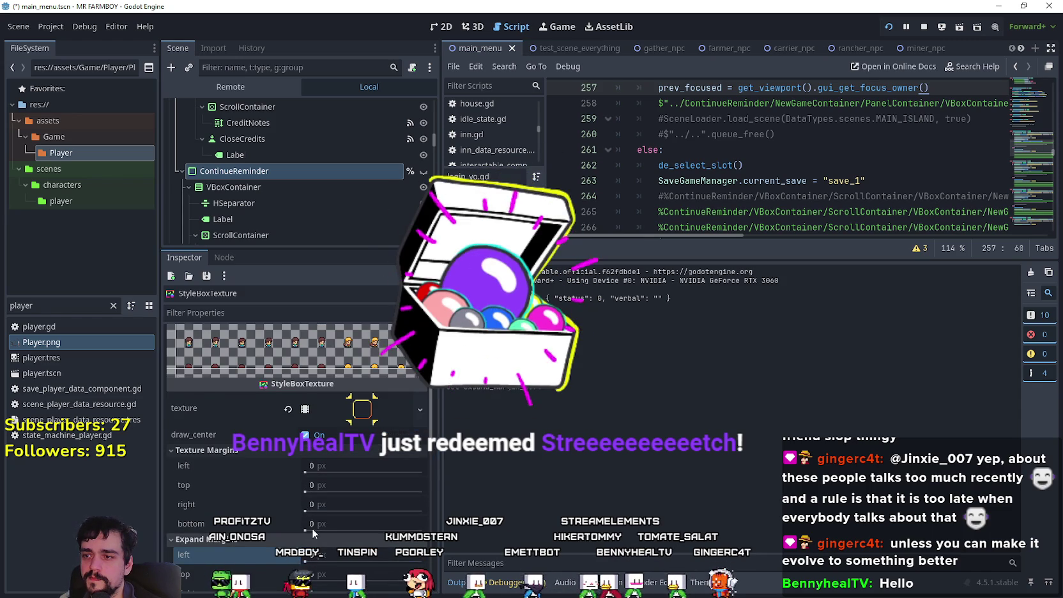
scroll(310, 532, down, 1)
scroll(347, 500, down, 6)
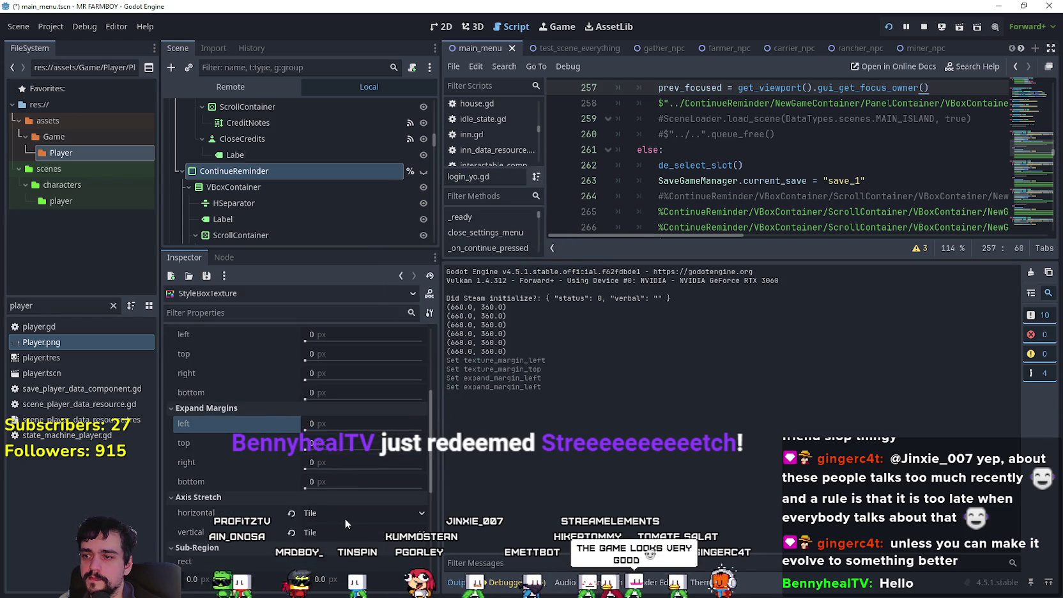
click(329, 520)
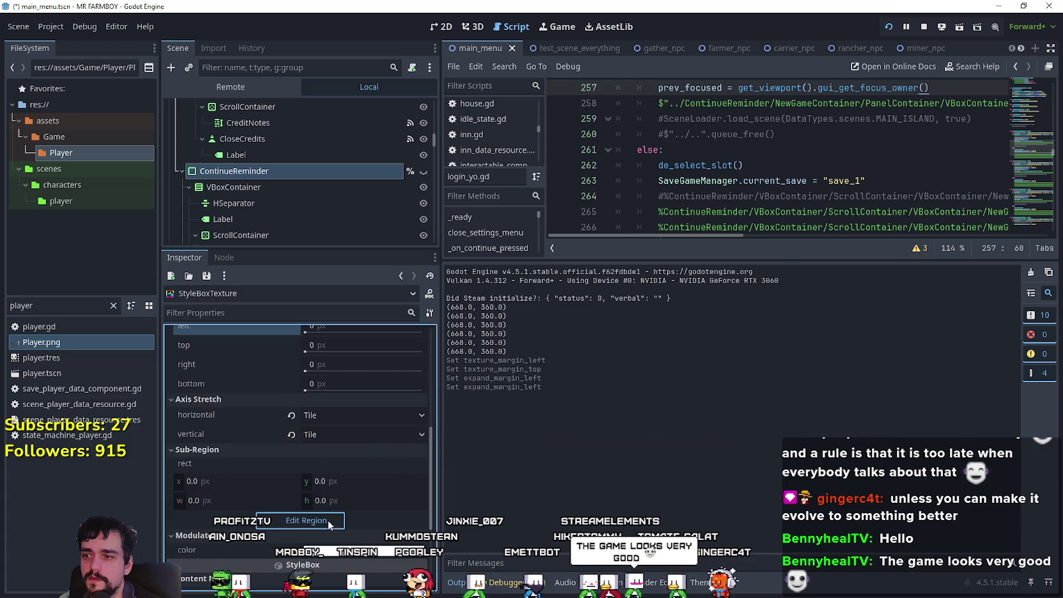
- Draw several trial sub-region rectangles over different areas of the sprite sheet
drag(557, 304, 597, 343)
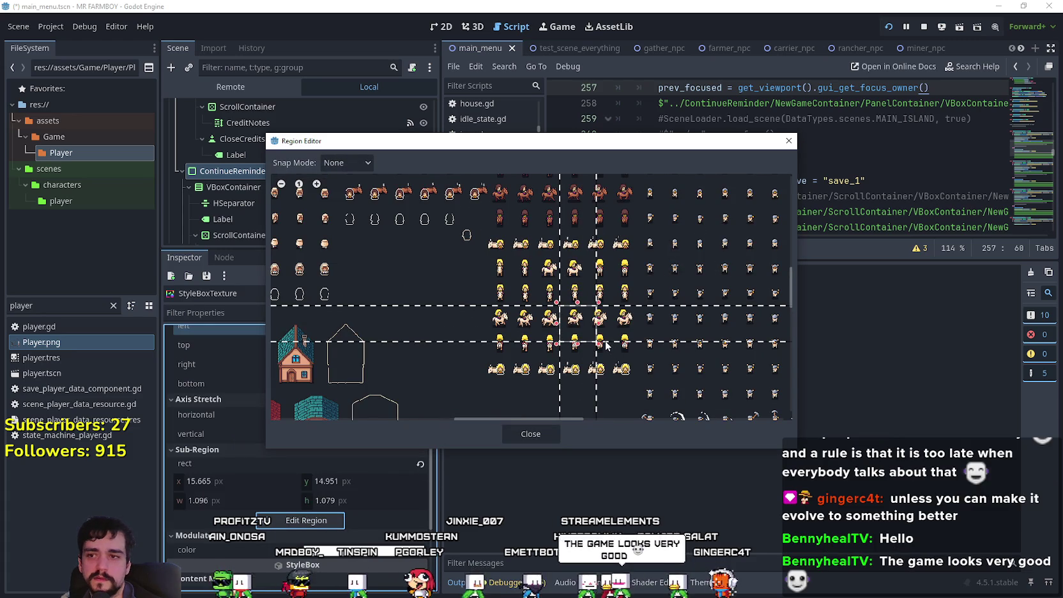
drag(670, 350, 606, 292)
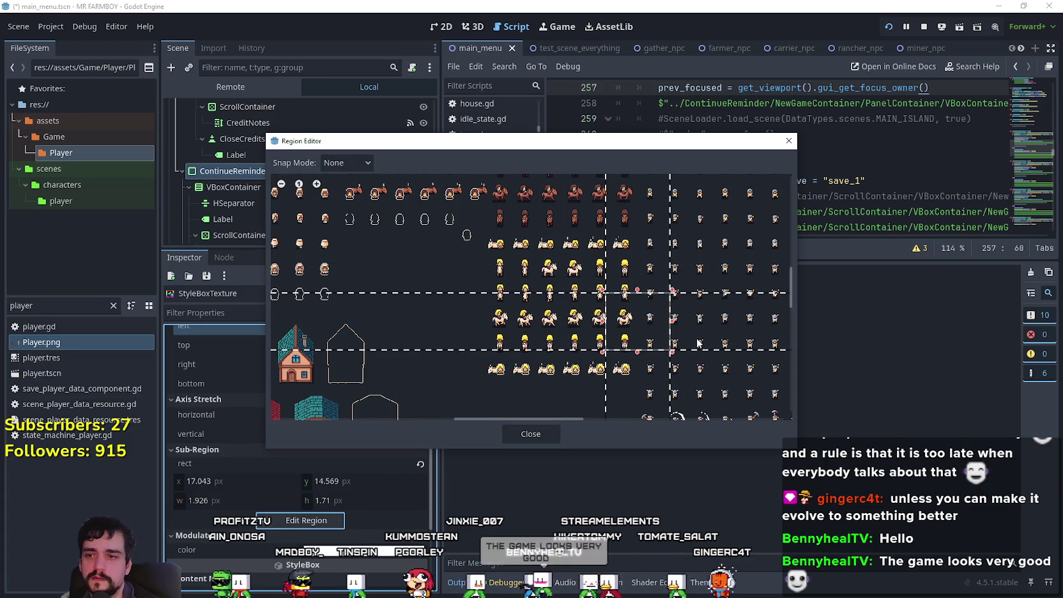
drag(693, 243, 606, 292)
drag(563, 355, 499, 283)
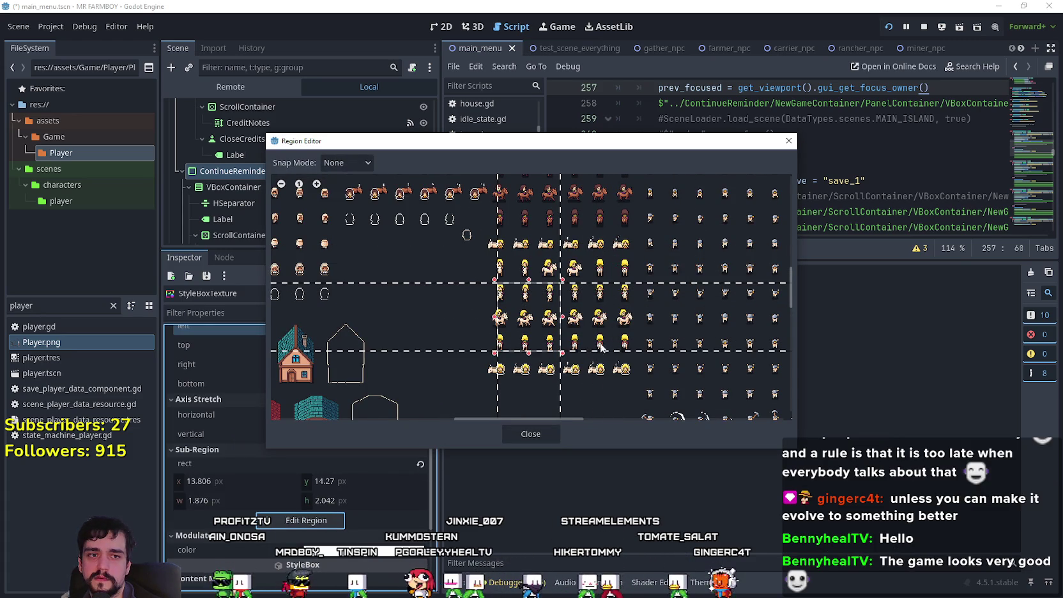
scroll(685, 332, down, 3)
scroll(685, 332, up, 2)
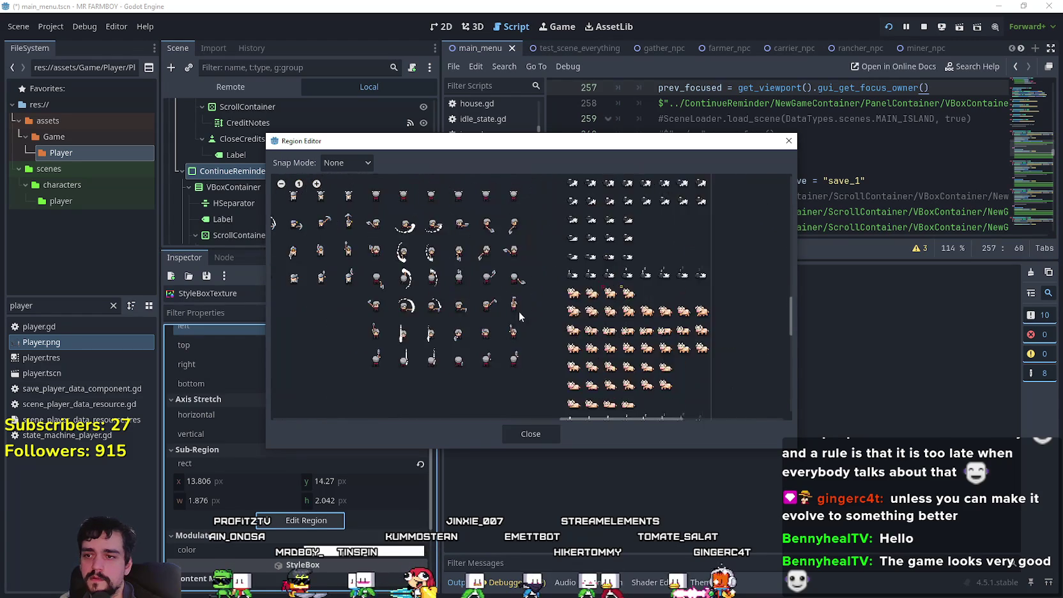
scroll(506, 362, down, 2)
scroll(546, 292, up, 2)
scroll(547, 292, down, 3)
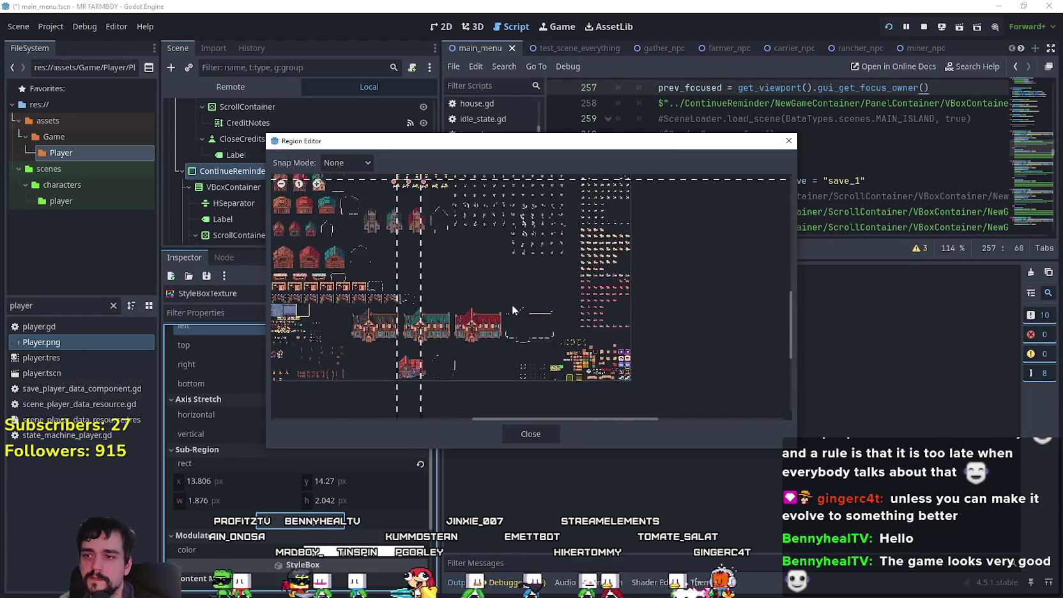
scroll(501, 323, left, 3)
scroll(622, 286, up, 3)
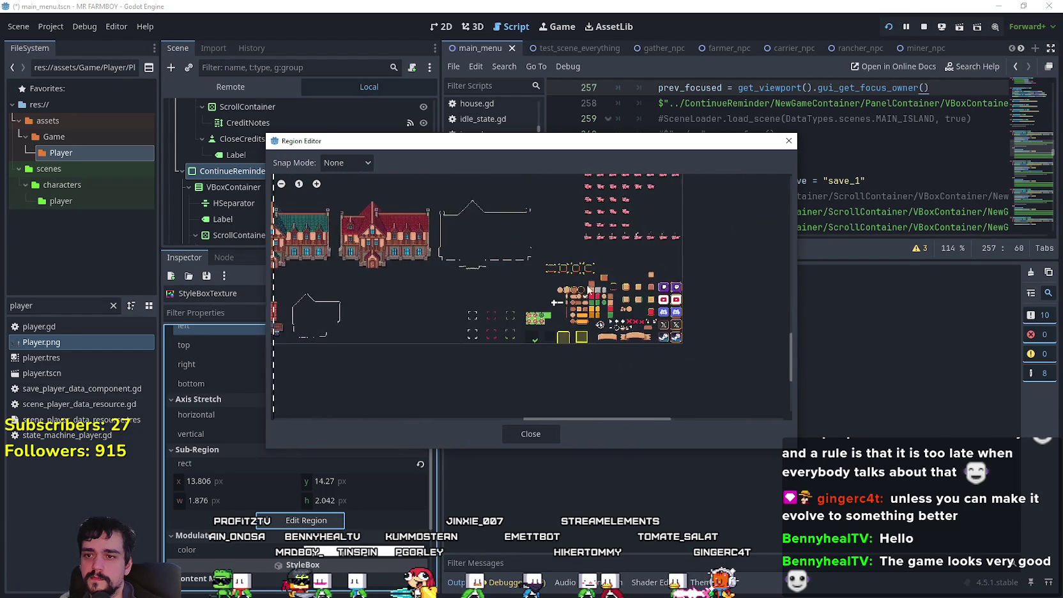
- Box the row of UI pieces, then a larger area, then close the editor and reset the sub-region to 0
drag(506, 269, 584, 291)
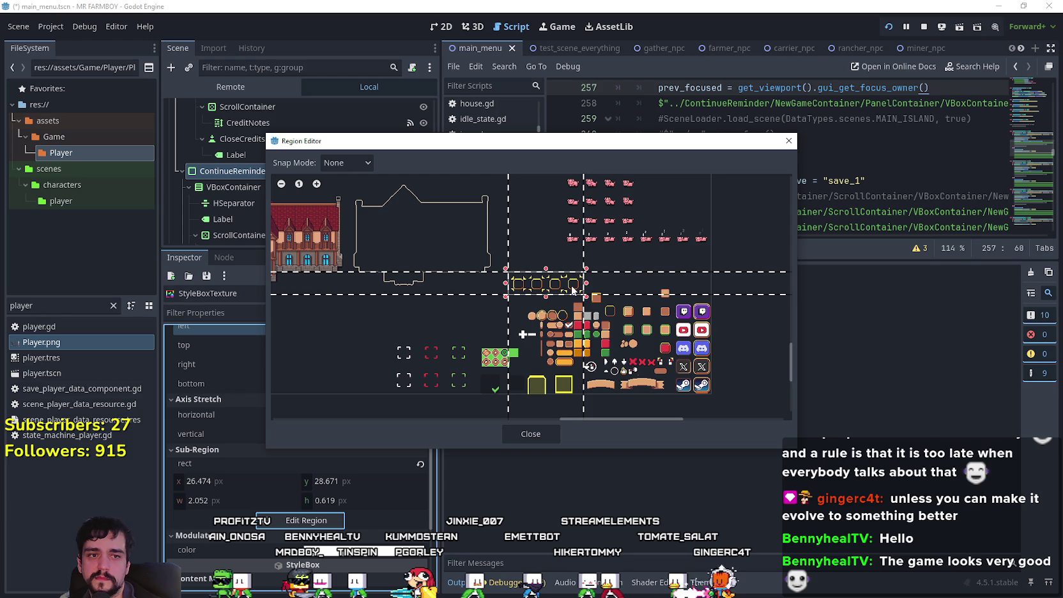
scroll(573, 289, down, 2)
drag(646, 312, 354, 198)
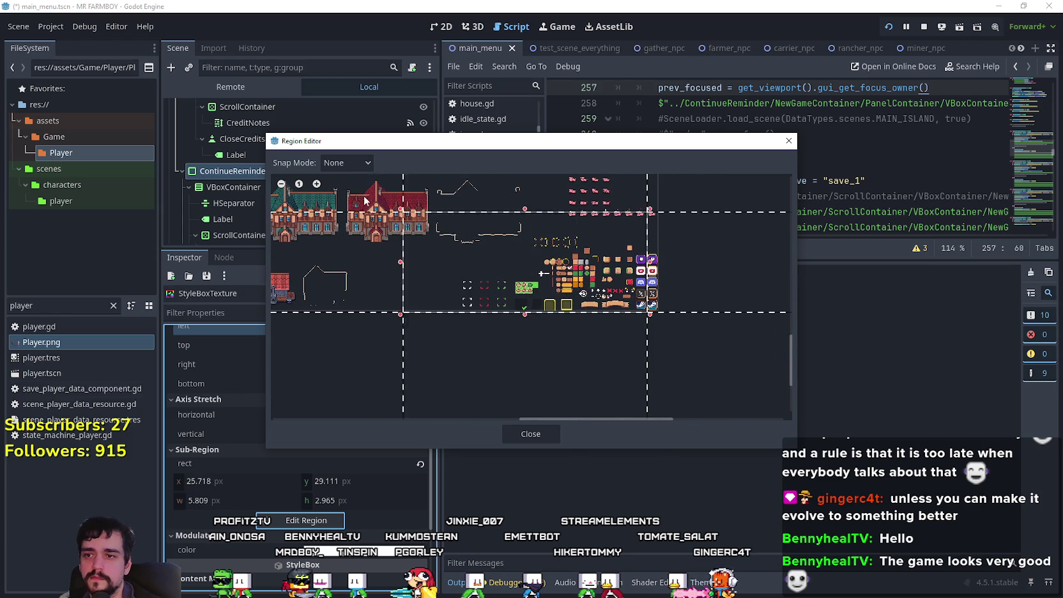
scroll(462, 272, down, 3)
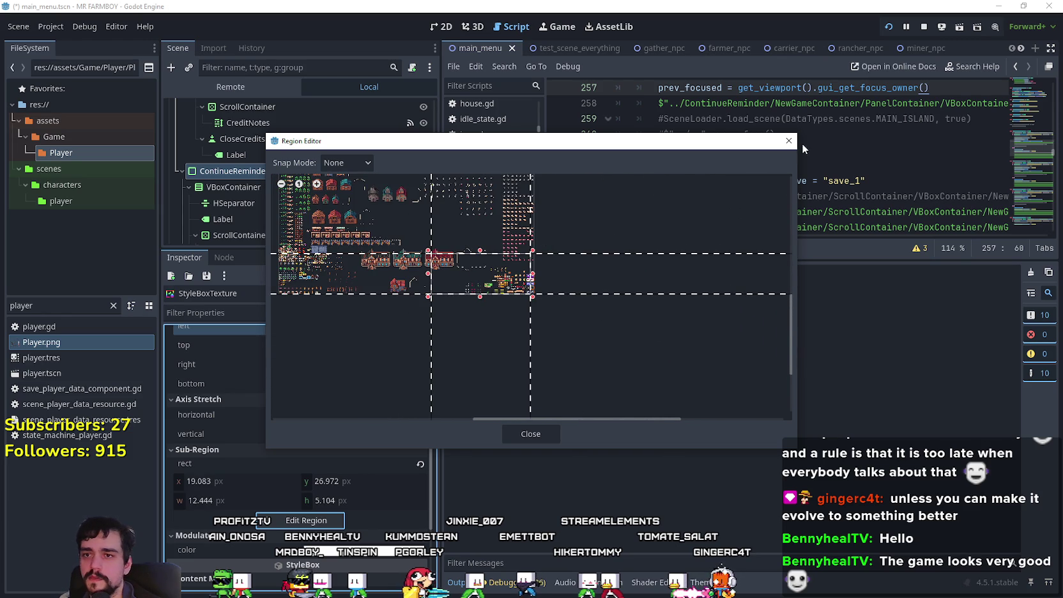
key(Escape)
click(419, 464)
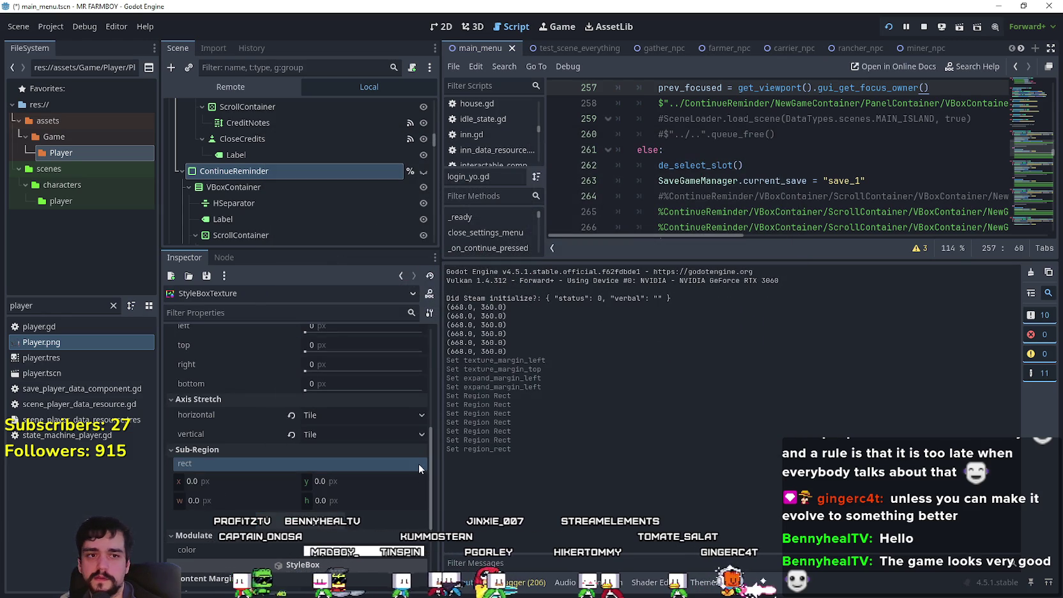
- Try a 125 px left texture margin, then revert all four texture margins to 0
scroll(379, 457, up, 2)
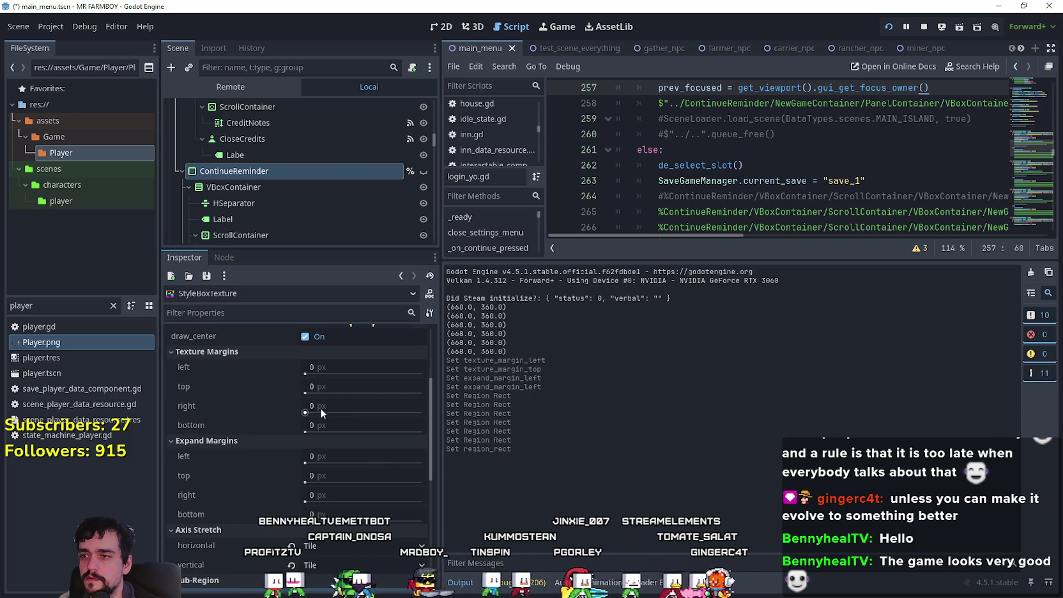
mouse_move(306, 373)
mouse_down()
mouse_move(328, 378)
mouse_move(311, 430)
mouse_up()
click(292, 452)
click(291, 485)
click(291, 505)
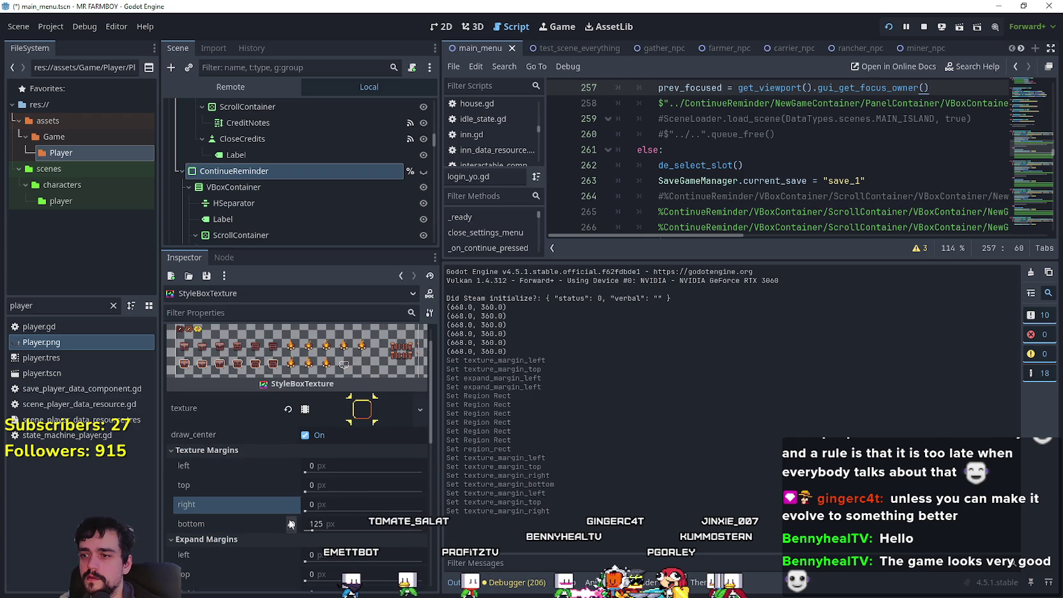
click(291, 524)
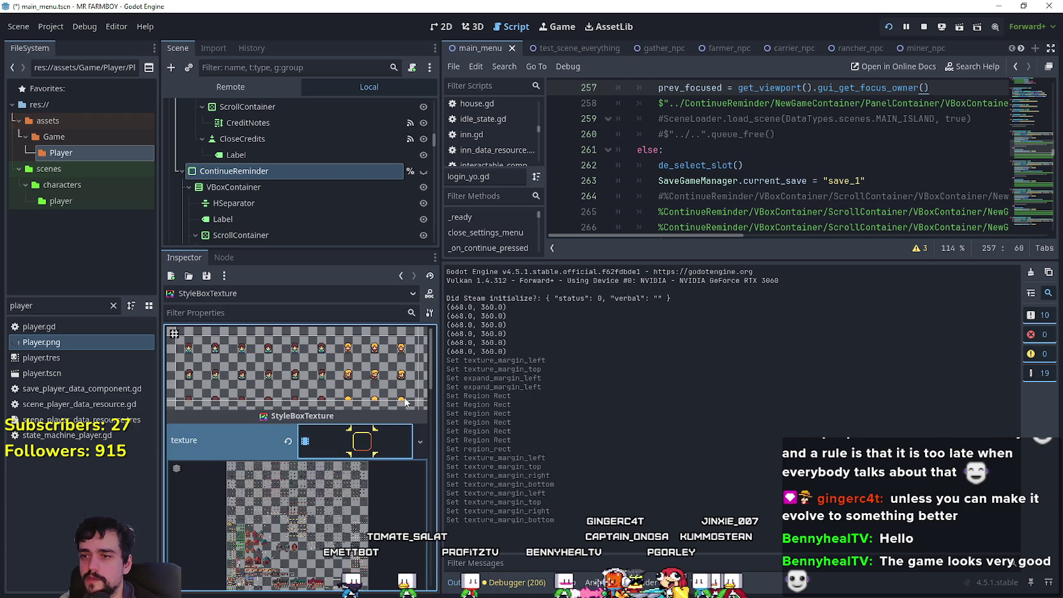
- Select the focus StyleBoxTexture in the game_ui_theme.tres theme editor and clear its texture
click(703, 583)
click(974, 389)
click(288, 440)
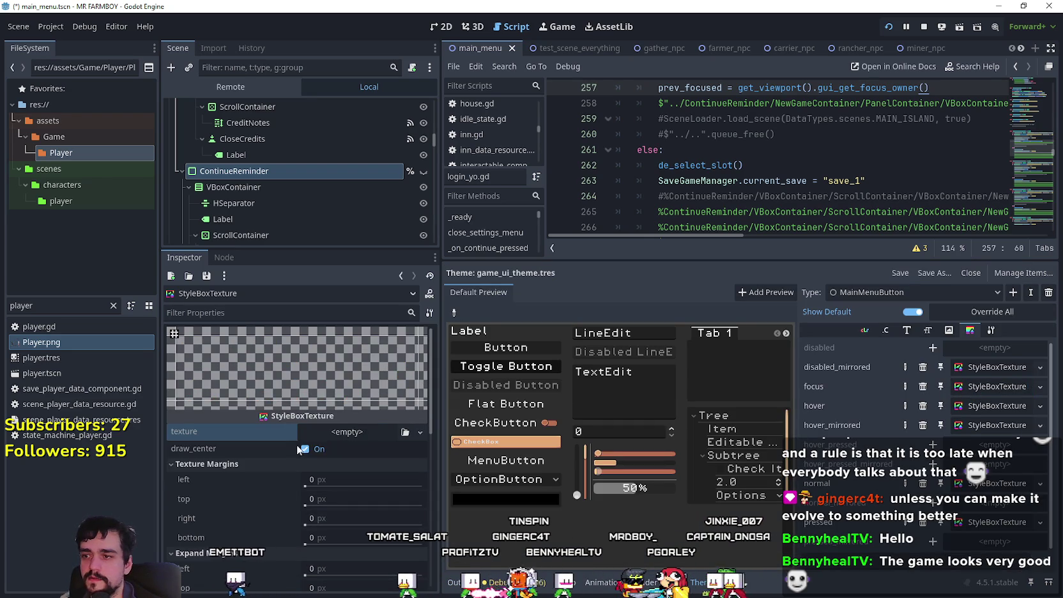
- Browse the focus texture's new-type list, check the hover stylebox, then reopen the list for focus
click(363, 432)
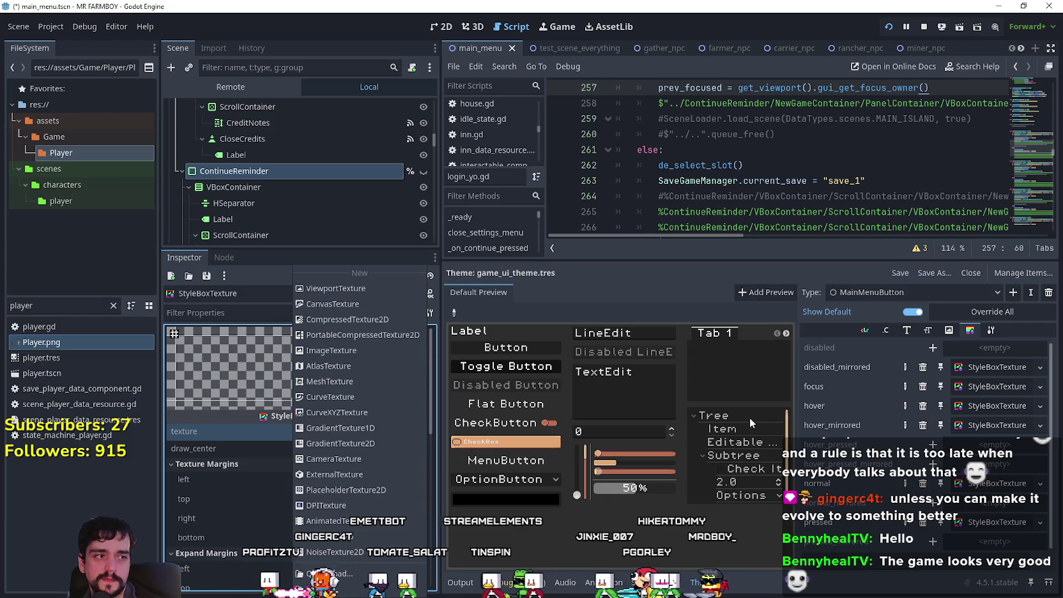
key(Escape)
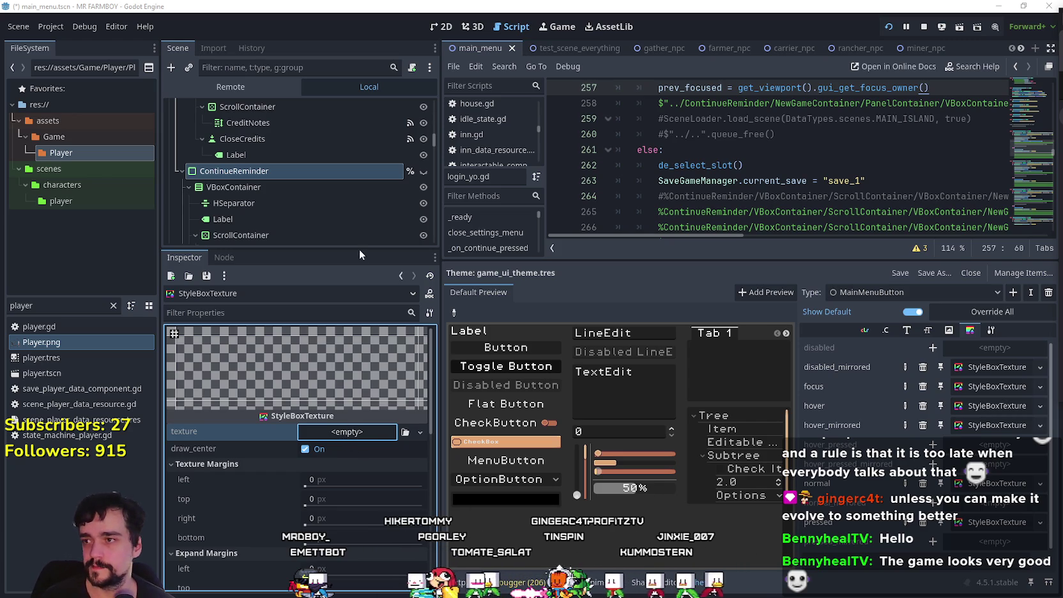
click(976, 407)
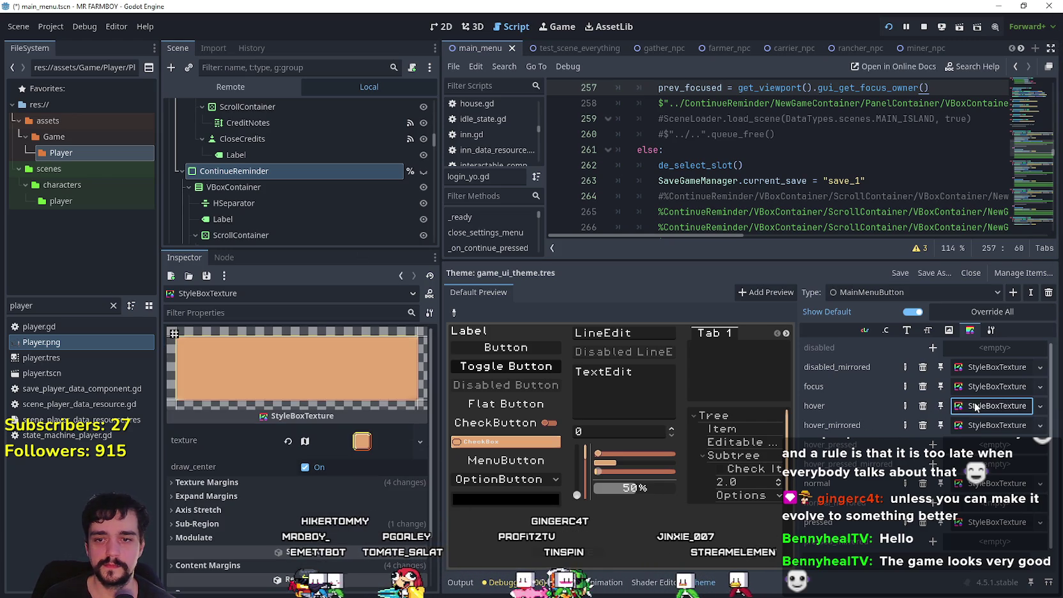
click(987, 386)
click(358, 432)
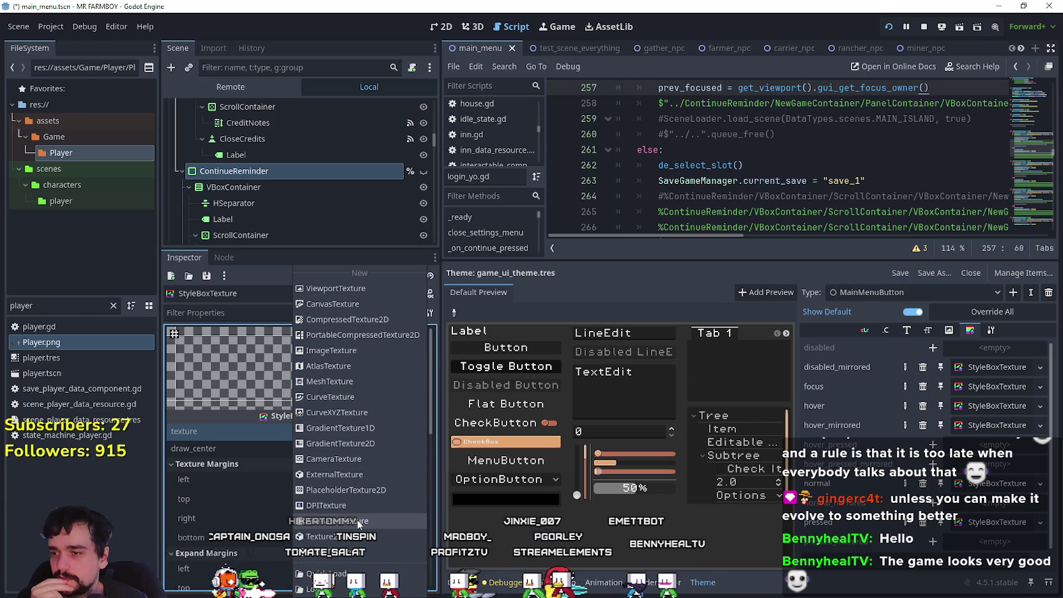
- Make the focus texture a new AtlasTexture using Player.png as its atlas
click(352, 365)
click(338, 432)
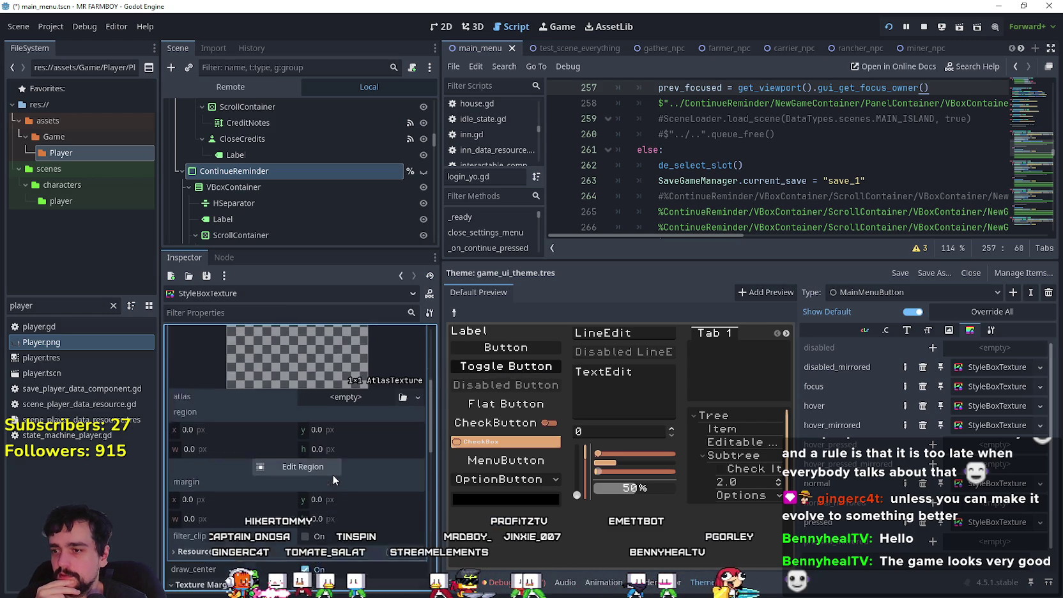
click(418, 364)
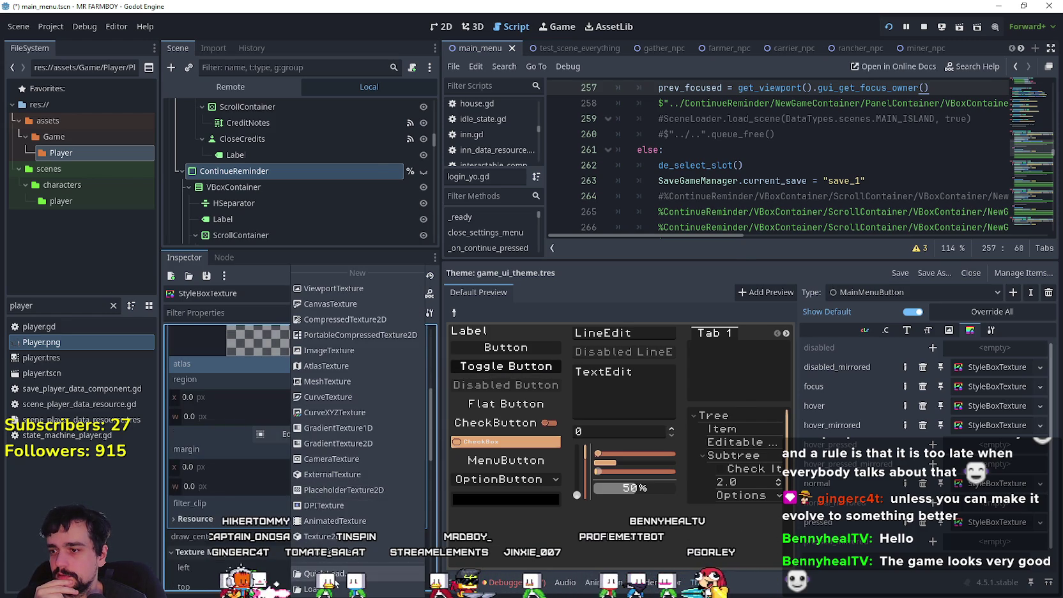
click(380, 483)
key(Return)
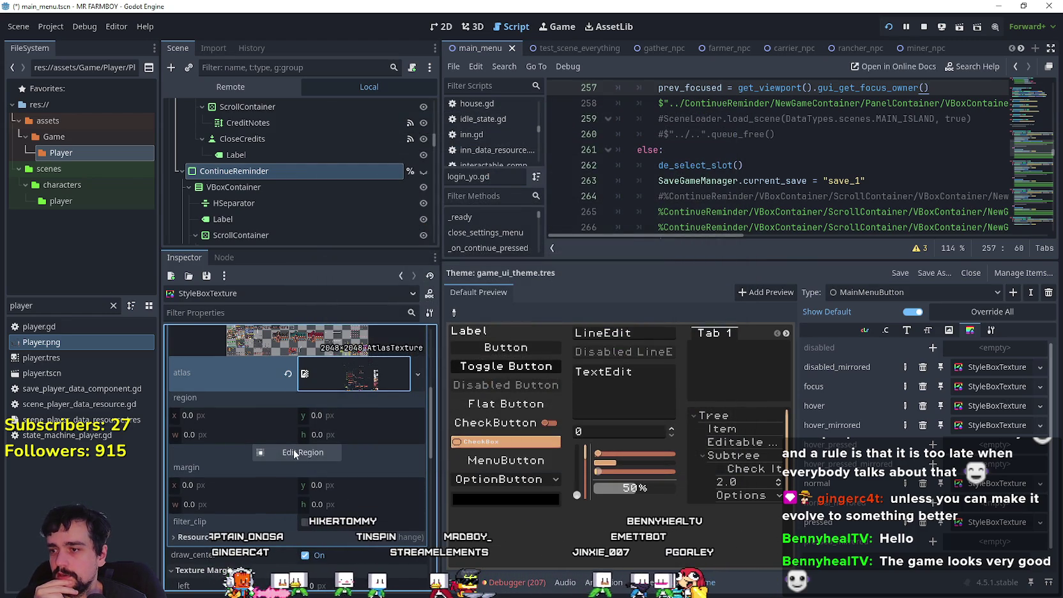
- With 8 px grid snapping, crop the atlas region to the second corner-bracket frame
click(293, 451)
scroll(635, 320, down, 5)
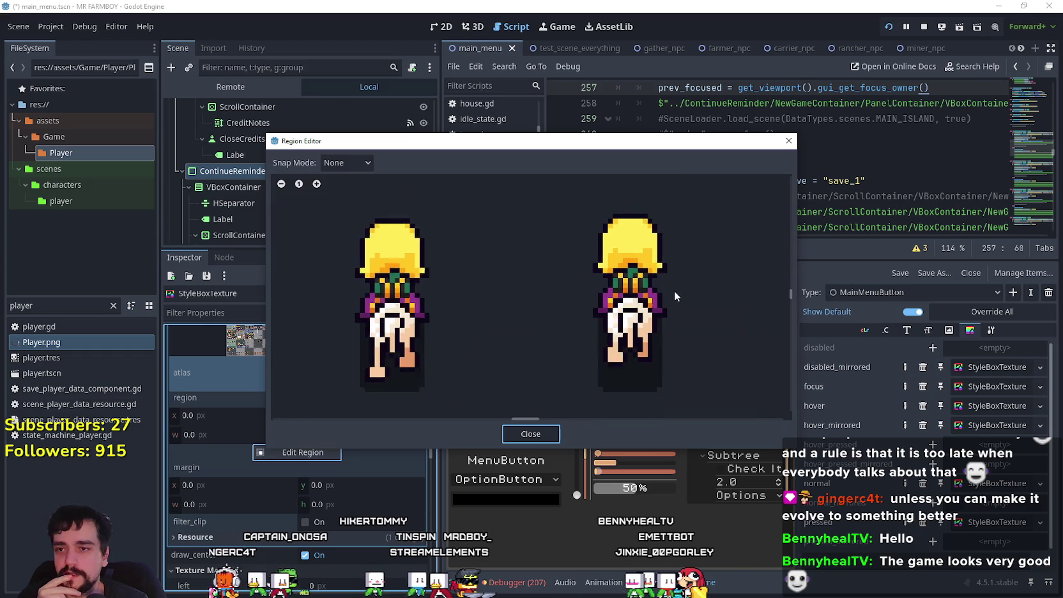
click(370, 162)
click(356, 195)
click(348, 162)
click(362, 213)
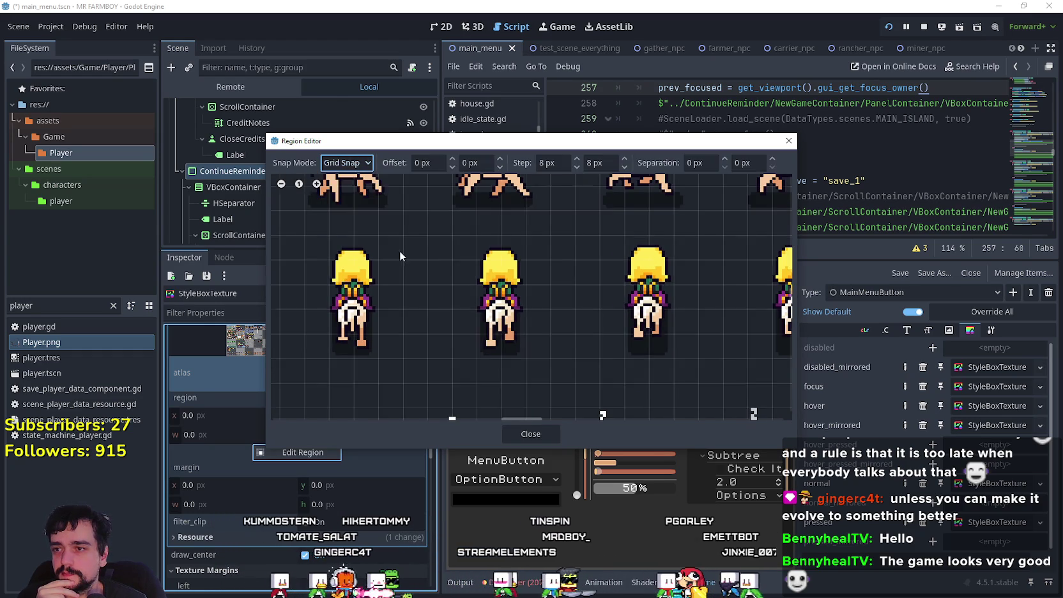
scroll(549, 322, down, 8)
scroll(562, 329, up, 4)
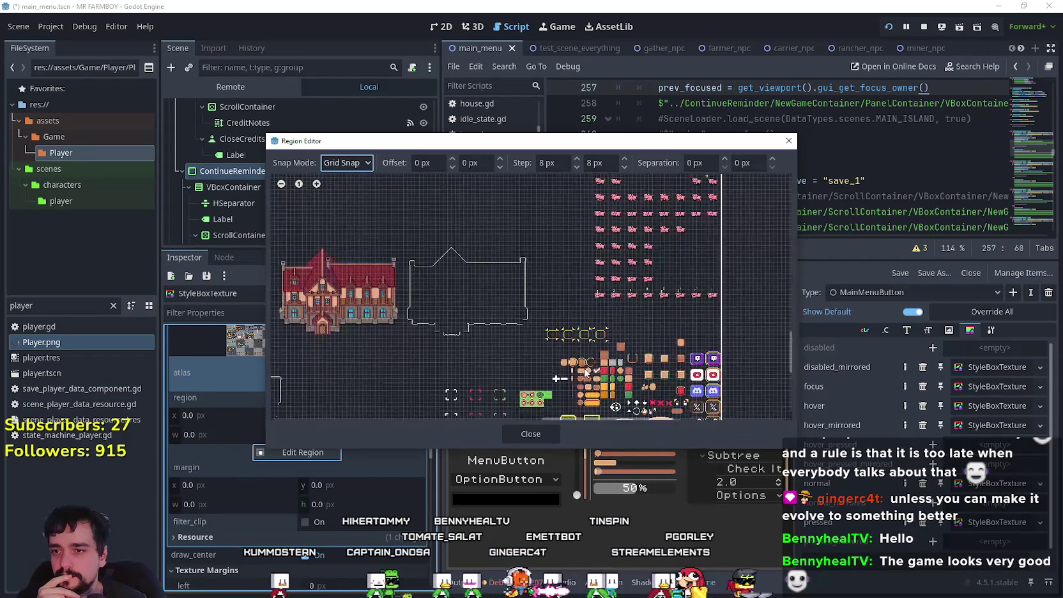
scroll(578, 315, up, 6)
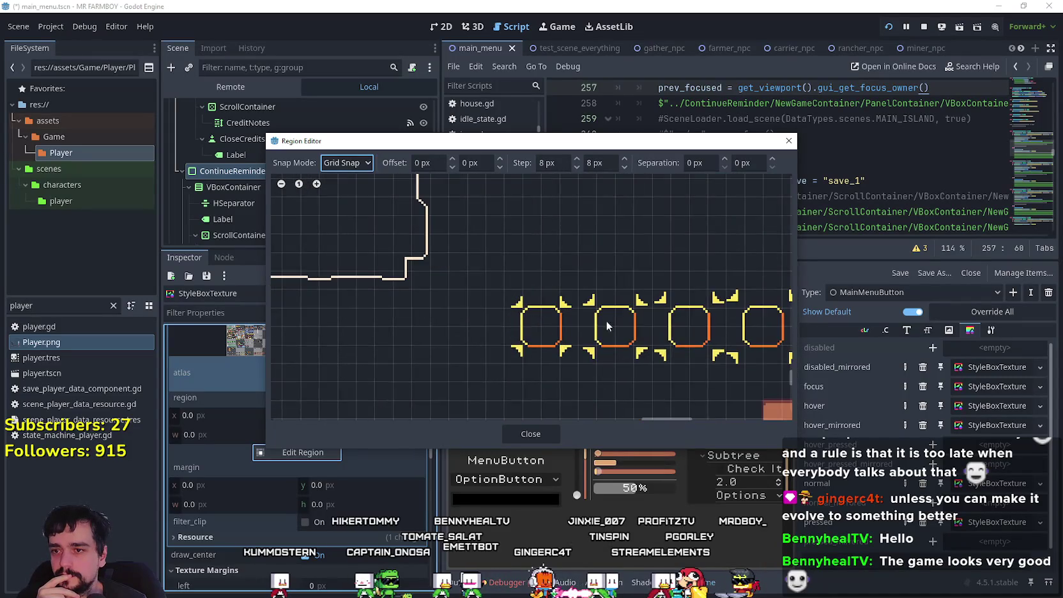
scroll(577, 315, right, 3)
scroll(511, 313, up, 2)
scroll(509, 305, left, 3)
scroll(486, 287, up, 1)
drag(511, 305, 568, 363)
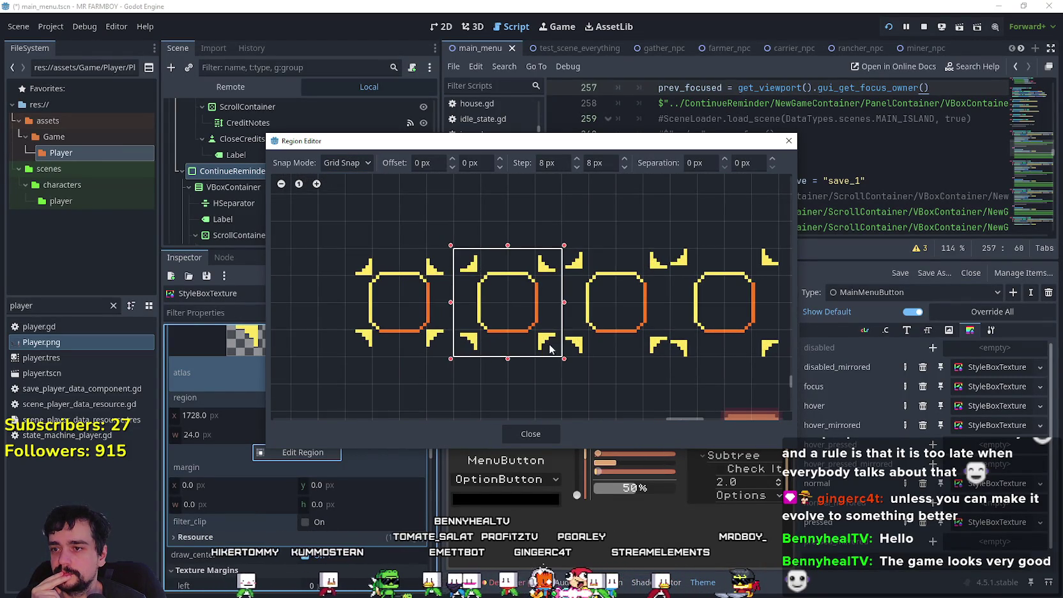
click(534, 435)
- Collapse the atlas properties and drag the top texture margin down into the bracket sprite
click(359, 334)
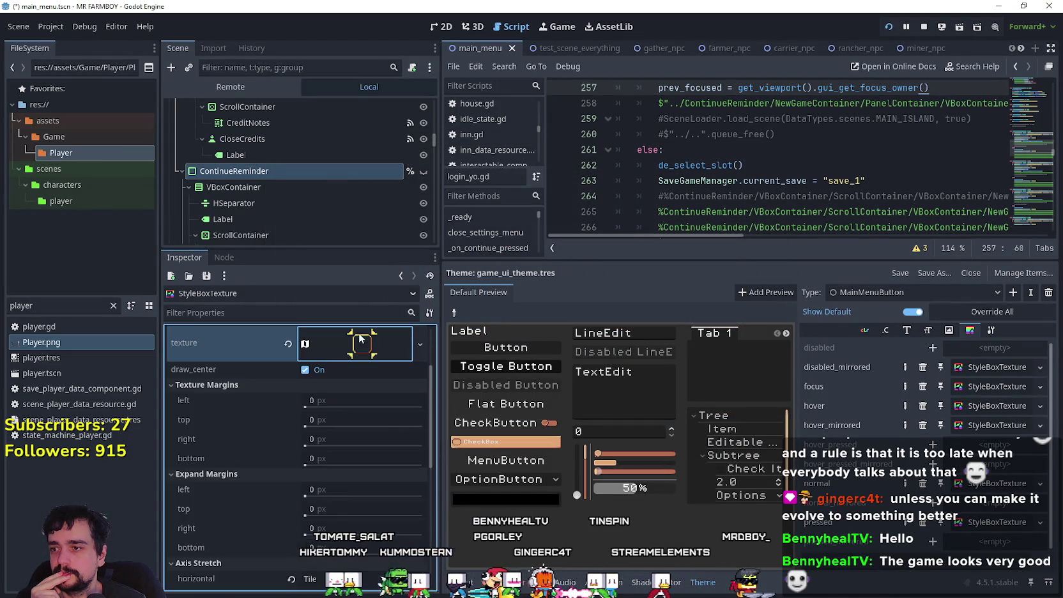
scroll(345, 384, down, 6)
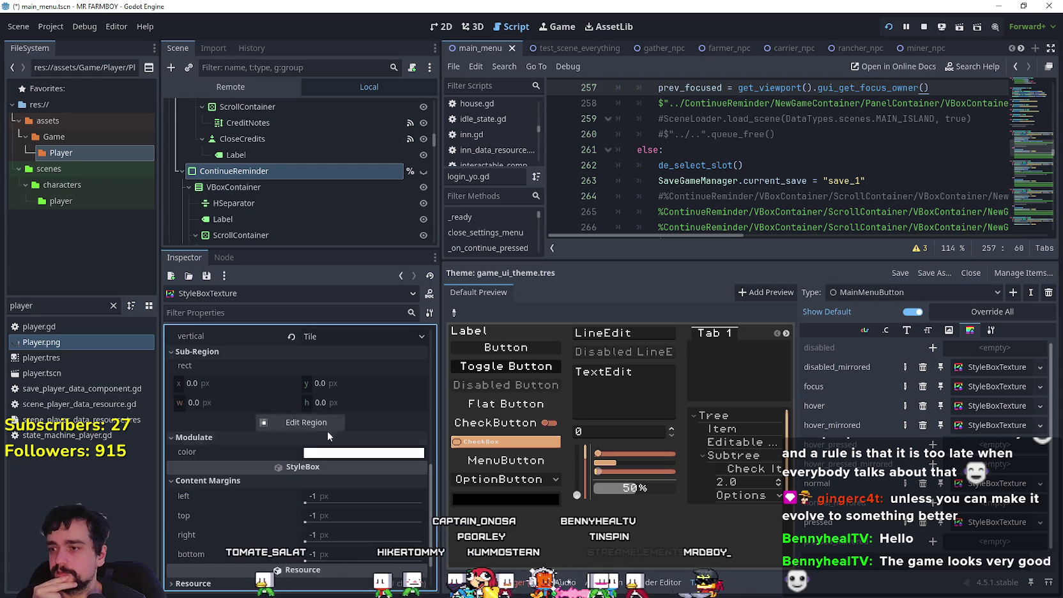
click(325, 423)
scroll(549, 308, up, 4)
drag(612, 267, 615, 311)
- Switch to pixel snap and pull the bottom margin up, leaving 10 px margins on every side
click(347, 163)
click(339, 195)
scroll(589, 301, up, 2)
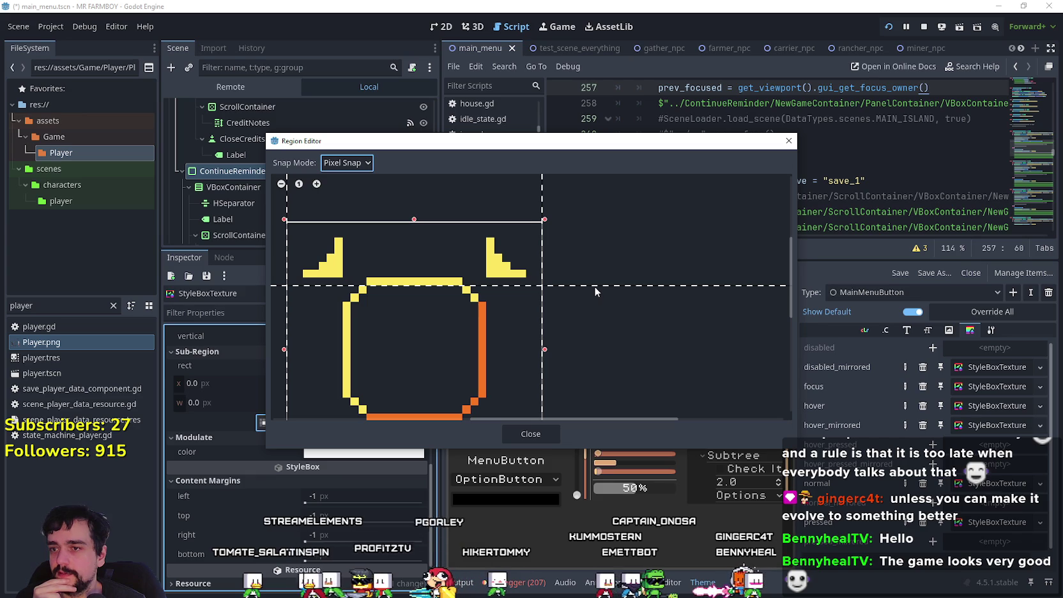
scroll(632, 413, down, 2)
scroll(597, 322, up, 1)
drag(585, 377, 583, 322)
scroll(584, 314, down, 1)
scroll(406, 226, up, 1)
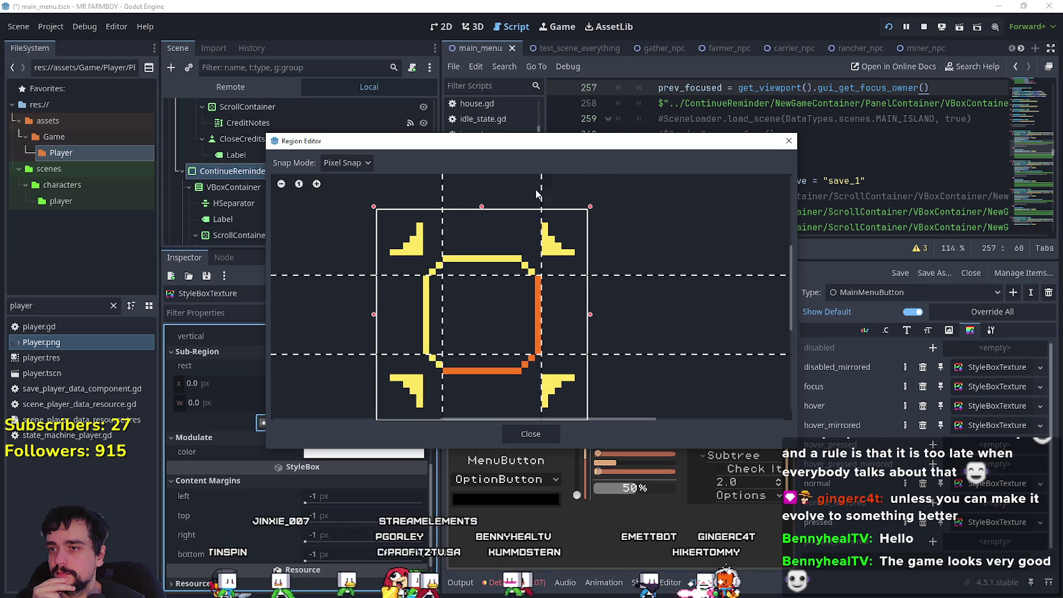
click(529, 434)
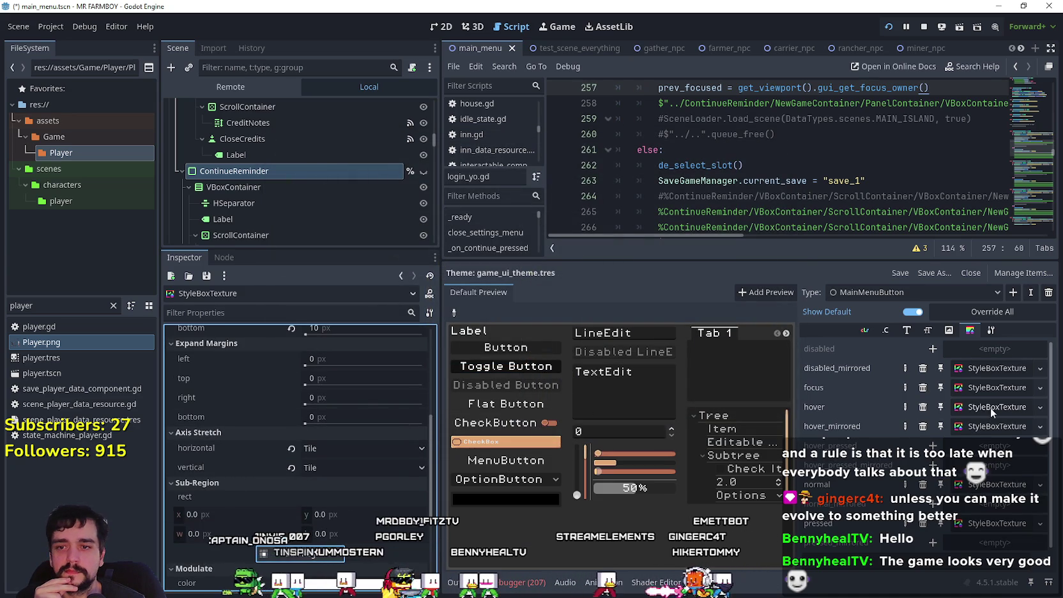
click(998, 386)
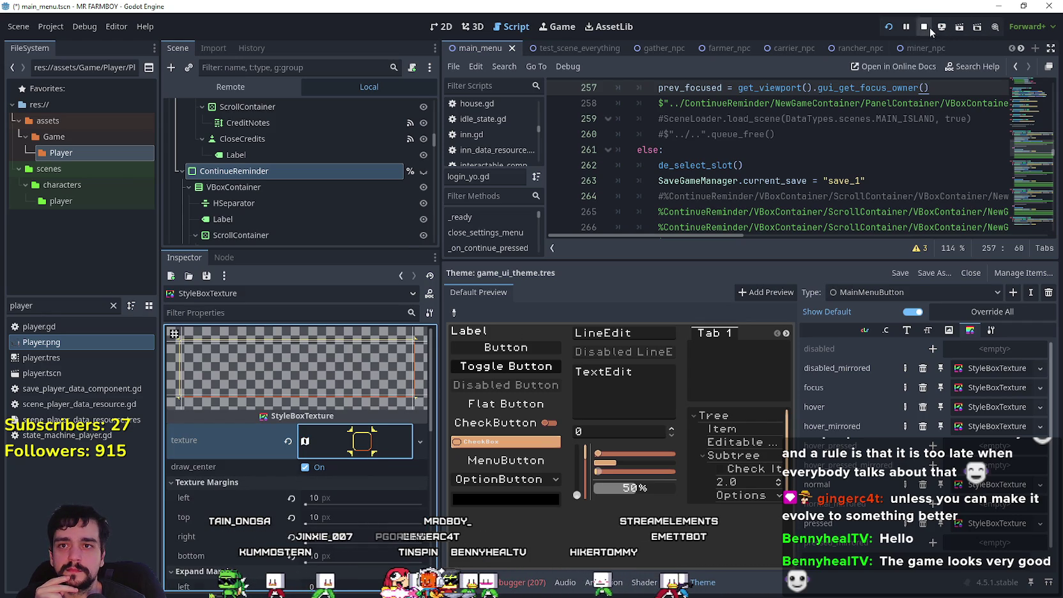
- Relaunch the game maximized, step focus through Continue, Options and Exit Game, then exit
click(892, 27)
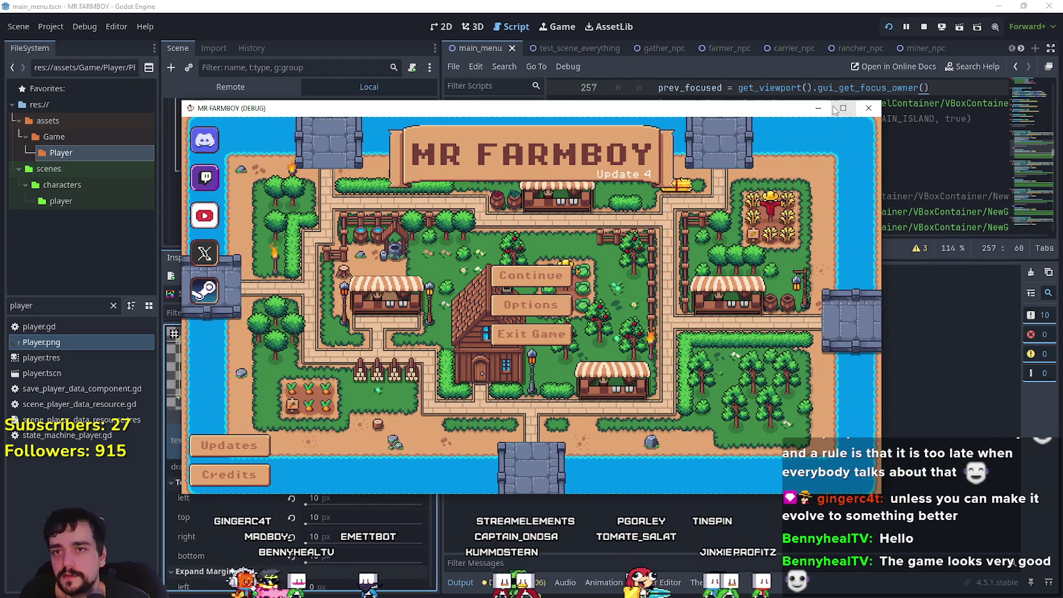
click(843, 107)
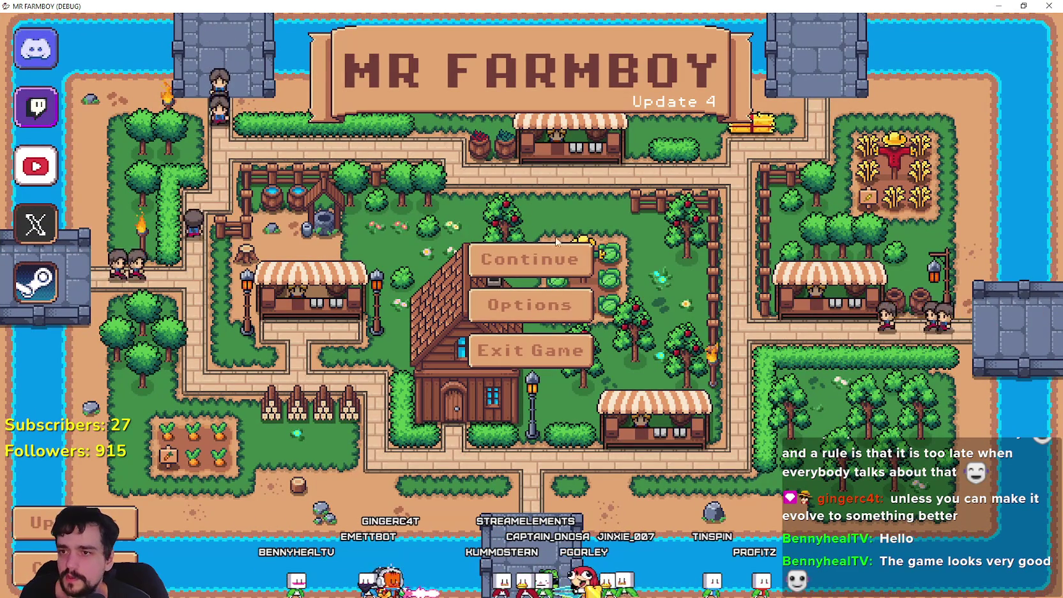
key(Down)
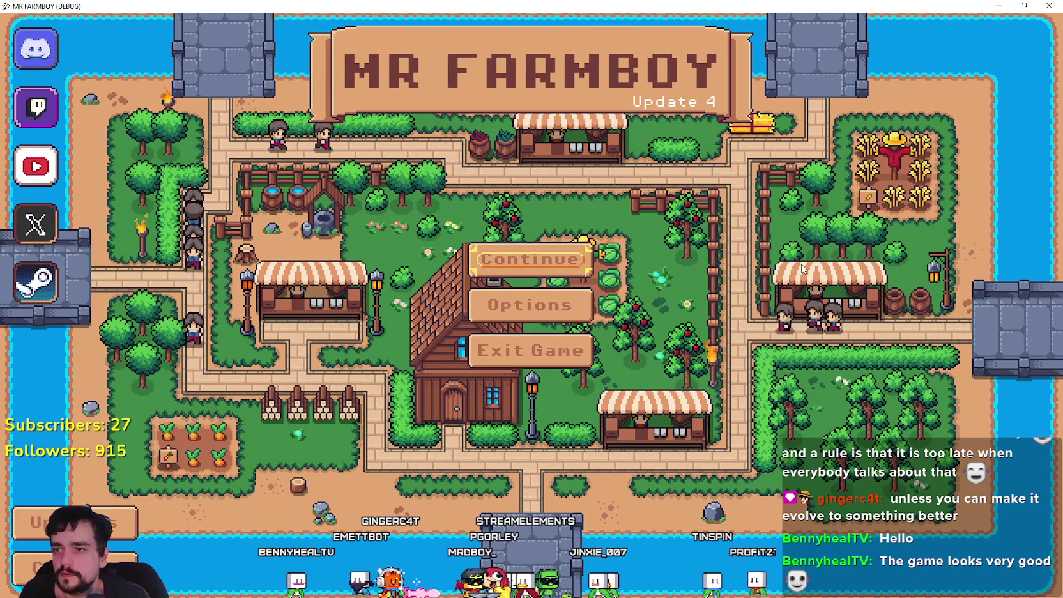
key(Down)
key(Down)
key(Up)
key(Up)
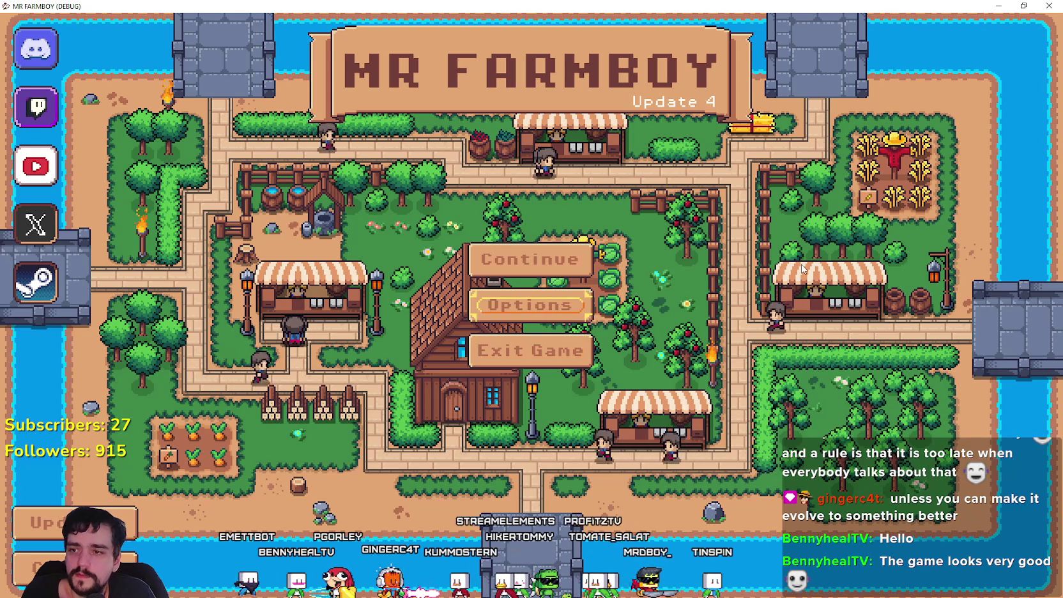
key(Down)
key(Down)
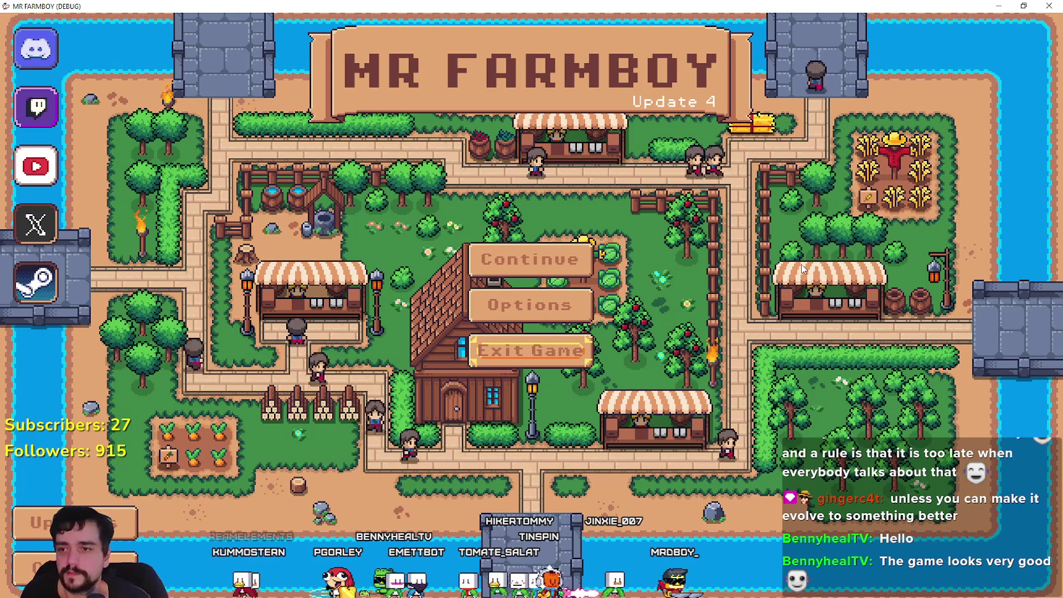
key(Return)
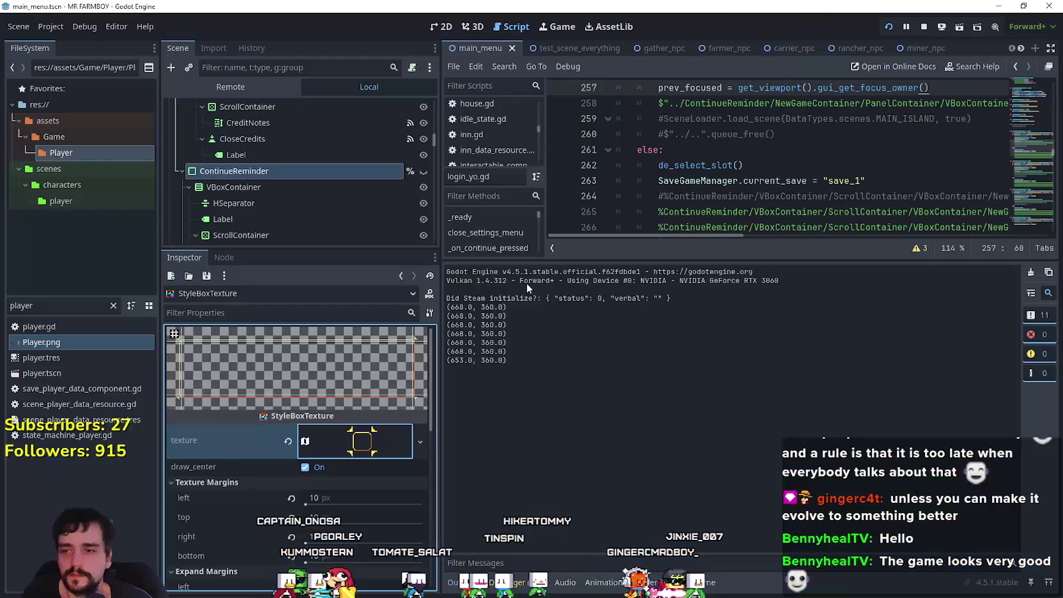
- Revert the left, top, right and bottom texture margins from 10 to 0 px
scroll(352, 482, down, 5)
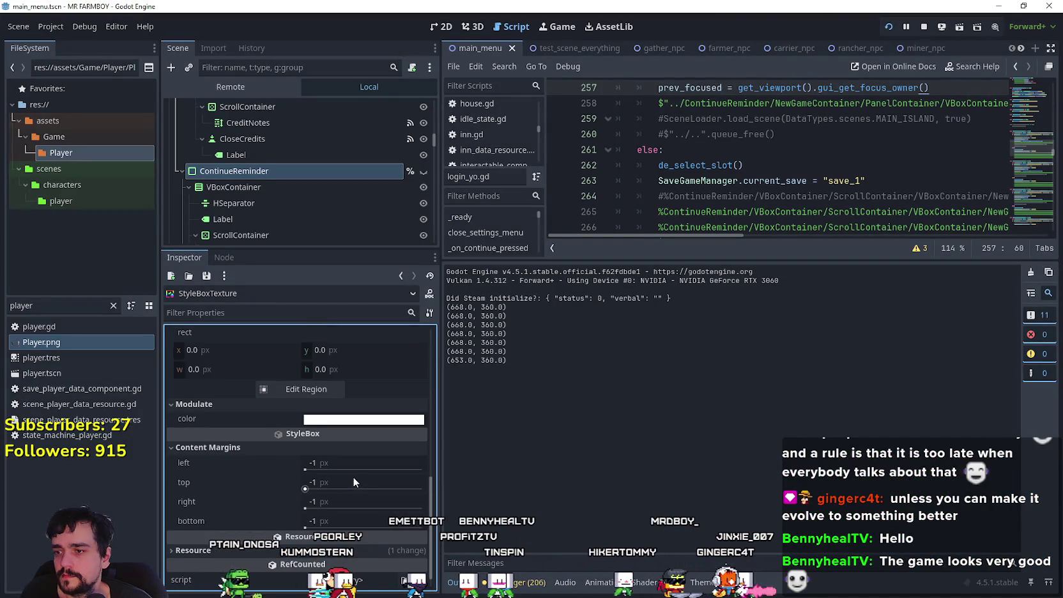
scroll(353, 478, up, 5)
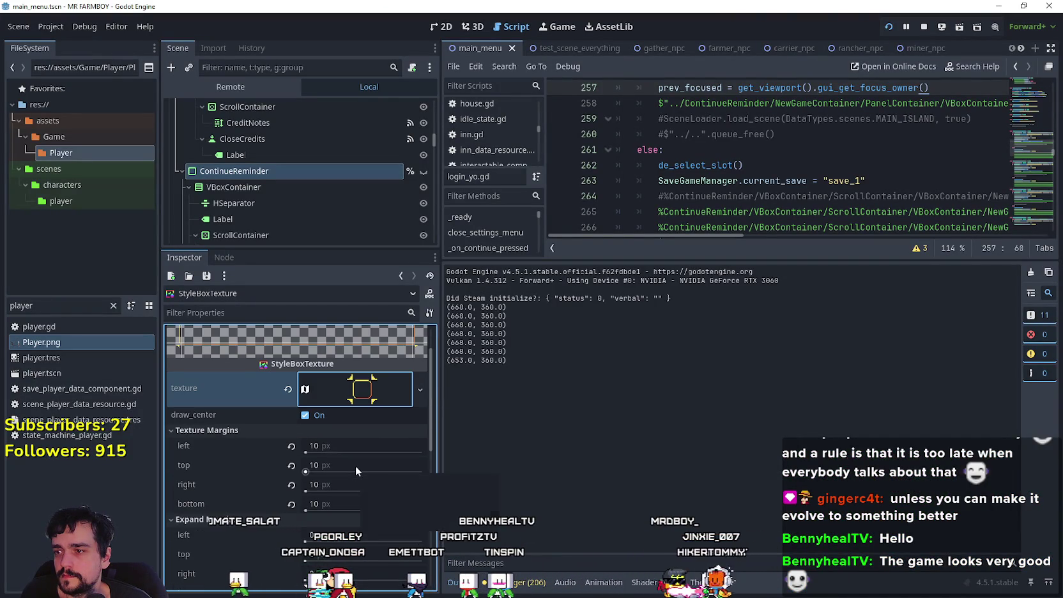
scroll(336, 460, up, 1)
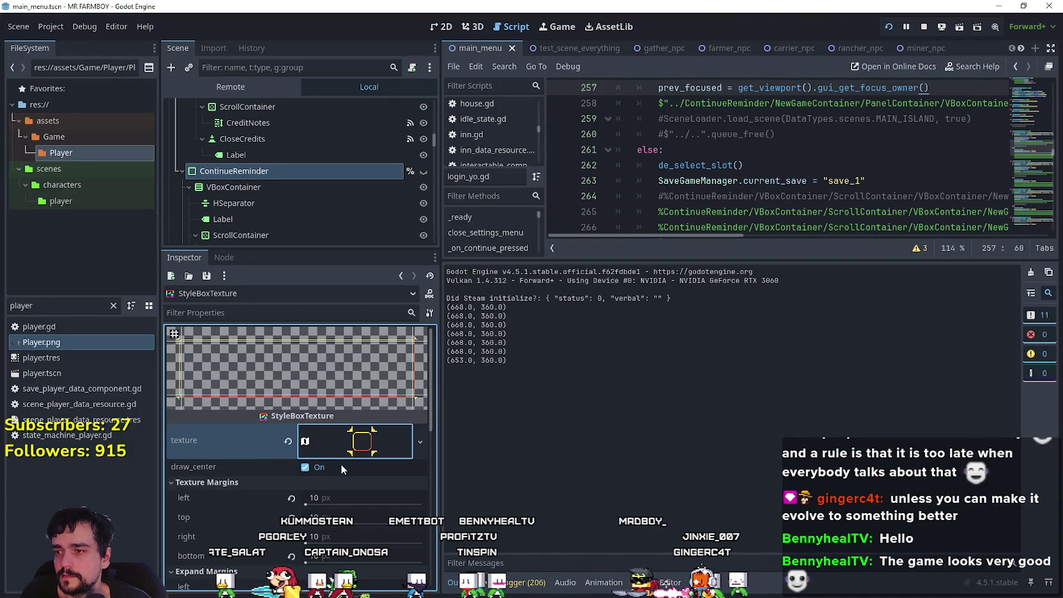
click(292, 497)
click(292, 519)
click(291, 537)
click(292, 556)
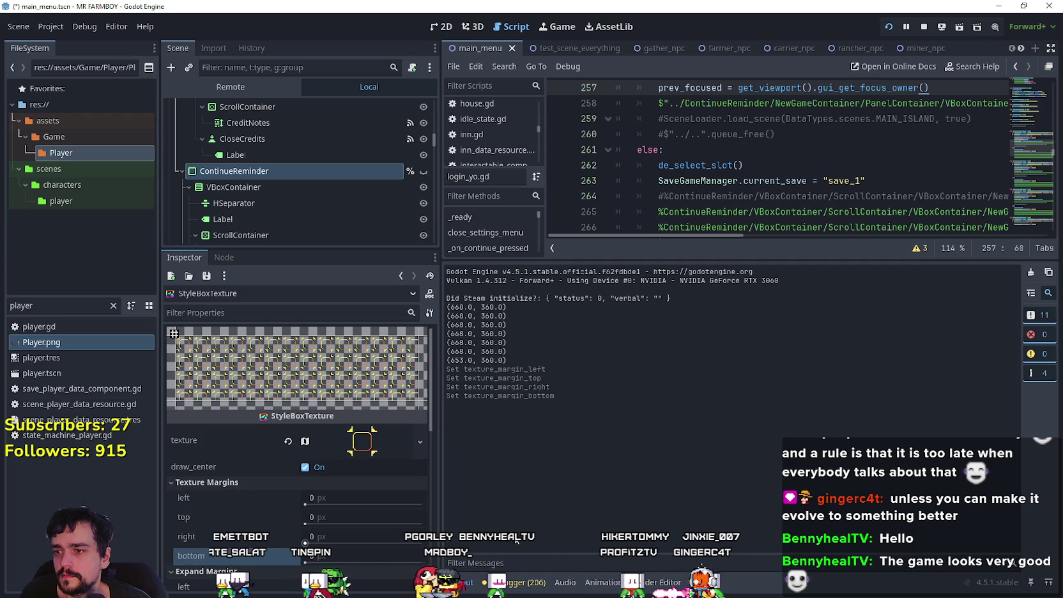
- Run the game with F5 to test the reset margins, then close it
key(F5)
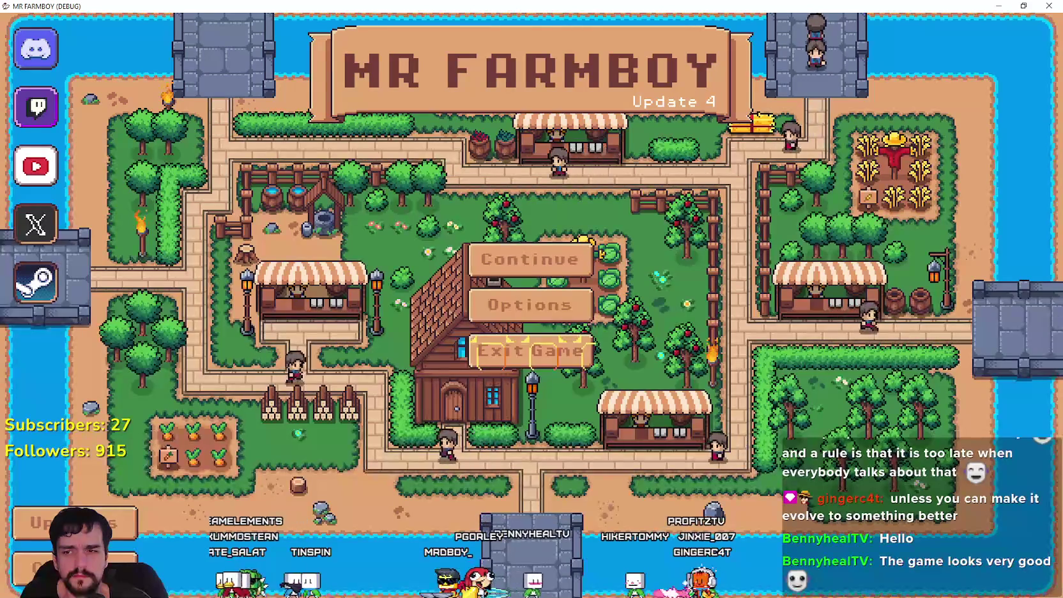
key(alt+F4)
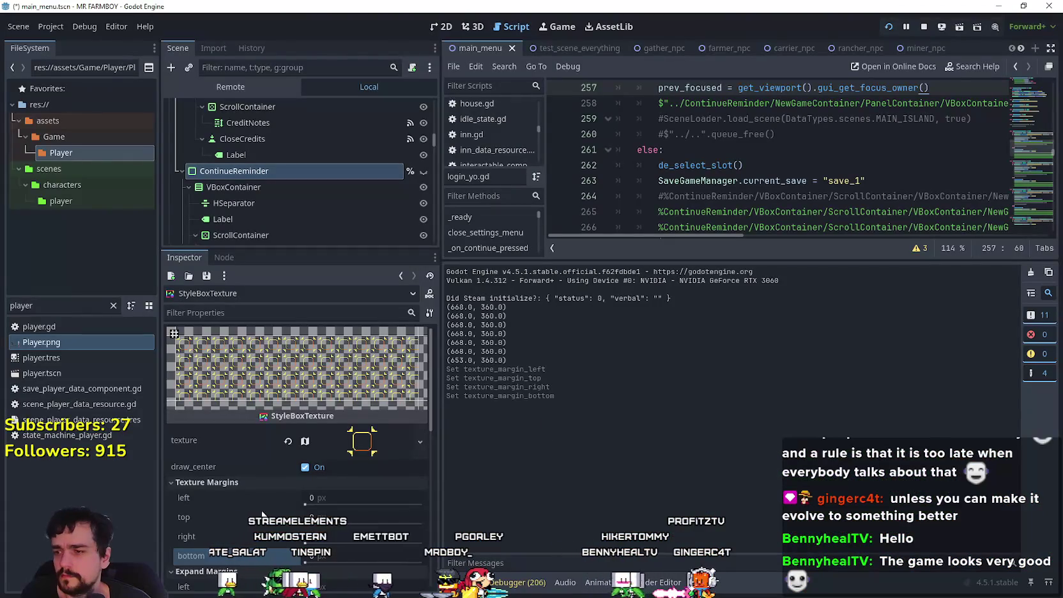
scroll(315, 479, down, 5)
scroll(314, 486, down, 1)
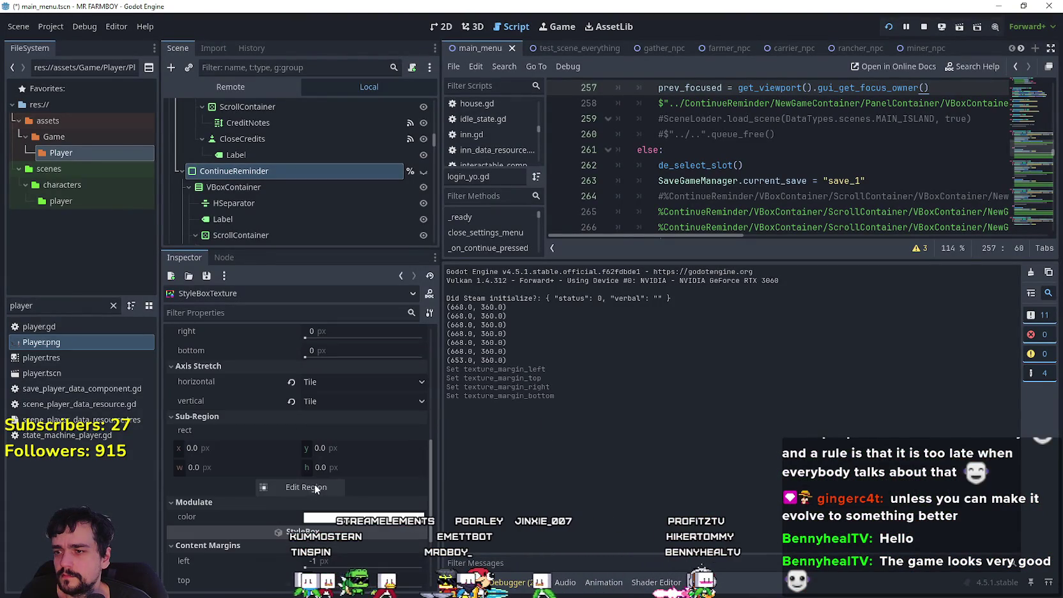
- Drag the top and bottom margin guides back onto the sprite, then run the game and exit
click(312, 490)
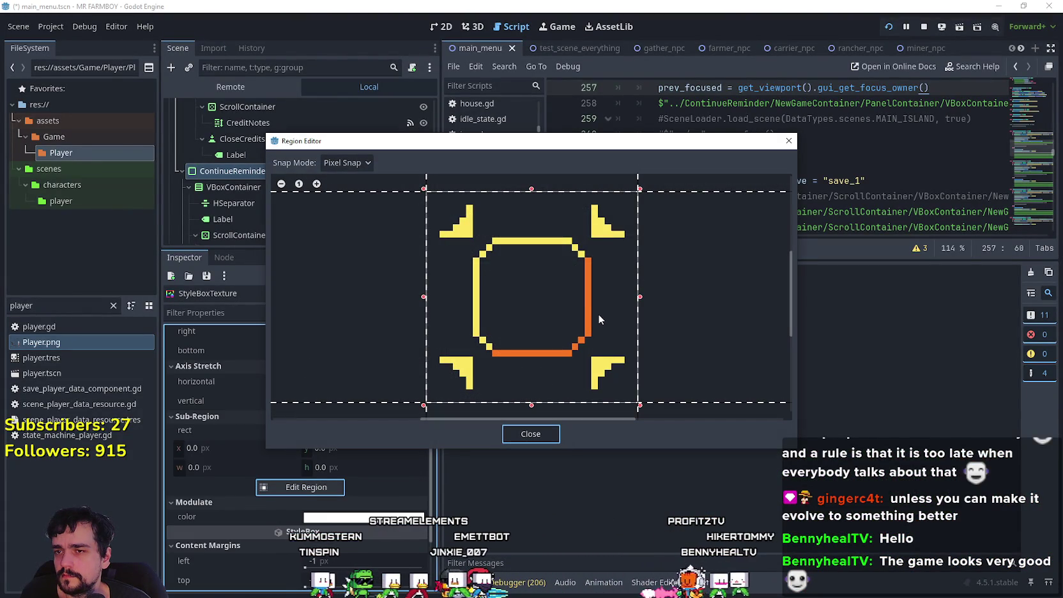
drag(730, 191, 709, 258)
drag(677, 400, 672, 334)
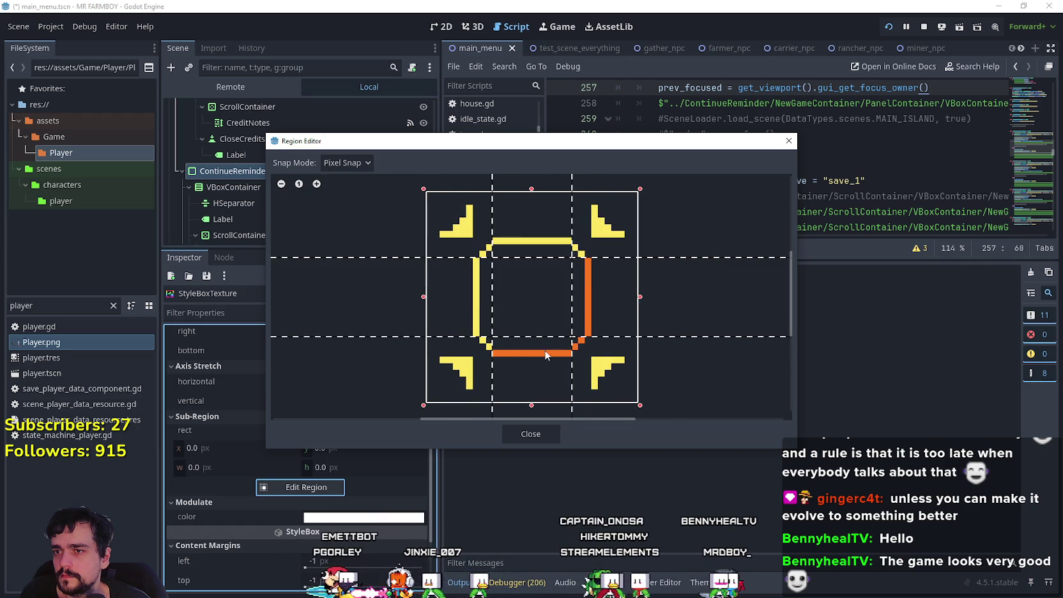
click(537, 432)
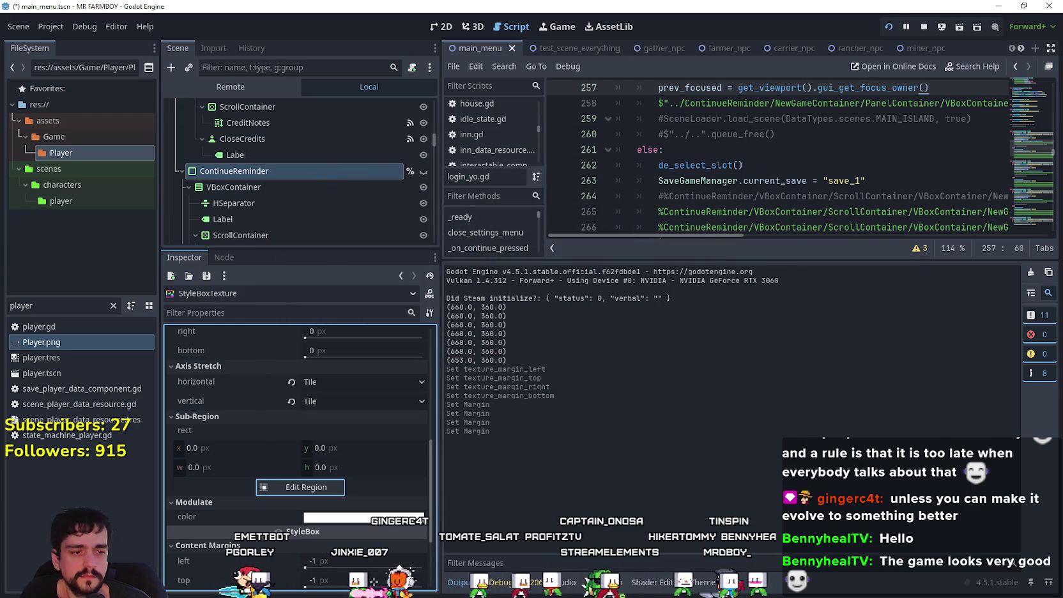
key(F5)
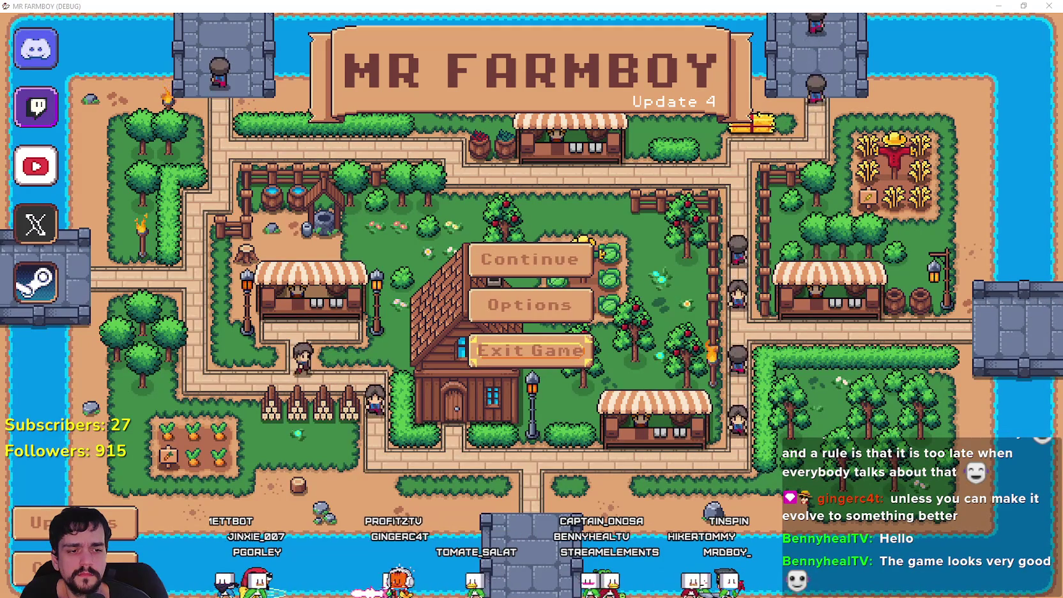
click(530, 350)
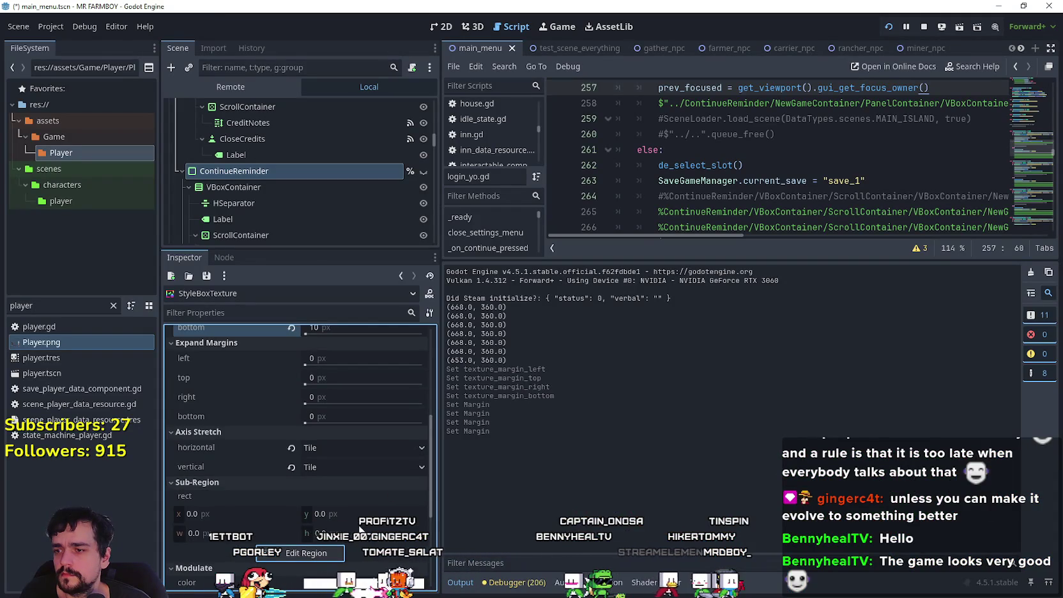
- Expand the atlas texture and review its region in the Region Editor before closing it
scroll(383, 502, up, 5)
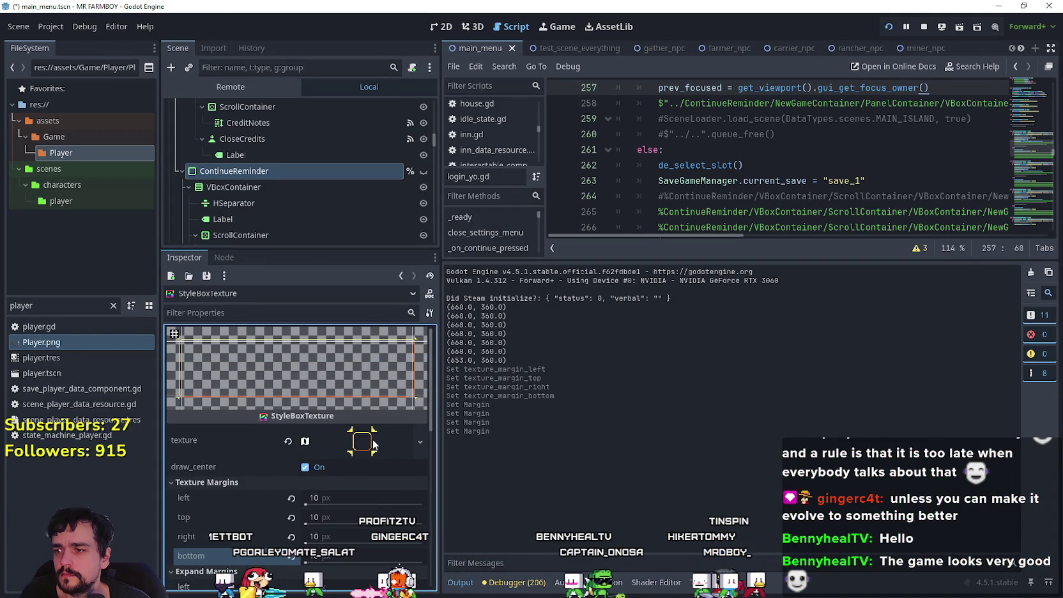
click(370, 444)
scroll(348, 467, down, 3)
click(297, 503)
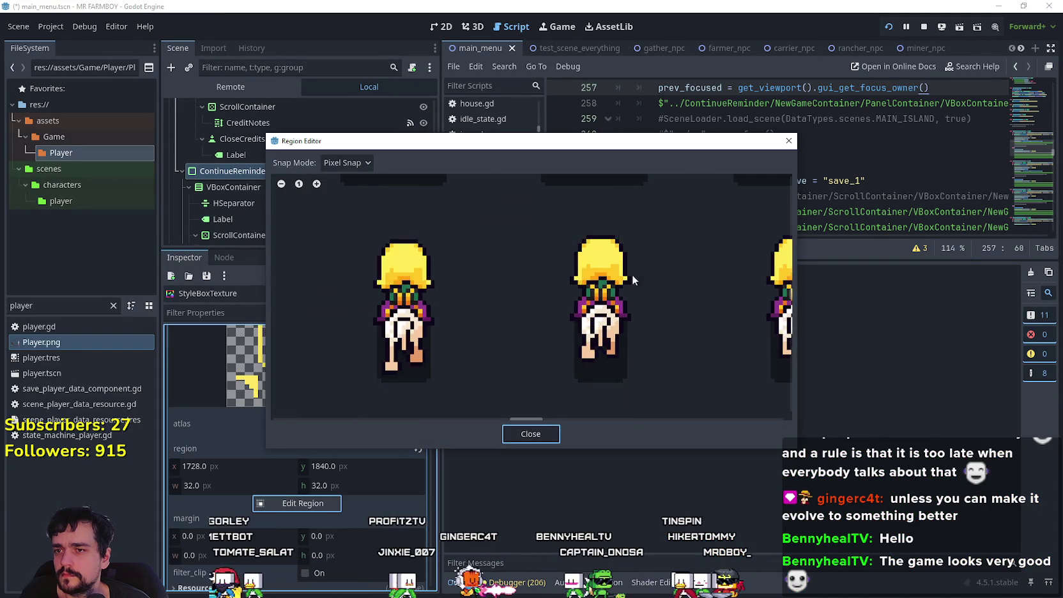
scroll(638, 271, down, 8)
scroll(663, 309, down, 5)
scroll(687, 344, up, 8)
scroll(534, 336, up, 7)
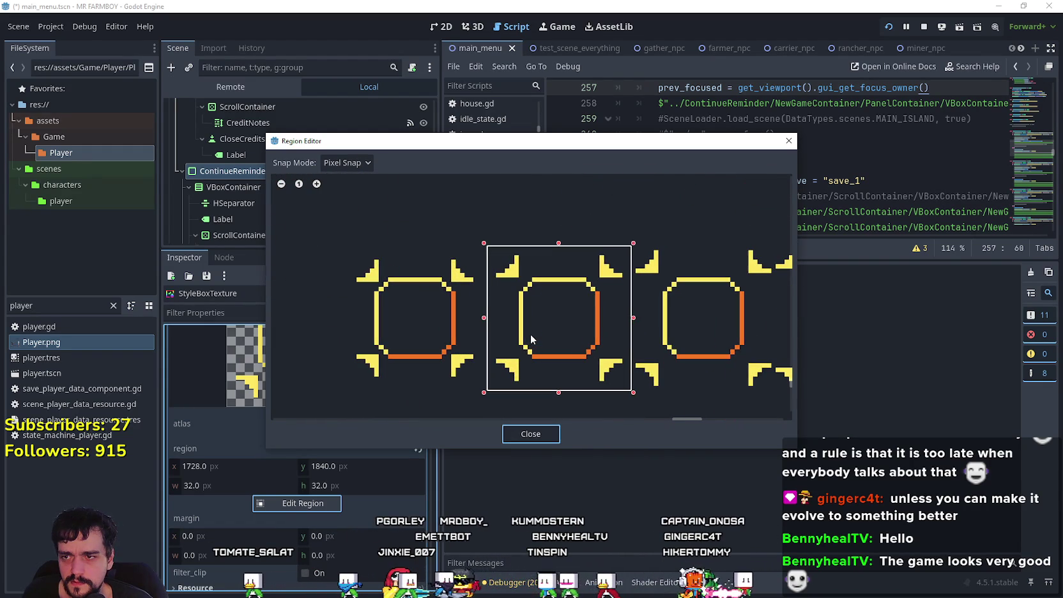
click(789, 141)
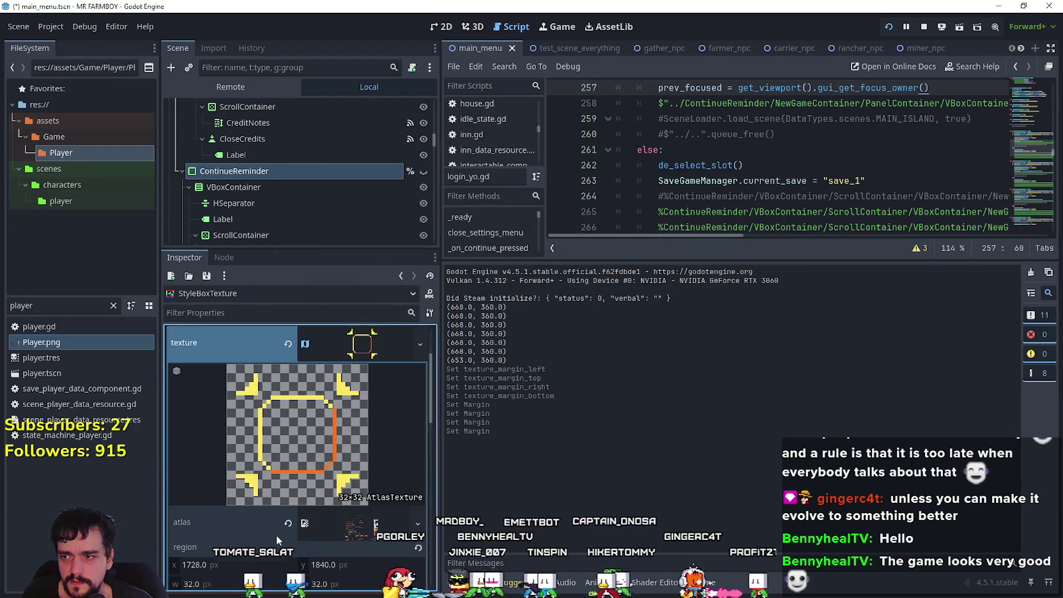
- Expand the atlas properties again and select the left expand margin field
click(375, 345)
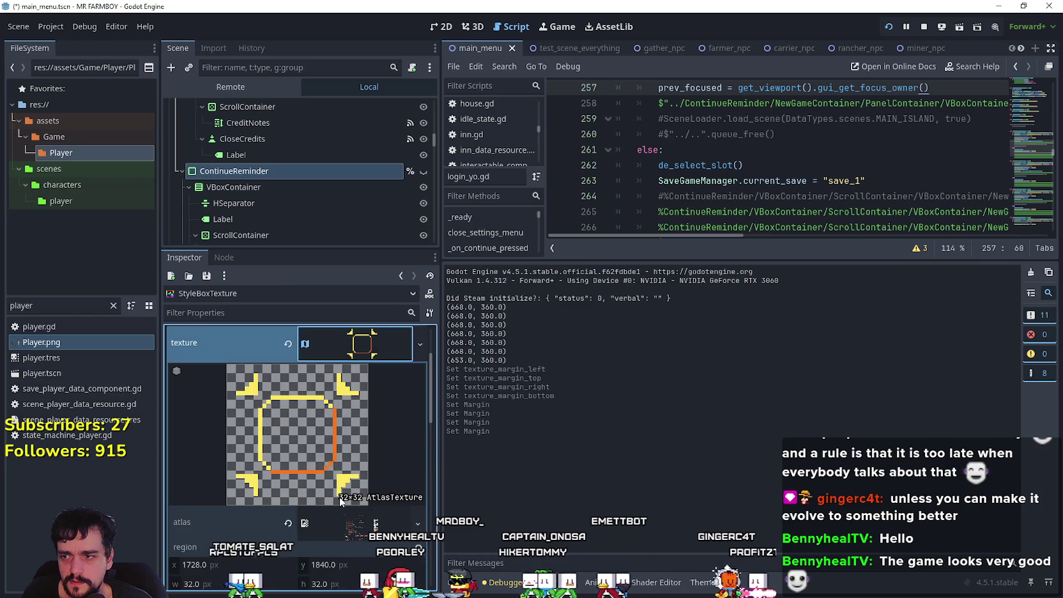
scroll(338, 496, down, 5)
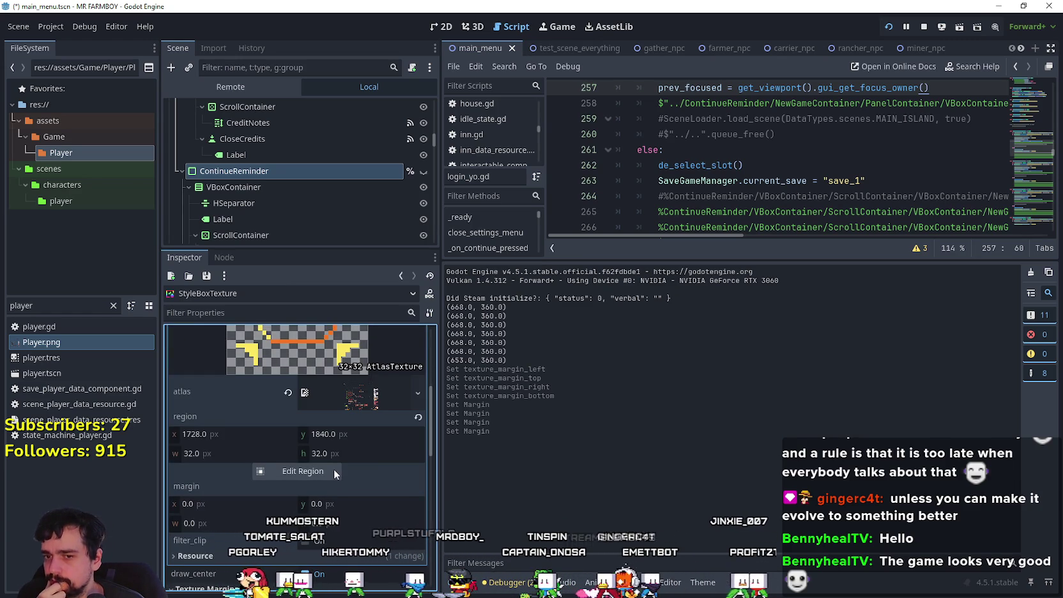
scroll(334, 470, down, 4)
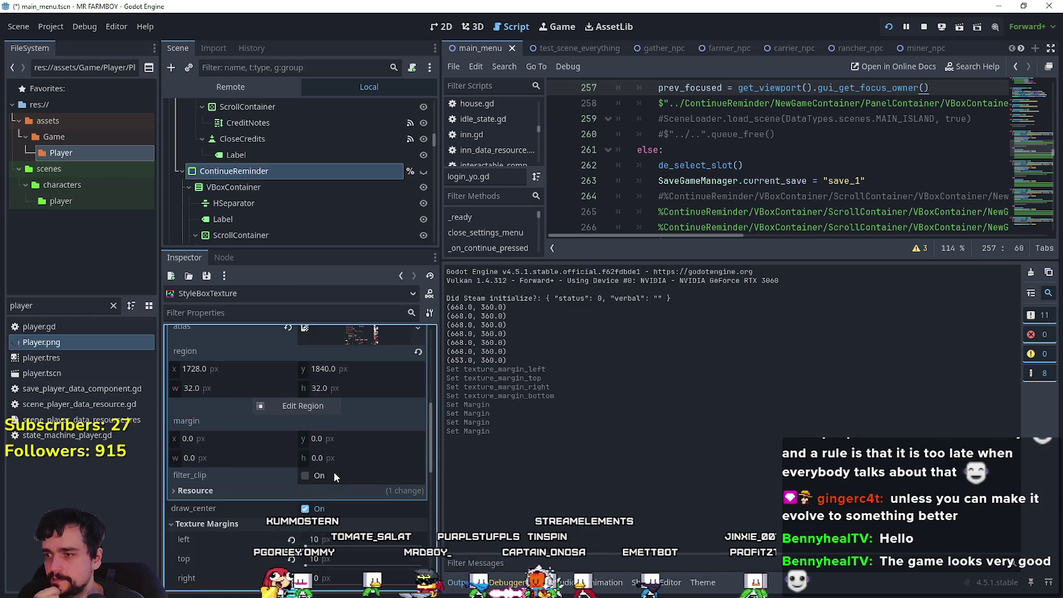
scroll(334, 472, down, 3)
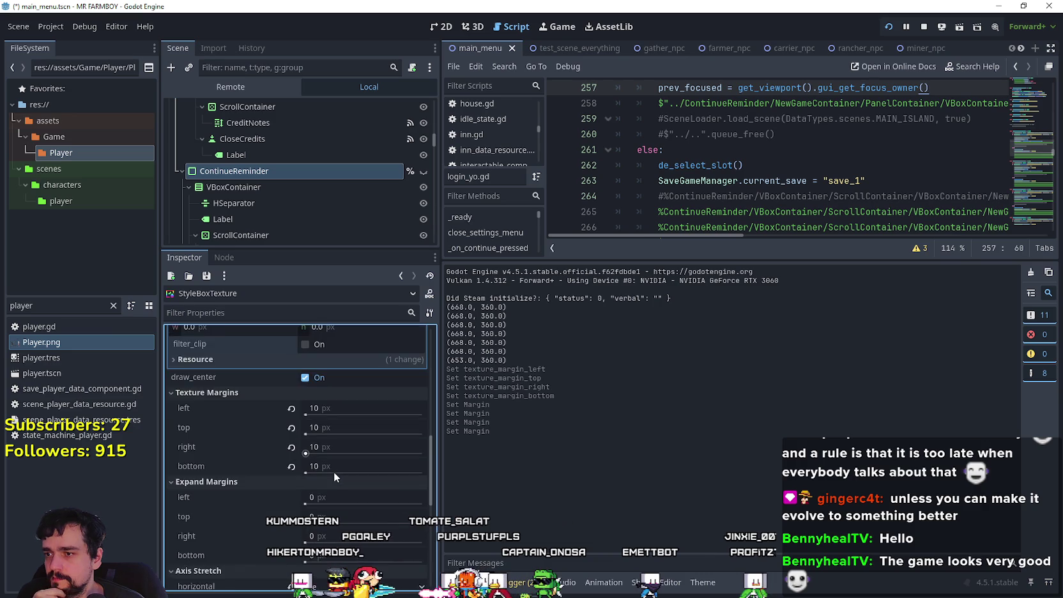
scroll(334, 472, down, 2)
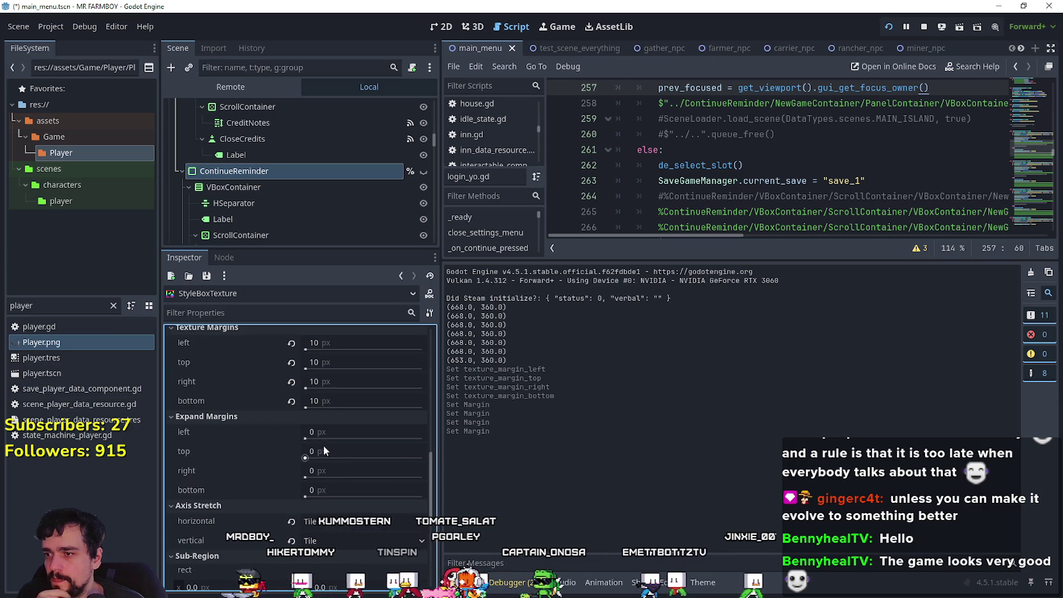
click(340, 430)
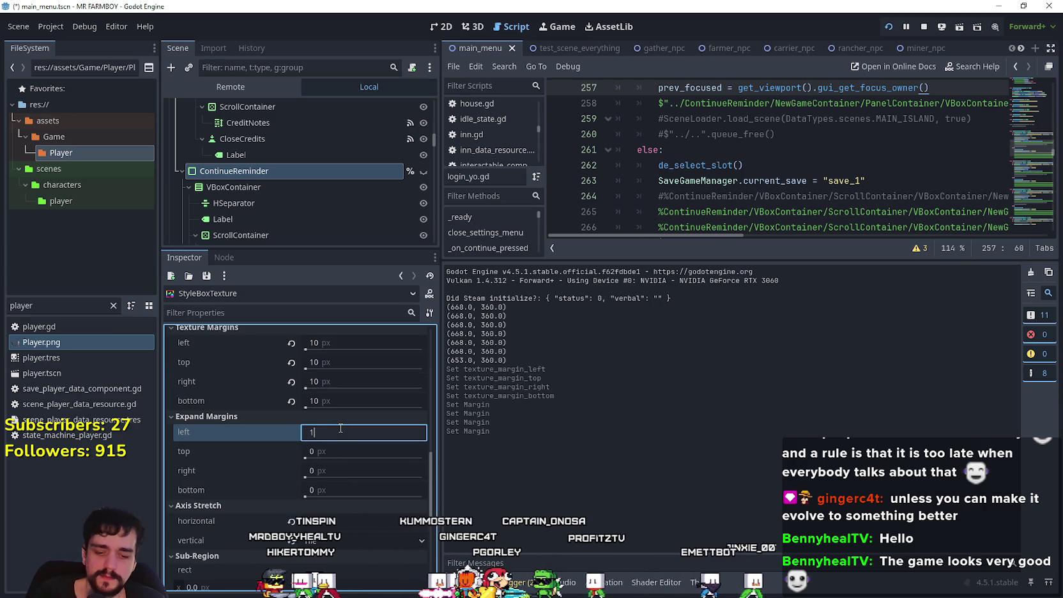
- Set all four expand margins to 10 px and preview the menu in the running game
text(10)
key(Tab)
text(10)
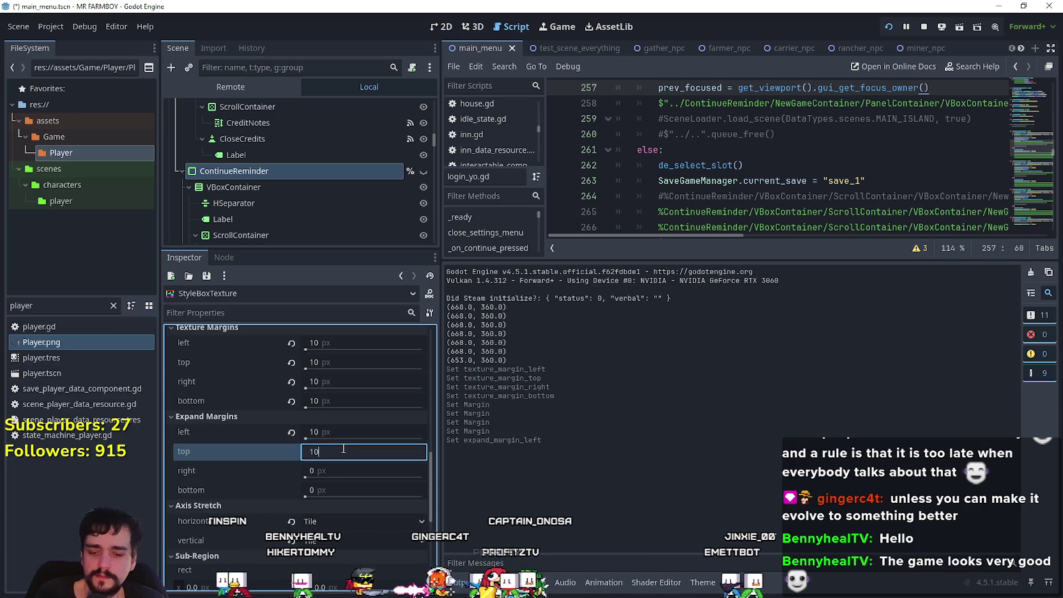
key(Tab)
text(10)
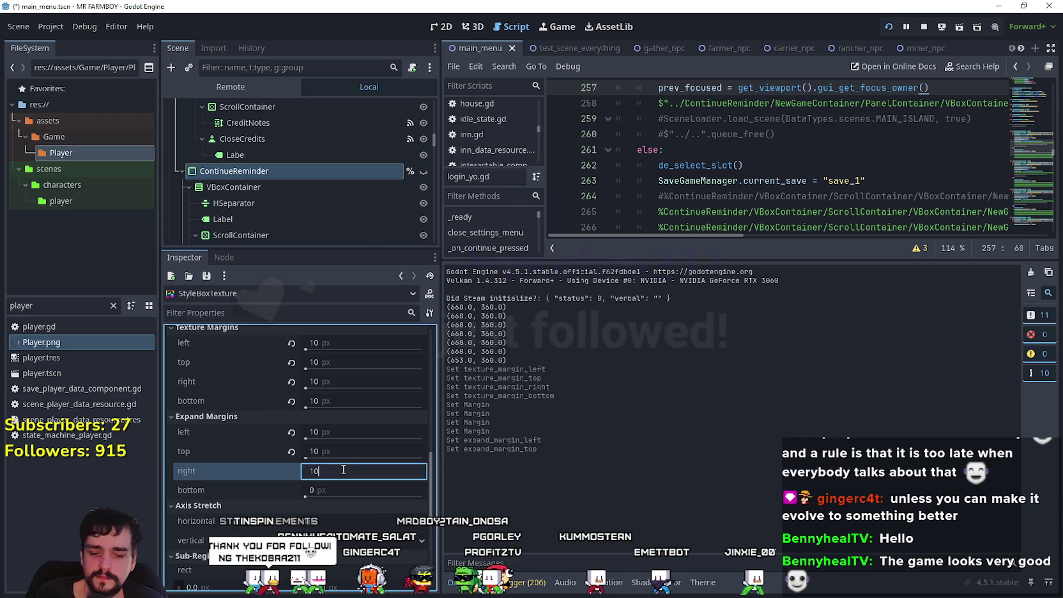
click(344, 489)
text(10)
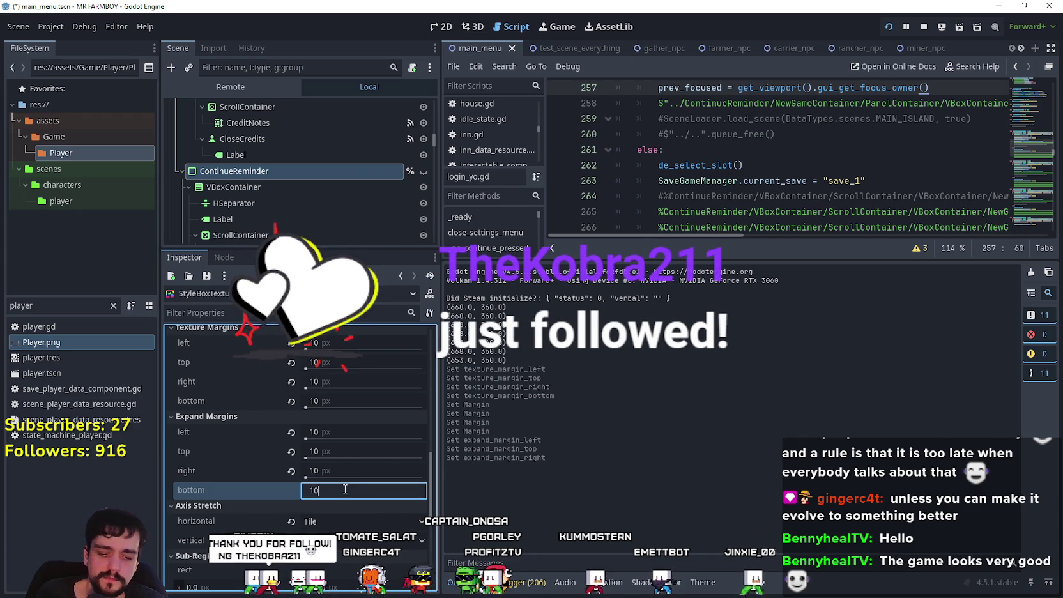
key(Return)
key(F5)
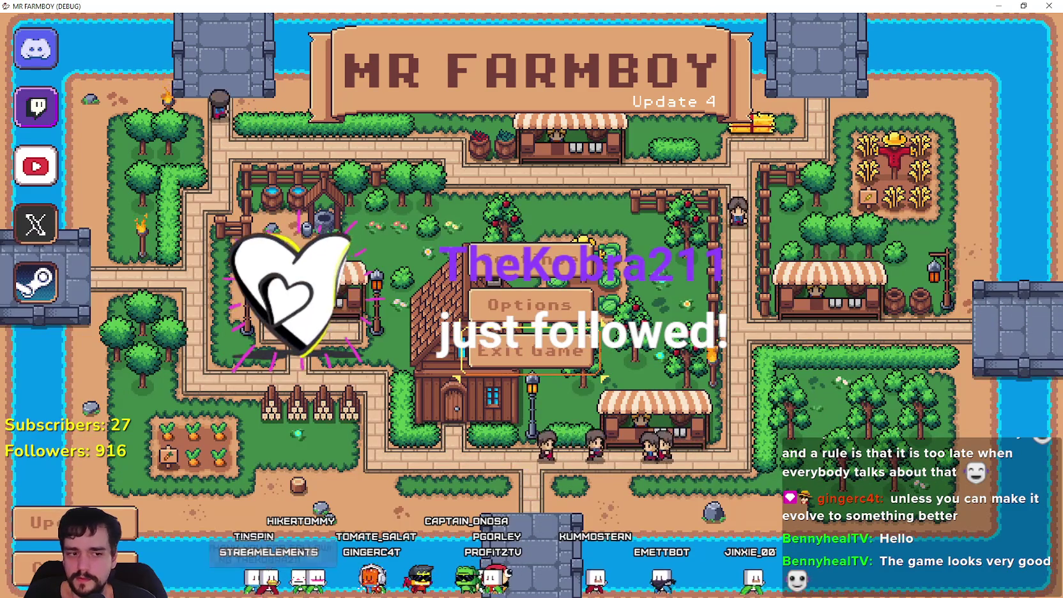
key(F8)
- Lower the left, top, right and bottom expand margins to 5 px
click(370, 432)
text(5)
click(358, 451)
text(5)
click(354, 471)
text(5)
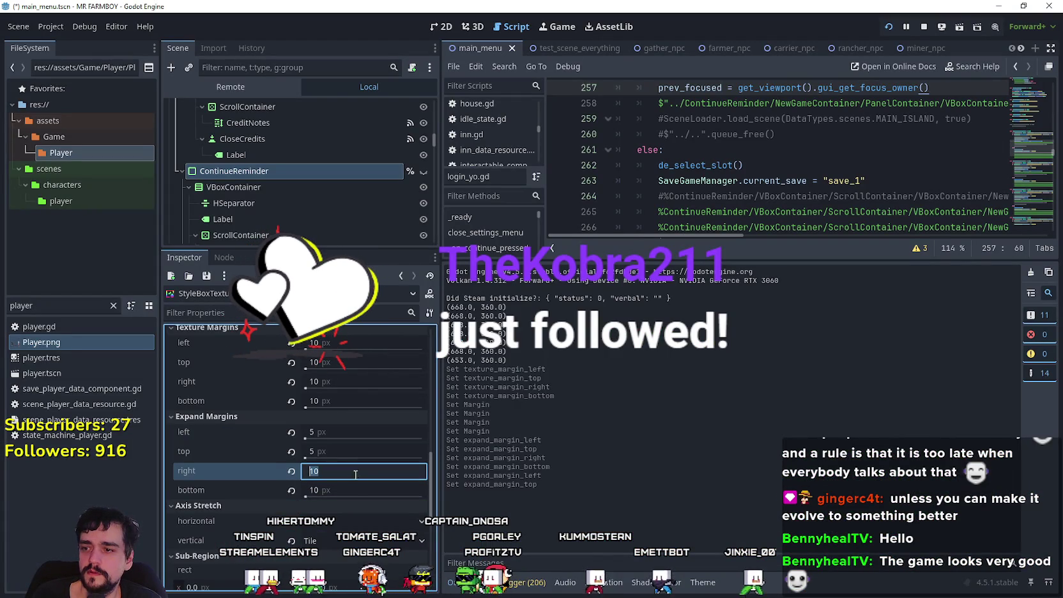
click(358, 490)
text(5)
key(Return)
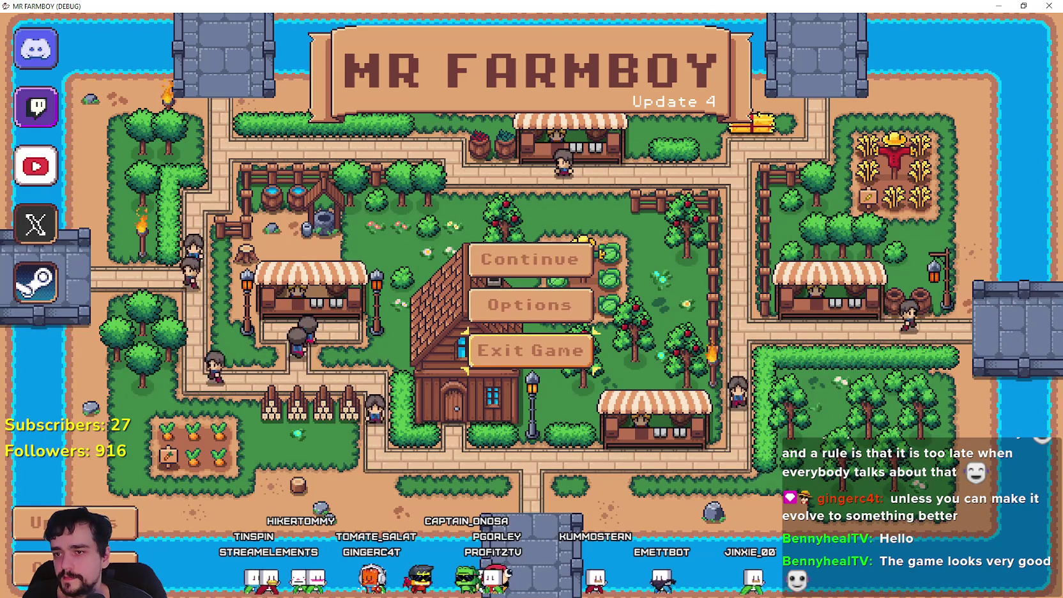
- Set the focus style's expand margins to 6 px and run the game to check them
key(alt+Tab)
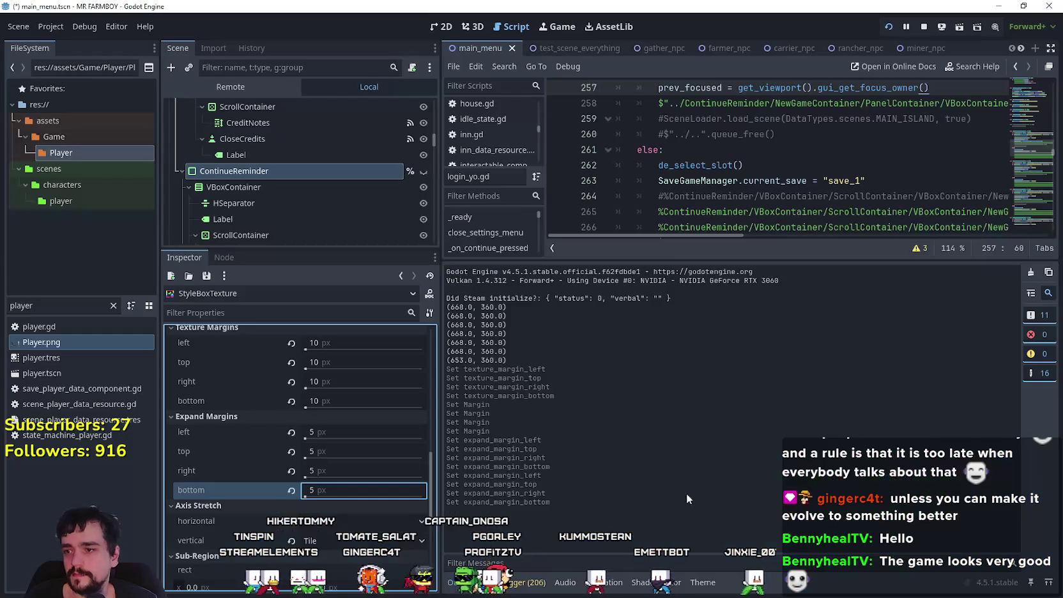
click(332, 437)
text(6)
key(Tab)
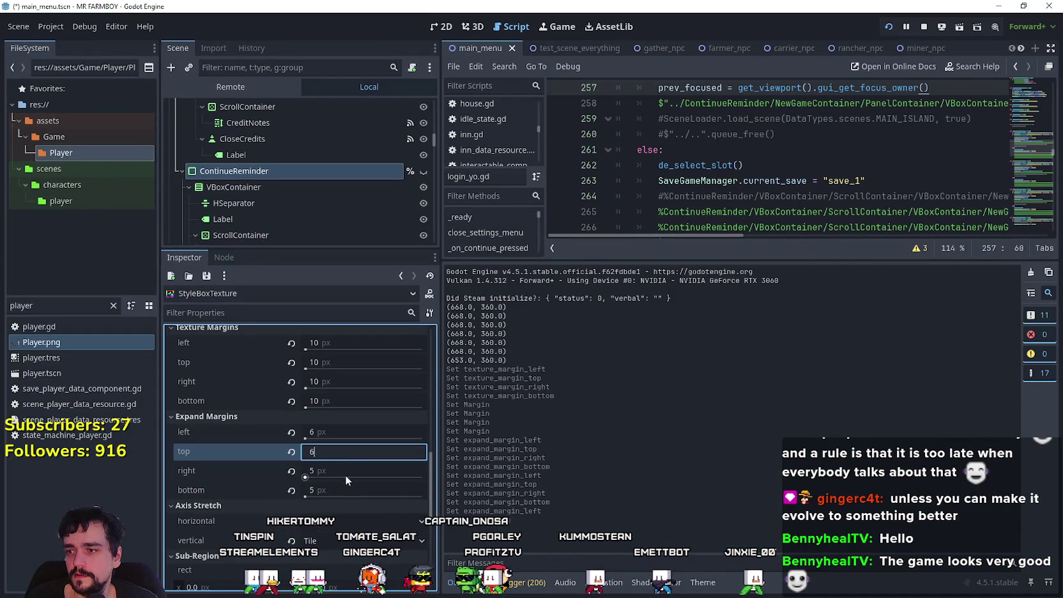
text(6)
key(Tab)
key(Tab)
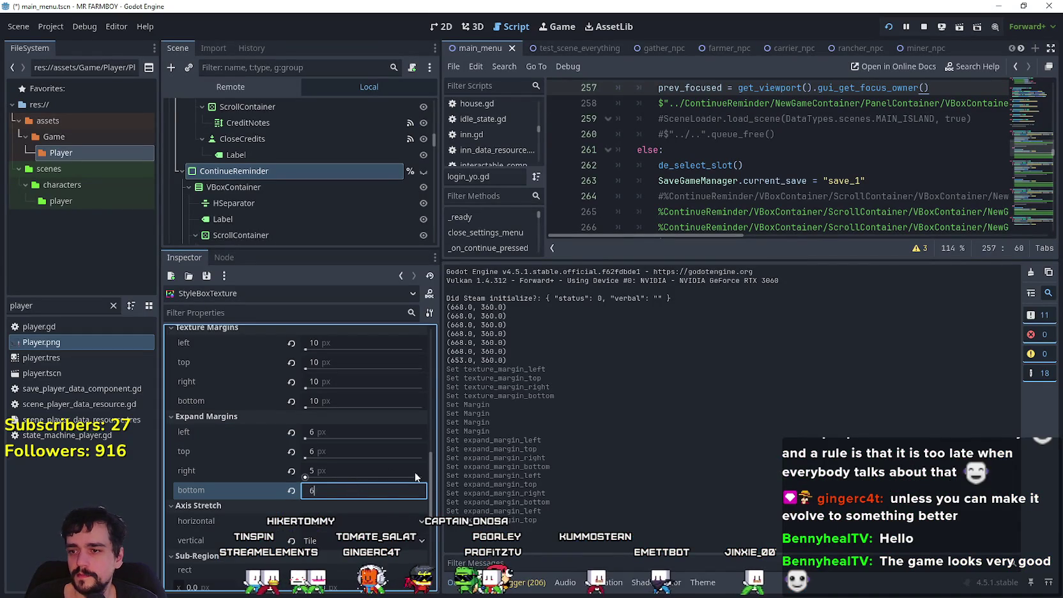
click(402, 473)
key(F5)
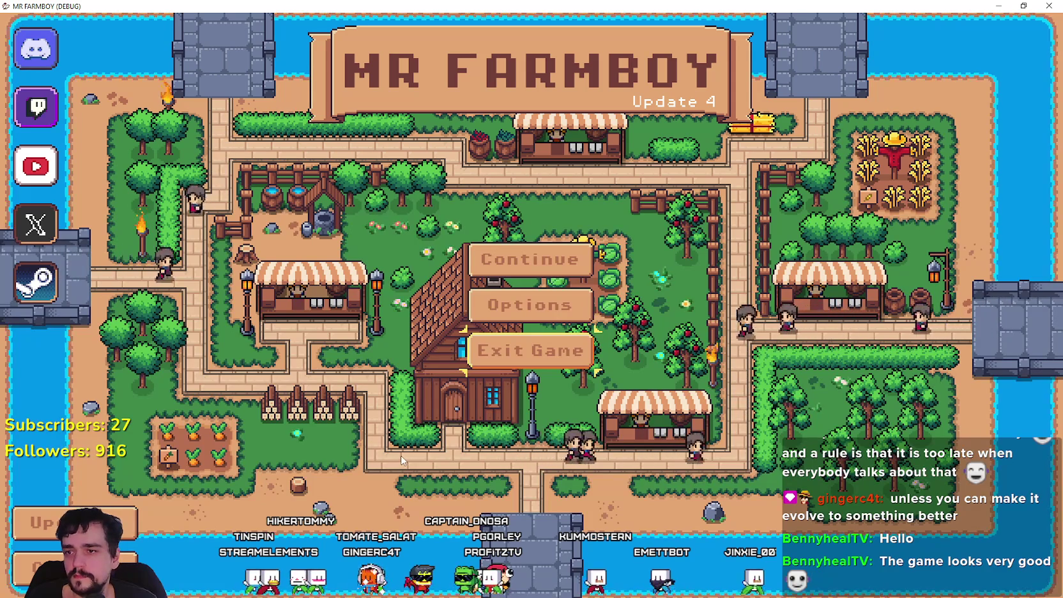
- Raise the left, top, right and bottom expand margins to 7 px, preview in-game, then return to Aseprite
key(F8)
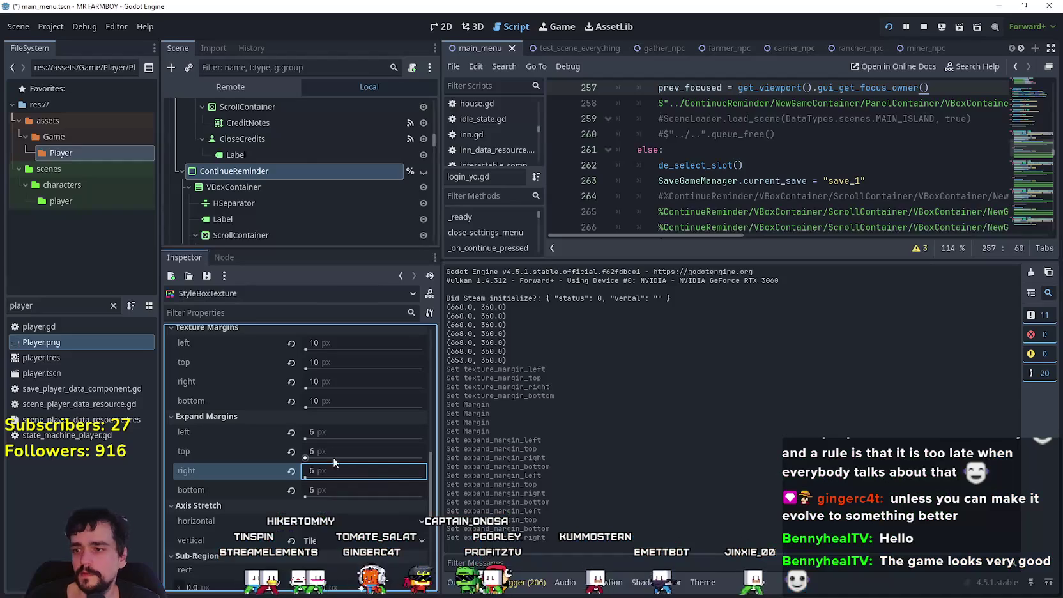
click(338, 432)
text(7)
click(345, 448)
text(7)
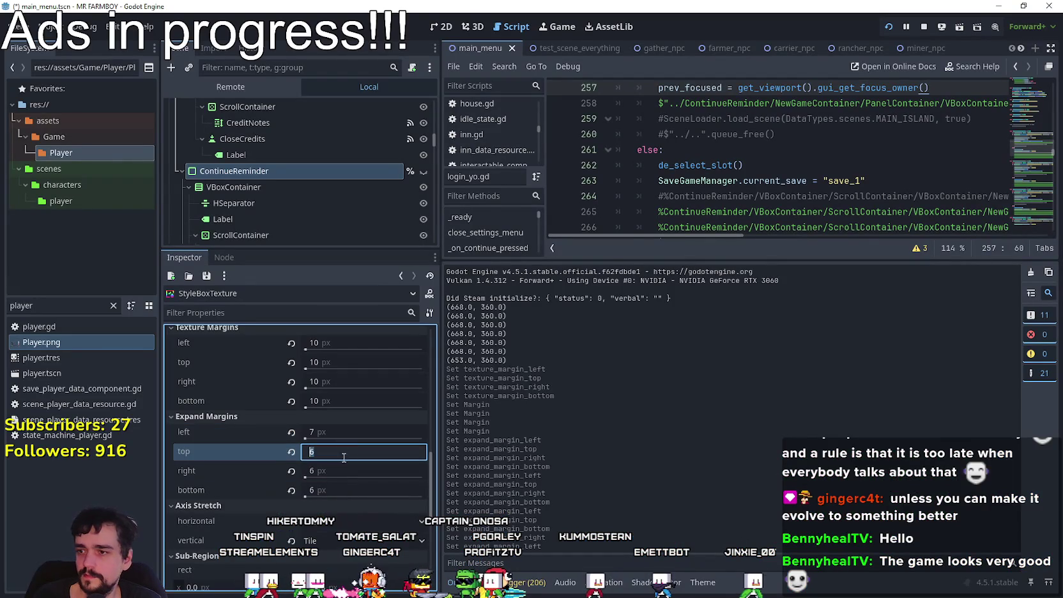
click(338, 472)
text(7)
click(343, 489)
text(7)
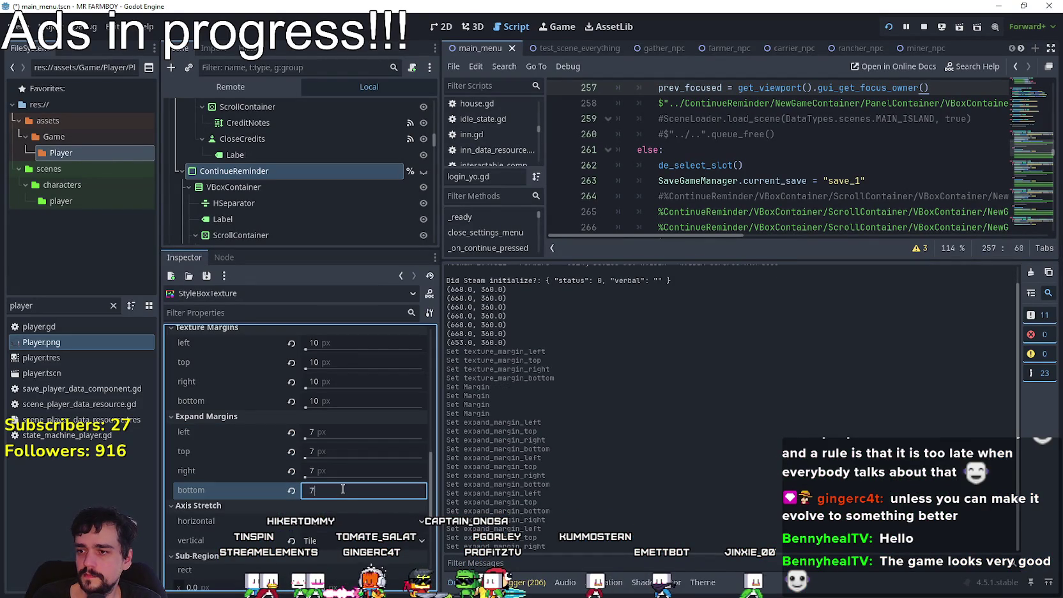
key(F5)
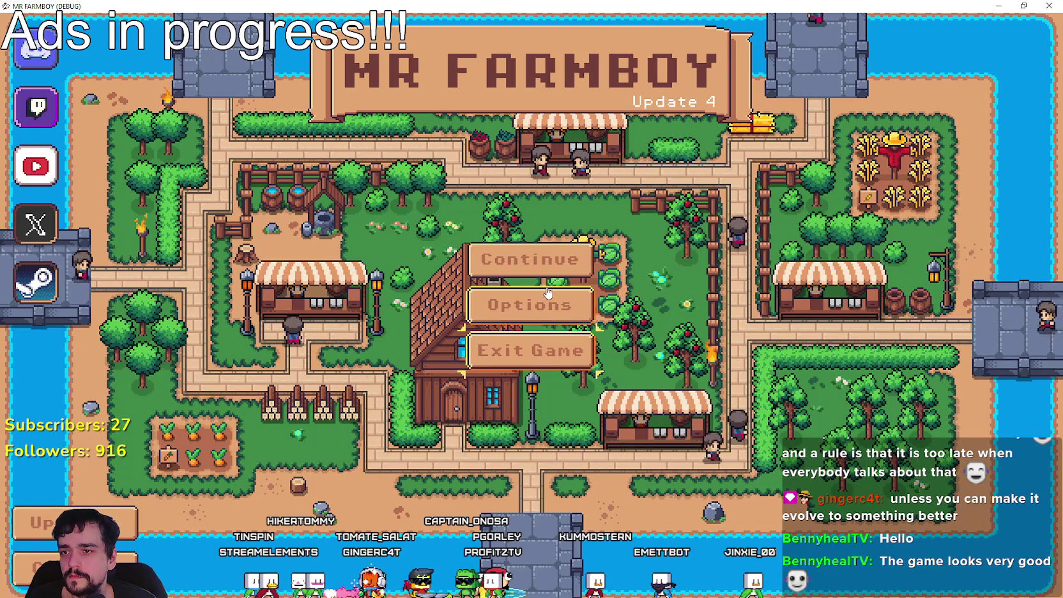
key(alt+Tab)
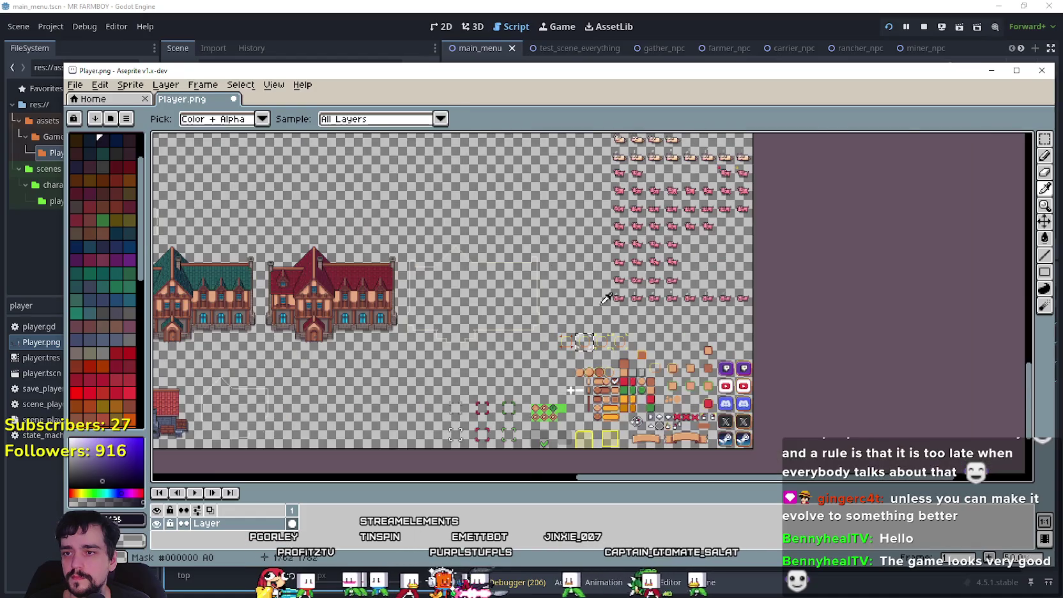
- Zoom in and draw a dark Line-tool outline beside the top-left white corner bracket
scroll(527, 199, up, 2)
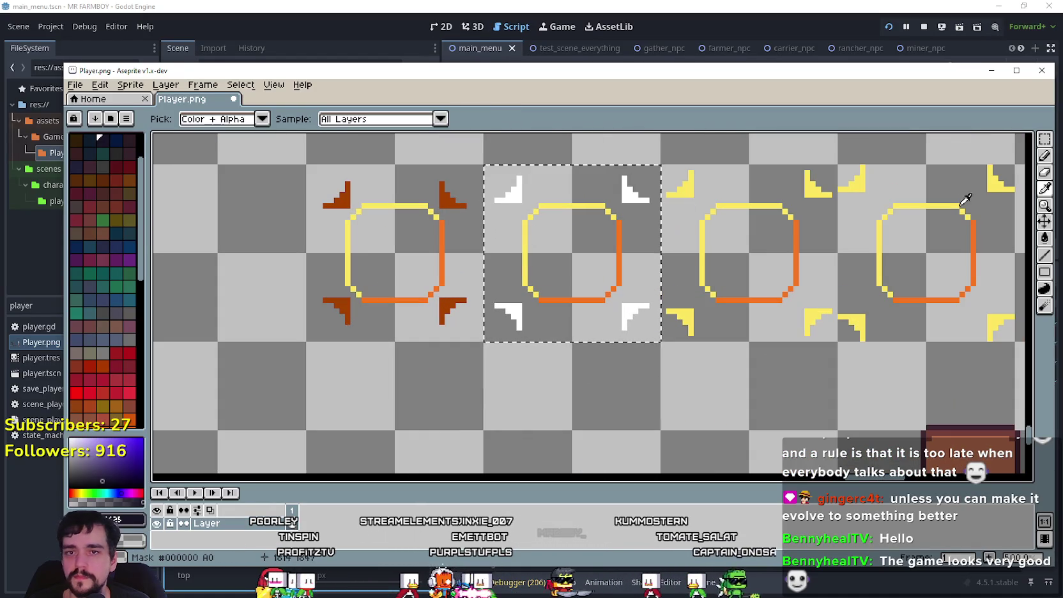
click(1045, 255)
scroll(588, 256, up, 3)
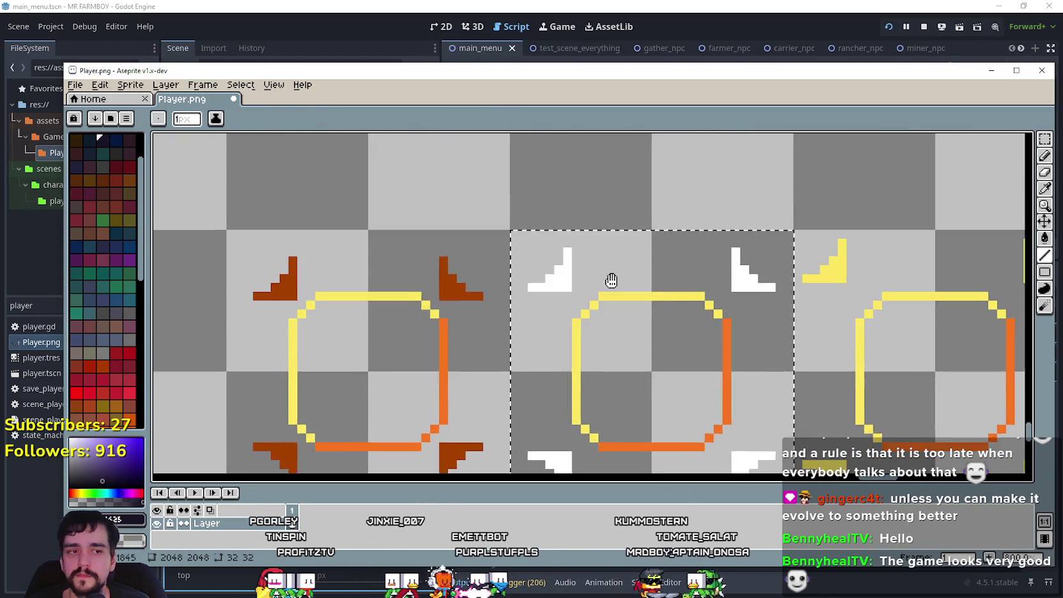
scroll(630, 294, up, 1)
mouse_move(593, 267)
mouse_down()
mouse_move(592, 328)
mouse_move(524, 337)
mouse_up()
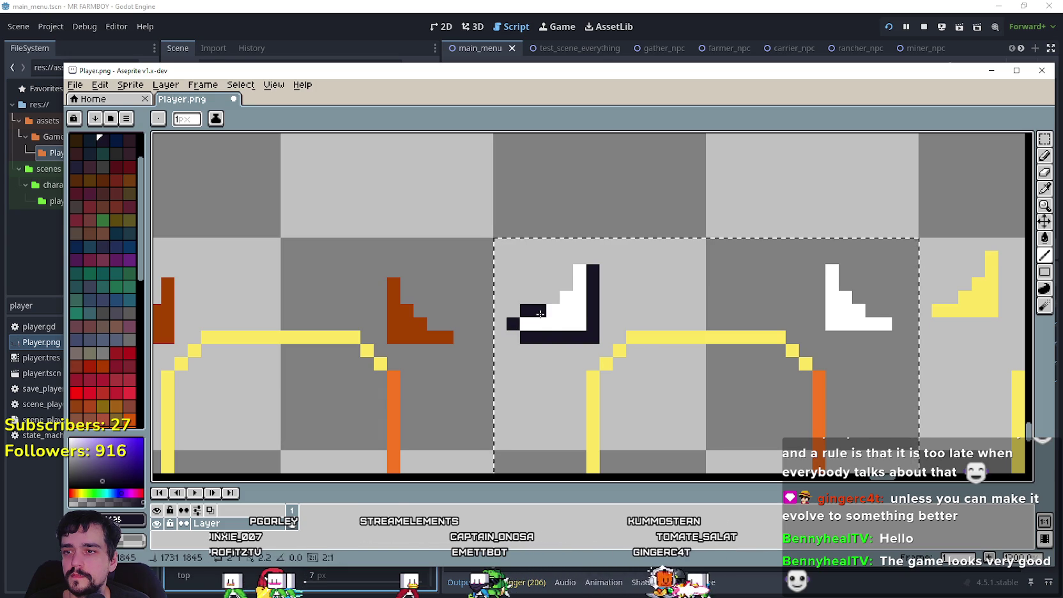
scroll(652, 294, down, 3)
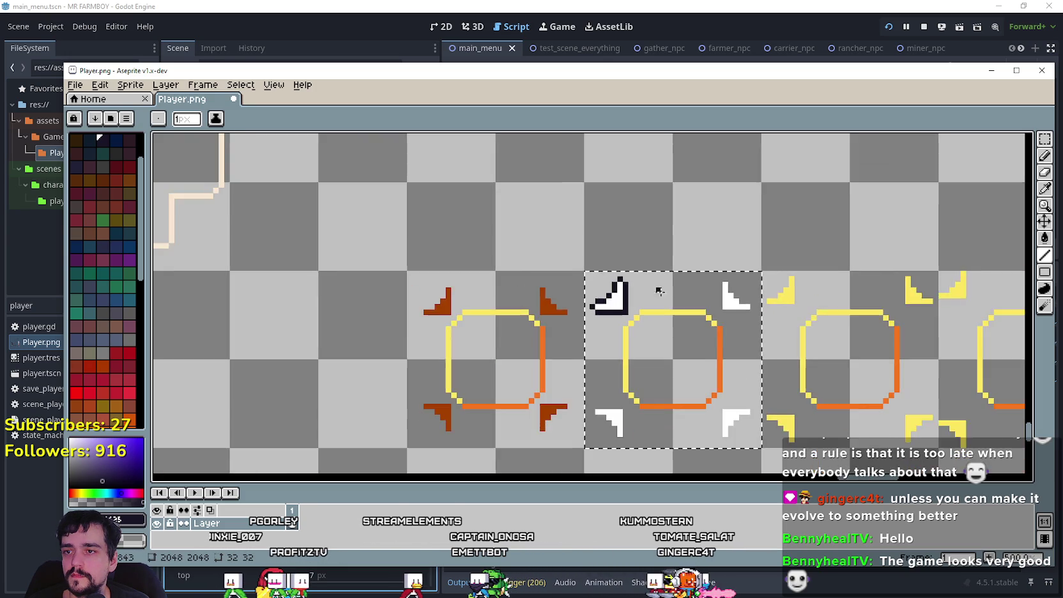
scroll(651, 311, up, 2)
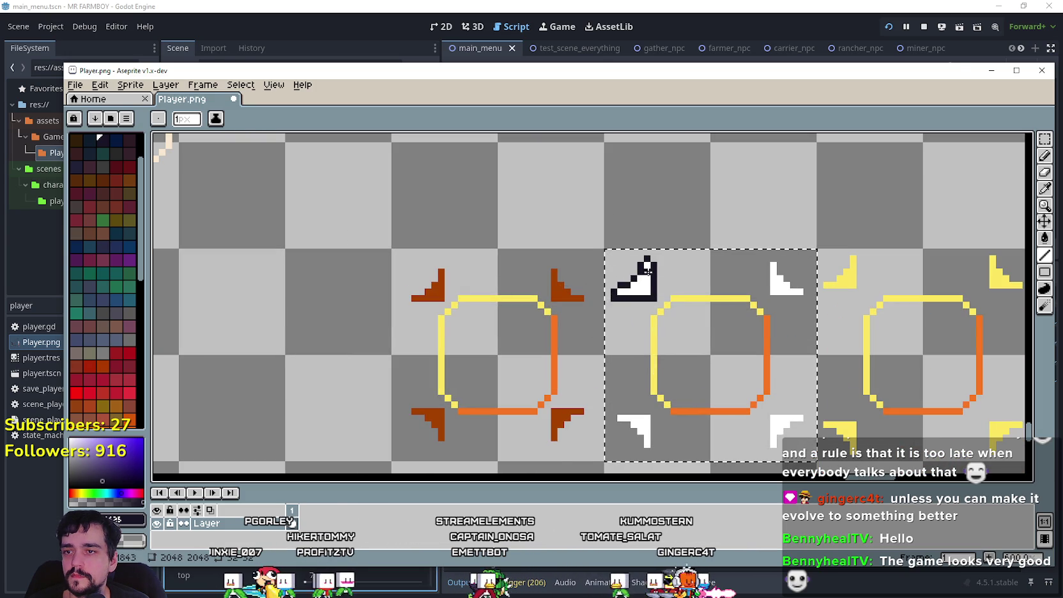
scroll(680, 274, down, 1)
scroll(479, 225, up, 3)
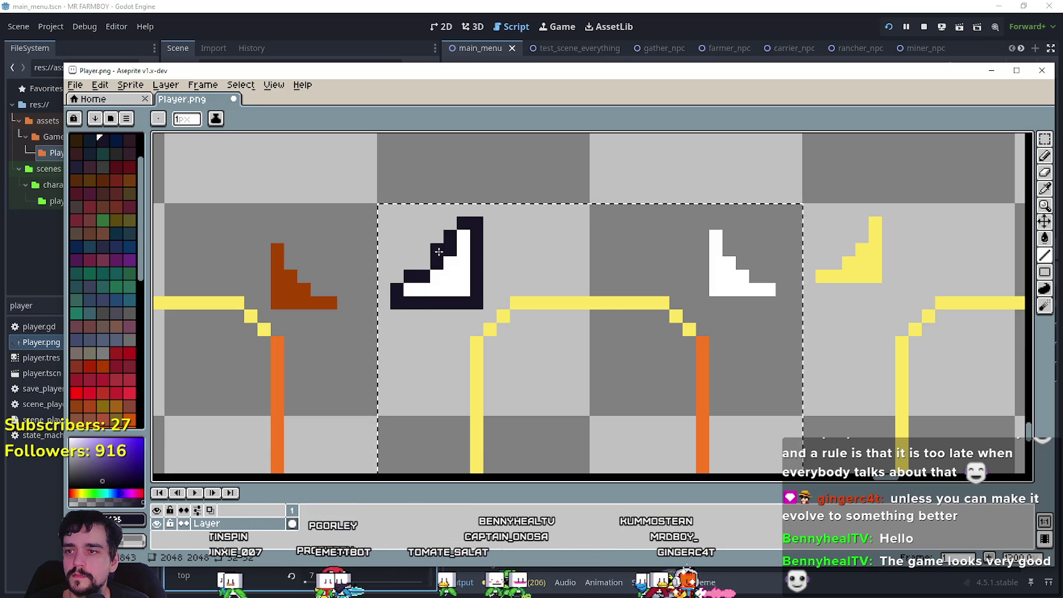
scroll(560, 306, down, 2)
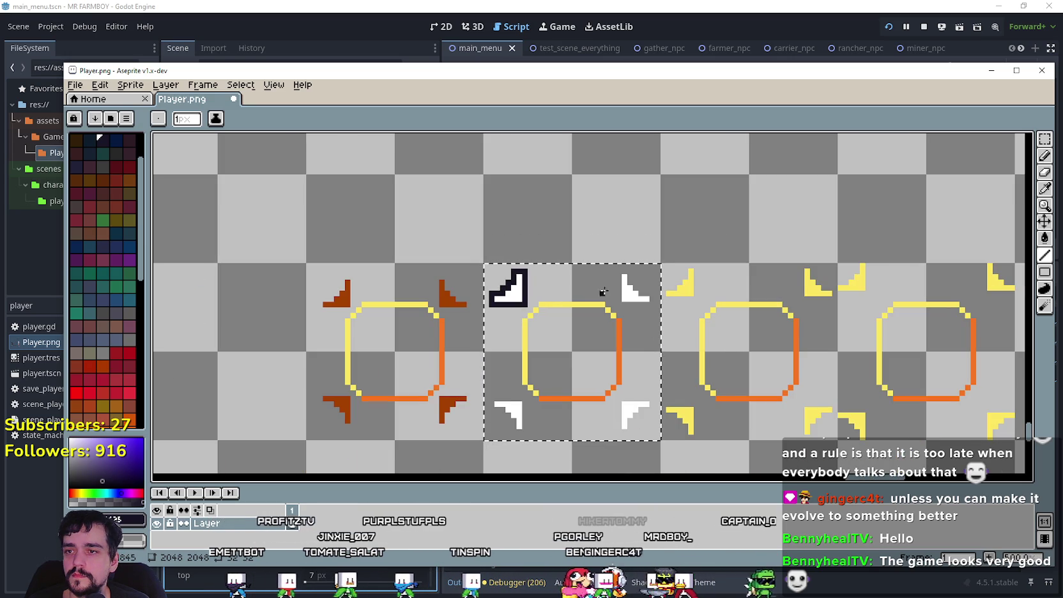
- Outline the diagonal edges and corner pixels of the top-right and bottom-left white brackets in dark colour
scroll(609, 292, up, 2)
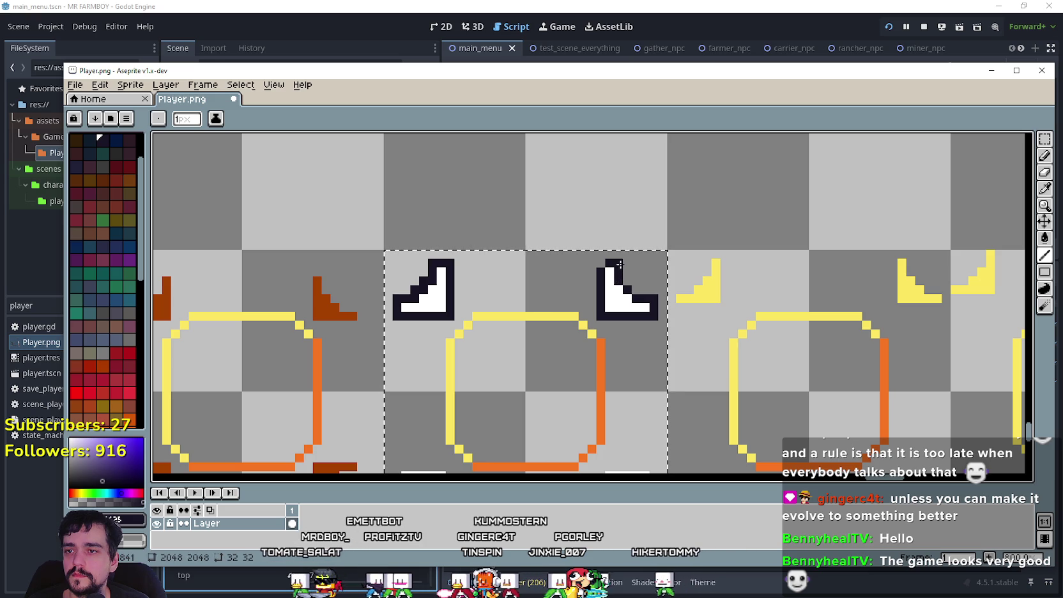
scroll(603, 268, down, 3)
scroll(596, 299, up, 3)
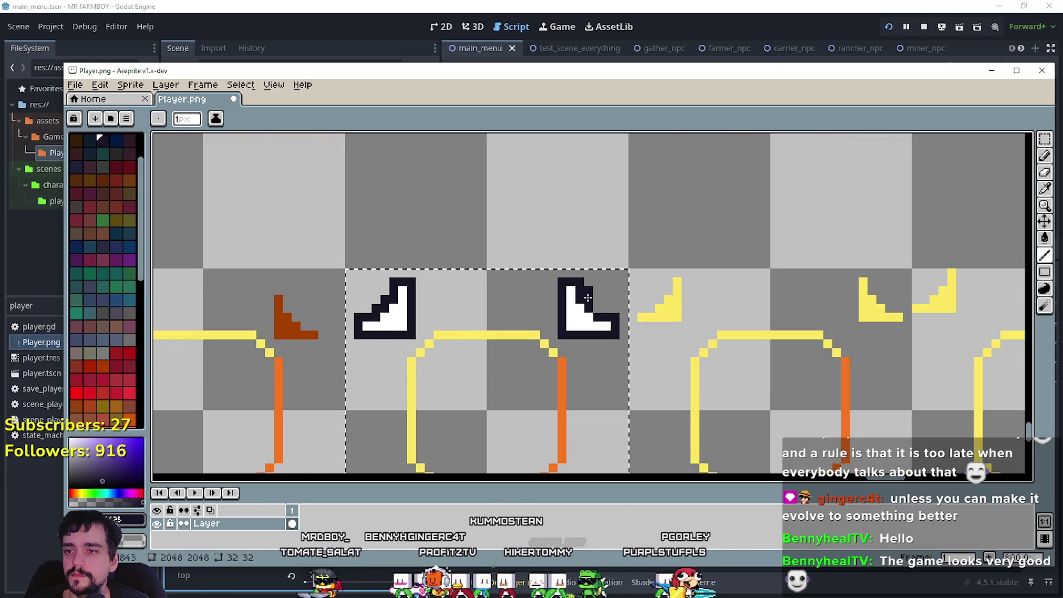
scroll(598, 305, down, 3)
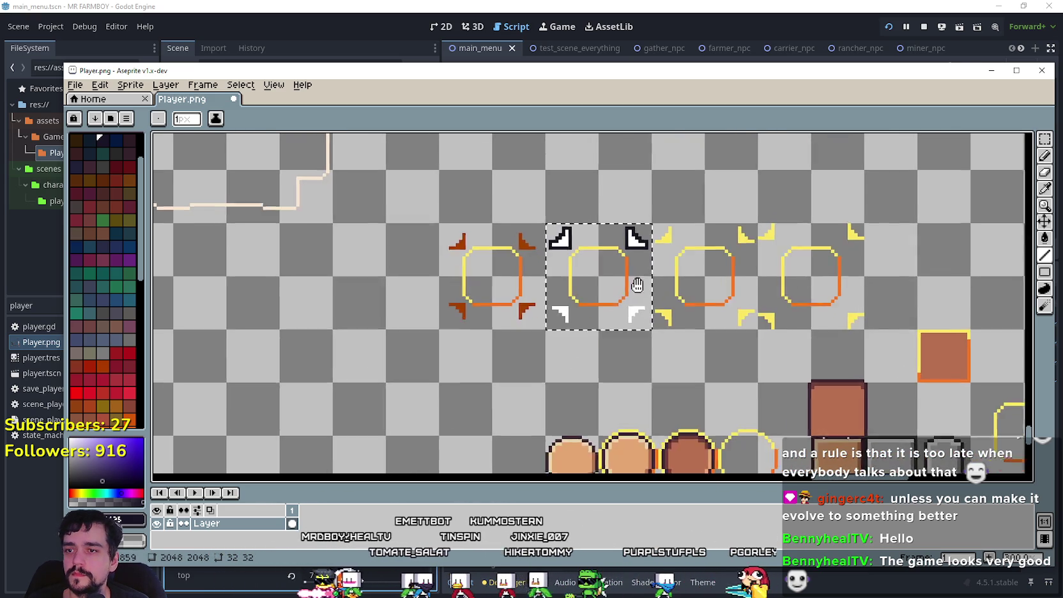
scroll(588, 284, up, 2)
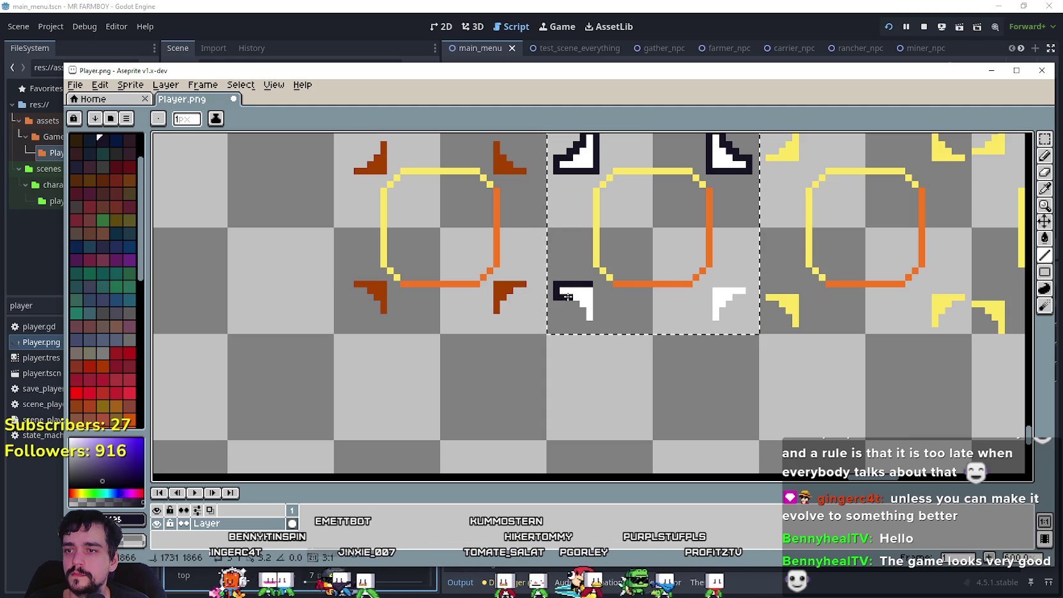
drag(569, 303, 576, 307)
click(582, 315)
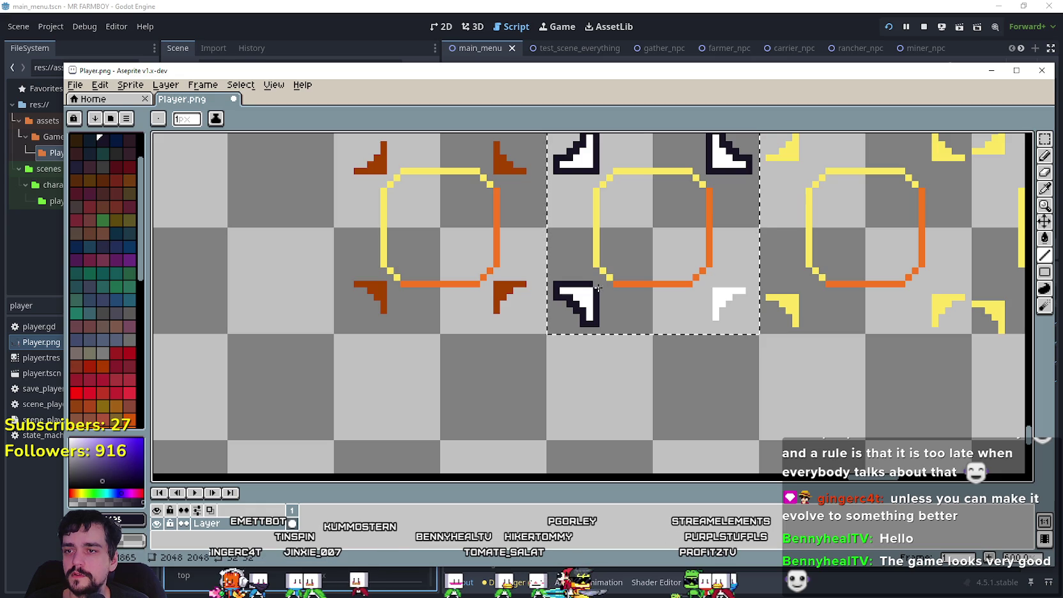
drag(612, 297, 523, 308)
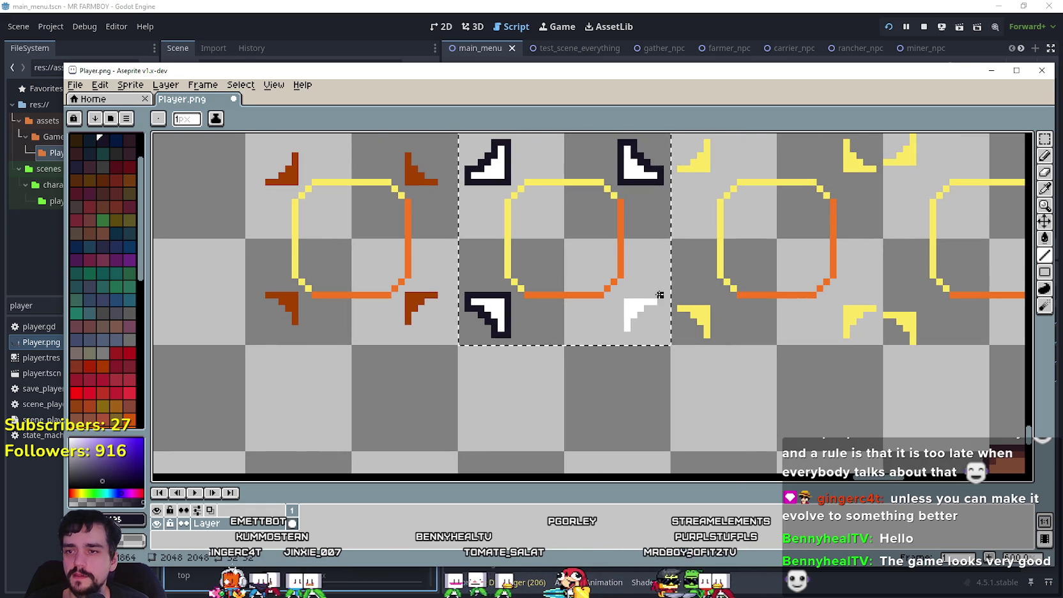
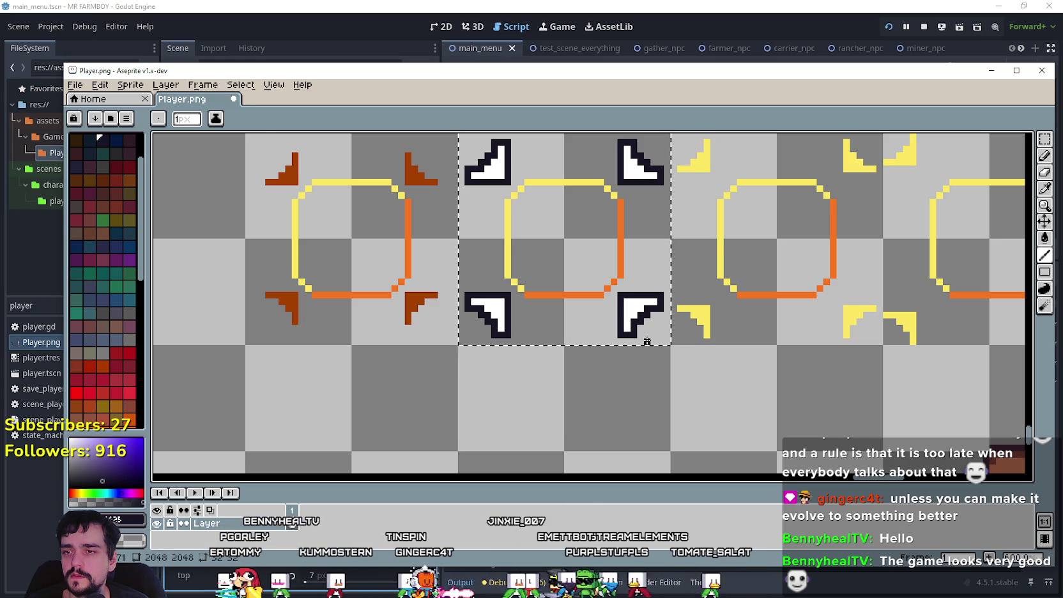
- Save Player.png with the four corner-bracket frame sprites and return to the Godot editor
scroll(646, 317, down, 2)
key(ctrl+s)
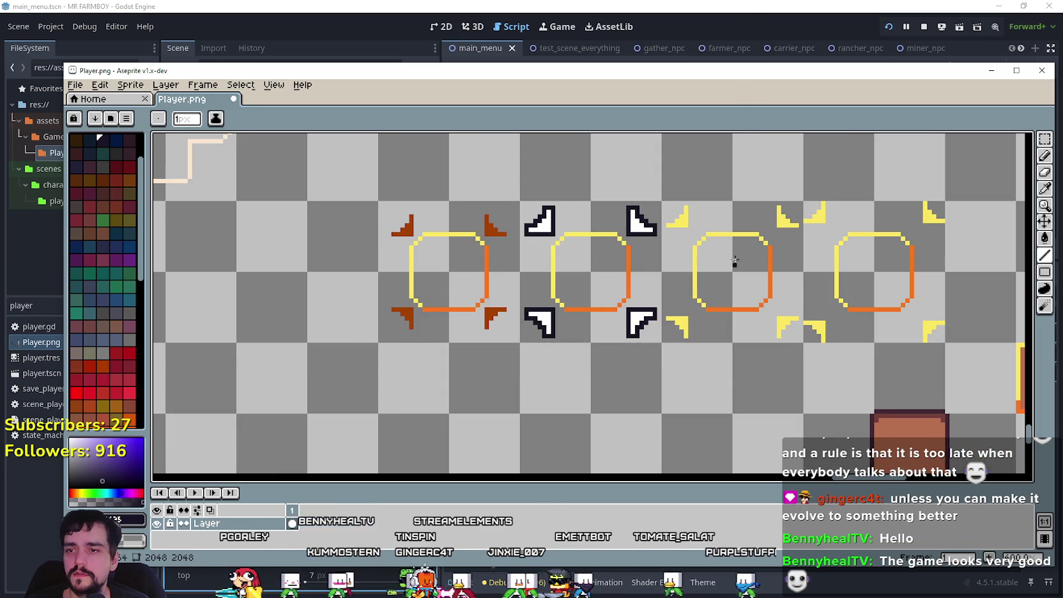
click(742, 7)
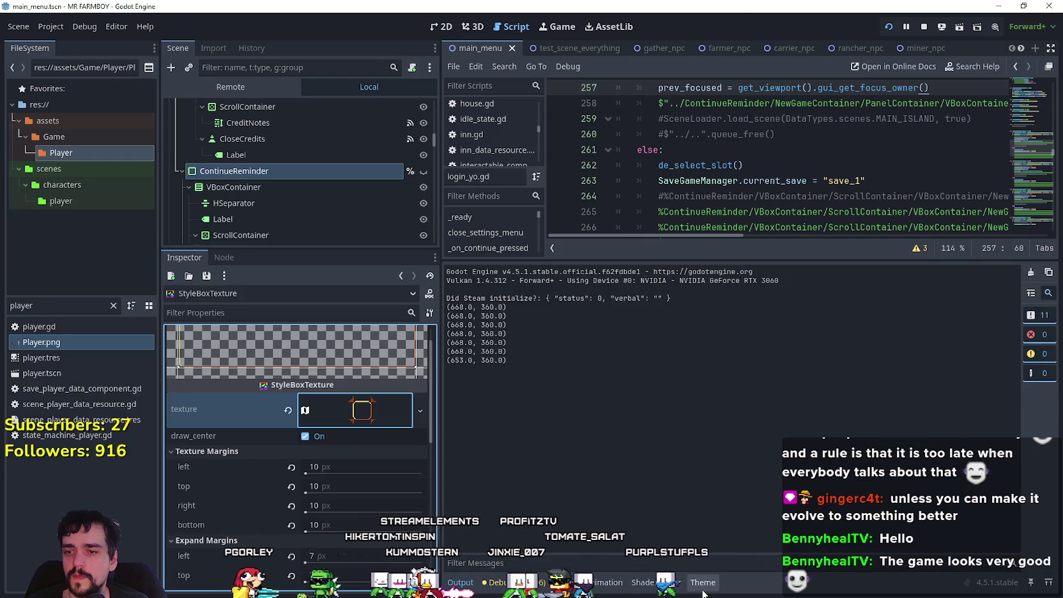
- Shift the StyleBoxTexture's atlas region onto the next bracket-frame sprite at x 1760
click(381, 413)
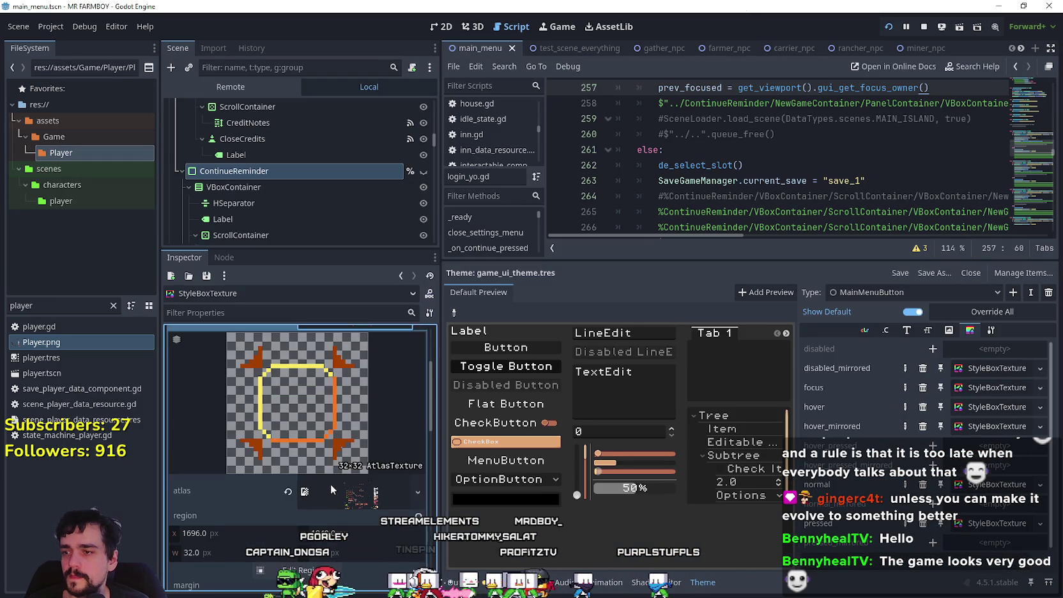
click(324, 536)
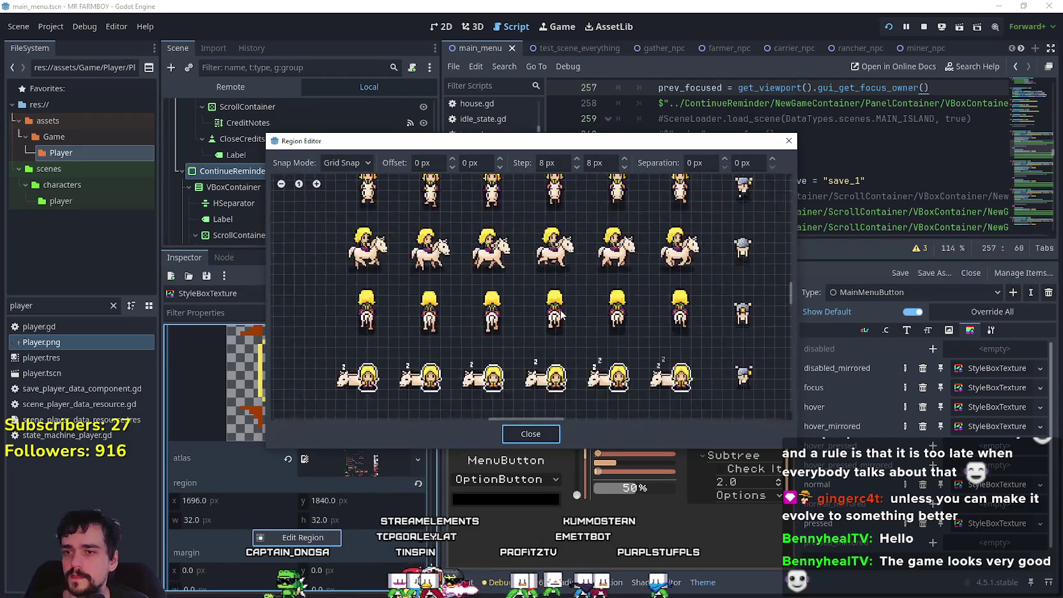
scroll(558, 313, down, 10)
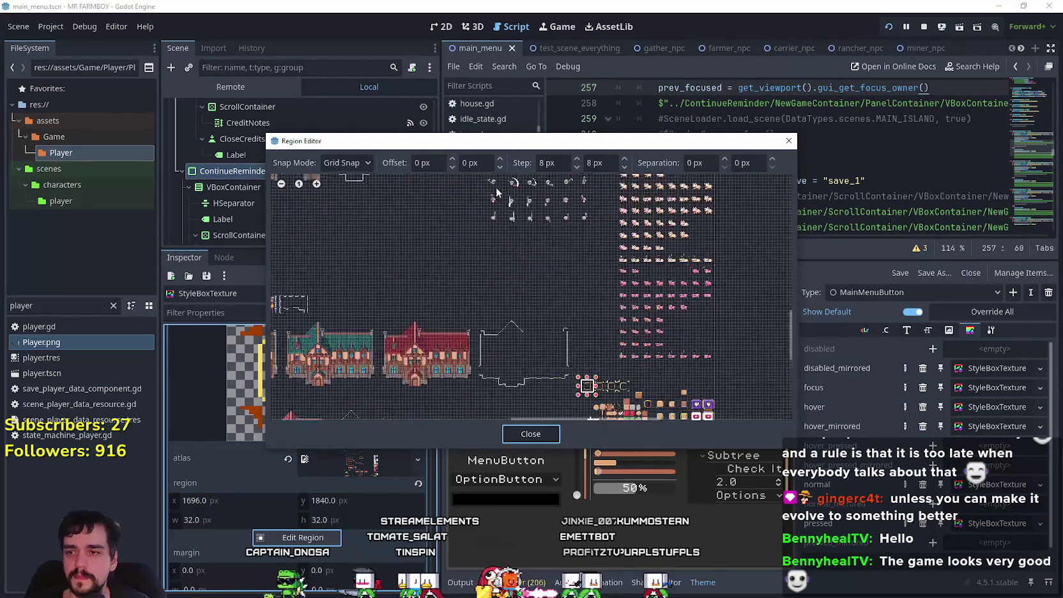
drag(526, 296, 510, 280)
scroll(515, 285, up, 3)
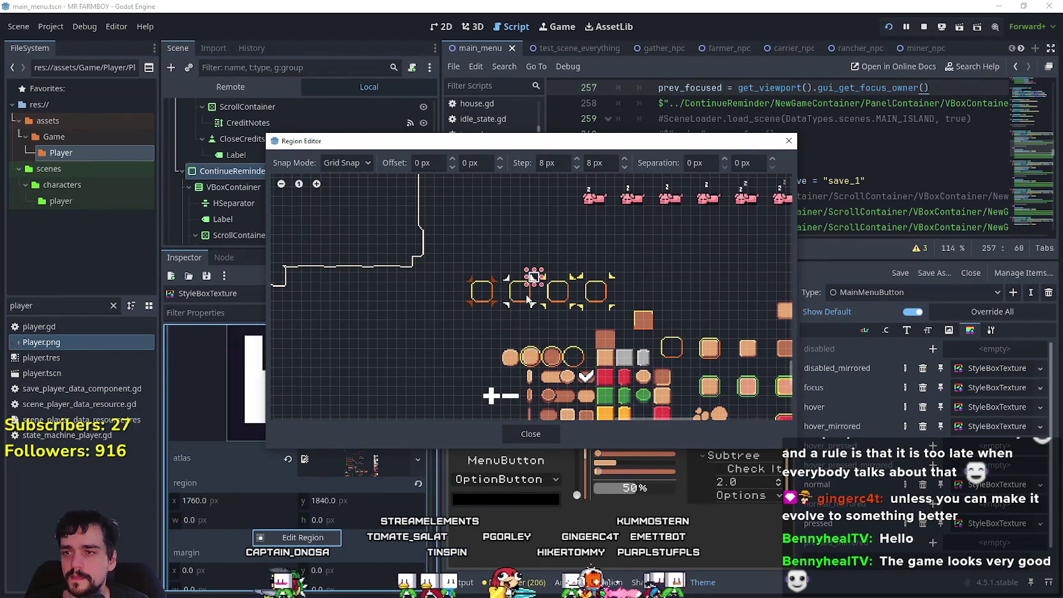
click(531, 434)
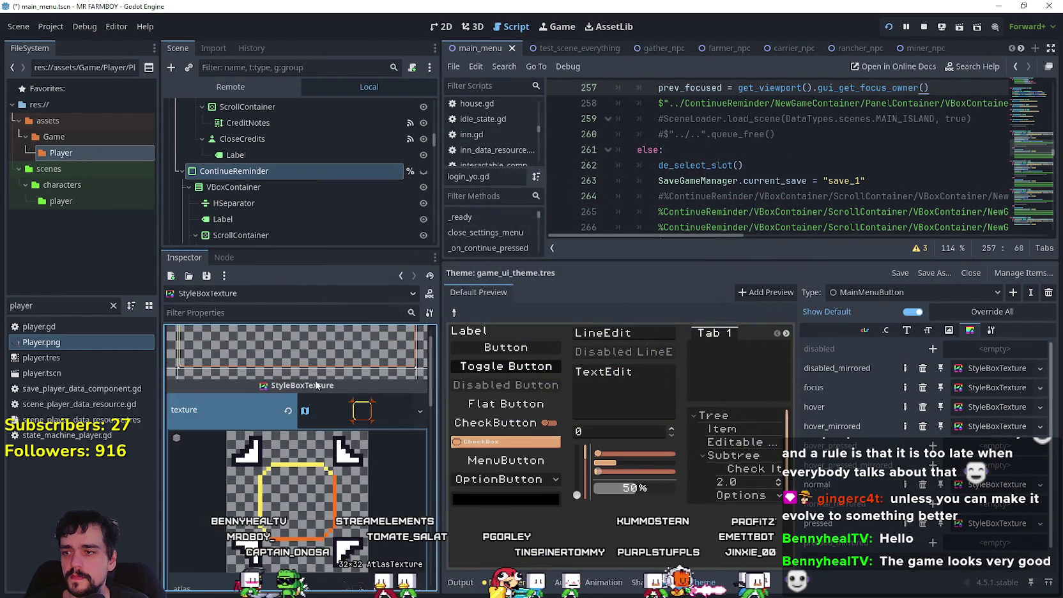
click(353, 410)
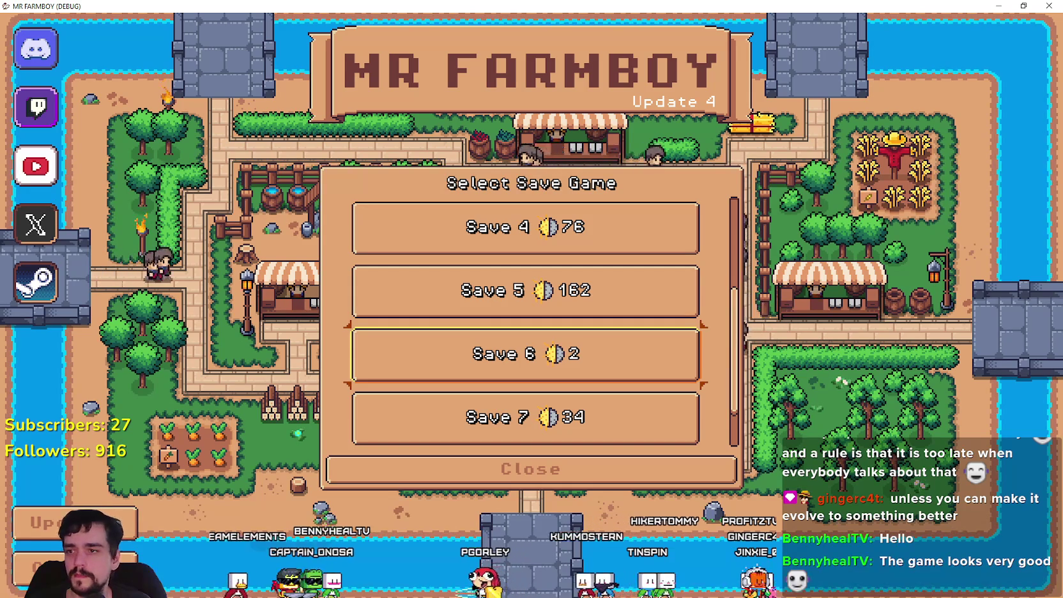
- Stop the running game, relaunch the project and maximize the game window
key(Escape)
key(F8)
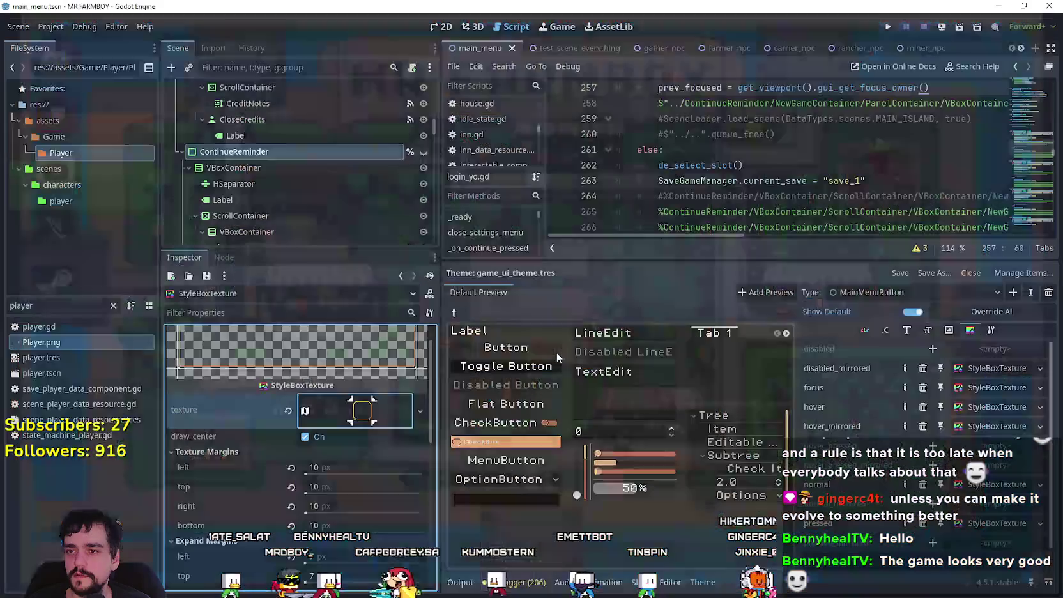
click(890, 27)
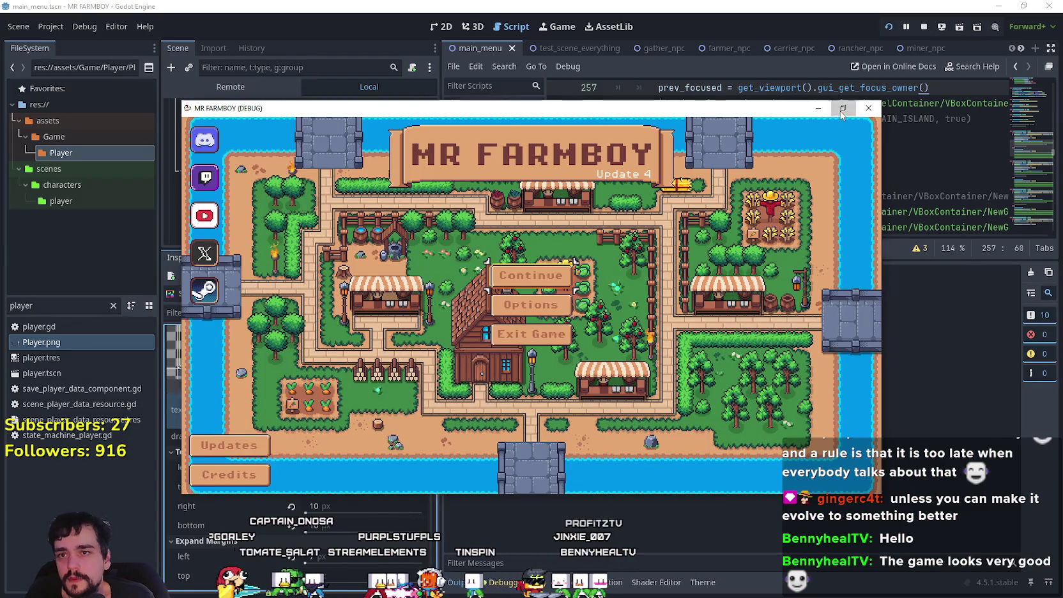
click(843, 109)
- Arrow through the main menu and the save list (Save 1–3, Create Save, Close), then close the game
key(Down)
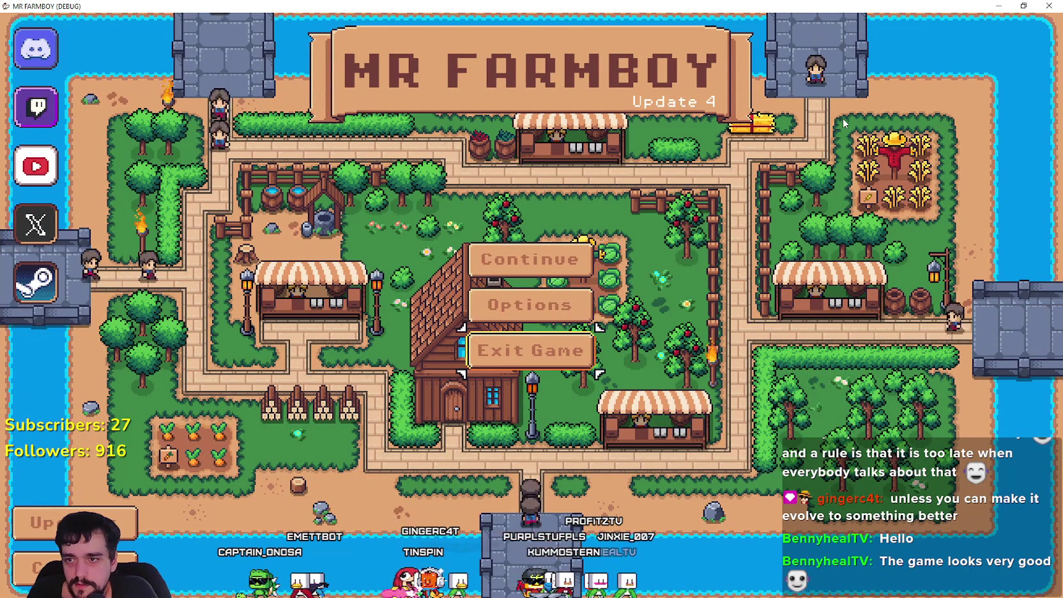
key(Up)
key(Up)
key(Return)
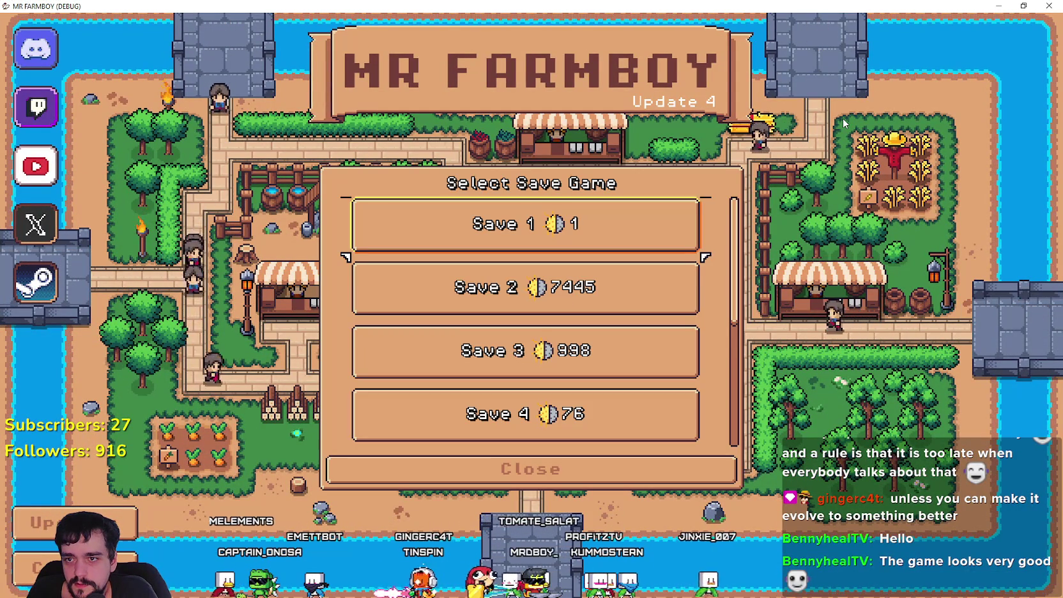
key(Down)
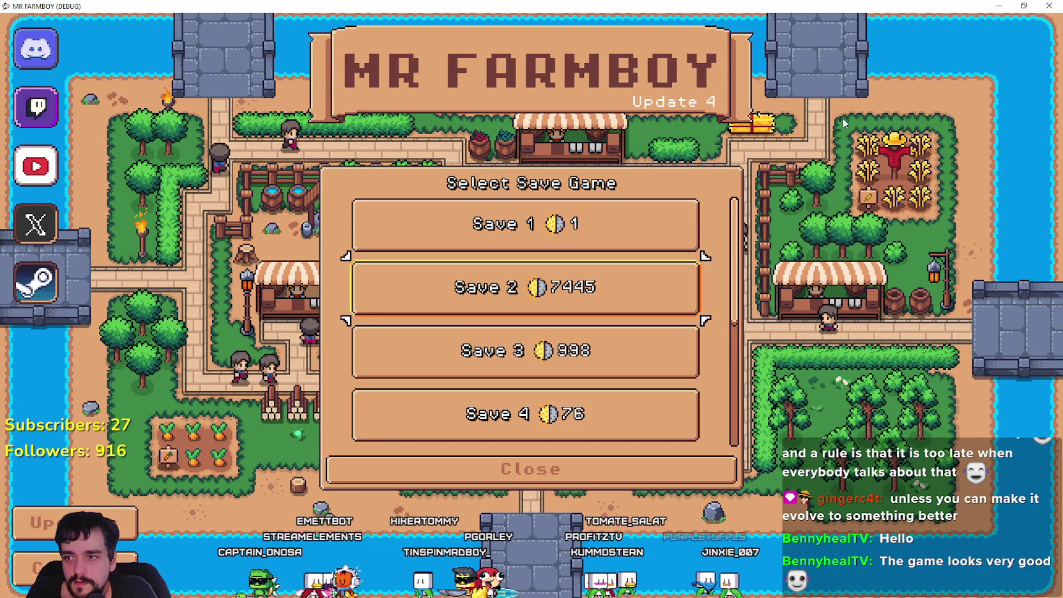
key(Down)
key(Up)
key(Up)
key(Down)
key(Down)
key(Down)
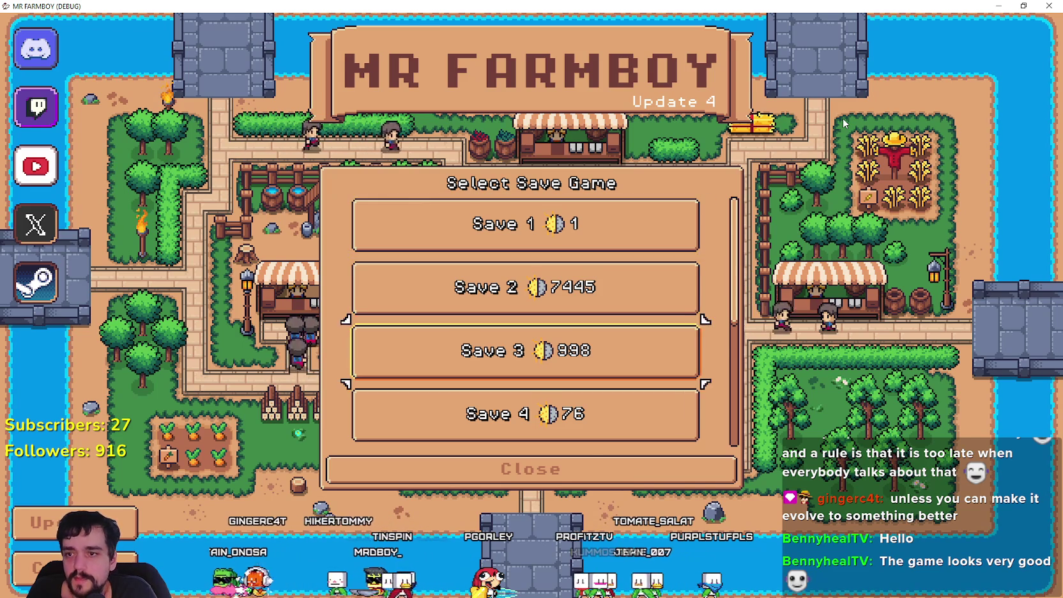
key(Down)
key(Up)
key(Up)
key(Up)
key(Up)
key(Up)
key(Up)
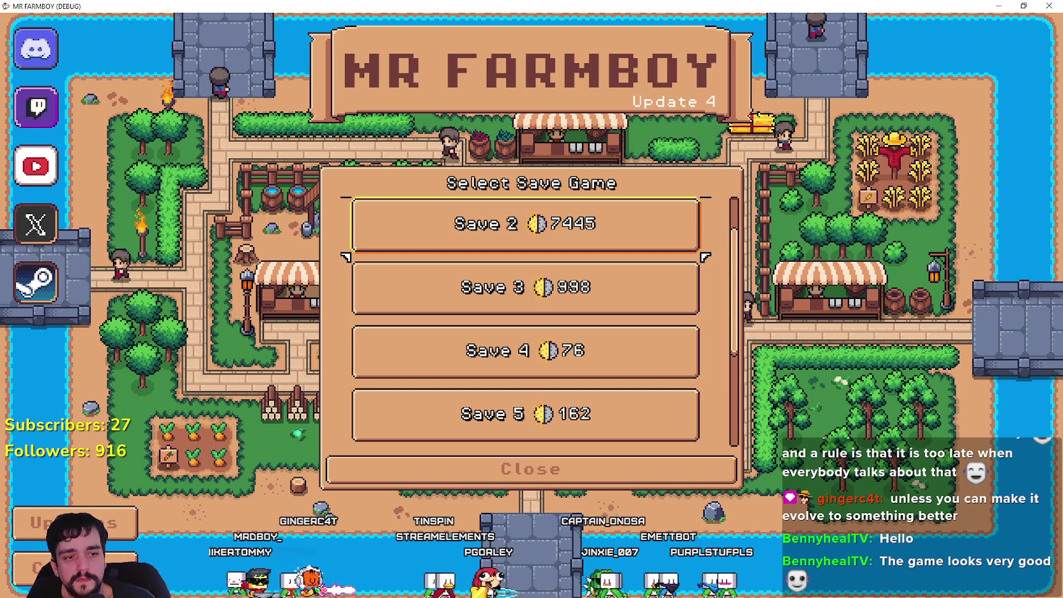
key(alt+F4)
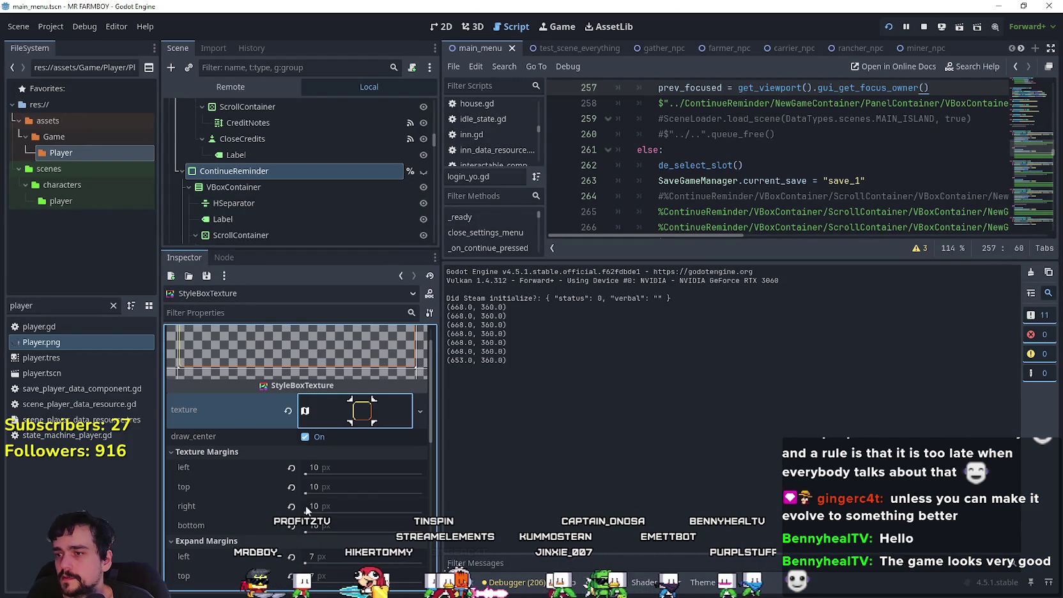
- Enable clip_contents on the ContinueReminder node
click(254, 171)
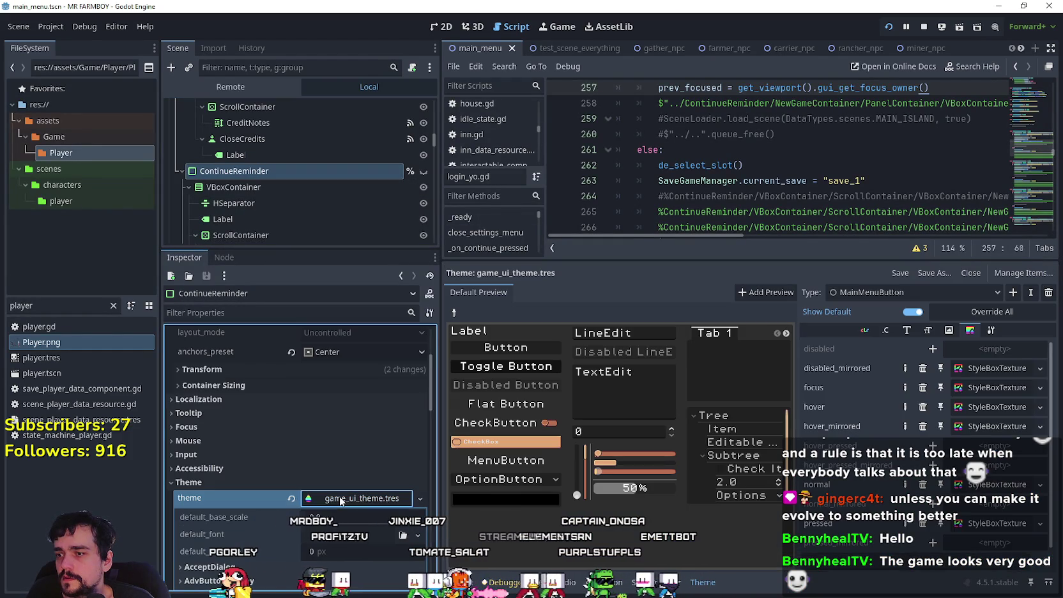
scroll(319, 484, up, 5)
click(308, 385)
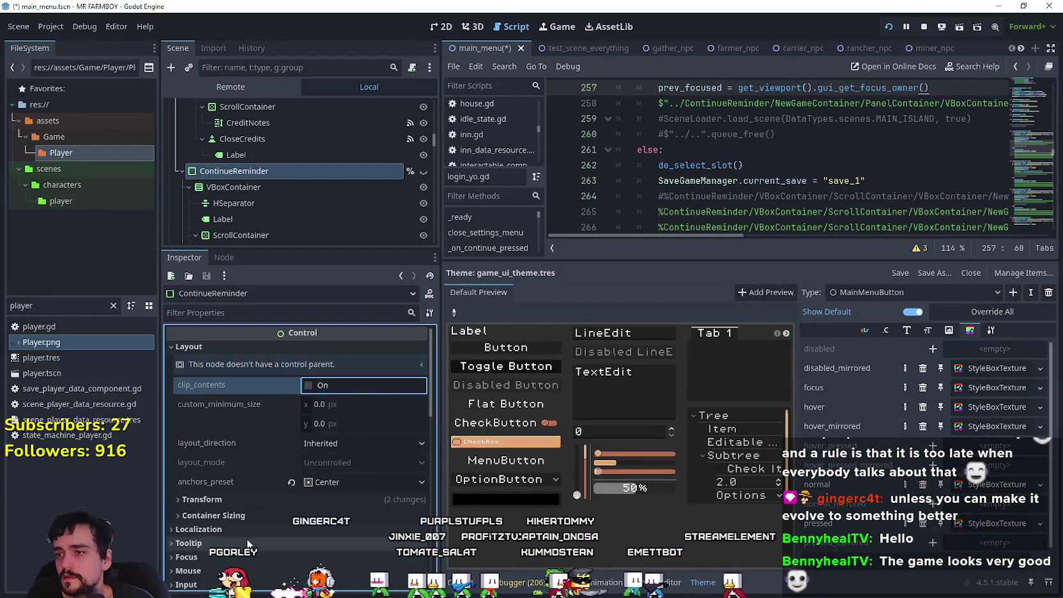
scroll(251, 441, down, 5)
scroll(288, 387, up, 1)
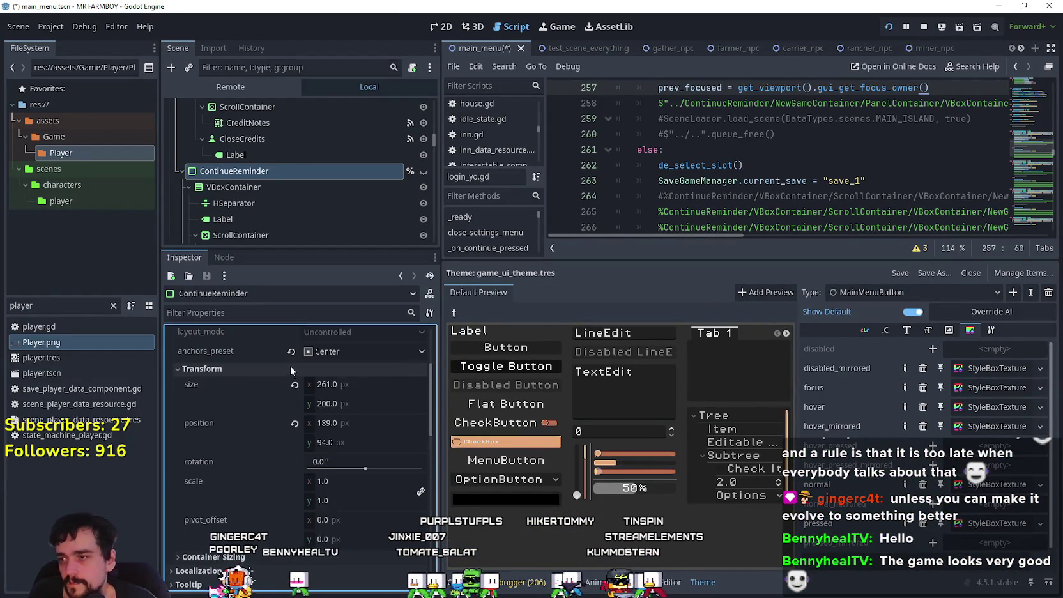
scroll(323, 498, down, 6)
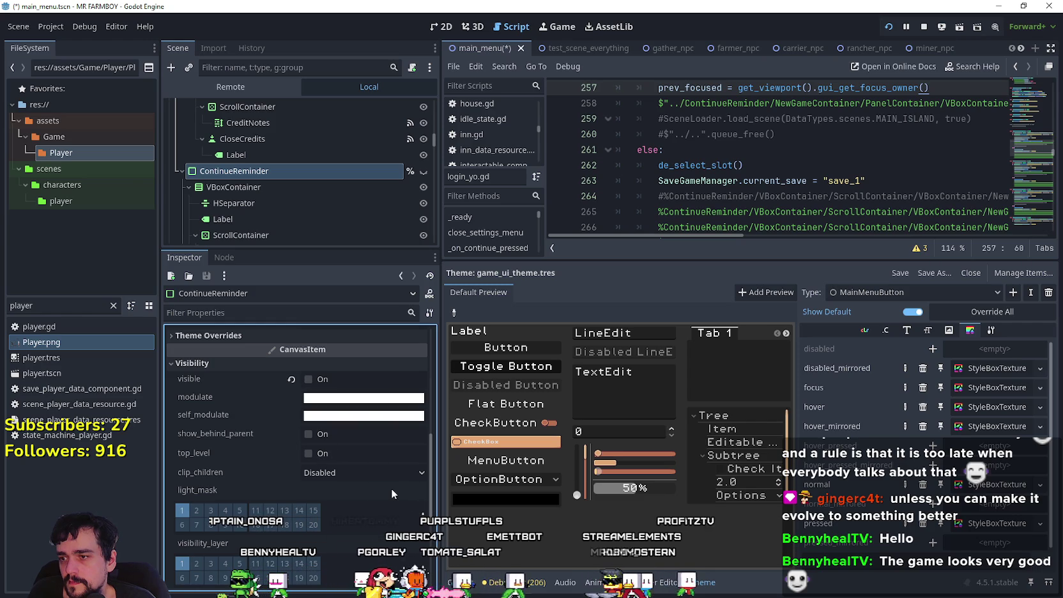
scroll(392, 488, down, 4)
scroll(270, 179, down, 3)
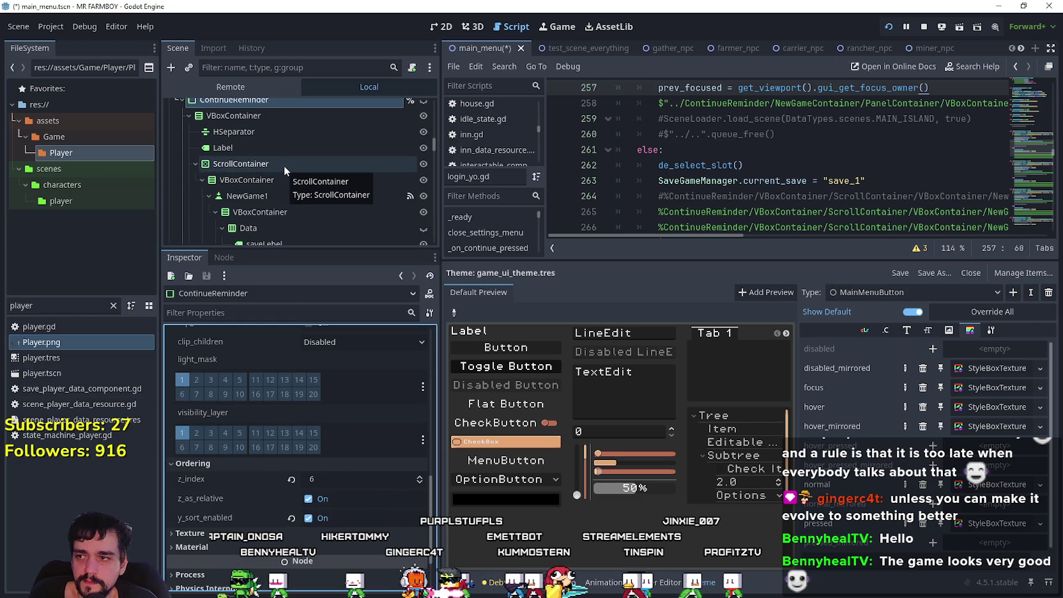
- Disable clip_contents on the ScrollContainer and test-run the save list
click(284, 165)
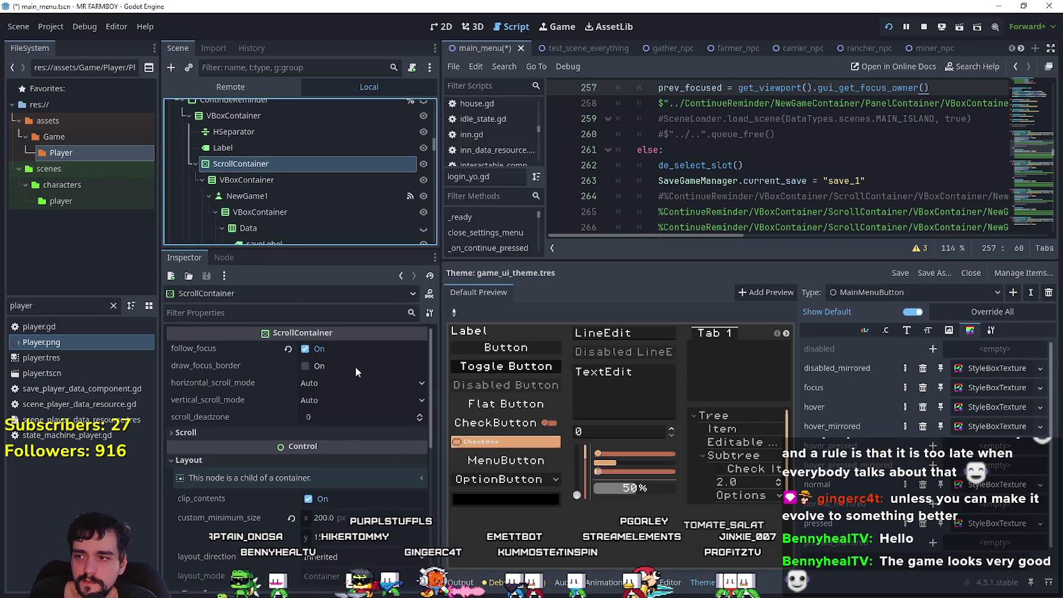
scroll(330, 459, down, 2)
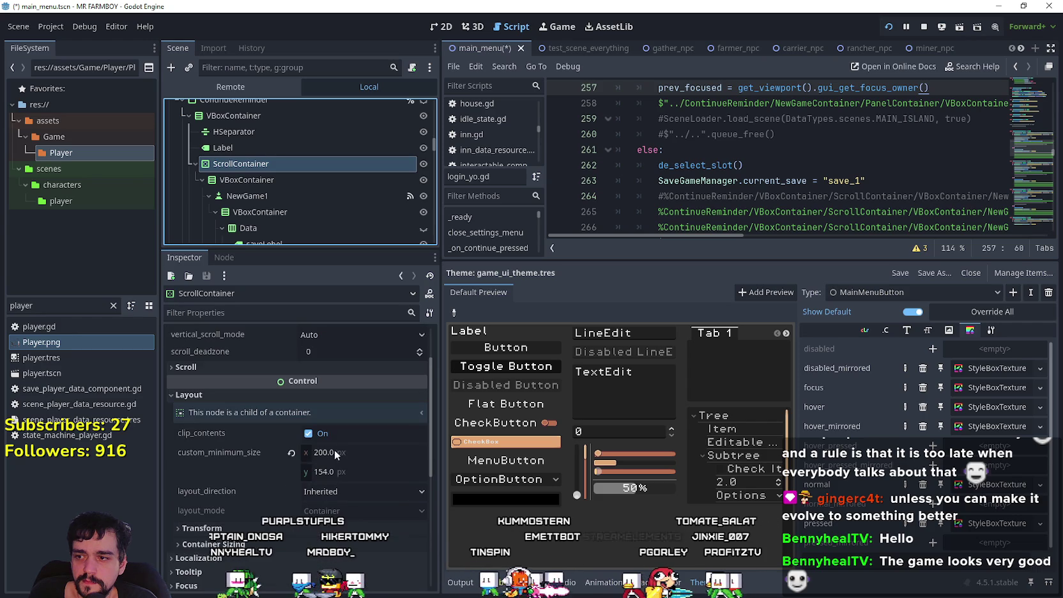
click(358, 439)
key(F5)
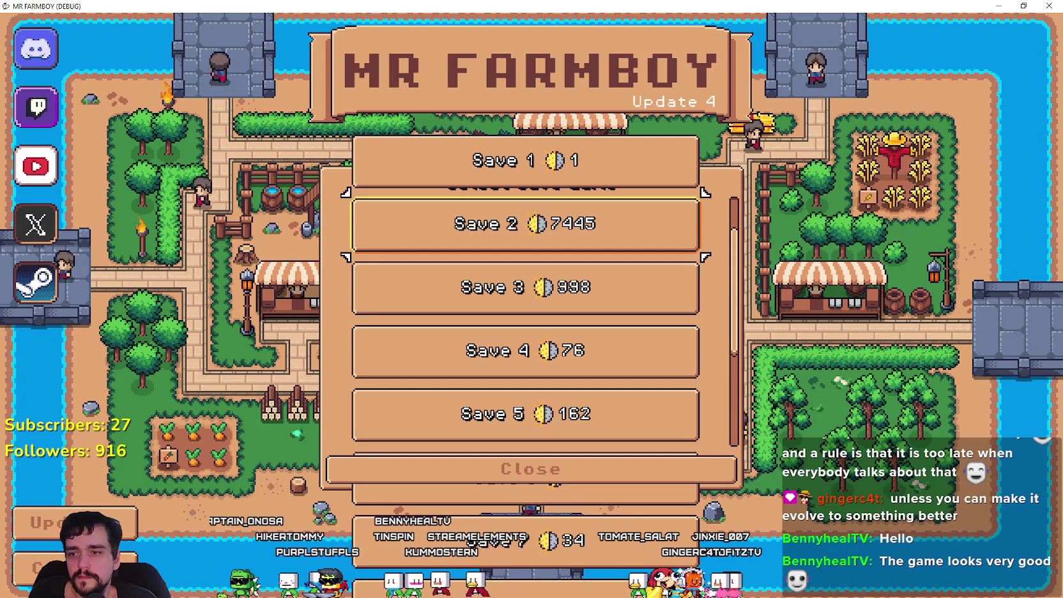
key(alt+F4)
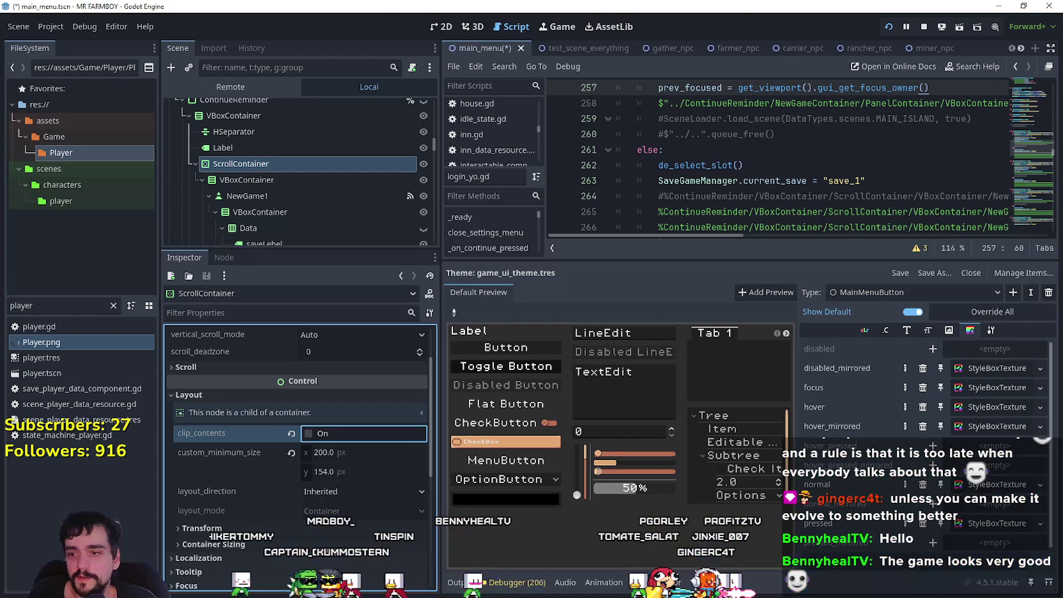
- Try clip_contents on the save-list VBoxContainer in-game, then turn it back off
click(296, 179)
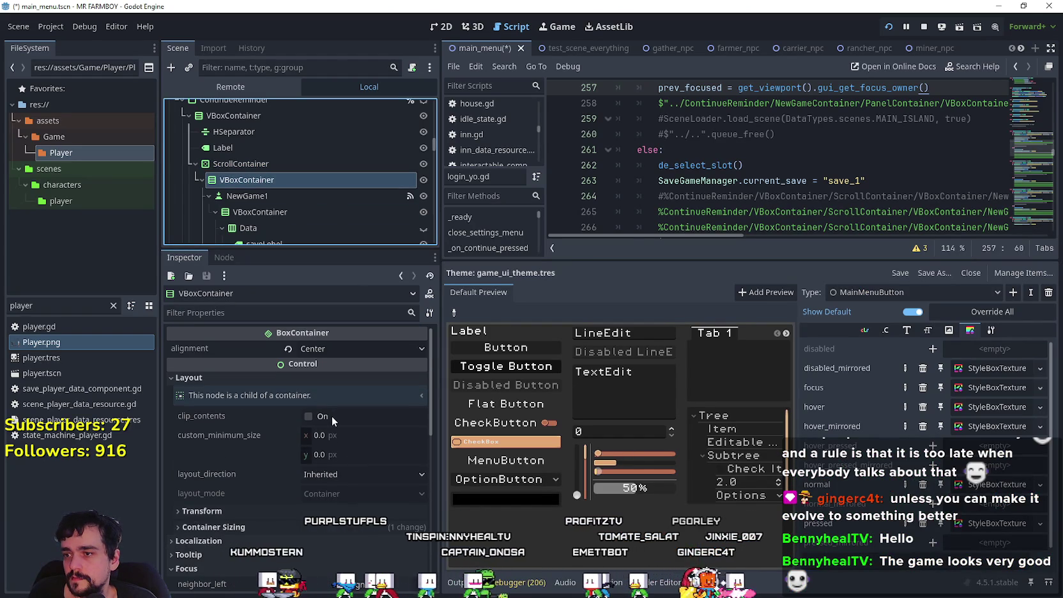
click(332, 415)
key(F5)
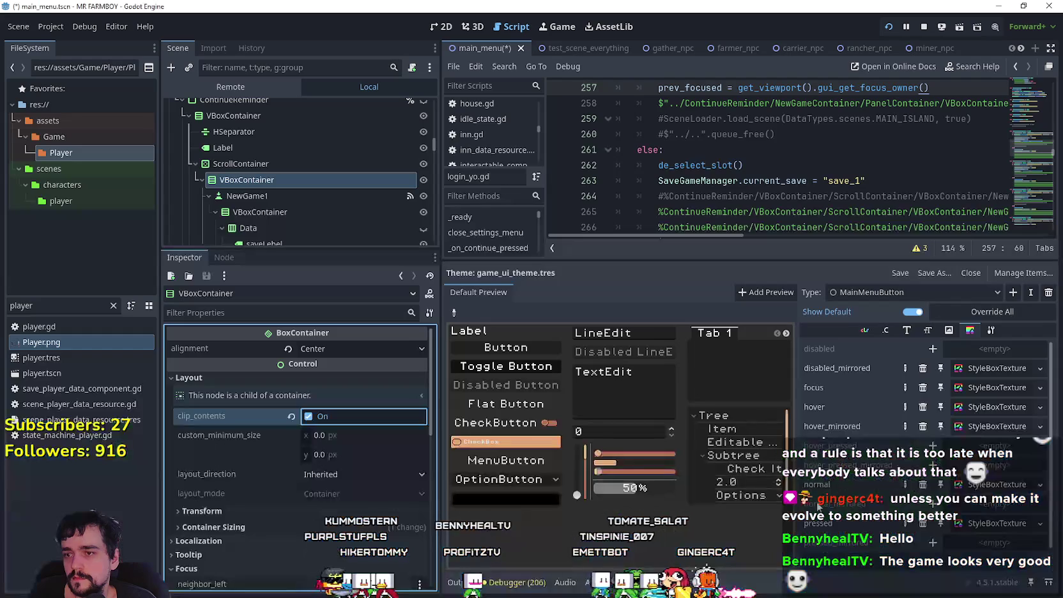
click(343, 420)
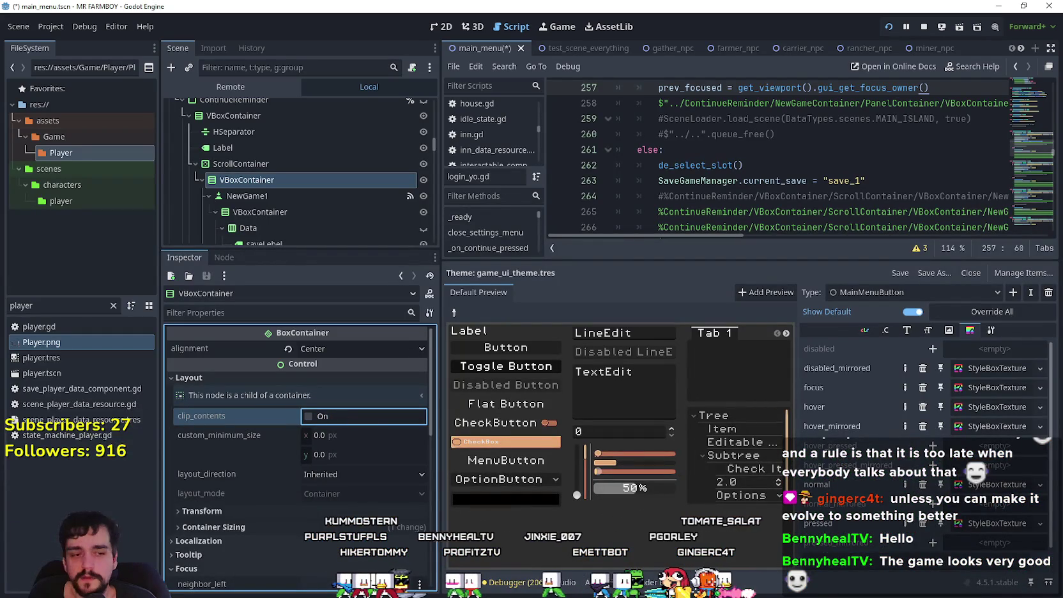
key(F5)
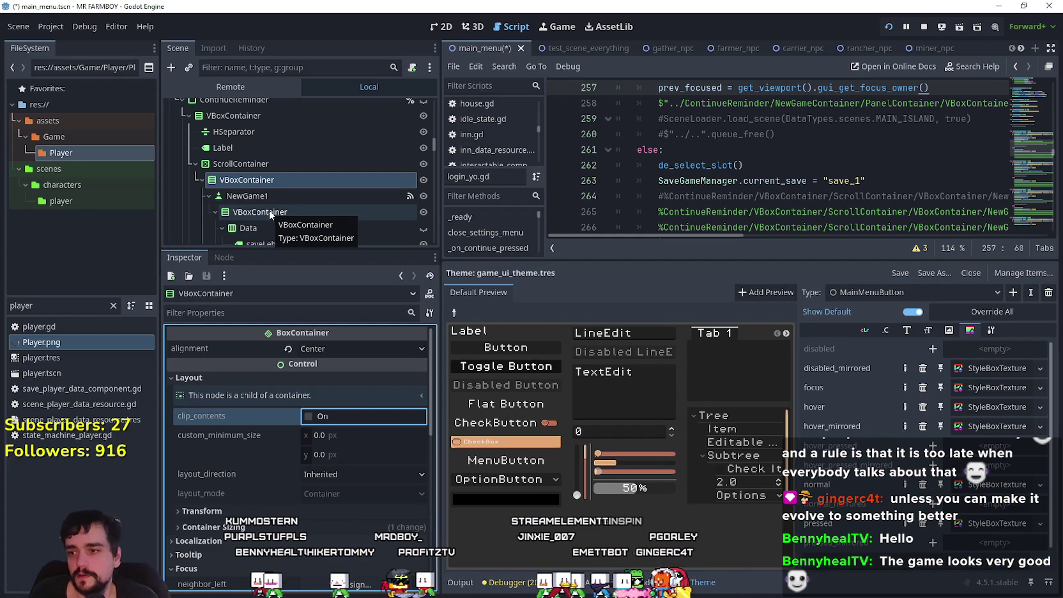
- Show the MainMenuButton theme's Color entries down to font_focus_color, then select NewGame1
scroll(331, 463, down, 3)
scroll(297, 434, down, 5)
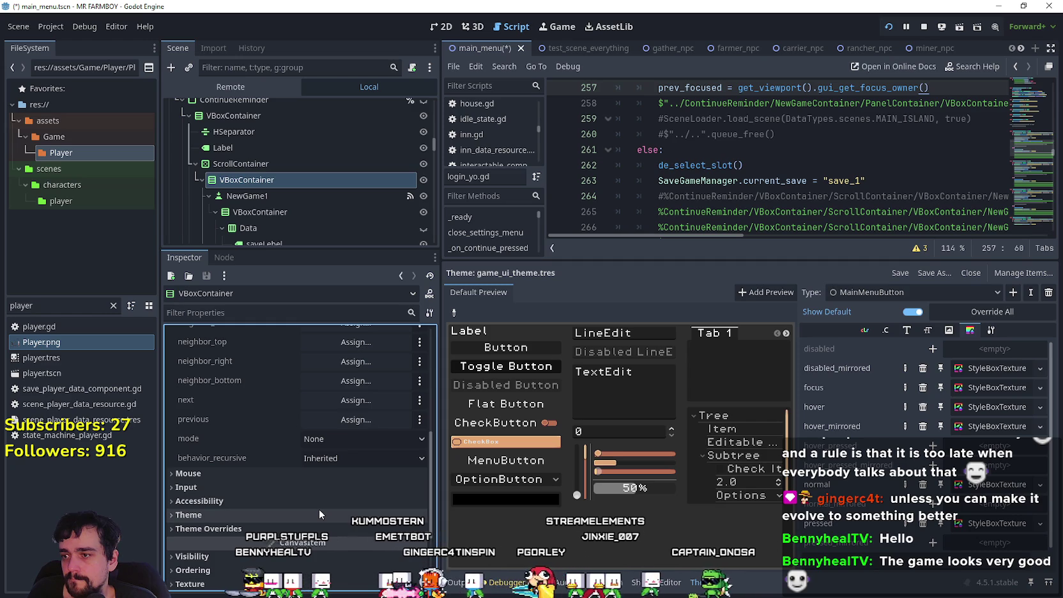
click(991, 331)
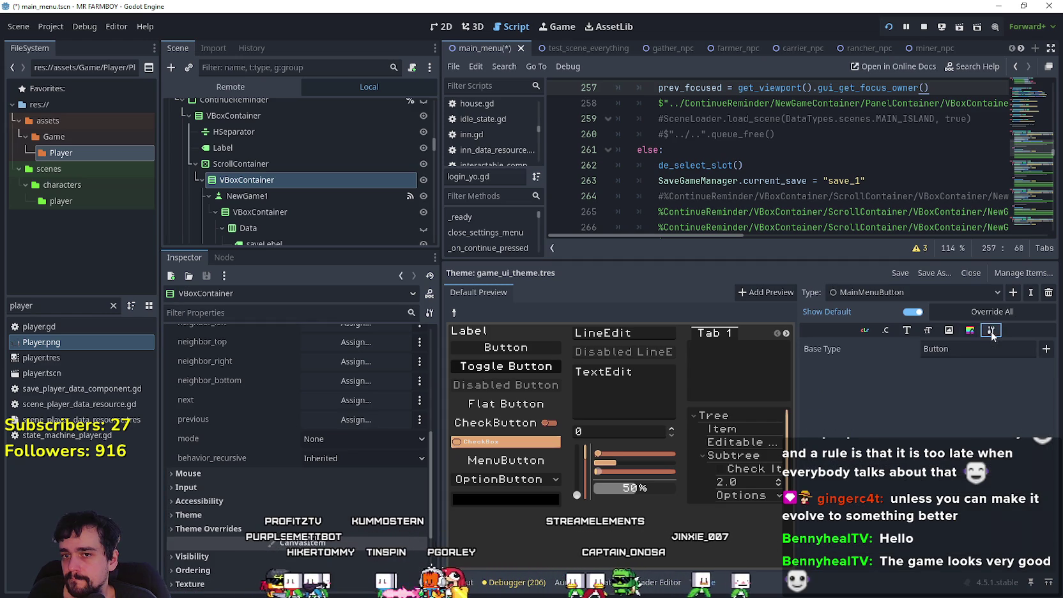
click(970, 330)
click(949, 330)
click(928, 329)
click(906, 330)
click(886, 329)
click(866, 330)
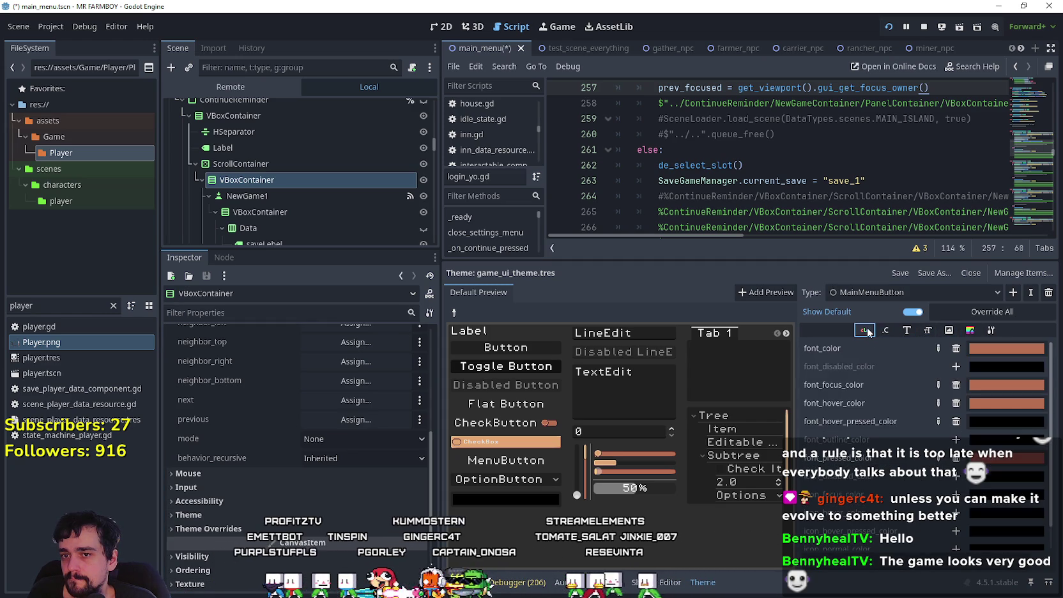
scroll(954, 451, down, 1)
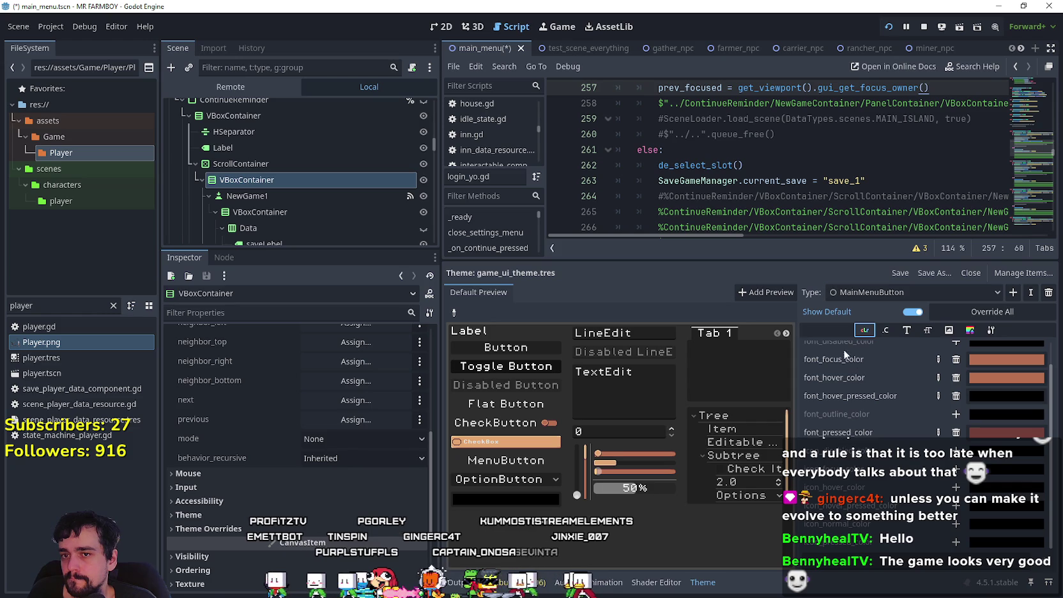
click(251, 198)
- Turn on top_level for the NewGame1 button and compare it in the running game
scroll(253, 502, up, 5)
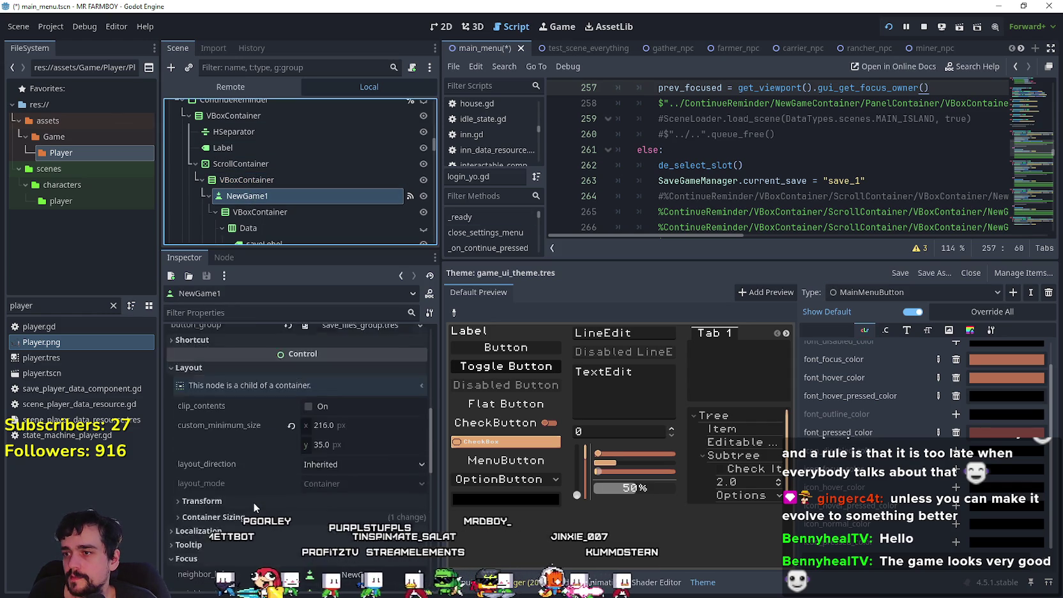
scroll(255, 505, up, 3)
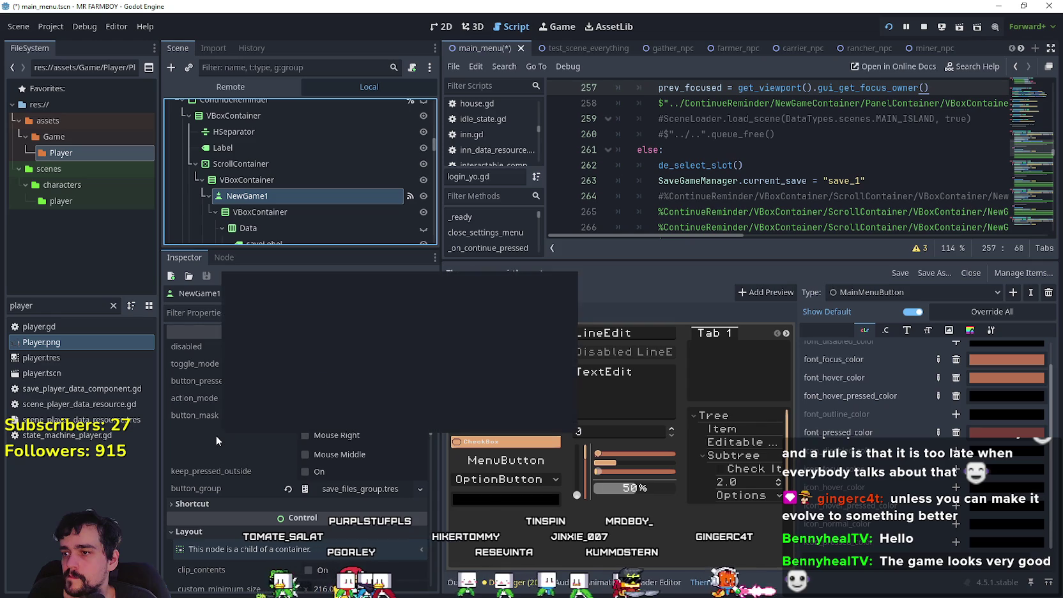
scroll(217, 432, down, 5)
scroll(218, 430, down, 2)
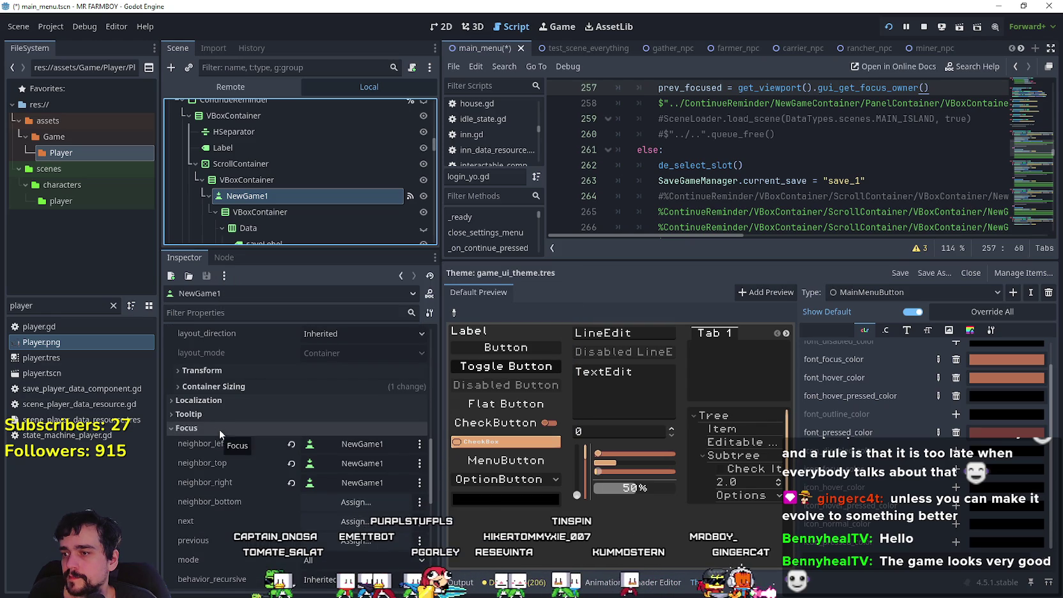
scroll(220, 425, down, 5)
scroll(220, 417, down, 7)
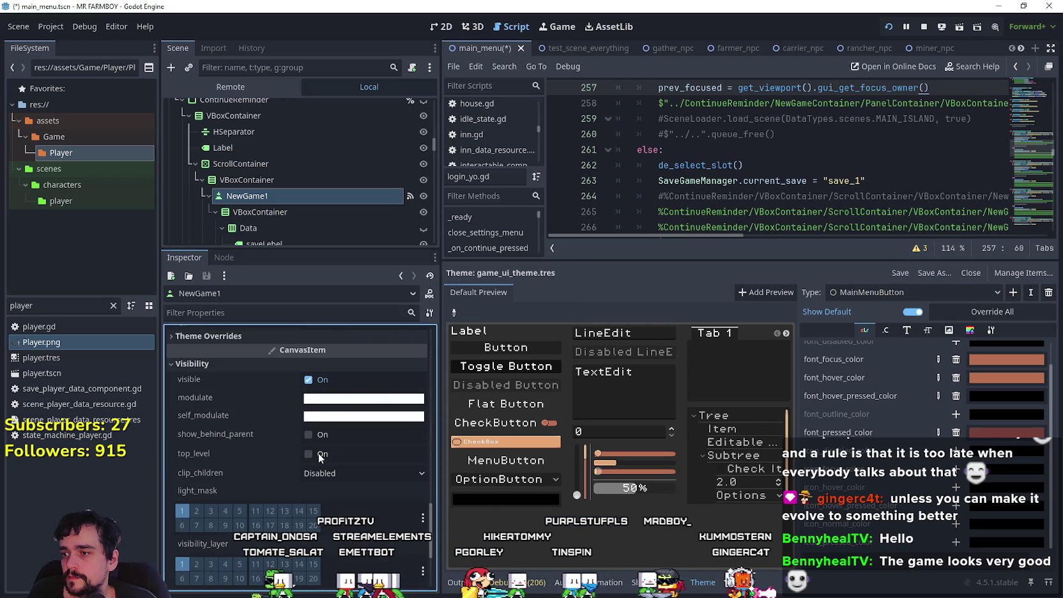
click(318, 453)
key(alt+Tab)
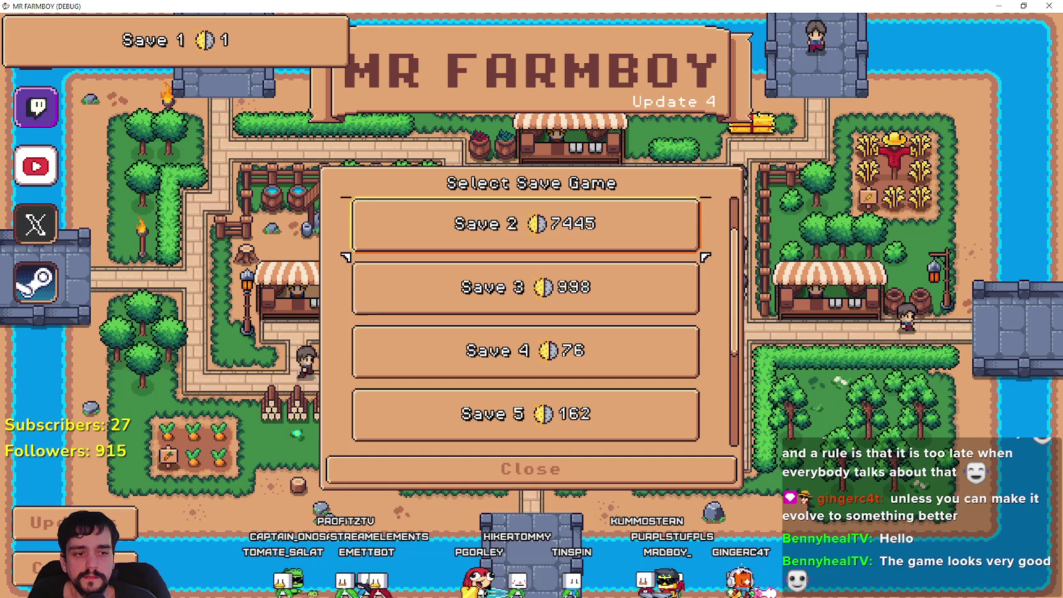
key(alt+Tab)
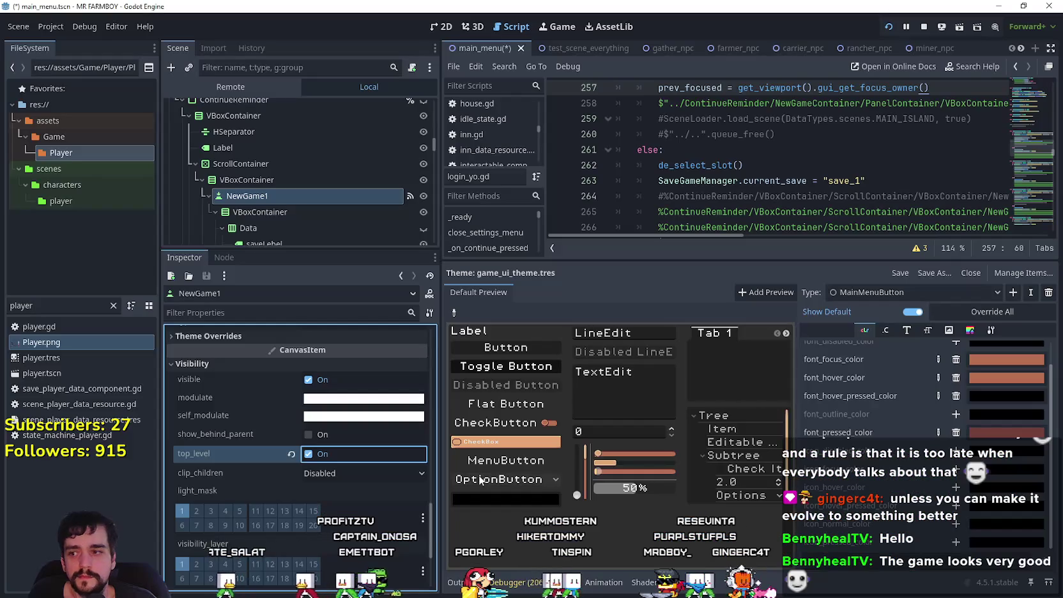
key(alt+Tab)
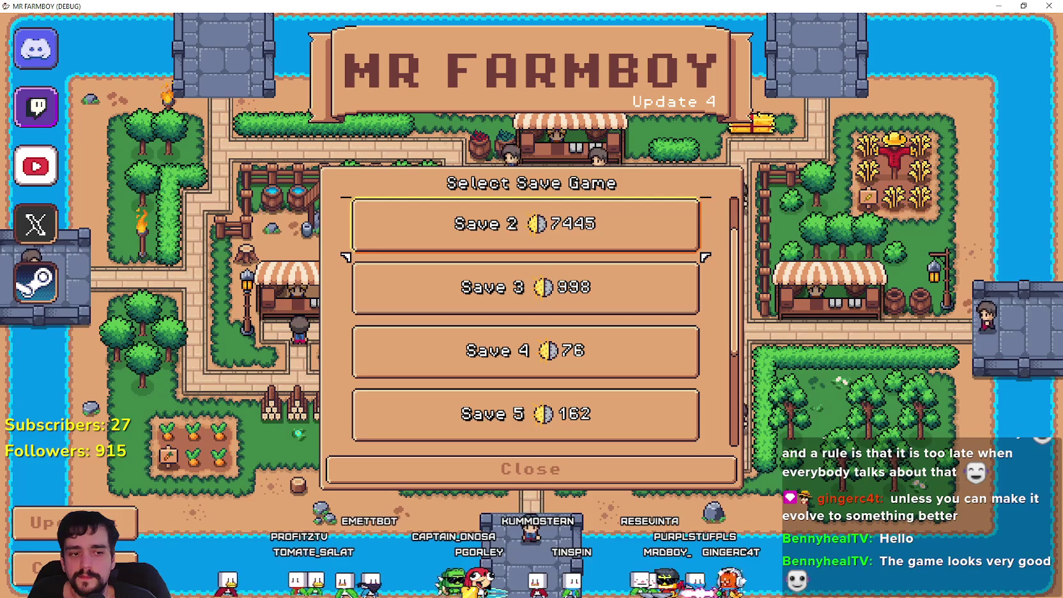
key(alt+Tab)
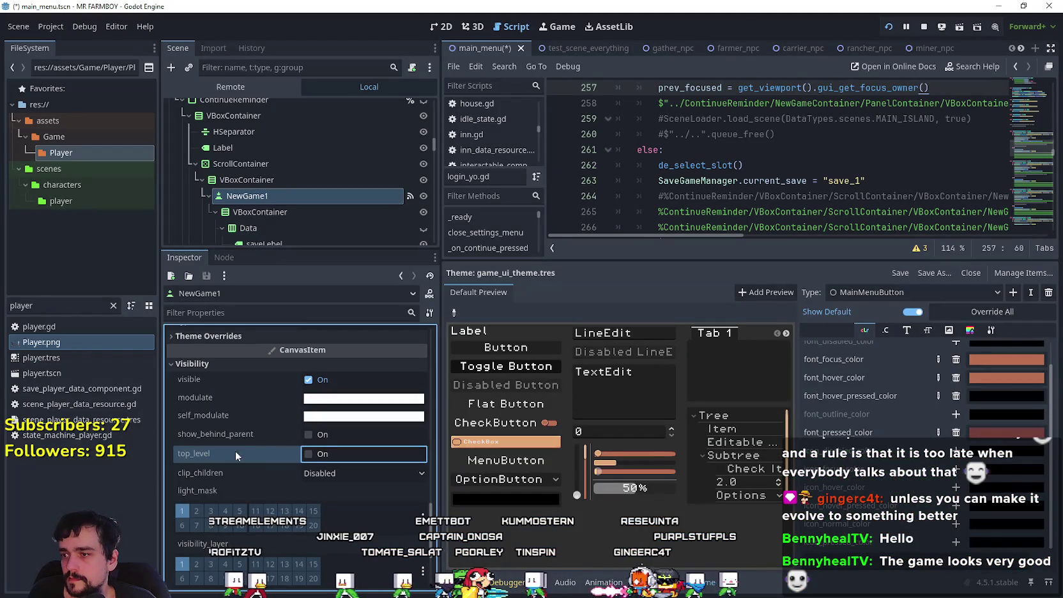
- Set NewGame1's clip_children to Clip + Draw and test the save menu in-game
click(326, 472)
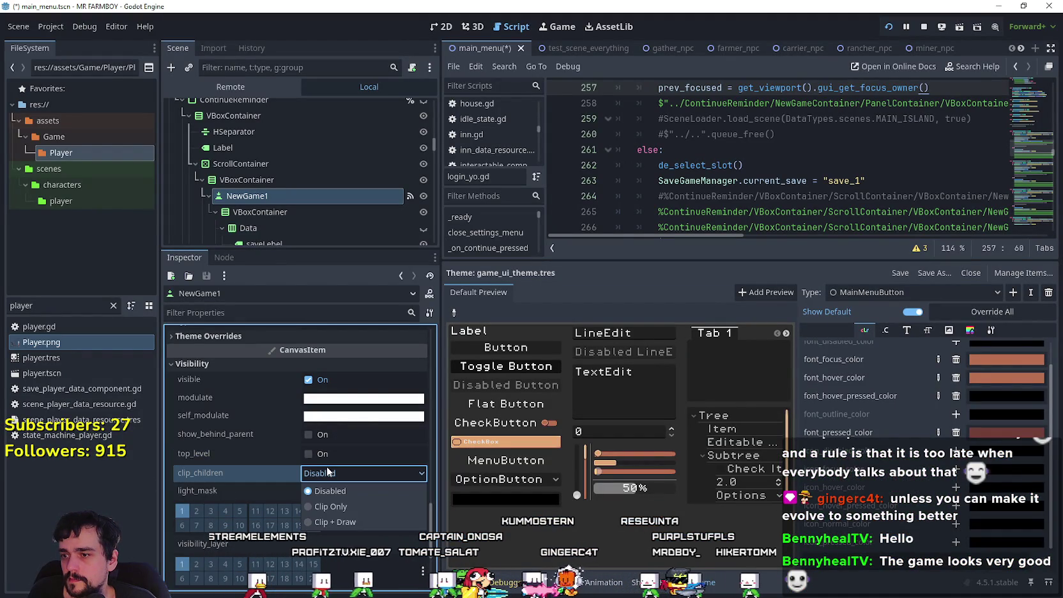
click(342, 506)
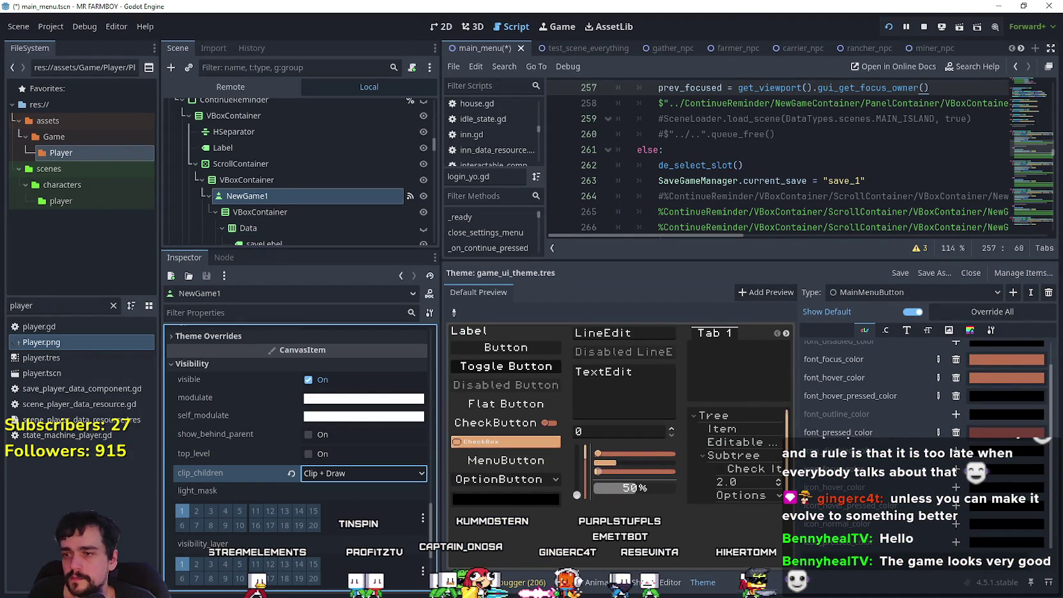
key(alt+Tab)
key(alt+Tab)
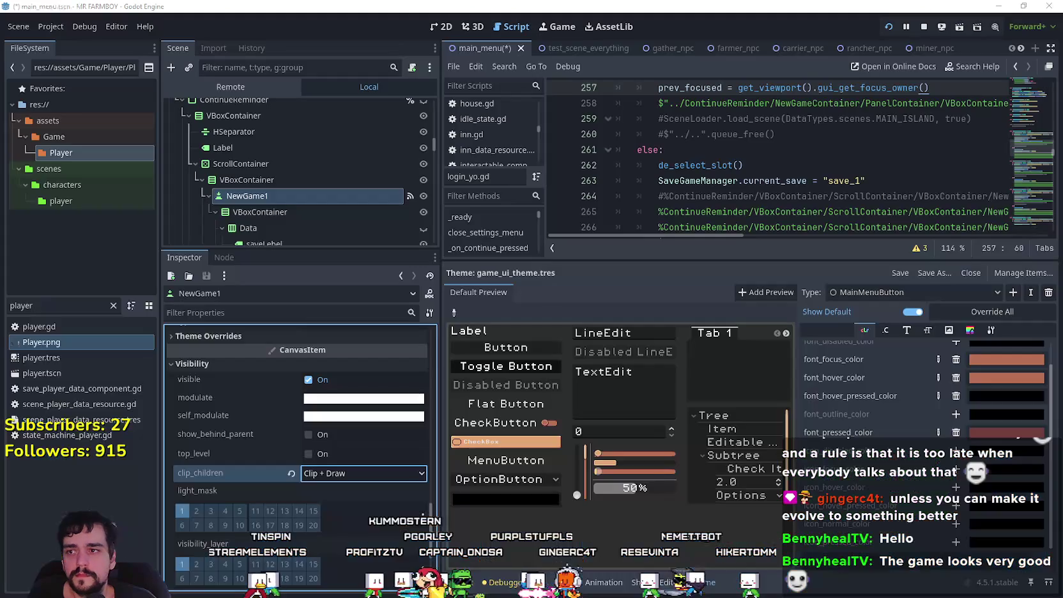
scroll(336, 492, up, 5)
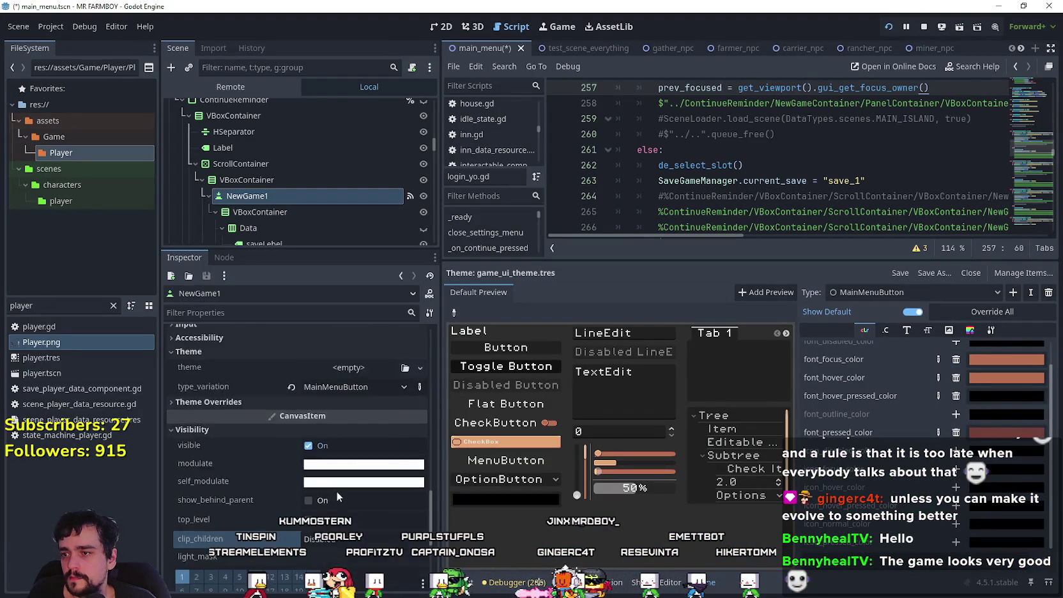
scroll(329, 428, up, 5)
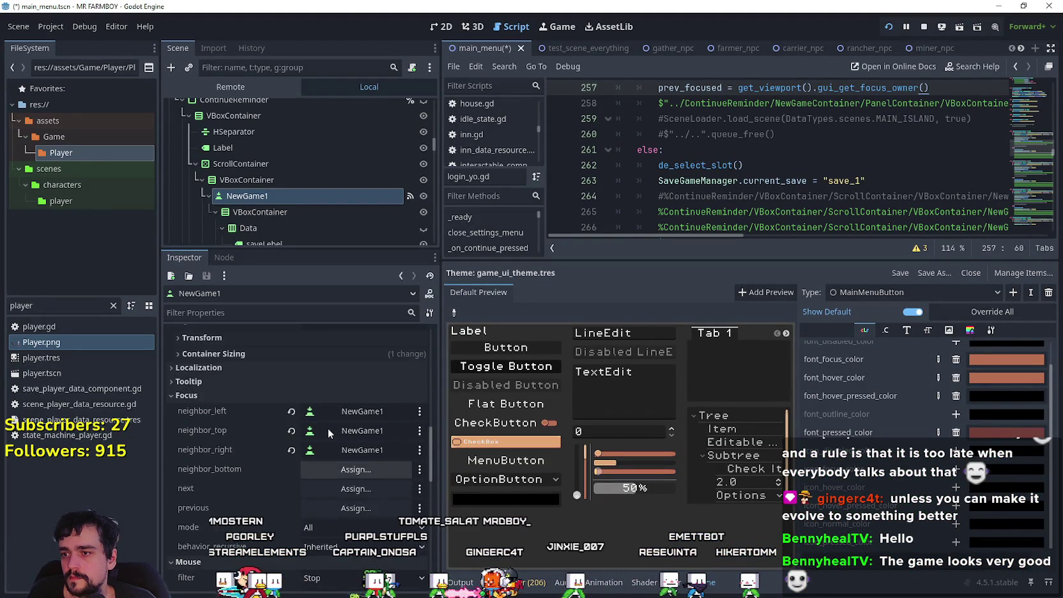
scroll(329, 428, up, 3)
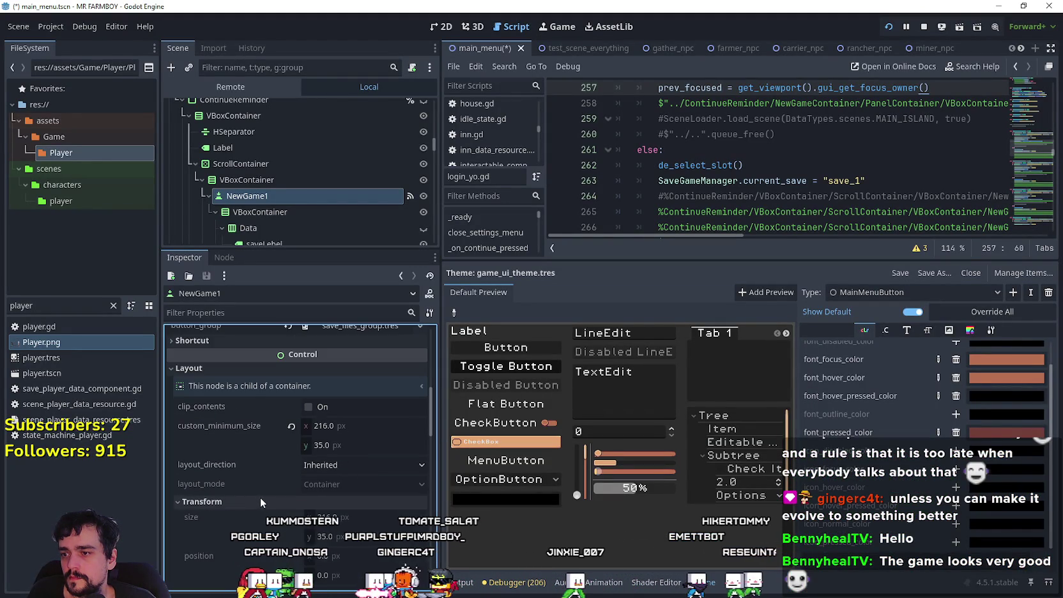
scroll(282, 484, up, 2)
scroll(296, 529, up, 2)
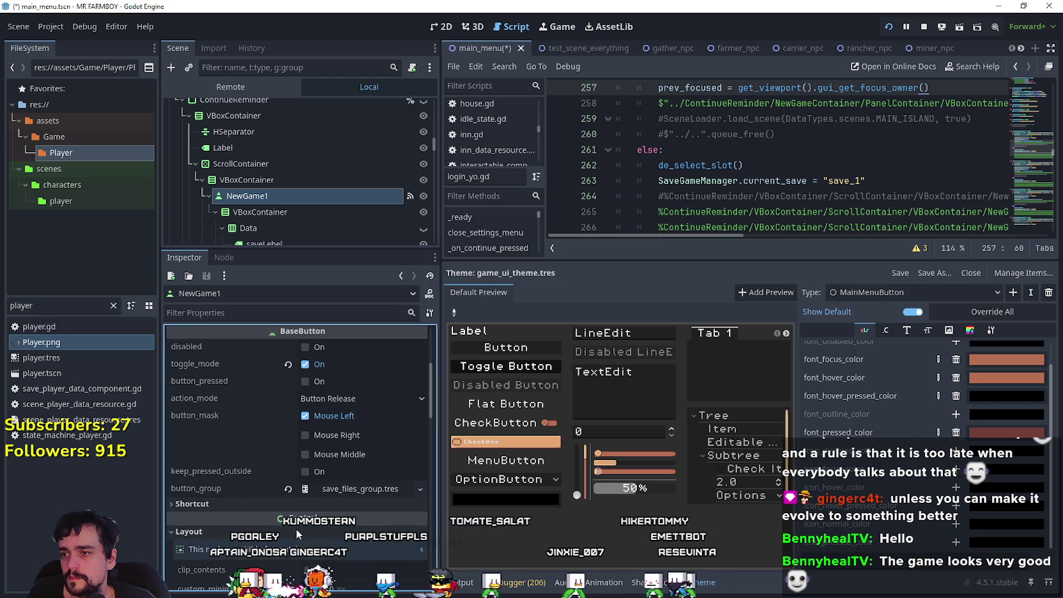
scroll(252, 357, up, 1)
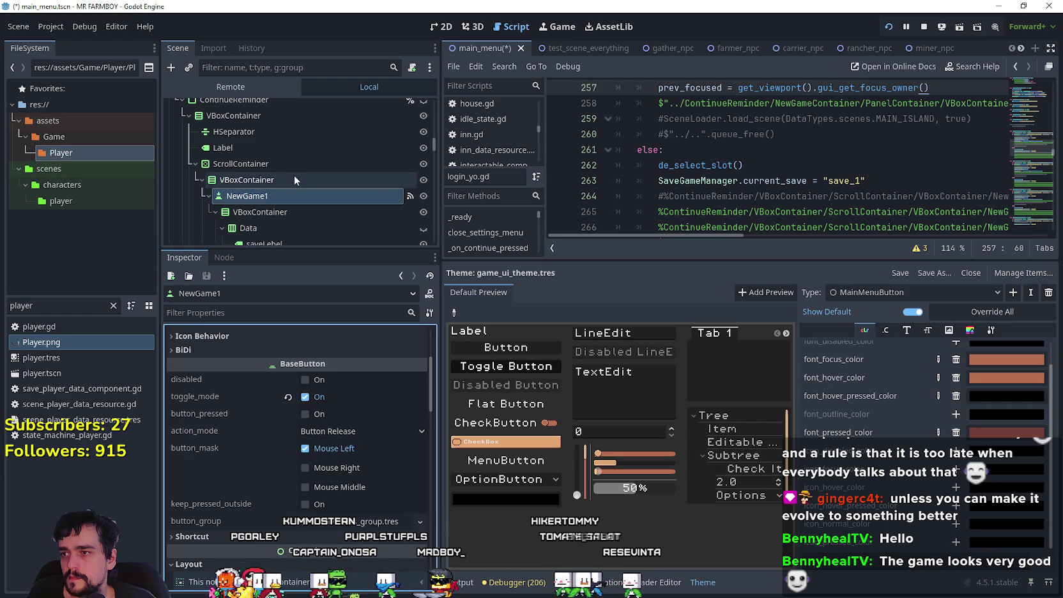
- Inspect the save-slot VBoxContainer's container sizing, then select the ScrollContainer
click(271, 180)
scroll(283, 416, up, 3)
scroll(283, 416, up, 1)
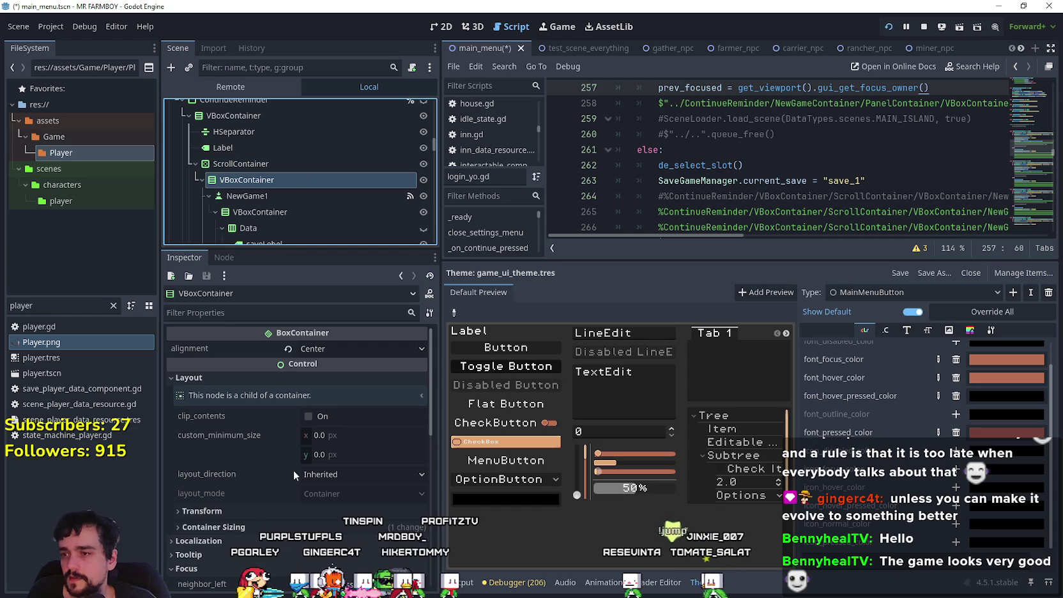
scroll(295, 471, down, 3)
click(264, 430)
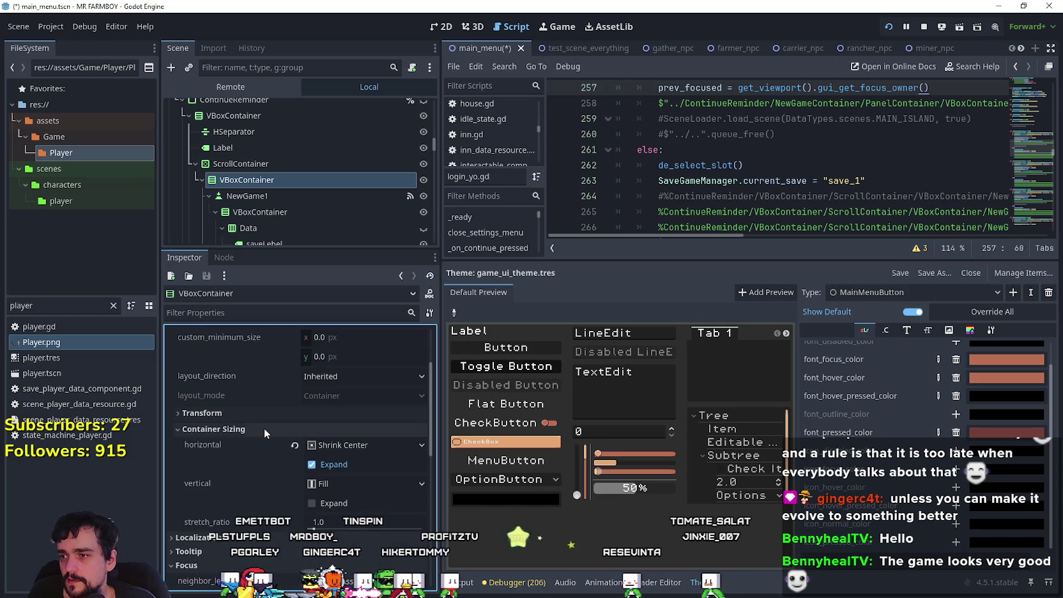
click(264, 428)
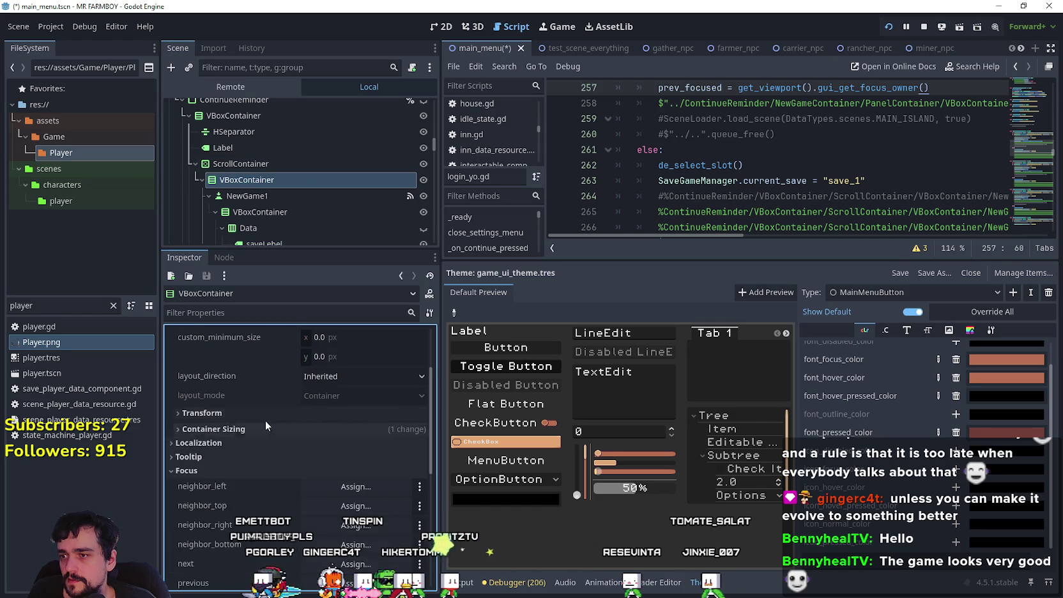
click(288, 164)
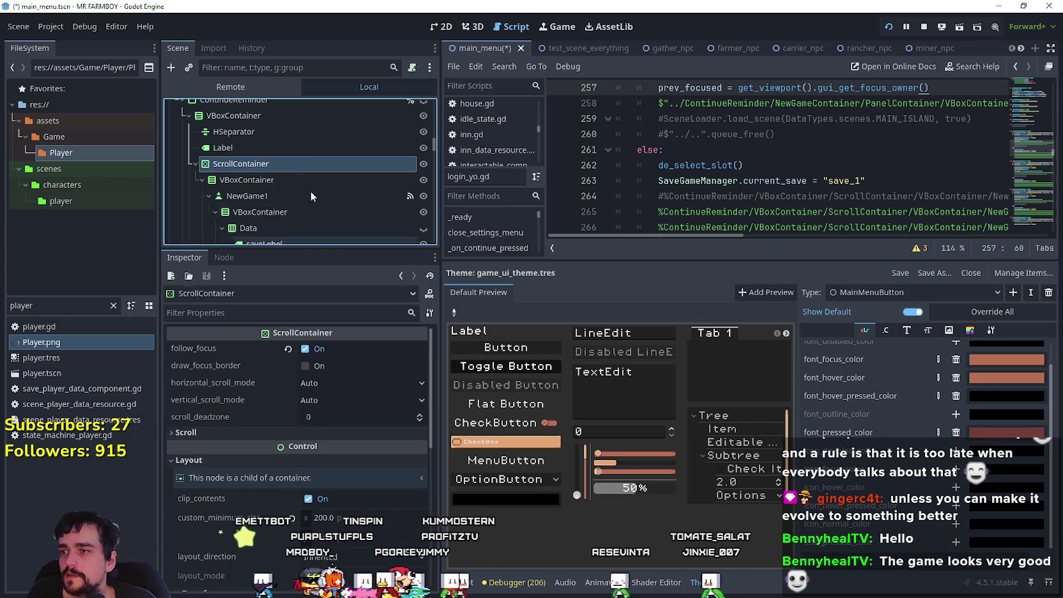
scroll(267, 133, up, 1)
click(267, 133)
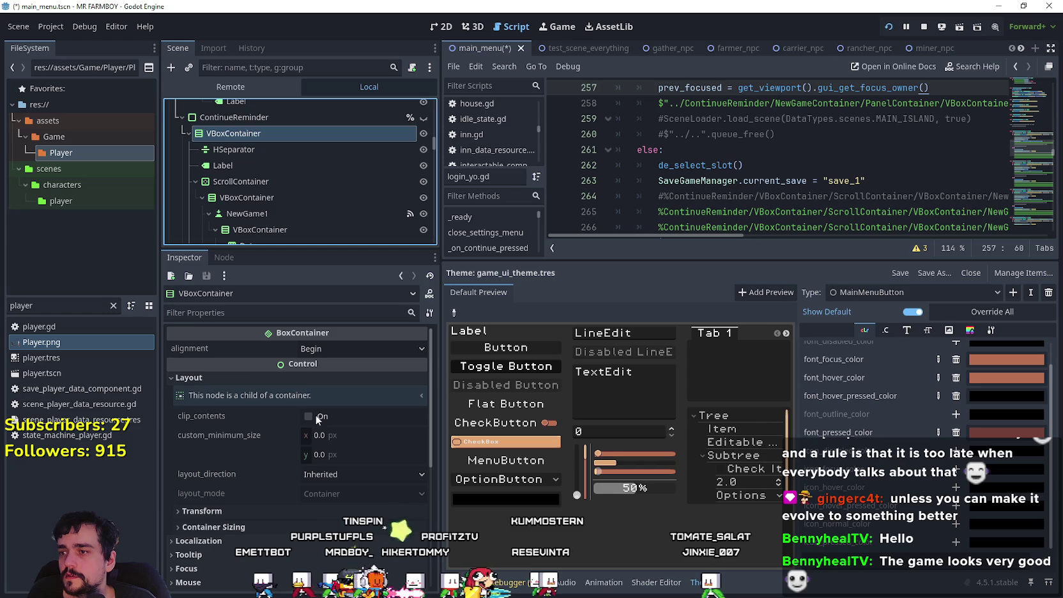
click(247, 118)
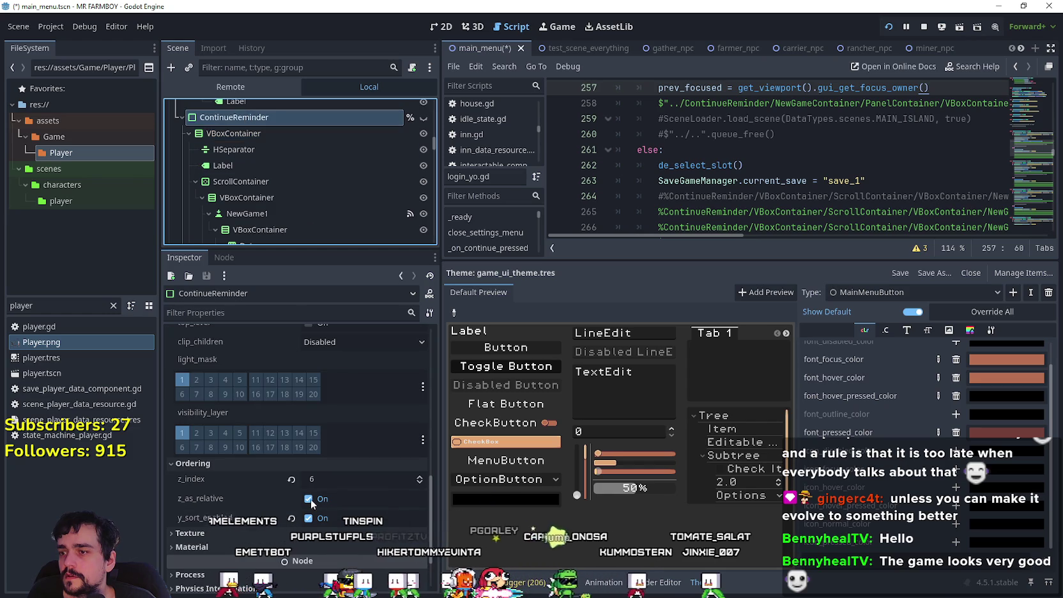
scroll(310, 495, up, 10)
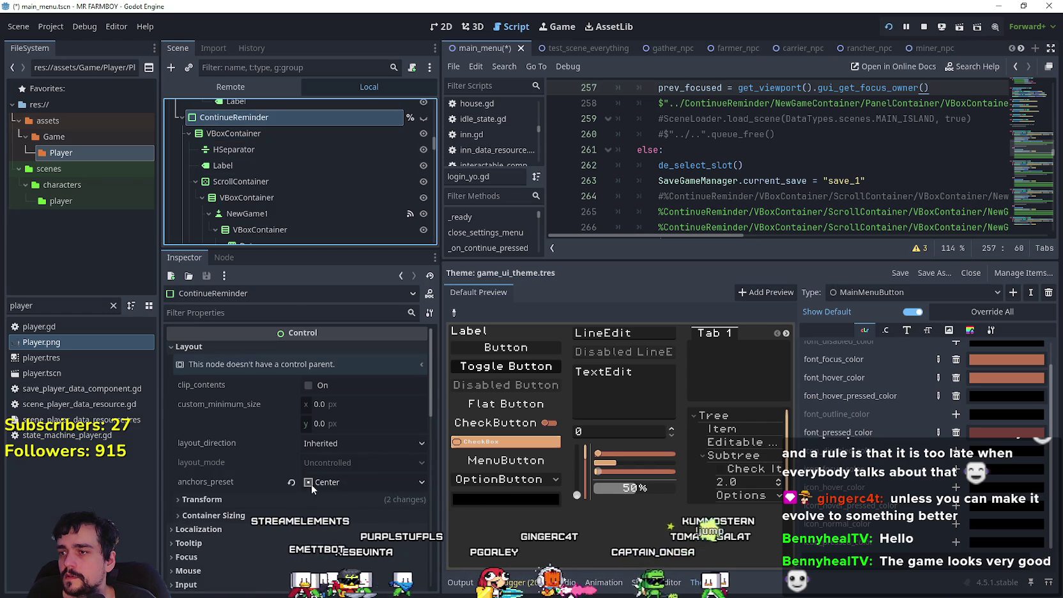
click(259, 182)
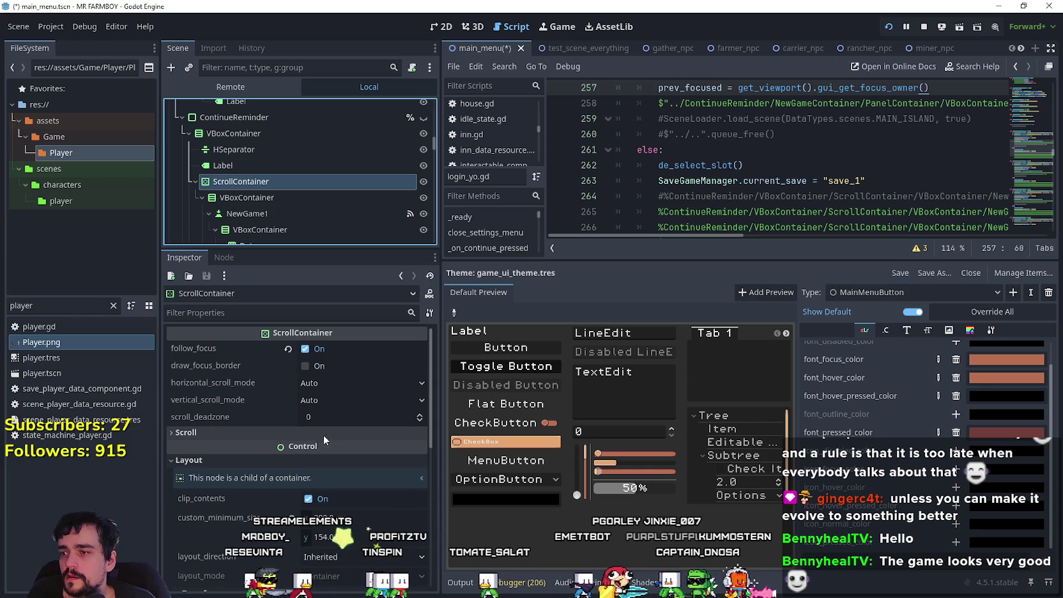
scroll(287, 457, down, 5)
scroll(246, 405, down, 1)
click(245, 403)
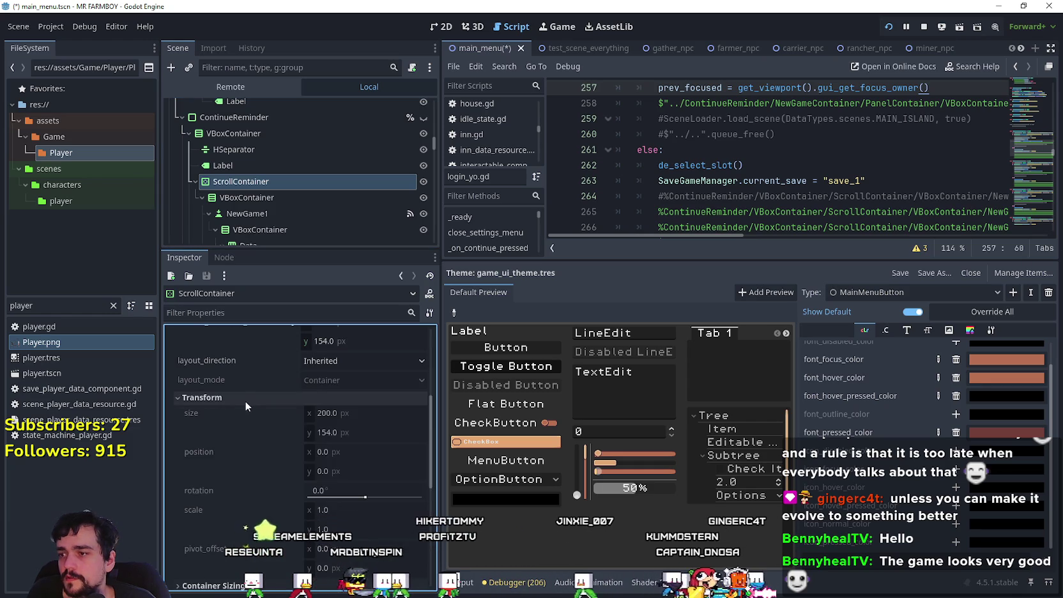
click(240, 413)
scroll(268, 460, down, 1)
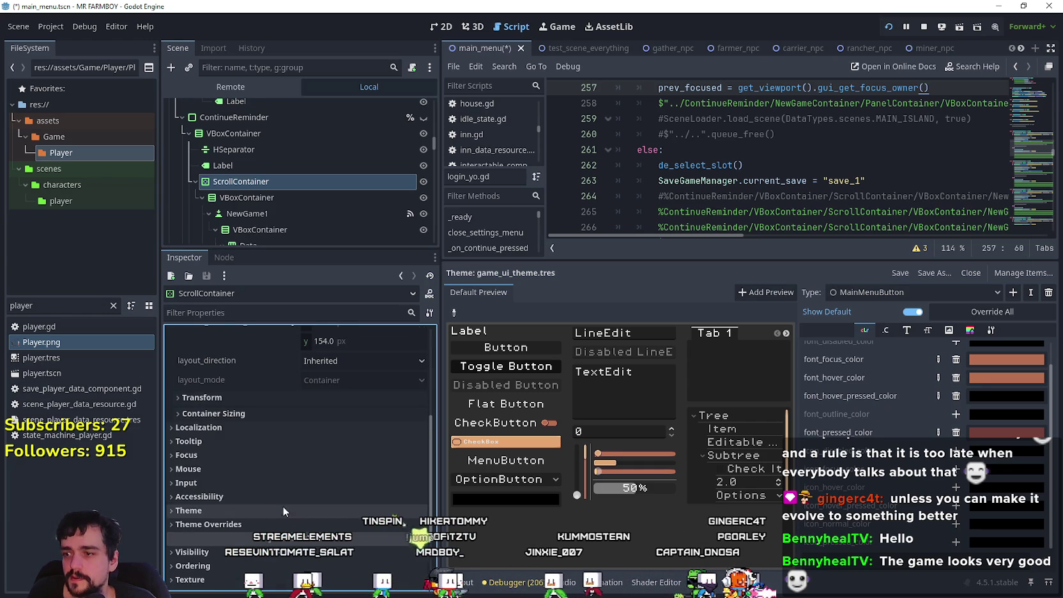
click(282, 491)
click(281, 480)
click(240, 504)
scroll(243, 501, down, 4)
click(243, 499)
scroll(243, 499, down, 1)
click(242, 456)
click(238, 441)
scroll(293, 473, down, 3)
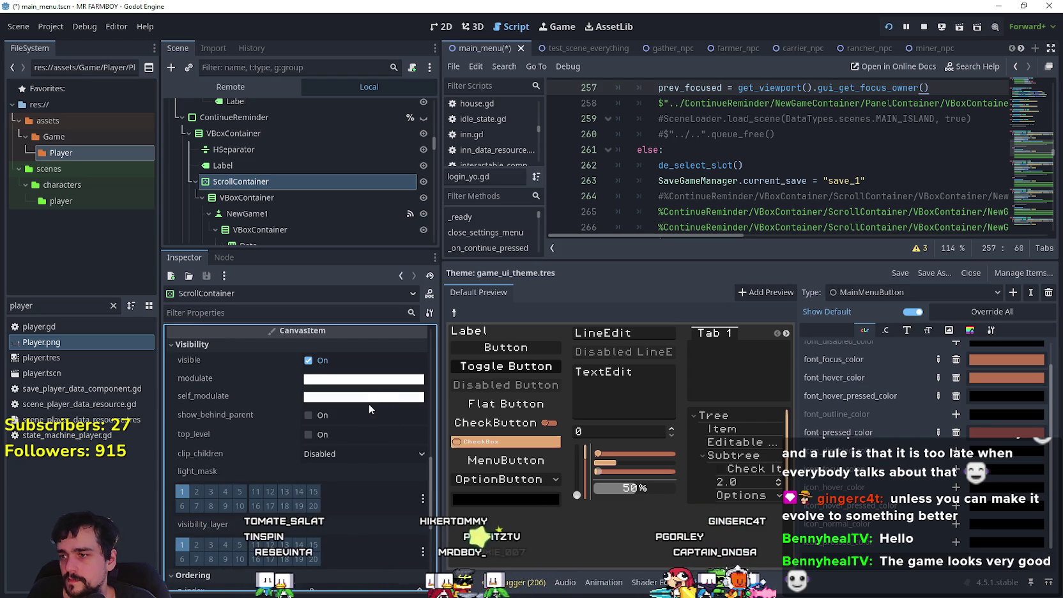
click(349, 455)
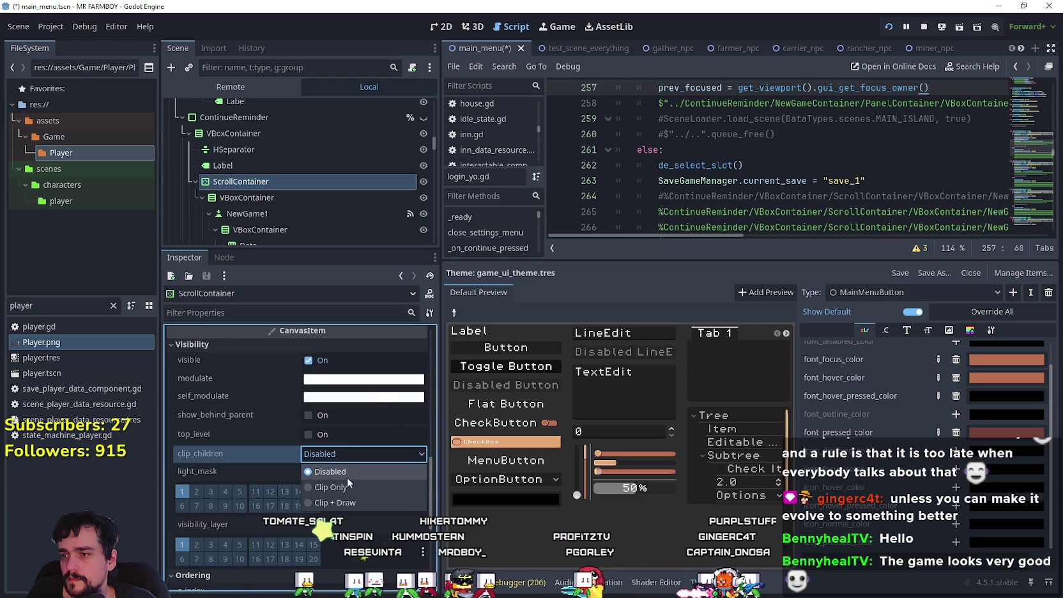
click(343, 487)
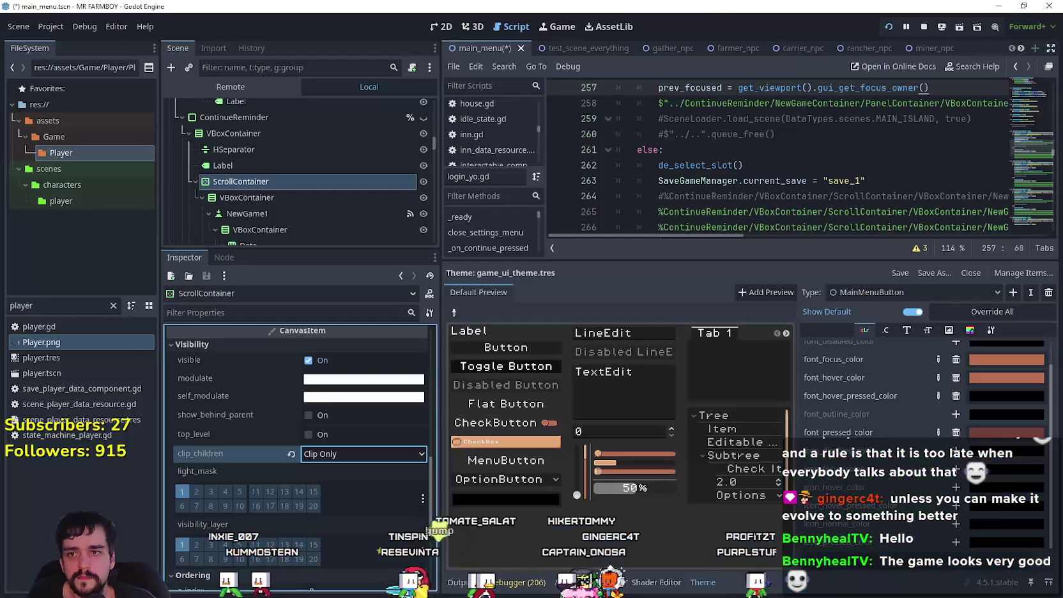
scroll(326, 441, up, 10)
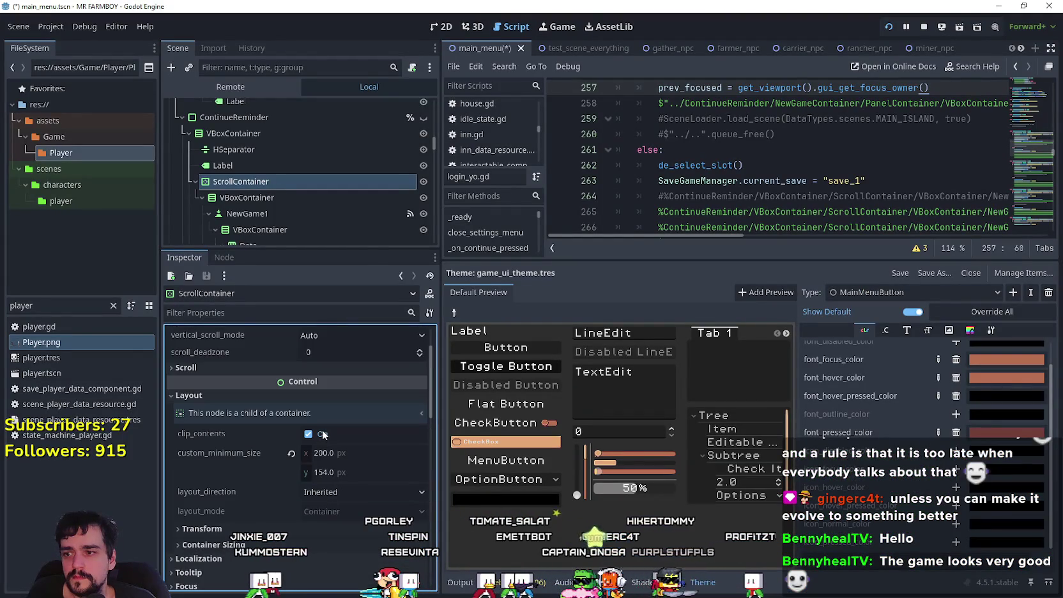
click(321, 434)
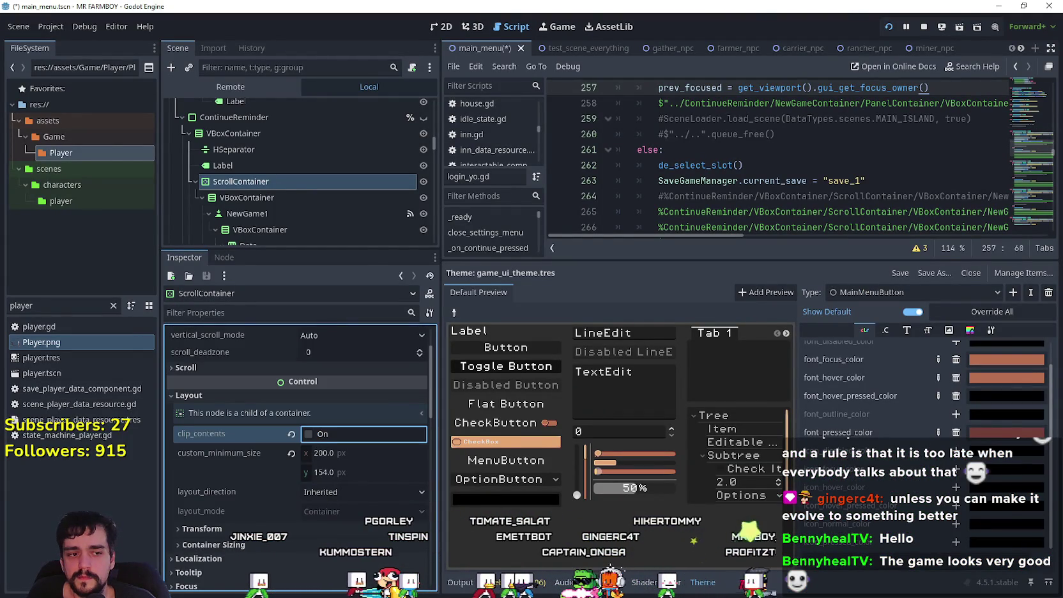
key(alt+Tab)
key(alt+Tab)
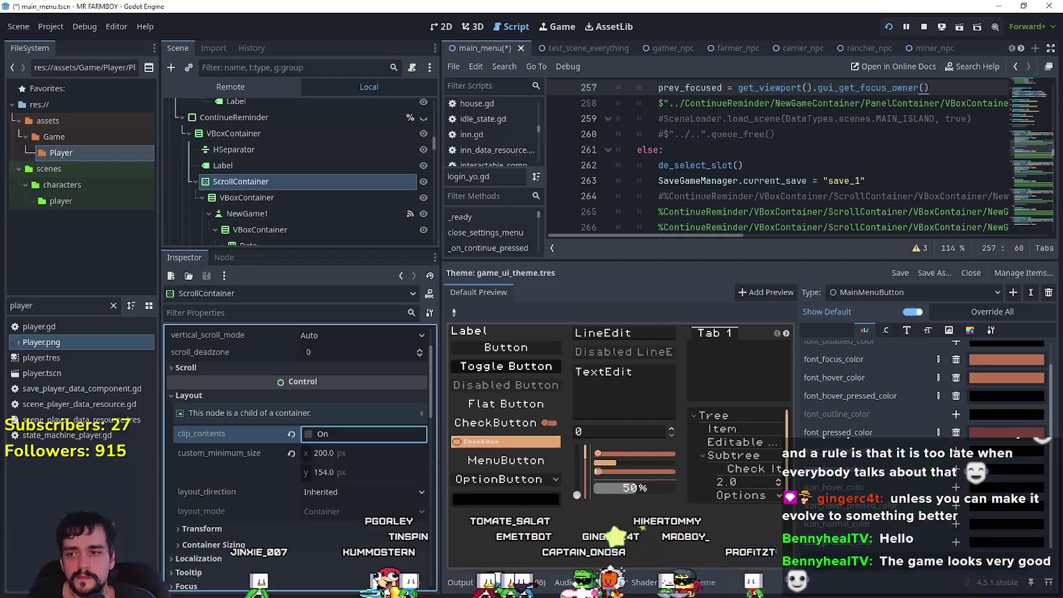
scroll(325, 459, down, 10)
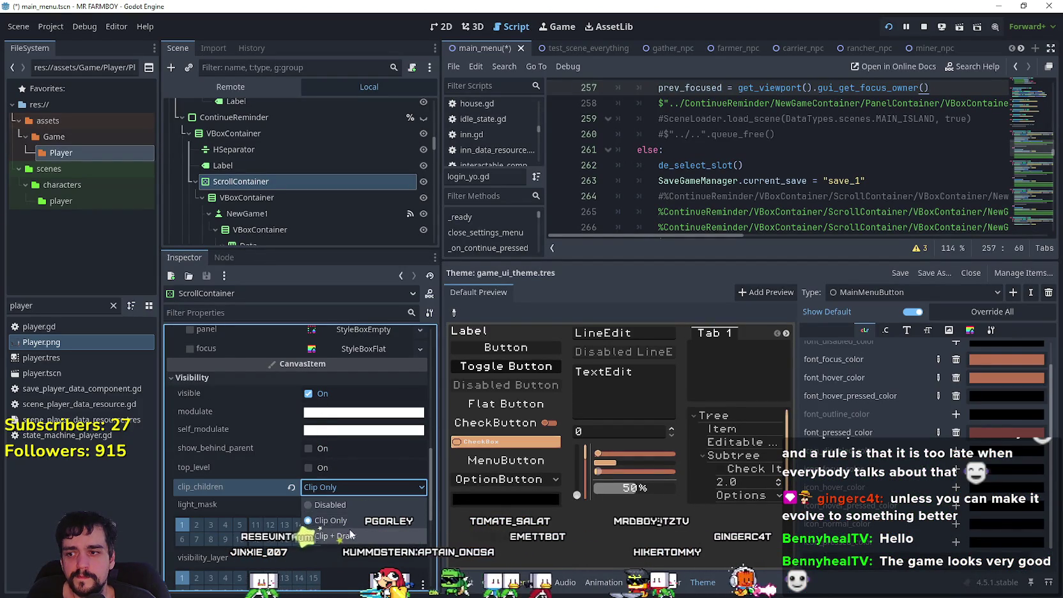
key(alt+Tab)
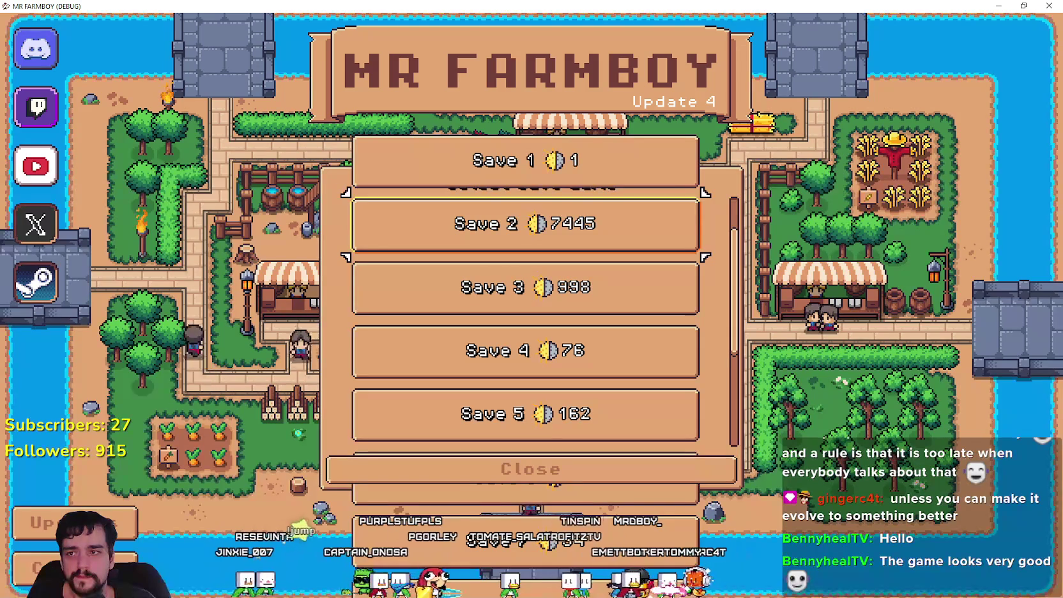
key(alt+Tab)
scroll(317, 487, up, 10)
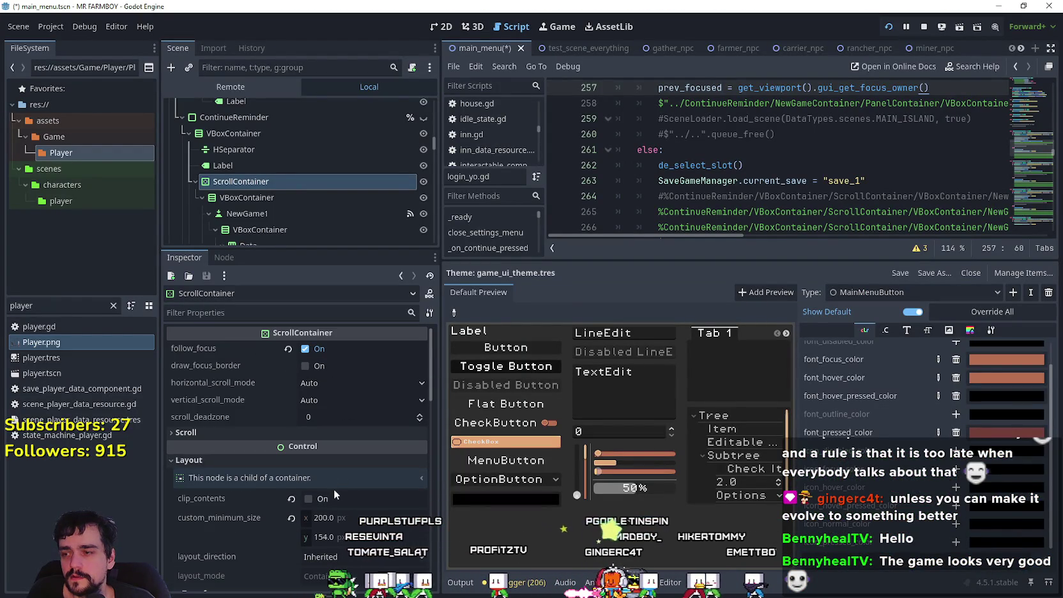
- Turn clip_contents on for the ScrollContainer and browse its Scroll and Container Sizing groups
click(336, 501)
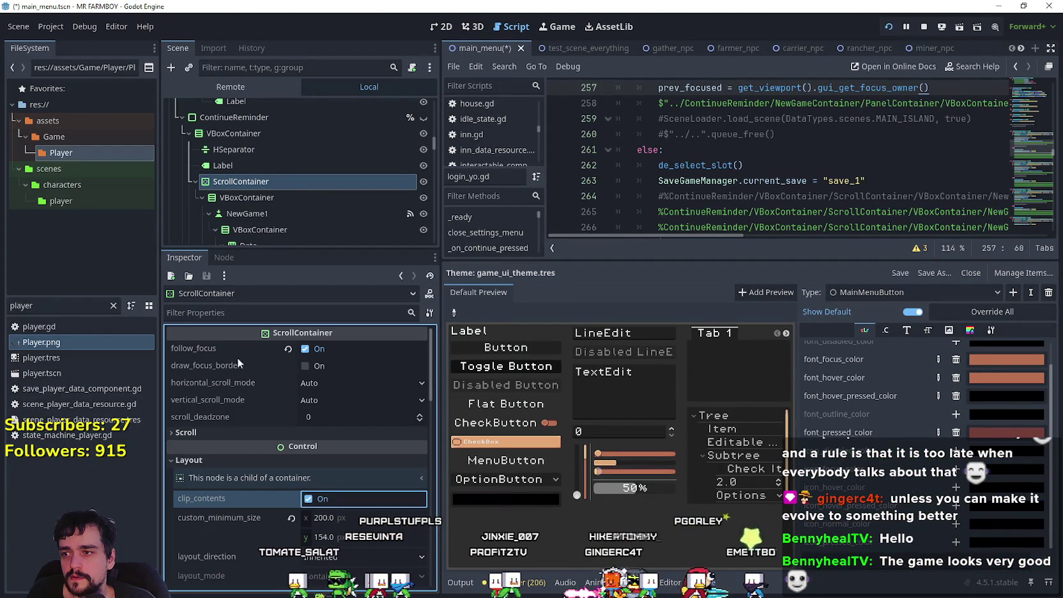
click(253, 432)
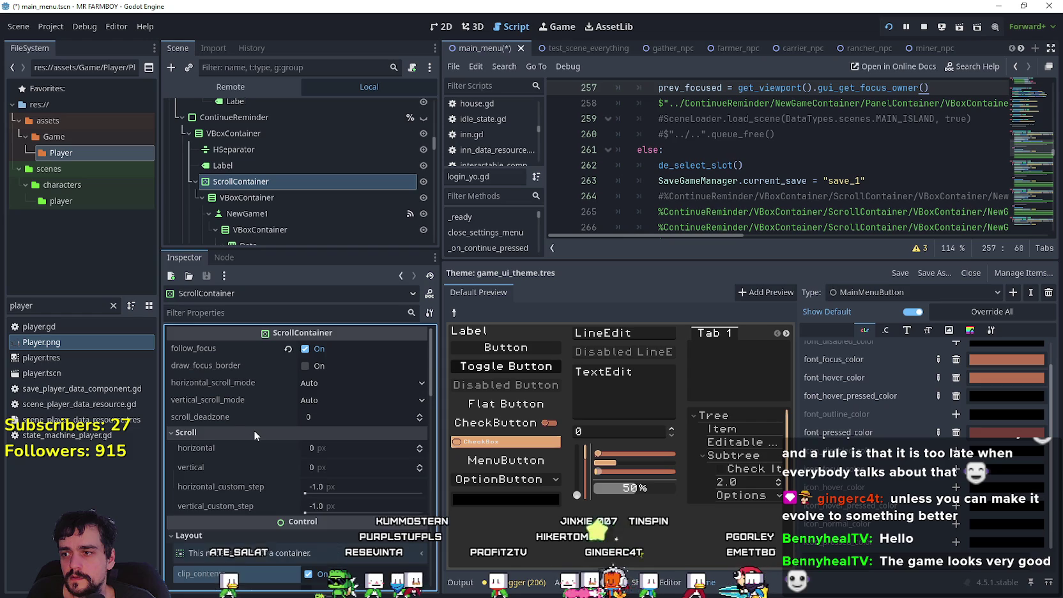
click(253, 433)
scroll(368, 474, down, 3)
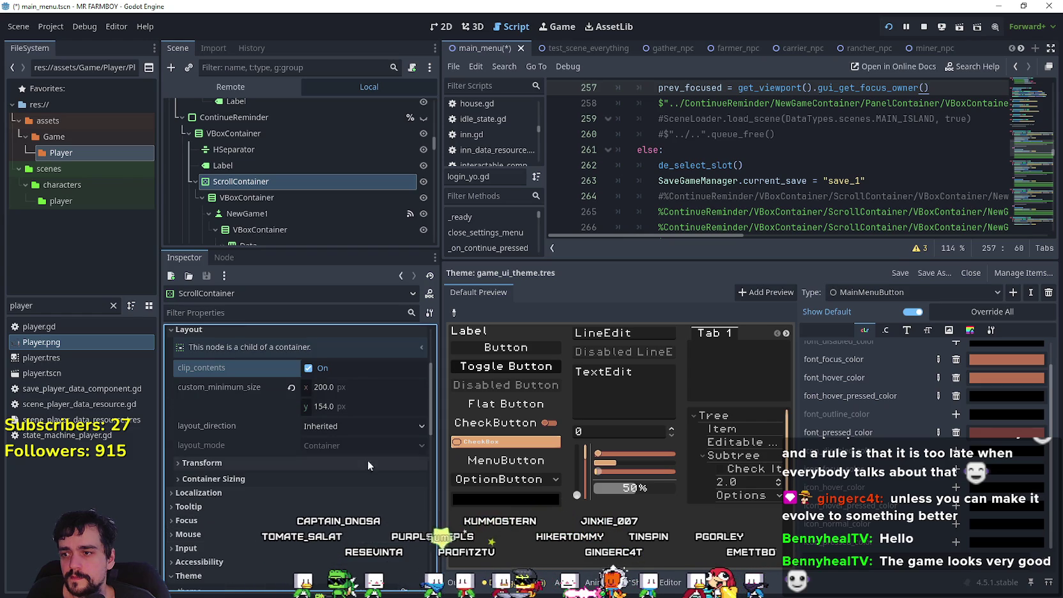
click(249, 477)
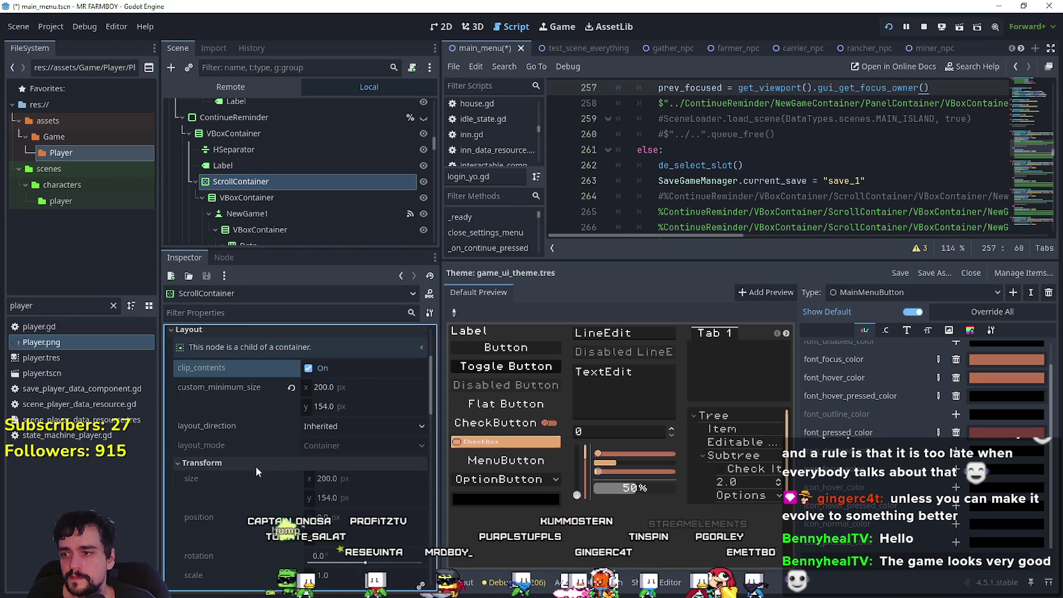
click(248, 473)
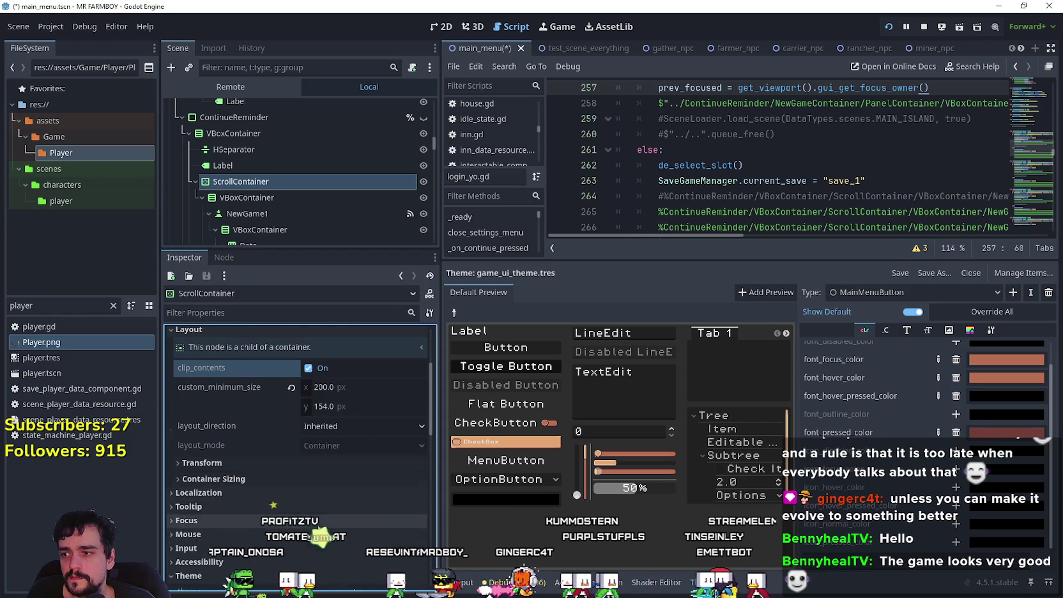
scroll(314, 517, down, 3)
scroll(189, 386, down, 2)
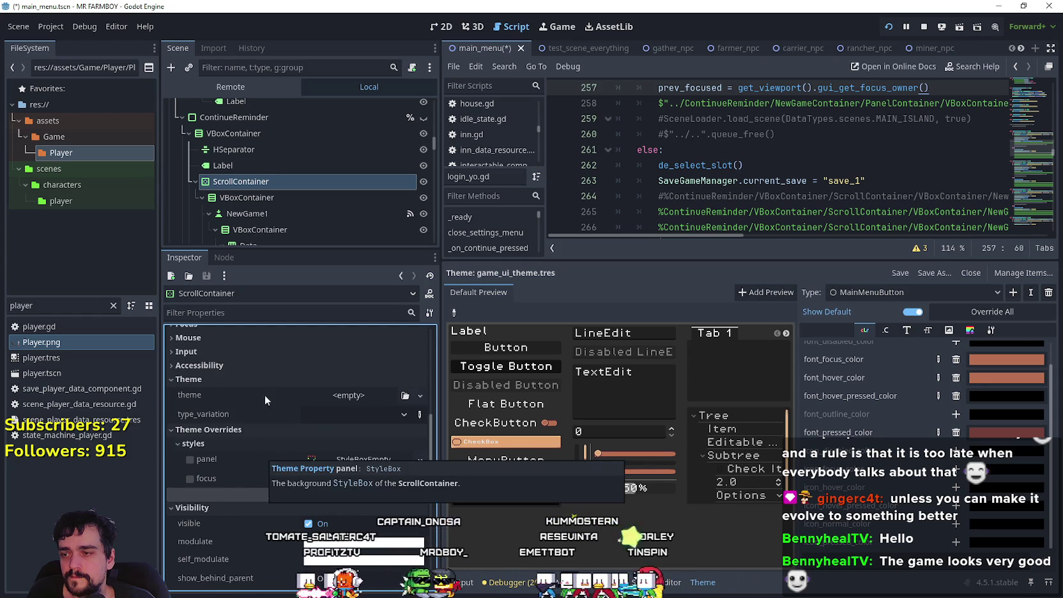
- Expand the ScrollContainer's Accessibility group and check the live setting, leaving it Off
click(251, 363)
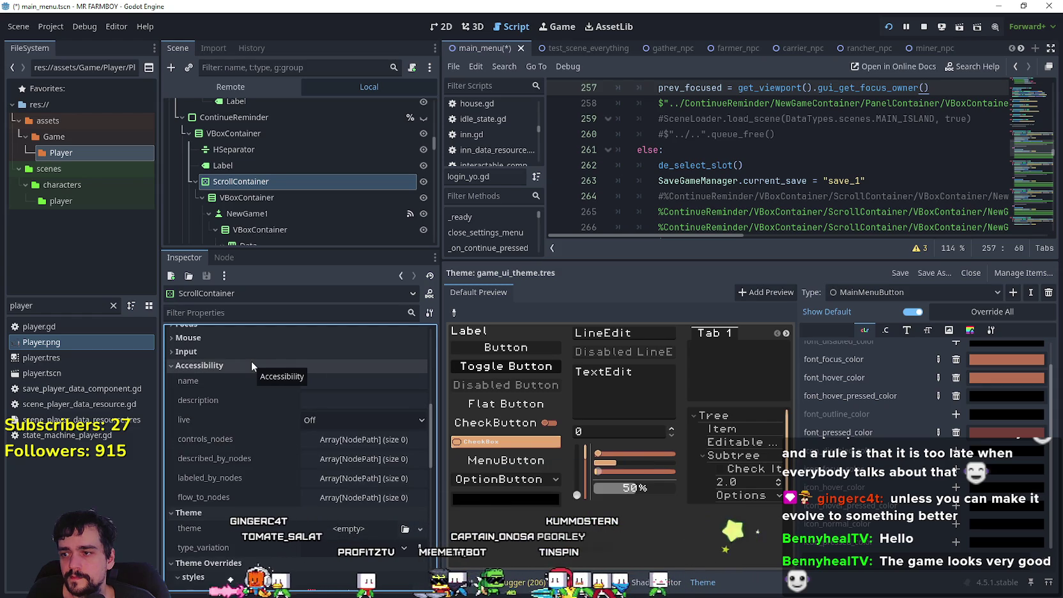
mouse_move(242, 440)
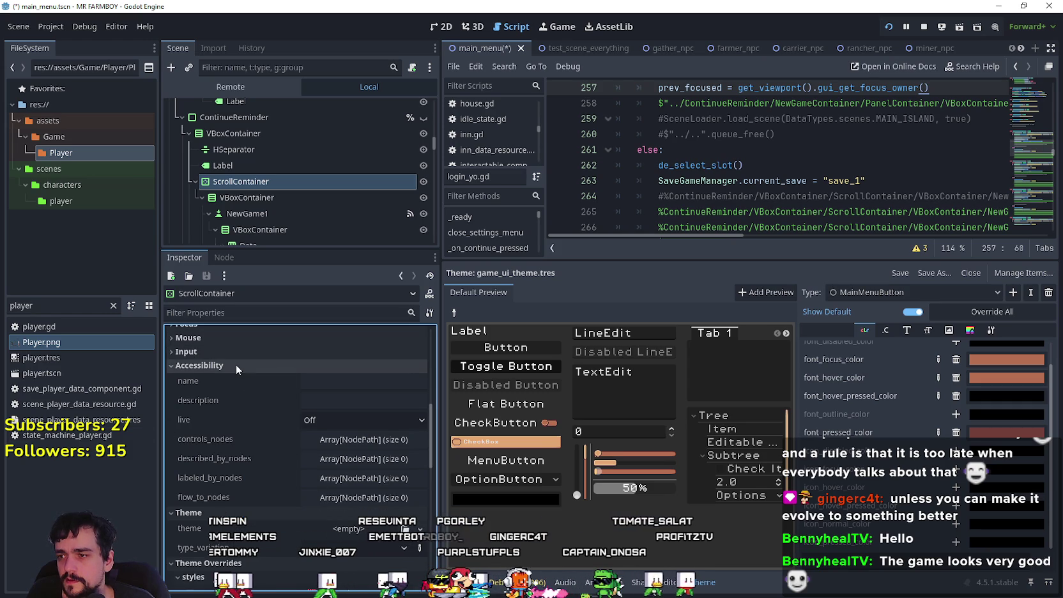
click(327, 420)
click(220, 430)
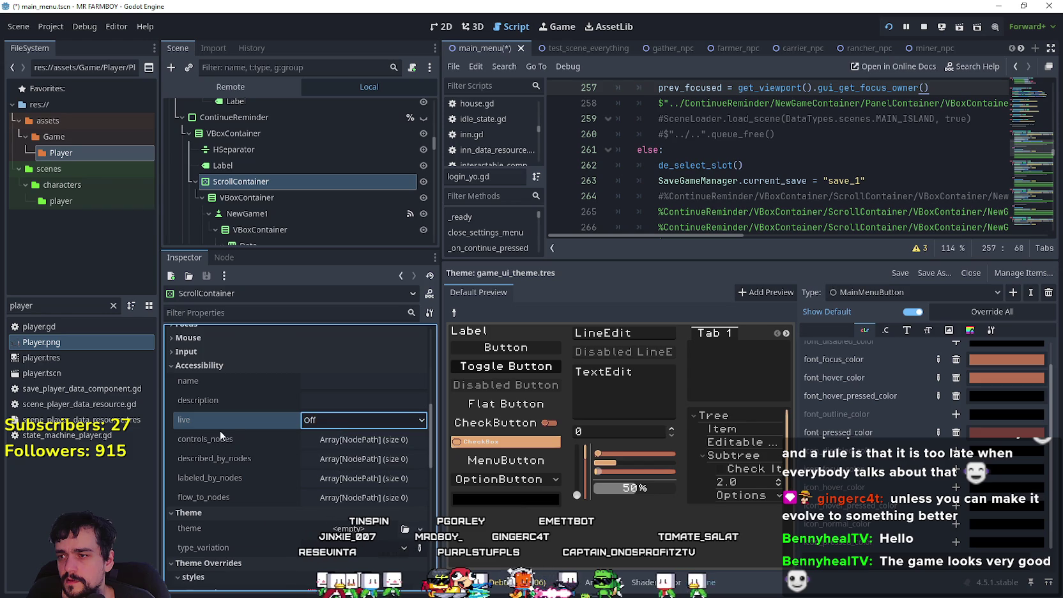
mouse_move(219, 427)
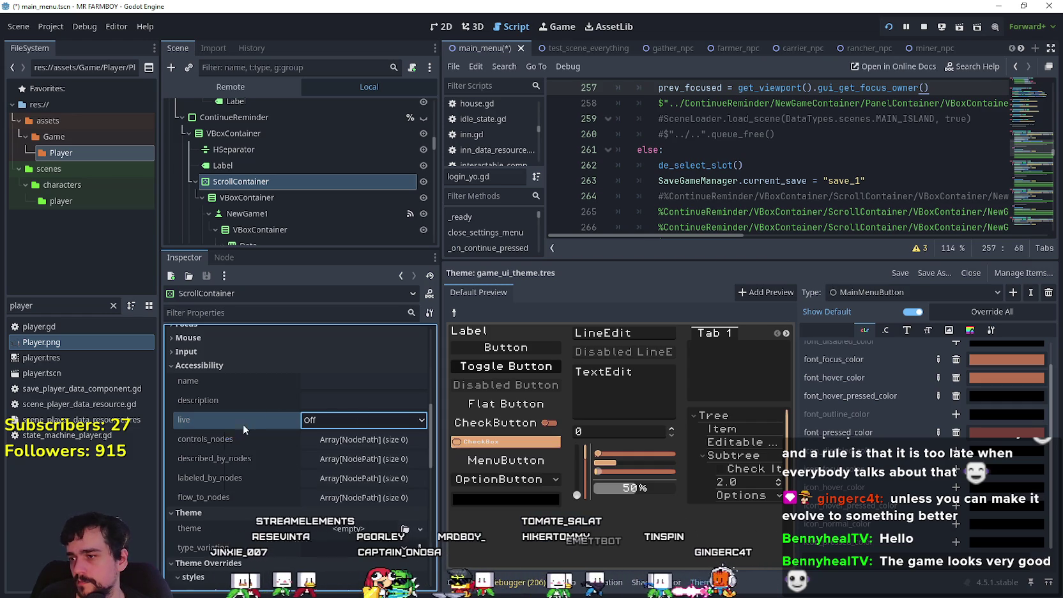
click(330, 460)
click(315, 498)
click(326, 496)
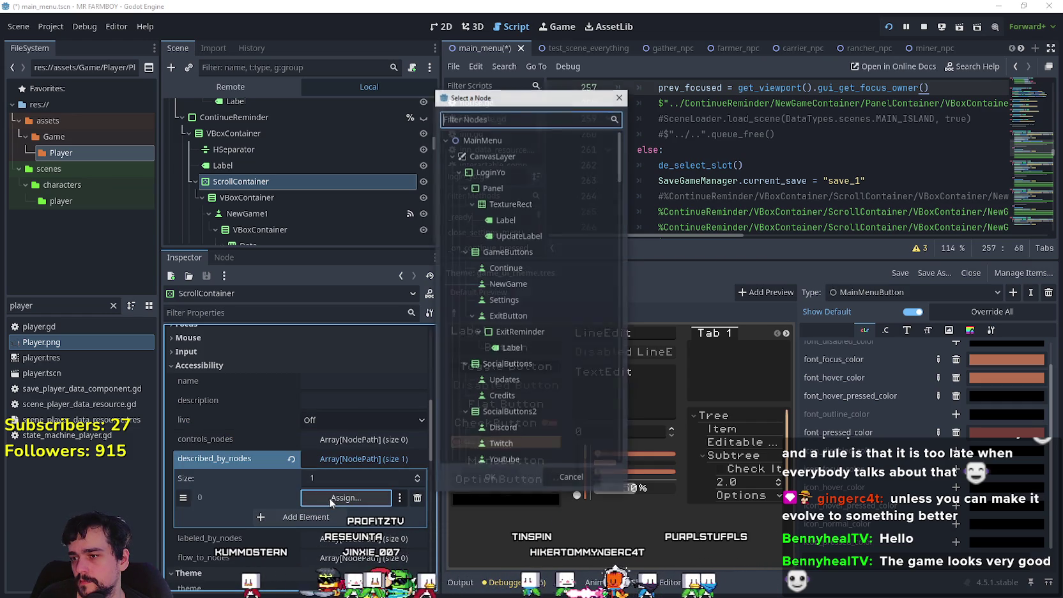
click(565, 474)
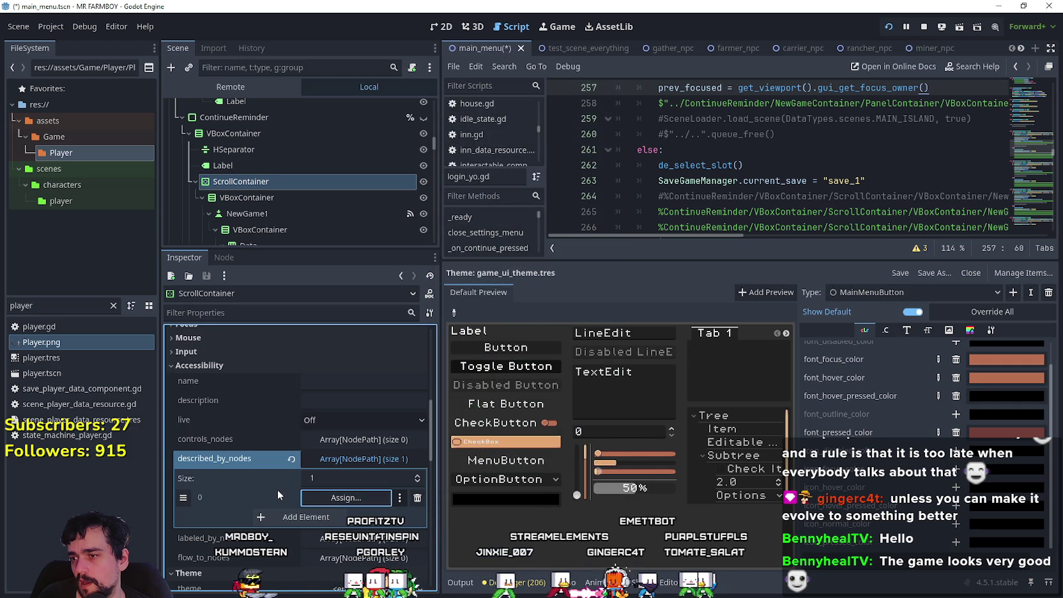
click(417, 502)
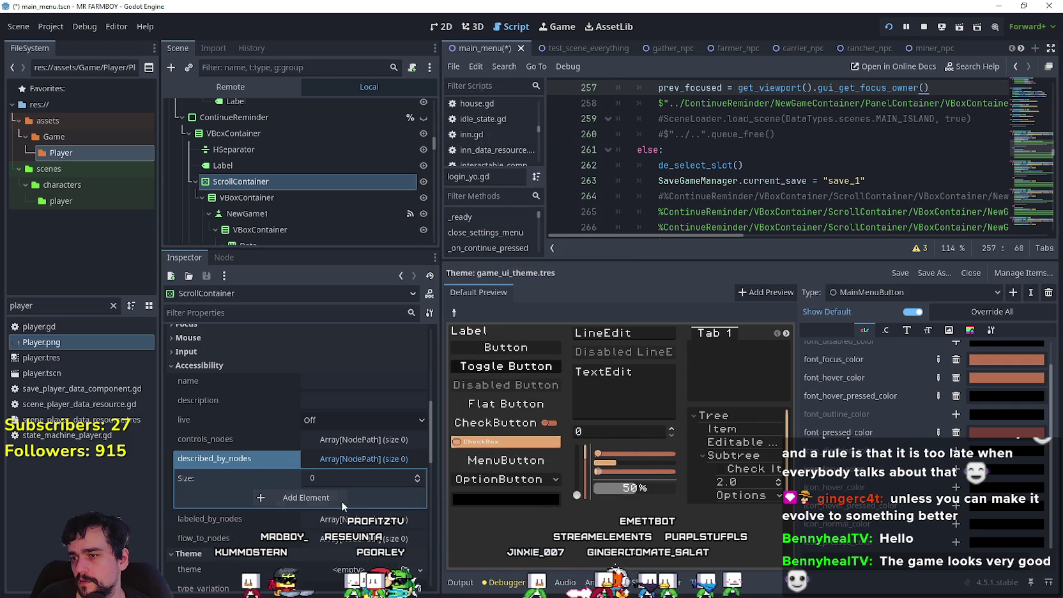
click(347, 461)
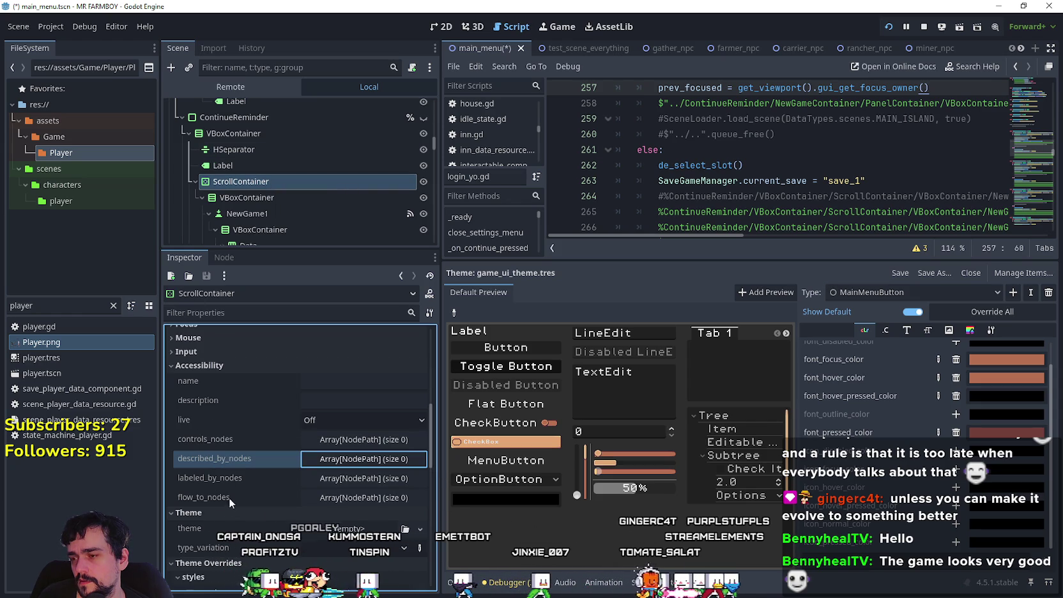
scroll(236, 478, down, 2)
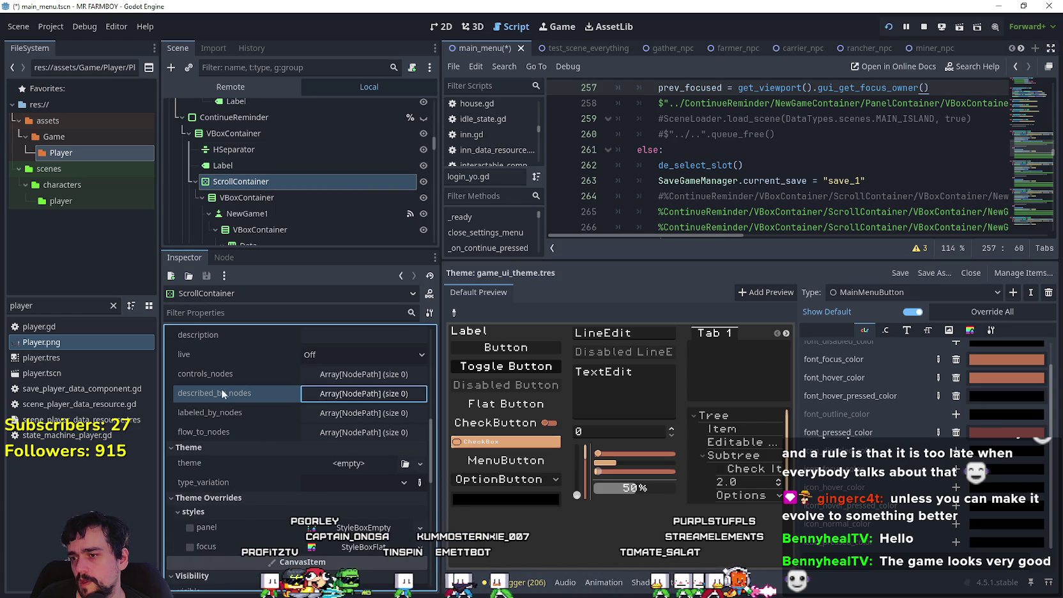
scroll(330, 415, up, 2)
scroll(345, 430, up, 2)
click(345, 421)
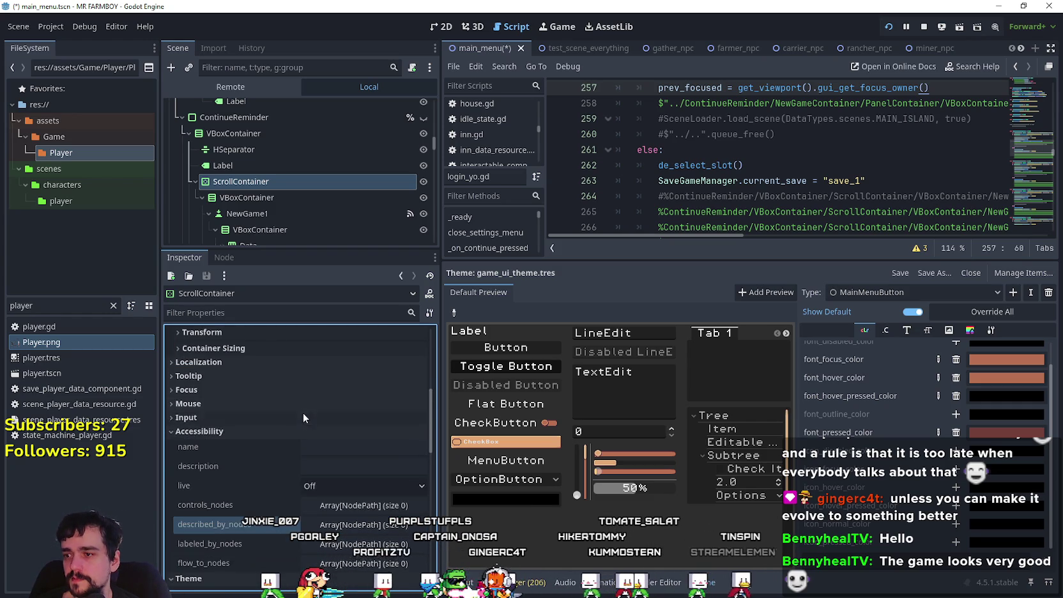
scroll(306, 424, up, 5)
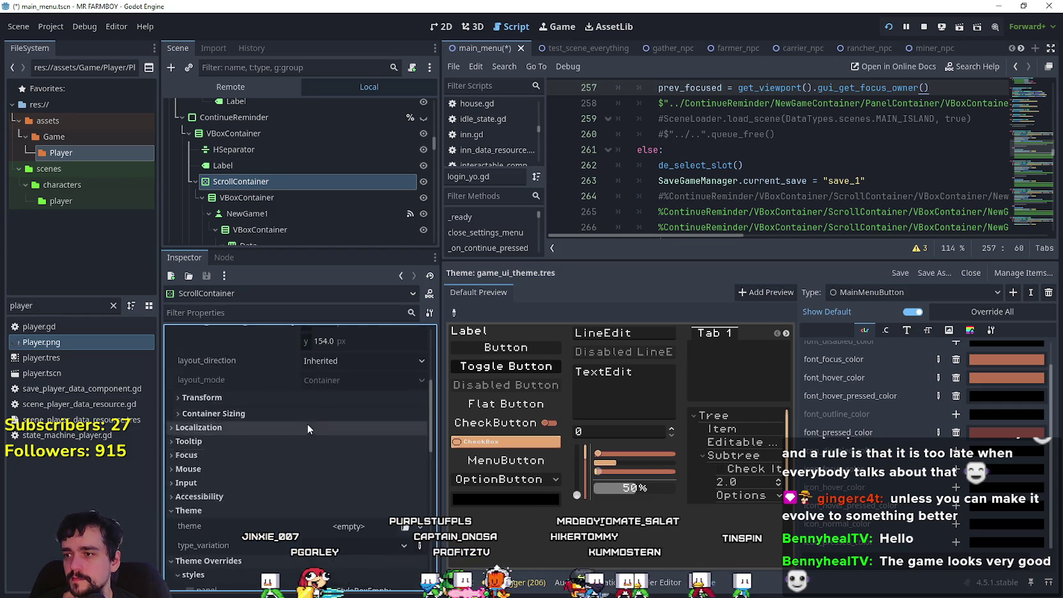
key(Down)
key(Down)
key(Down)
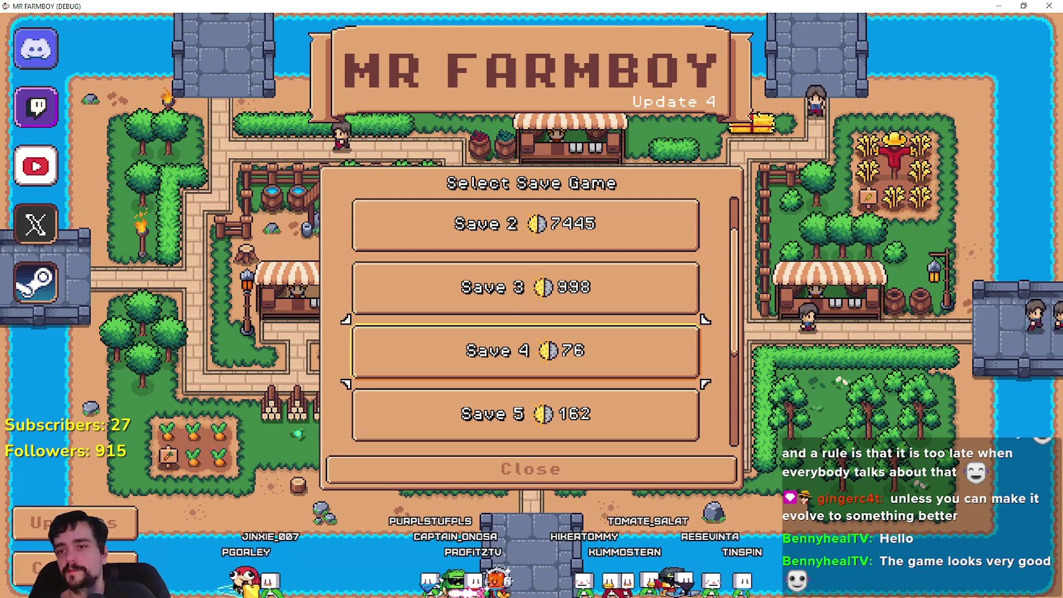
- Move focus through the save slots, Create Save and Close, then close the save list
key(Down)
key(Down)
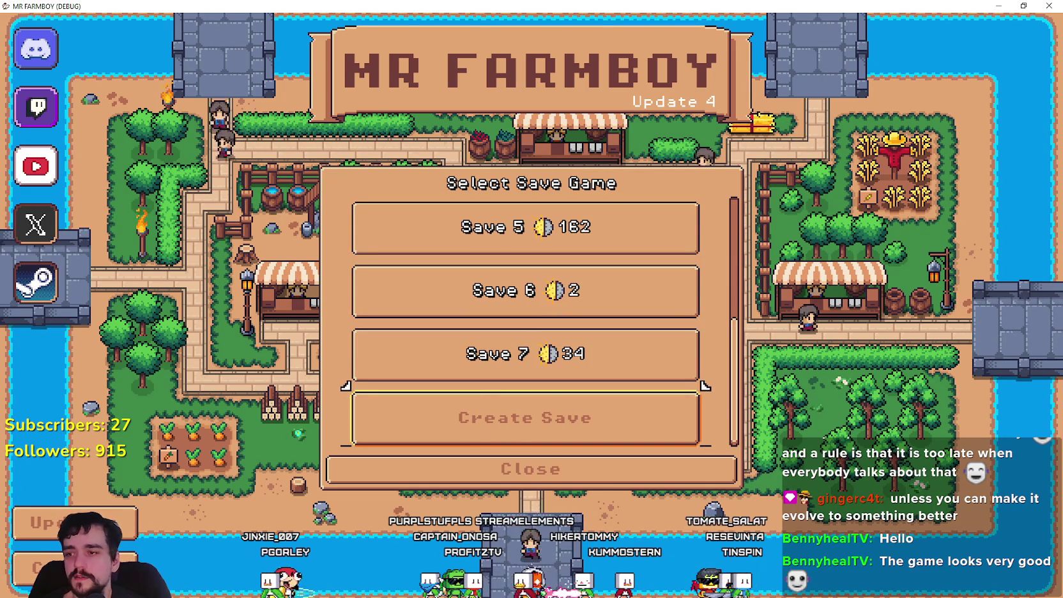
key(Up)
key(Up)
key(Up)
key(Up)
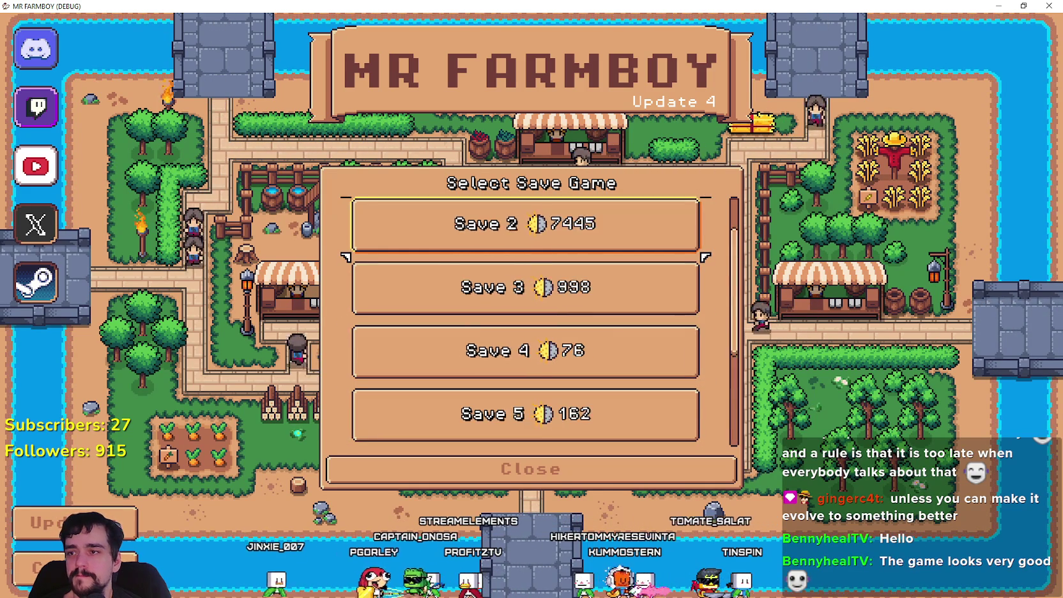
key(Down)
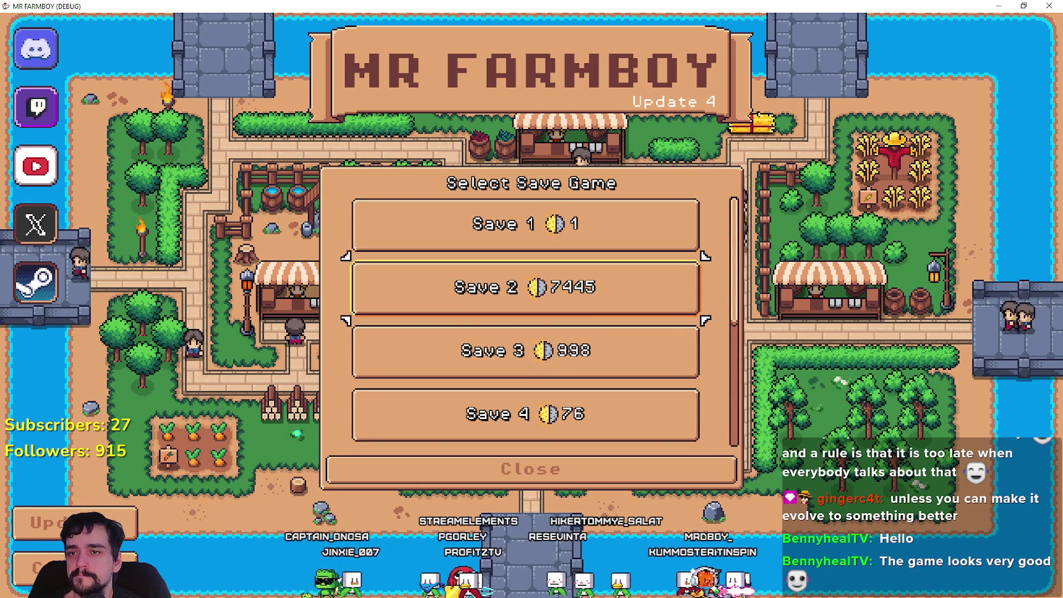
key(Down)
key(Down)
key(Down)
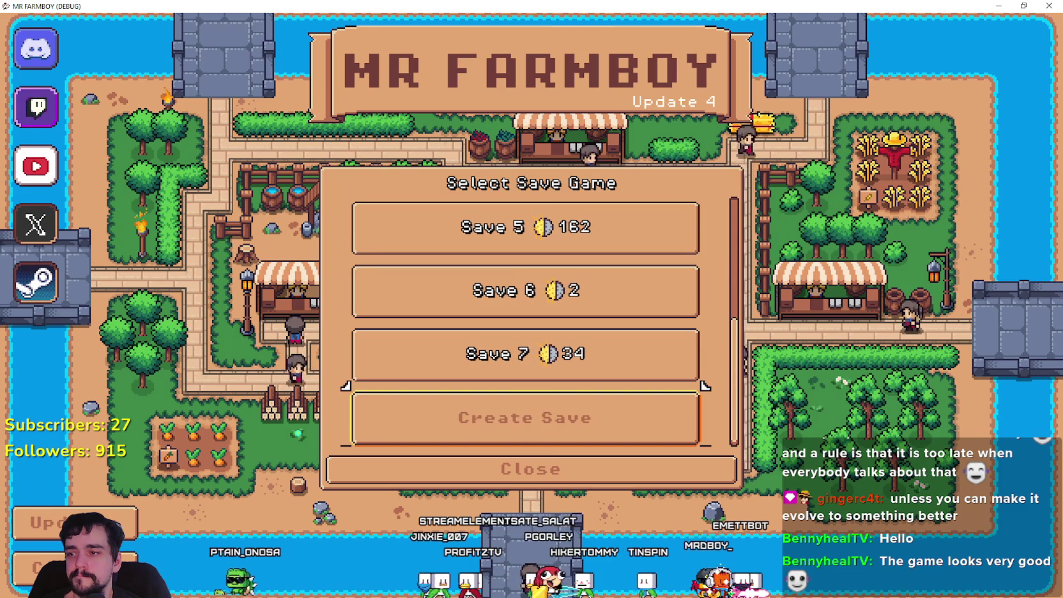
key(Up)
key(Down)
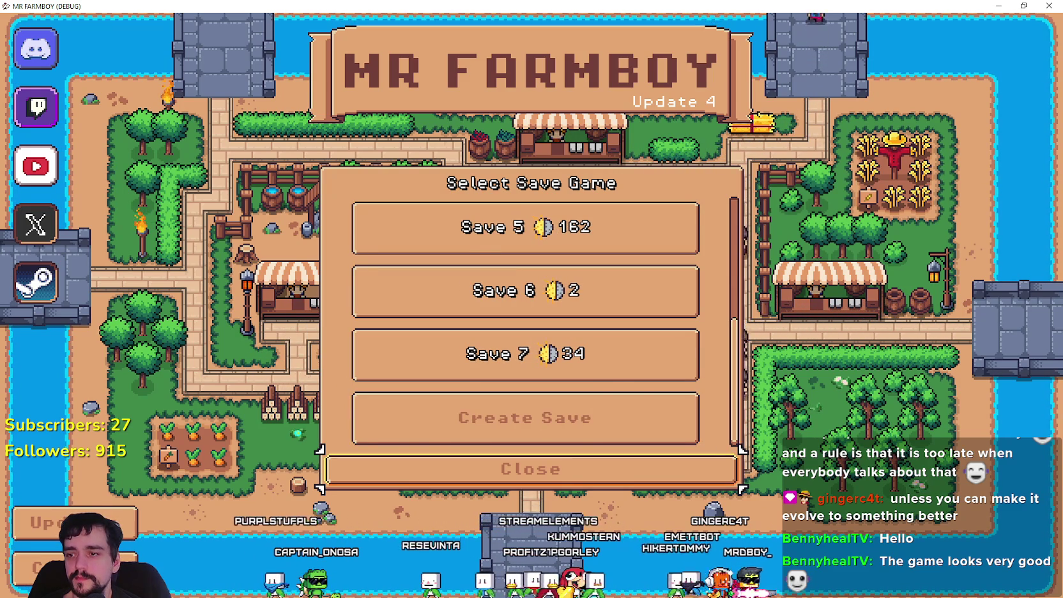
key(Return)
key(Return)
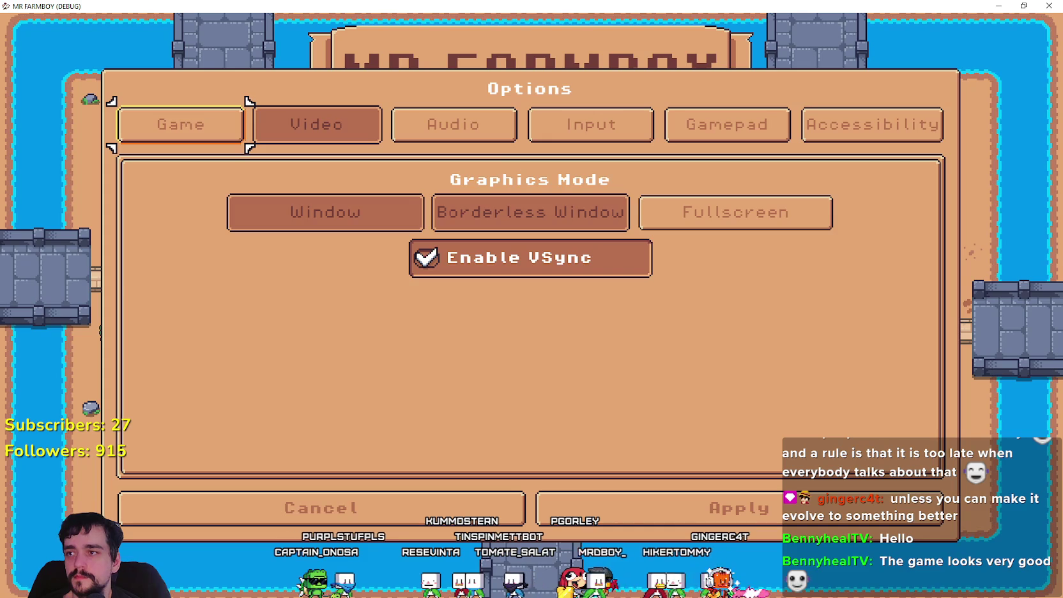
- Open Options and arrow through the Game, Video, Audio, Input, Accessibility and Gamepad tabs back to Game
key(Return)
key(Right)
key(Return)
key(Right)
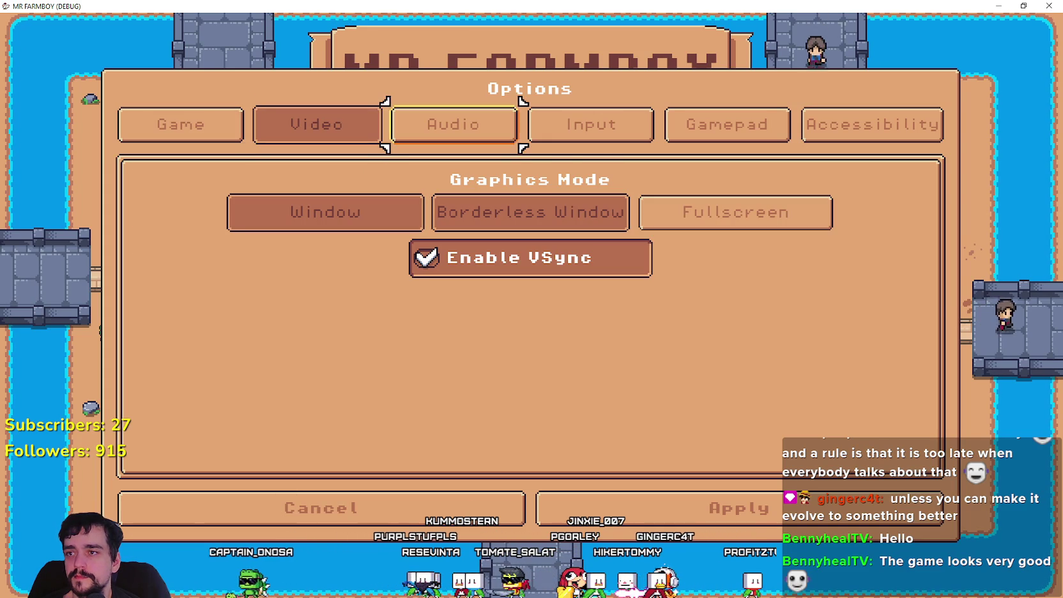
key(Return)
key(Return)
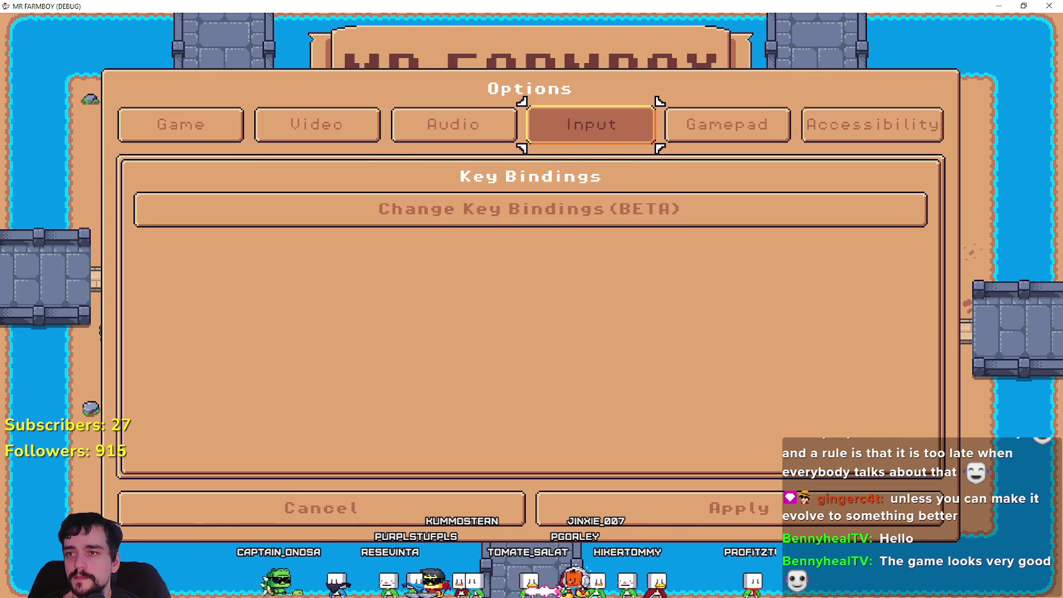
key(Right)
key(Return)
key(Right)
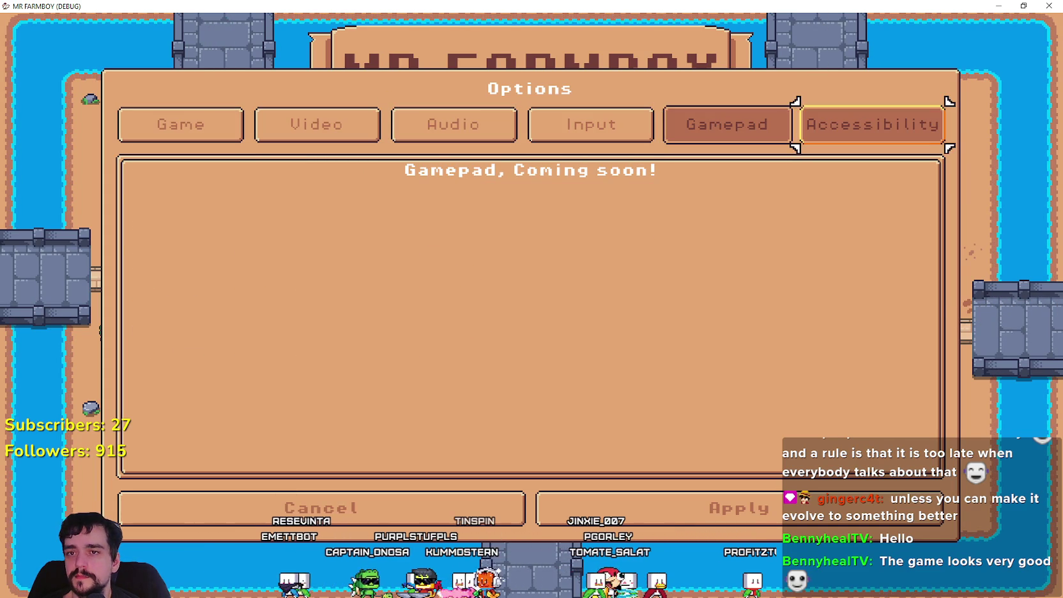
key(Return)
key(Left)
key(Left)
key(Left)
key(Return)
key(Down)
key(Return)
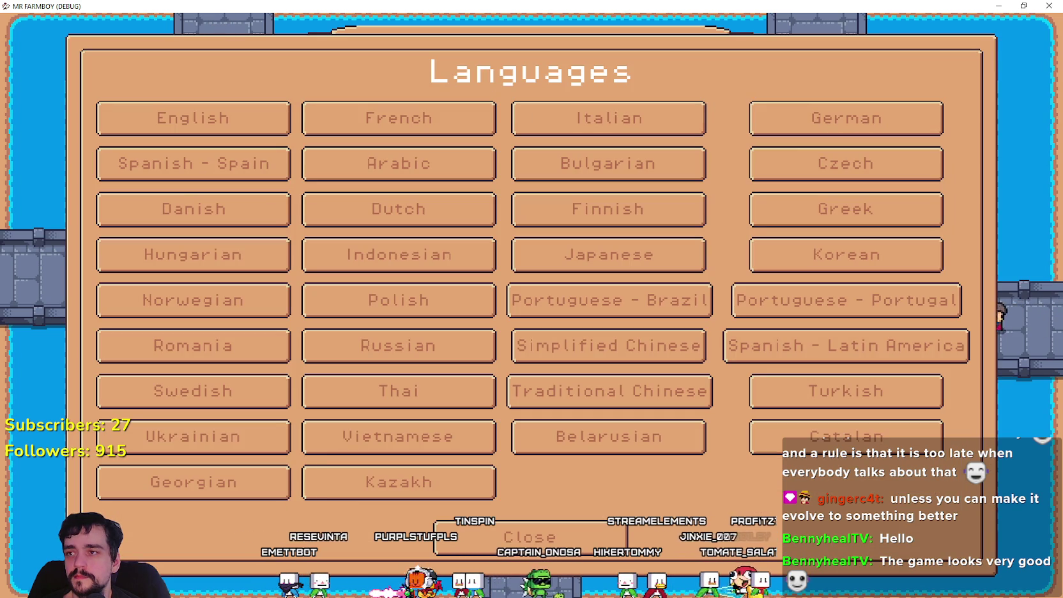
- Move the focus frame across languages (English, German, Spanish - Latin America), then return to the editor
key(Down)
key(Up)
key(Up)
key(Up)
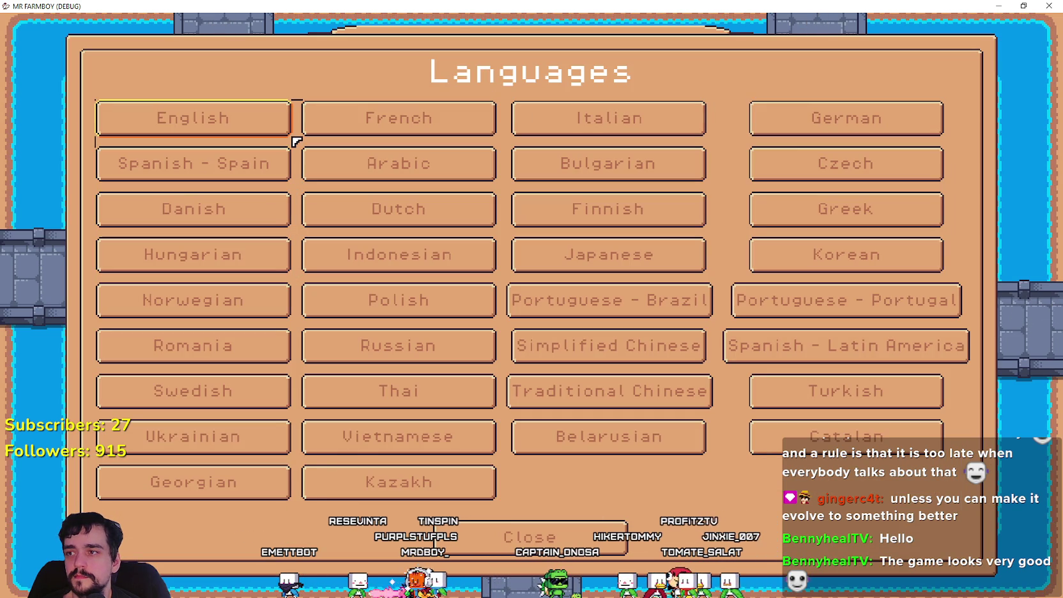
key(Right)
key(Right)
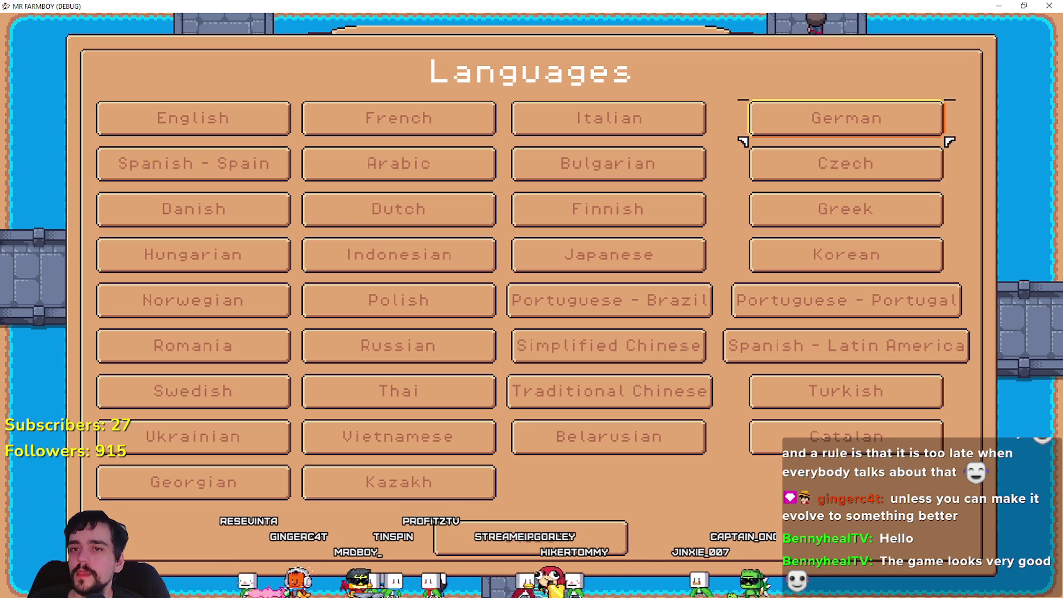
click(846, 209)
key(Down)
key(Down)
key(Down)
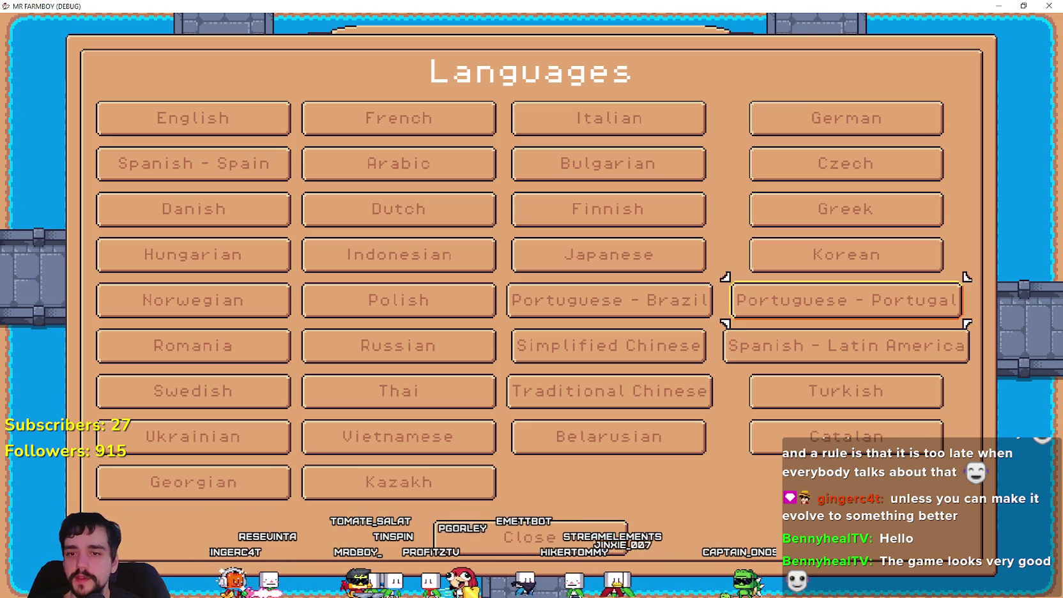
key(Up)
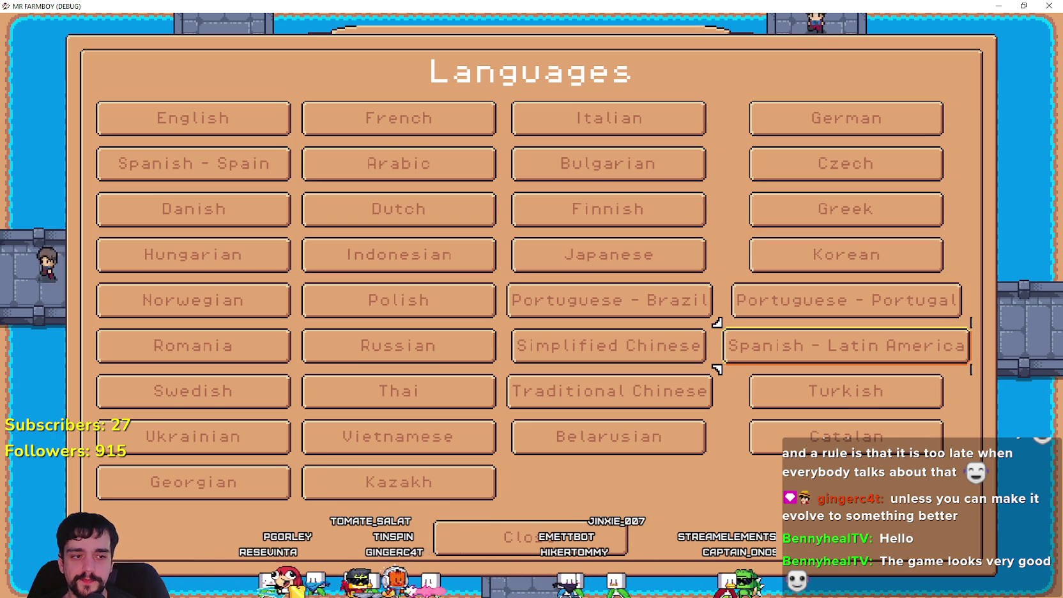
key(alt+Tab)
scroll(307, 171, up, 3)
- Open the options_menu.tscn scene from the SettingsMenu instance
drag(434, 142, 433, 126)
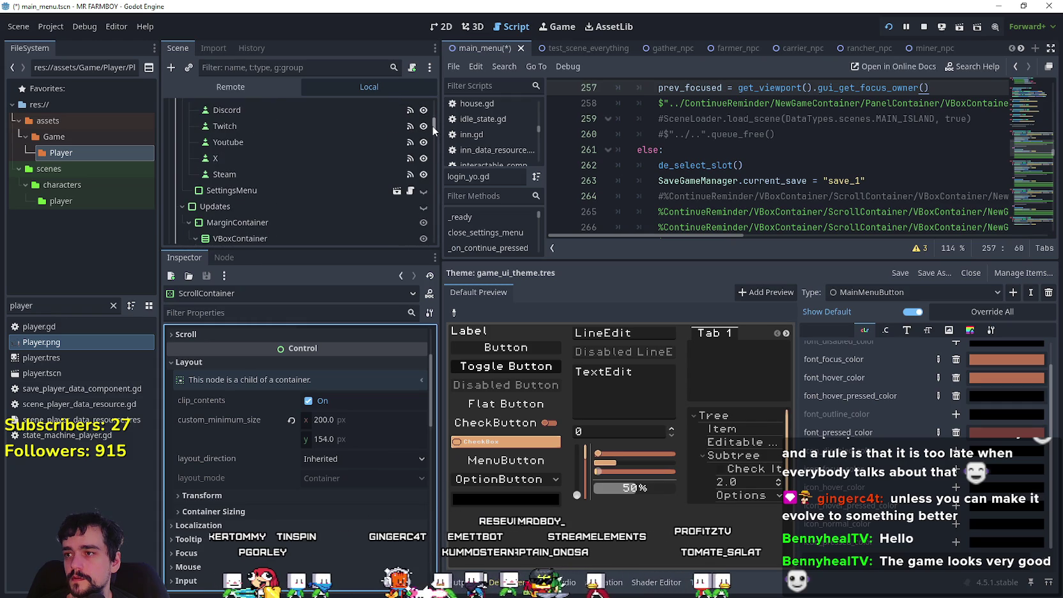
click(398, 190)
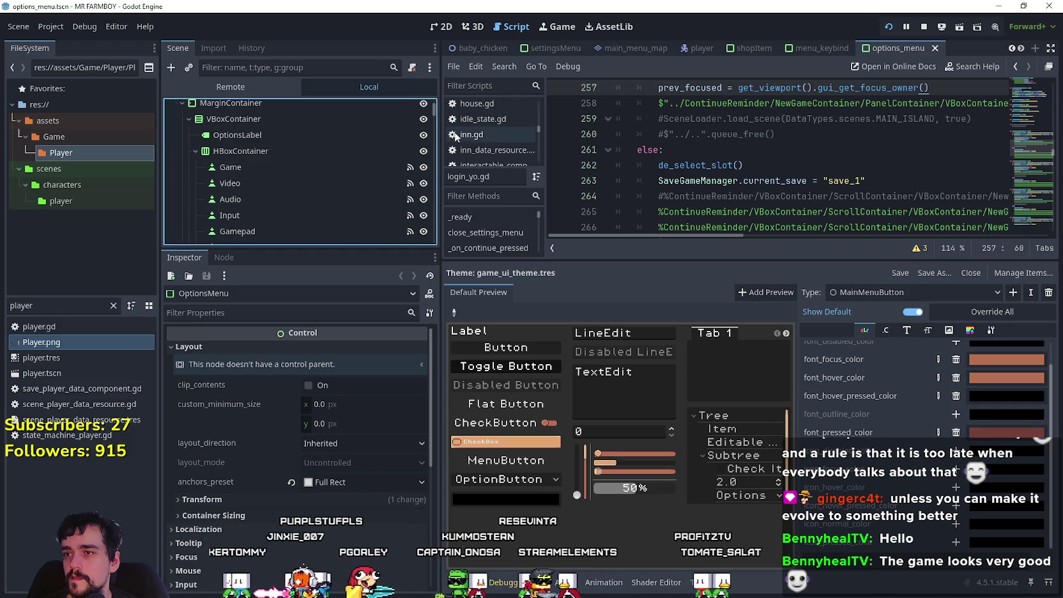
mouse_move(438, 125)
mouse_down()
mouse_move(417, 254)
mouse_move(429, 180)
mouse_move(430, 196)
mouse_up()
scroll(436, 143, down, 3)
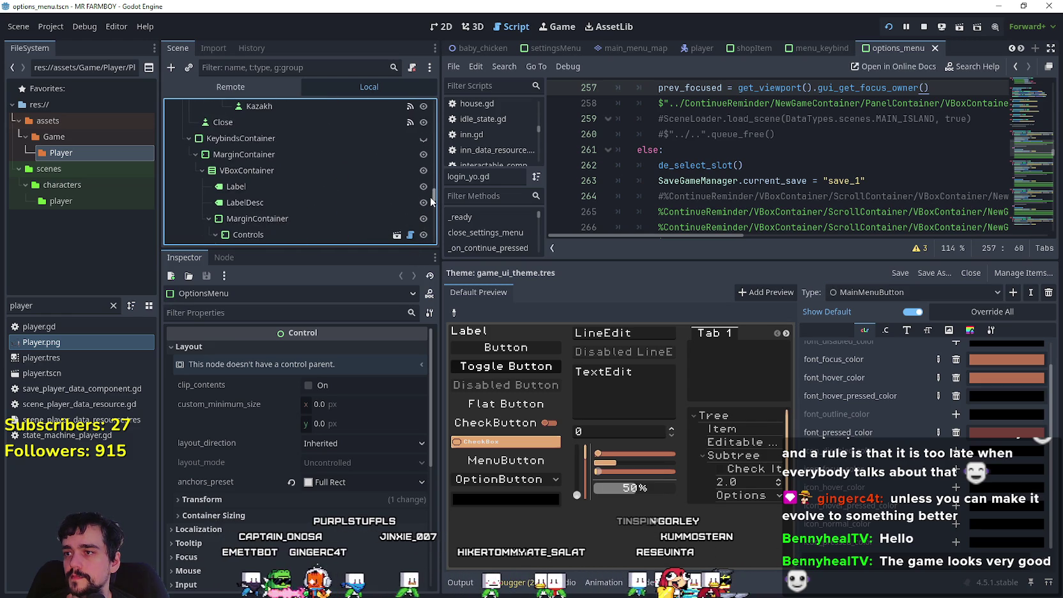
scroll(184, 138, down, 10)
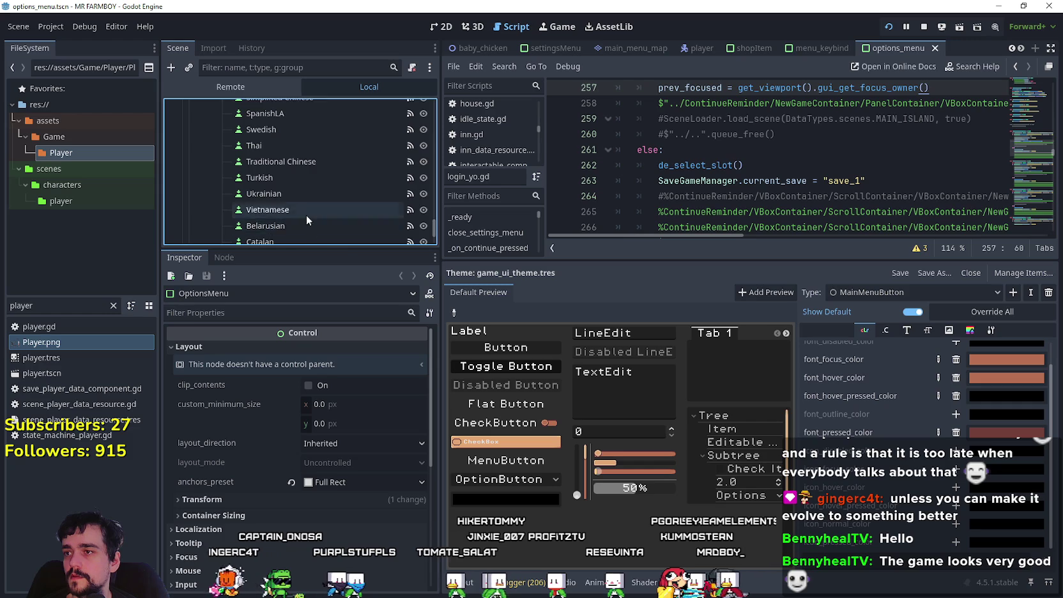
scroll(304, 209, up, 10)
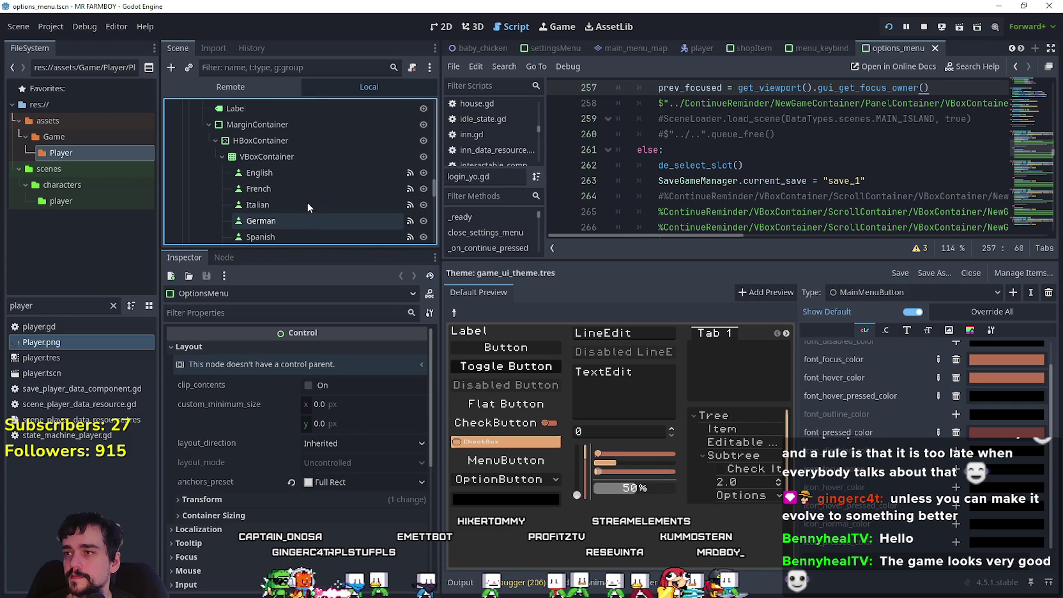
scroll(277, 162, up, 2)
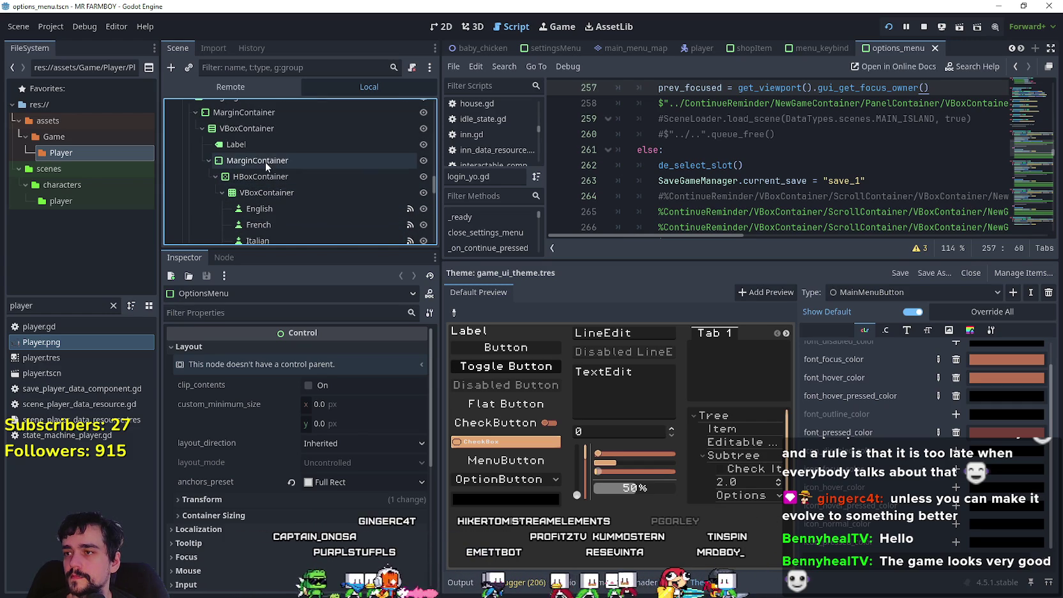
scroll(282, 181, up, 1)
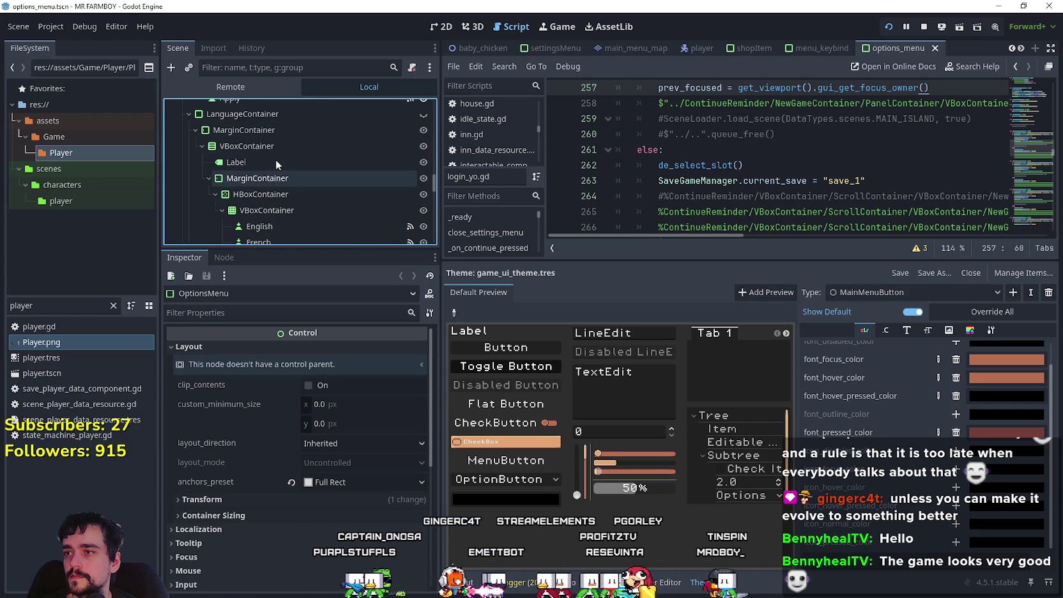
- Turn off clip_contents on LanguageContainer's HBoxContainer and run the game again
click(278, 116)
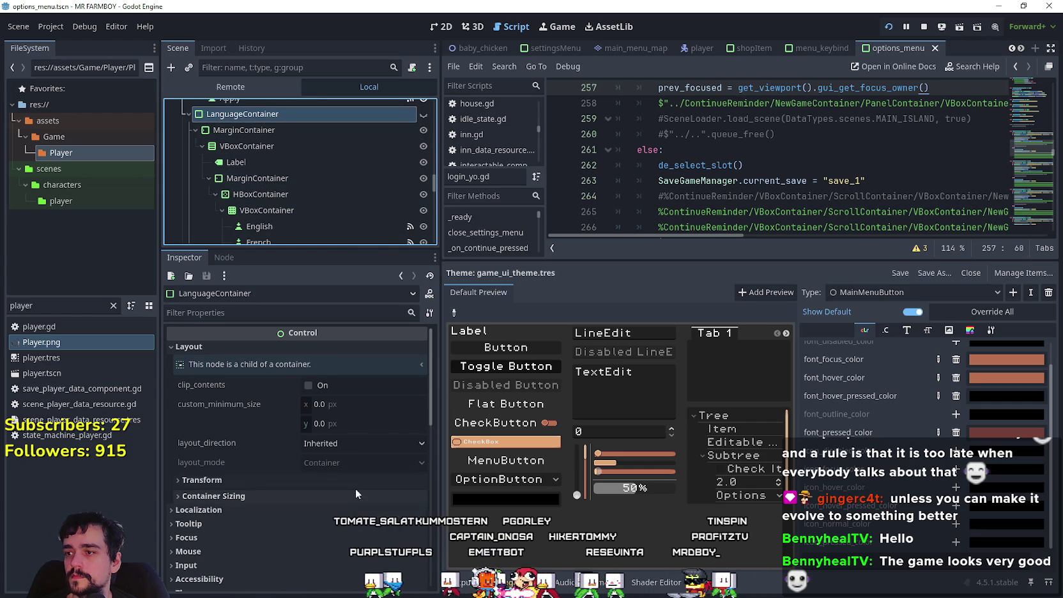
click(279, 210)
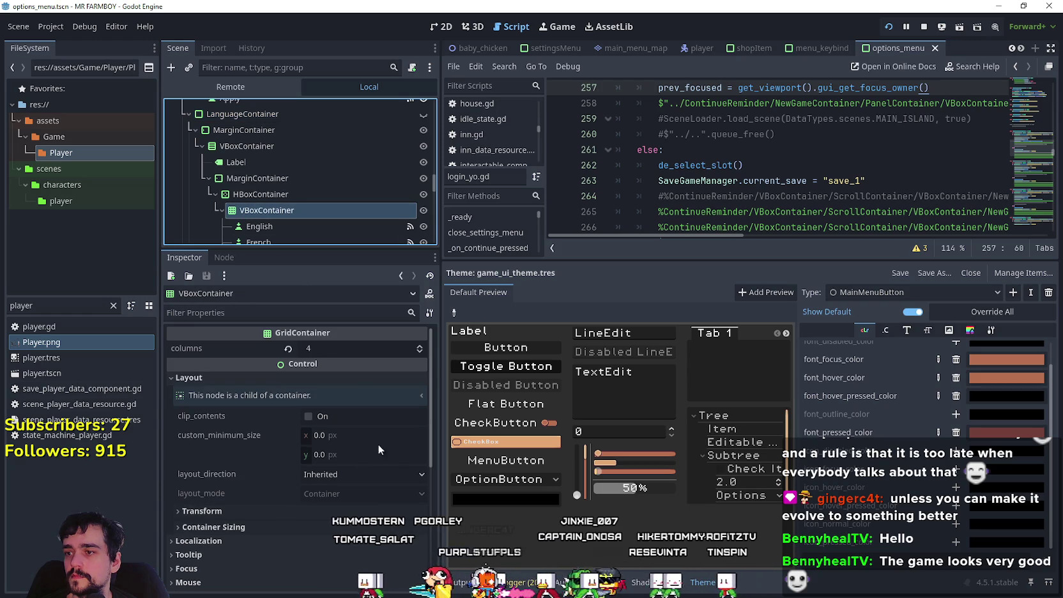
click(290, 193)
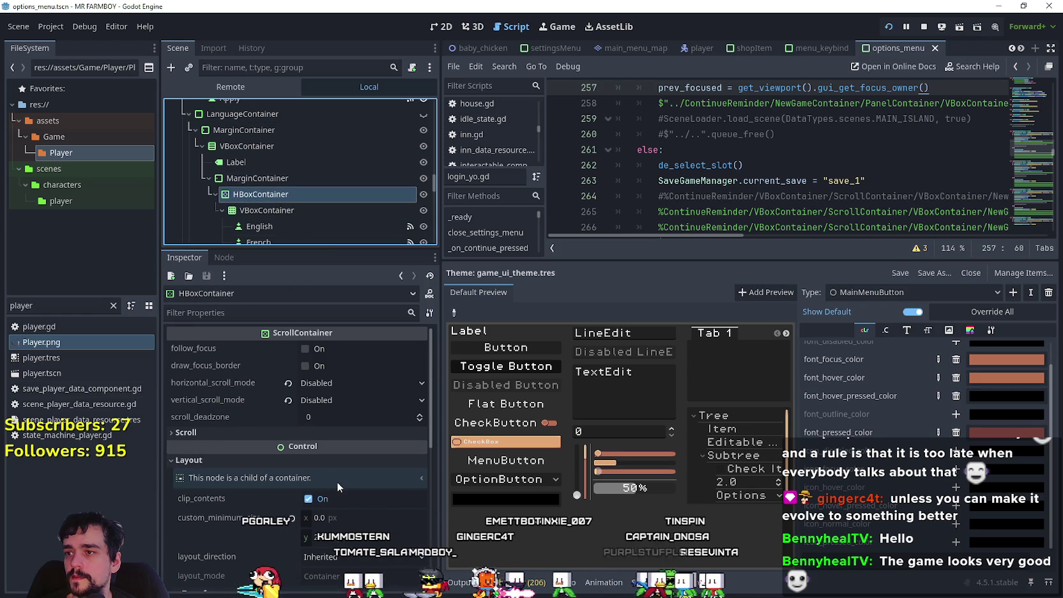
click(322, 501)
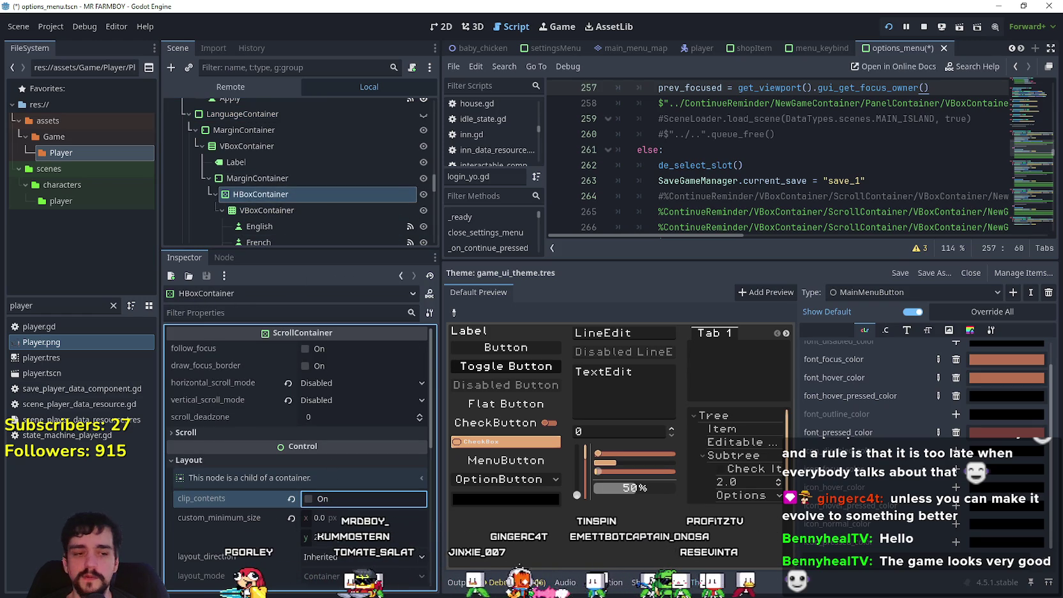
key(F6)
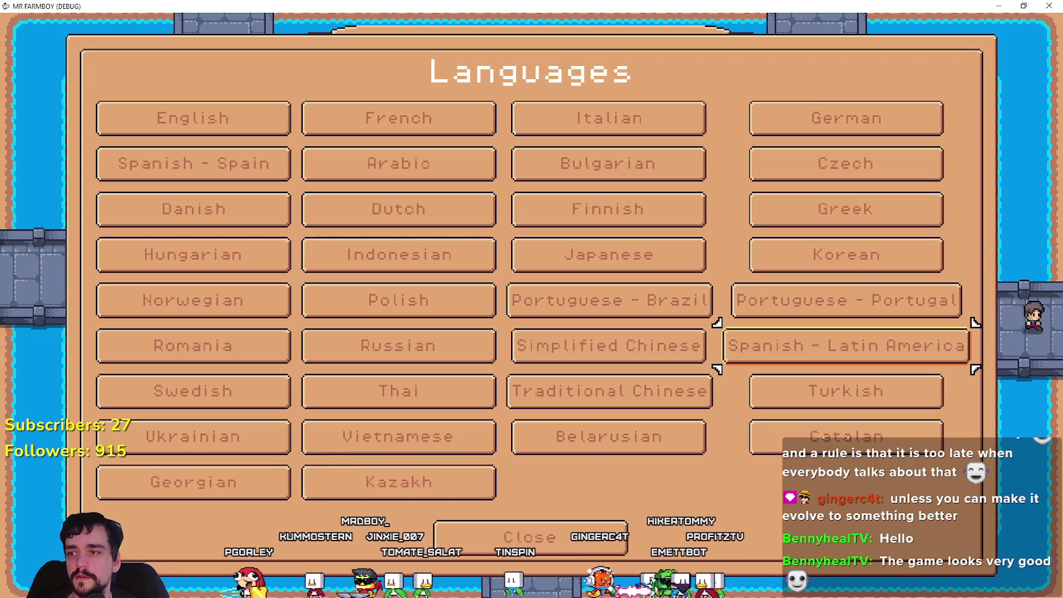
- Step the focus frame up and down the right column: German, Czech, Portuguese - Portugal, Kazakh, Thai
key(Up)
key(Up)
key(Up)
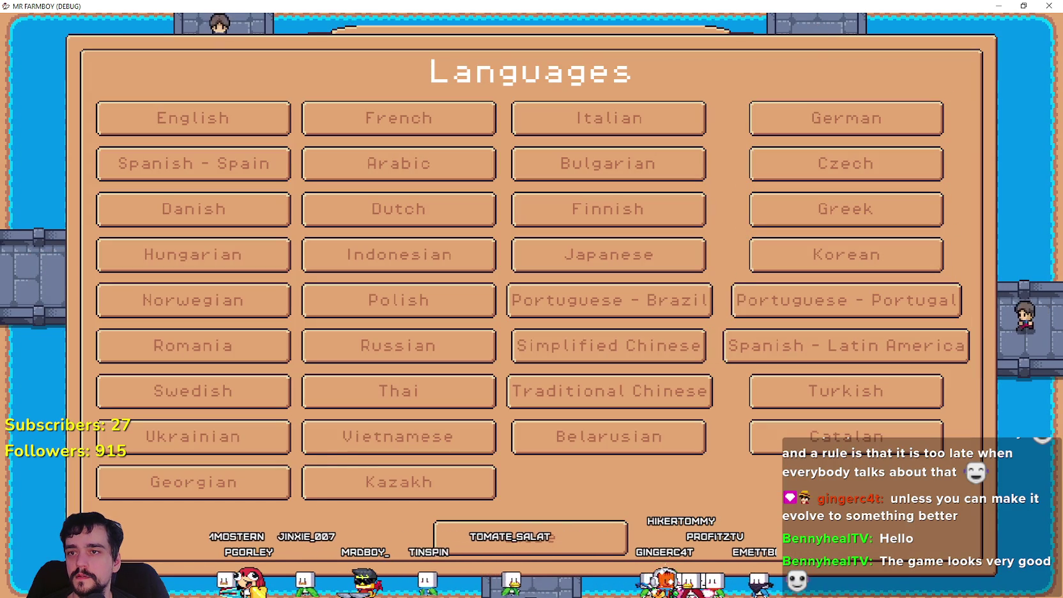
key(Down)
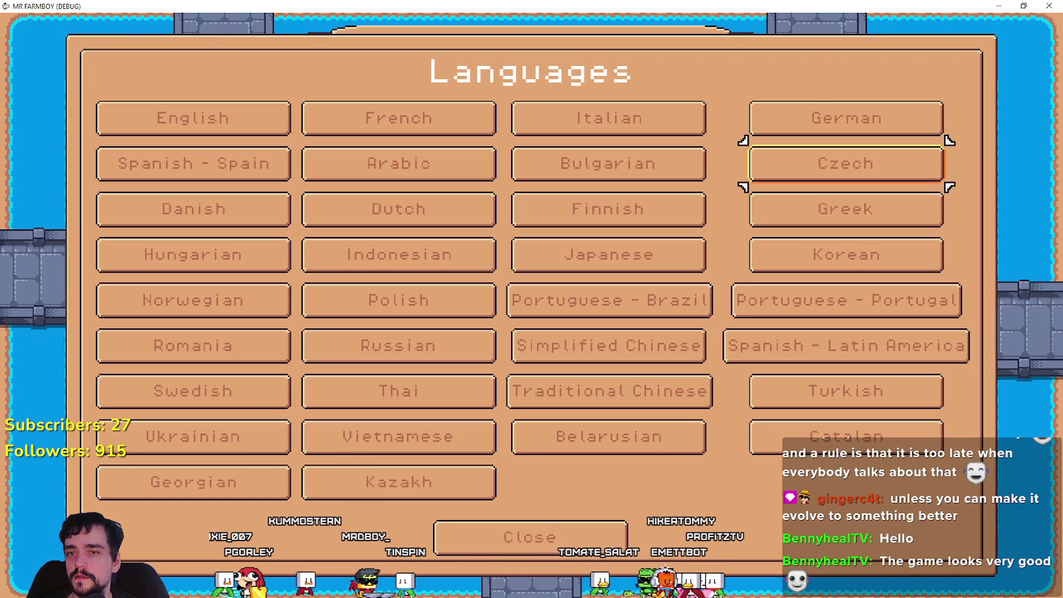
key(Up)
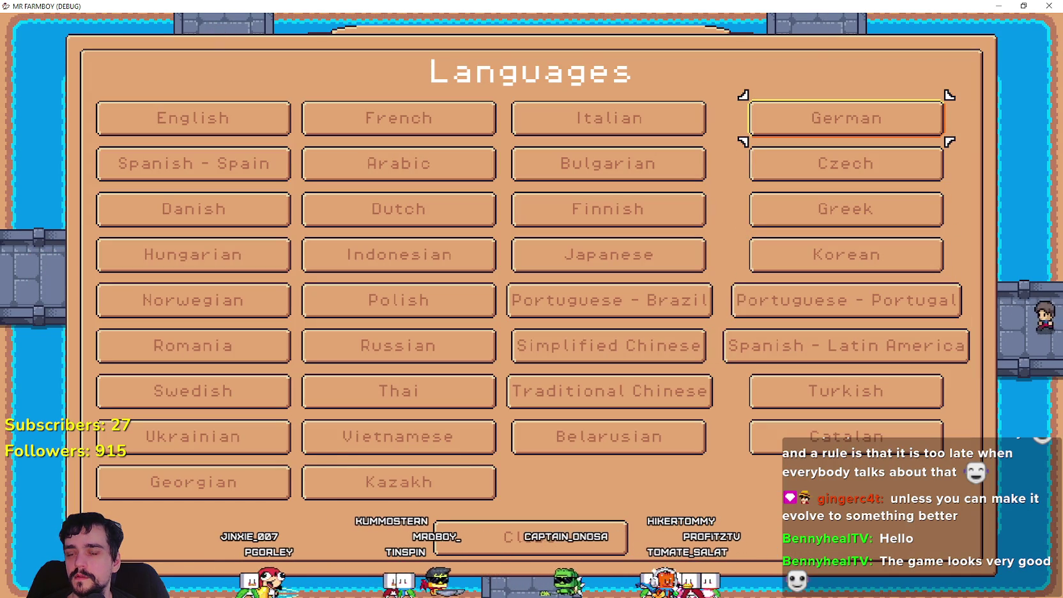
key(Down)
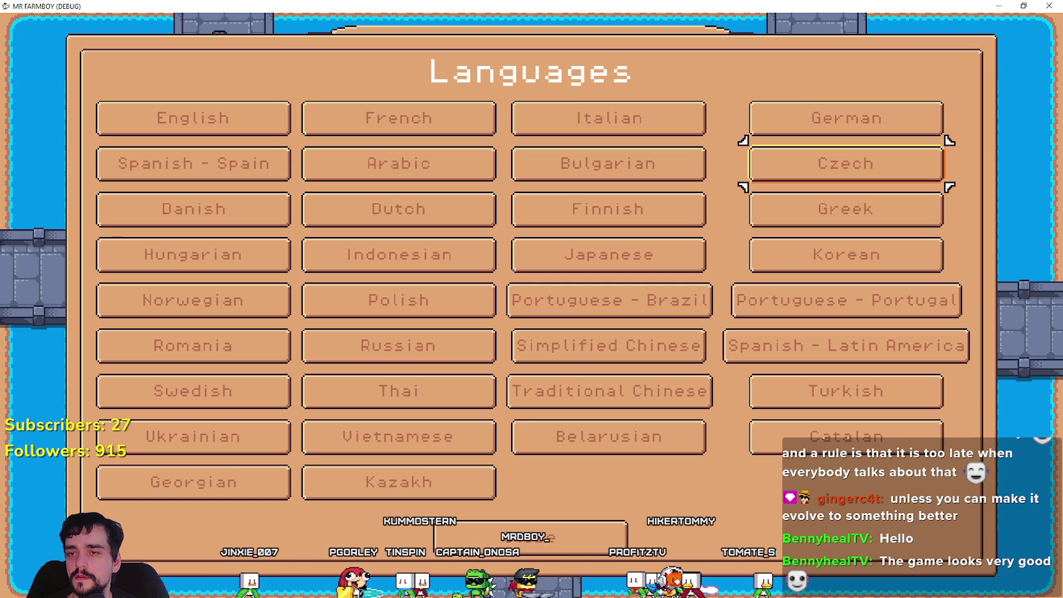
key(Down)
key(Down)
key(Down)
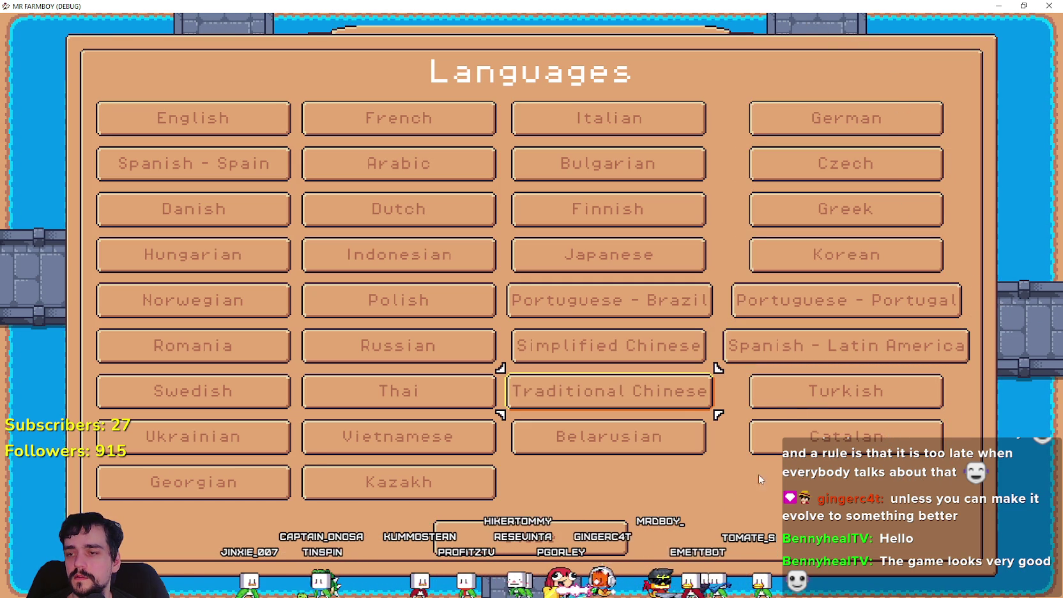
key(Down)
key(Down)
key(Up)
key(Up)
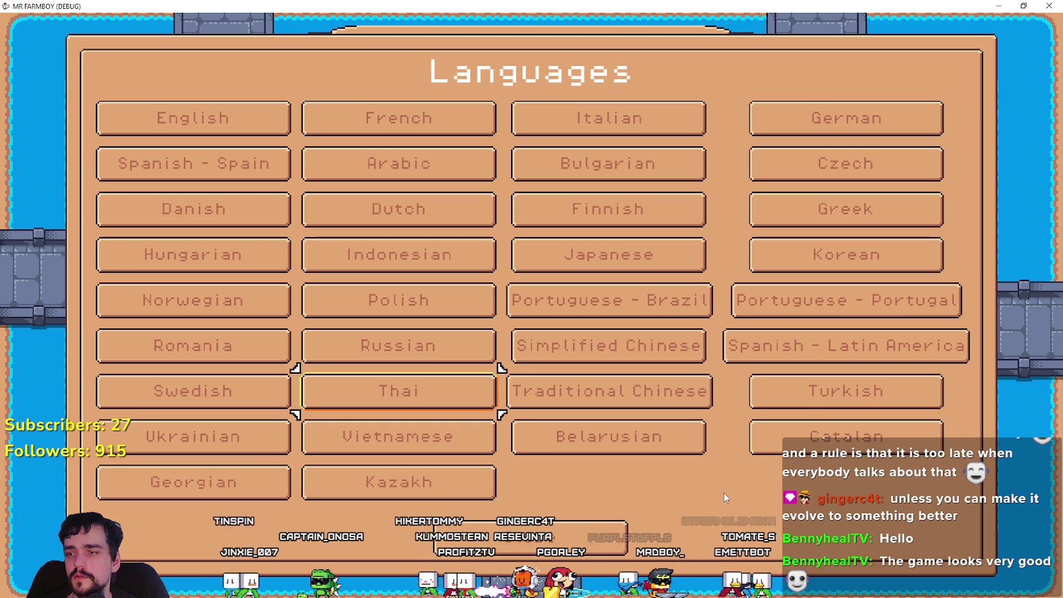
- Move the frame across Spanish - Latin America, Dutch, Finnish, Belarusian, Japanese and Italian, then close Languages
key(Right)
key(Up)
key(Up)
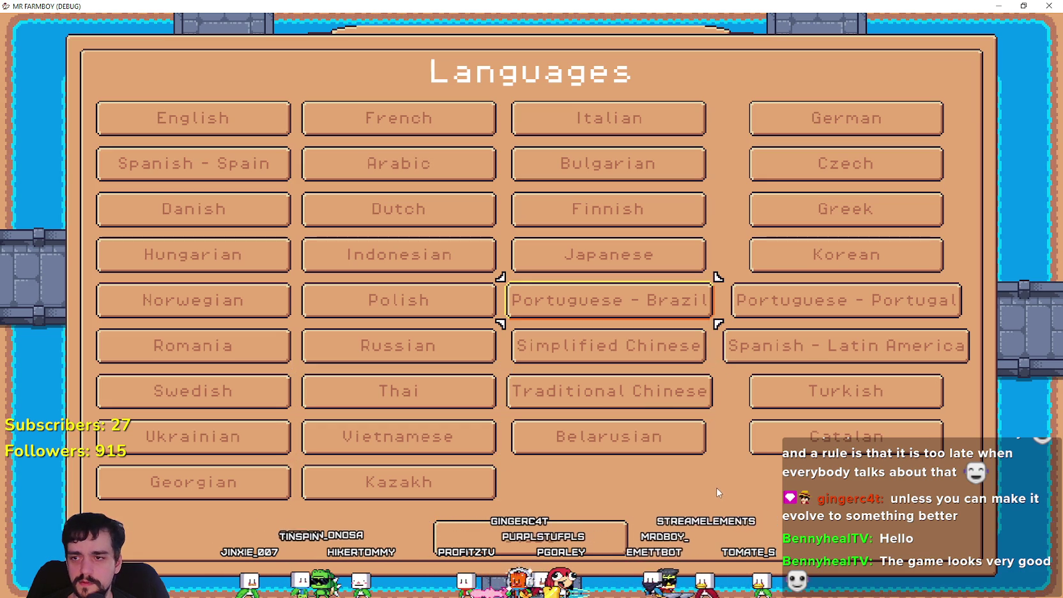
key(Right)
key(Down)
key(Up)
key(Up)
key(Up)
key(Left)
key(Left)
key(Right)
key(Right)
key(Down)
key(Down)
key(Down)
key(Down)
key(Down)
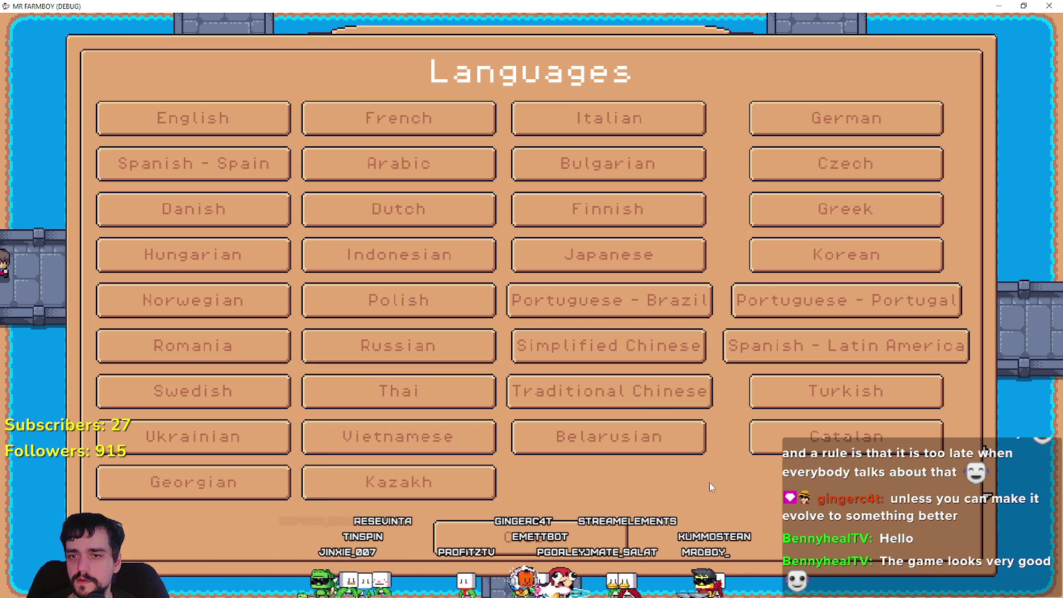
key(Left)
key(Up)
key(Up)
key(Up)
key(Up)
key(Up)
key(Up)
key(Up)
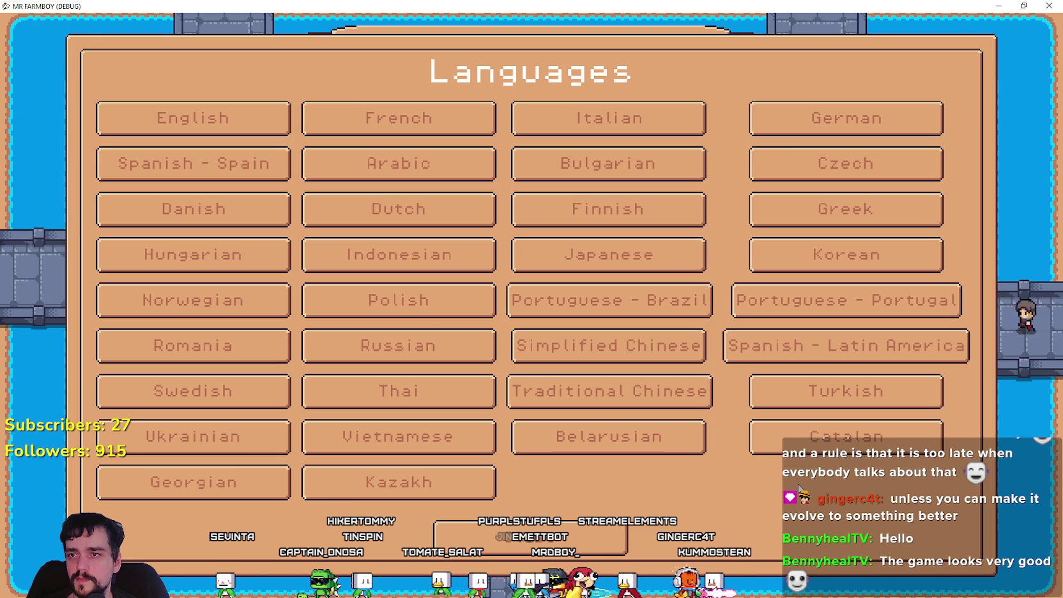
key(Down)
key(Up)
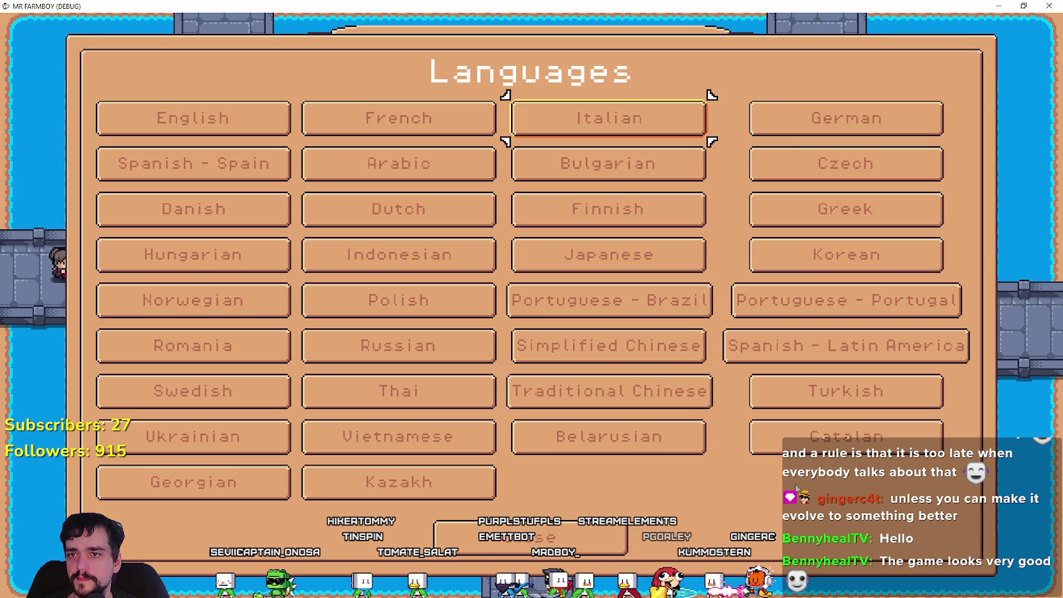
click(583, 535)
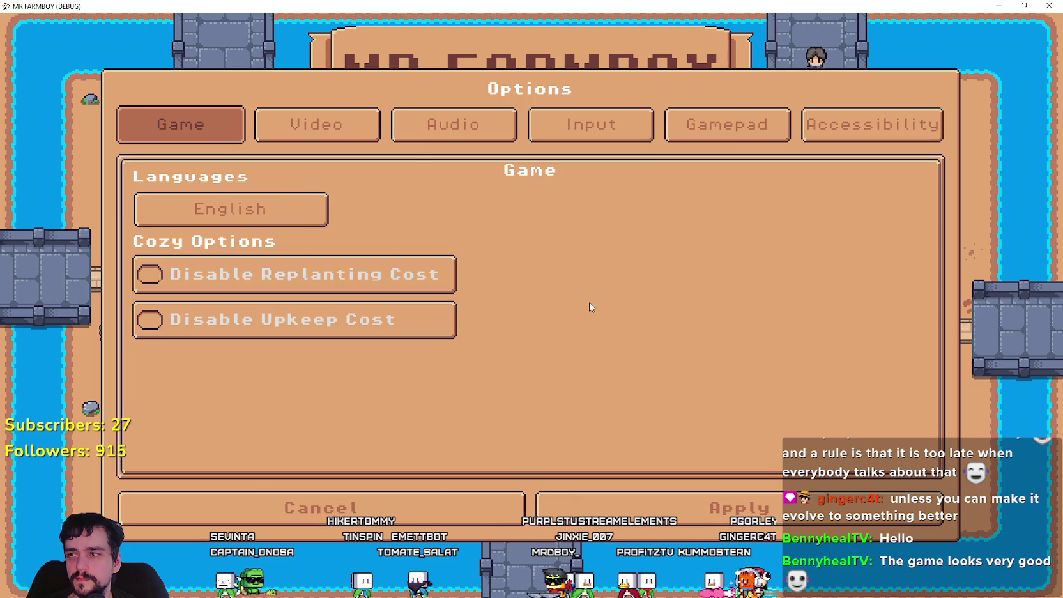
- Cycle the tab focus across Video, Gamepad and Input, ending back on the Game tab
key(Right)
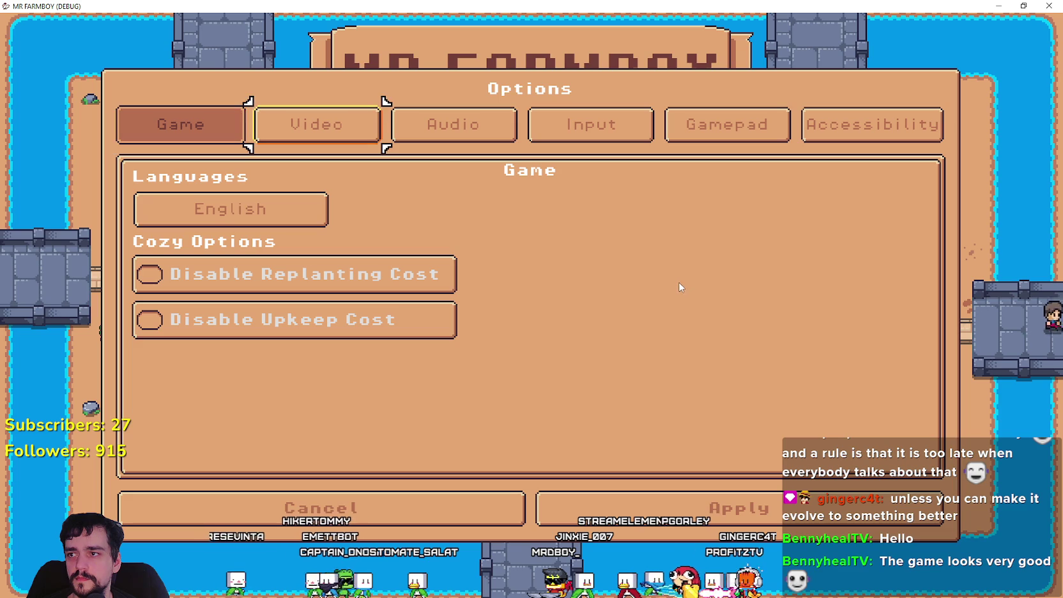
key(Right)
key(Right)
key(Left)
key(Left)
key(Left)
key(Right)
key(Right)
key(Right)
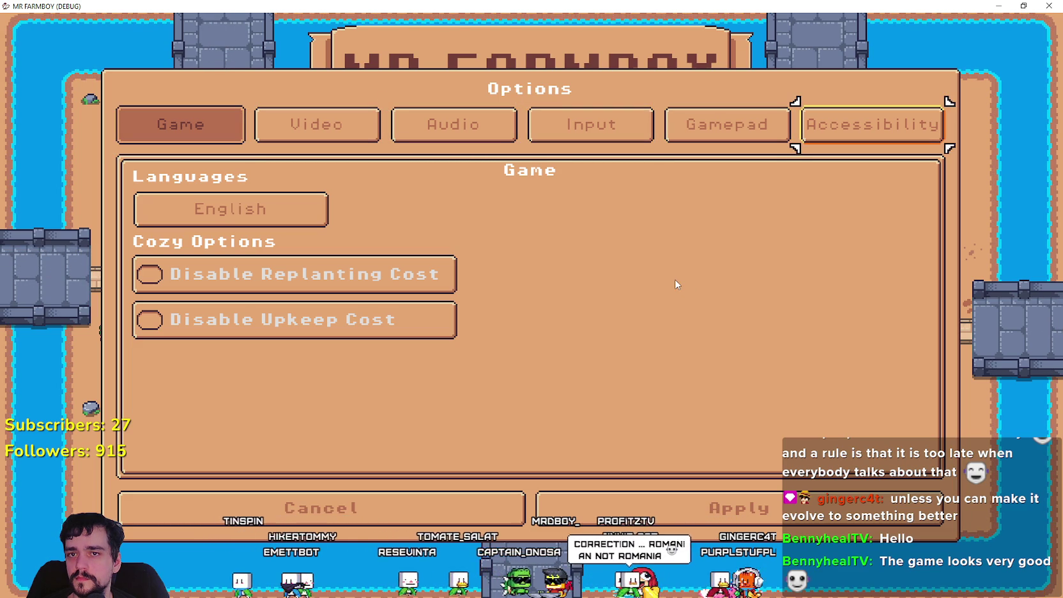
key(Left)
key(Left)
key(Left)
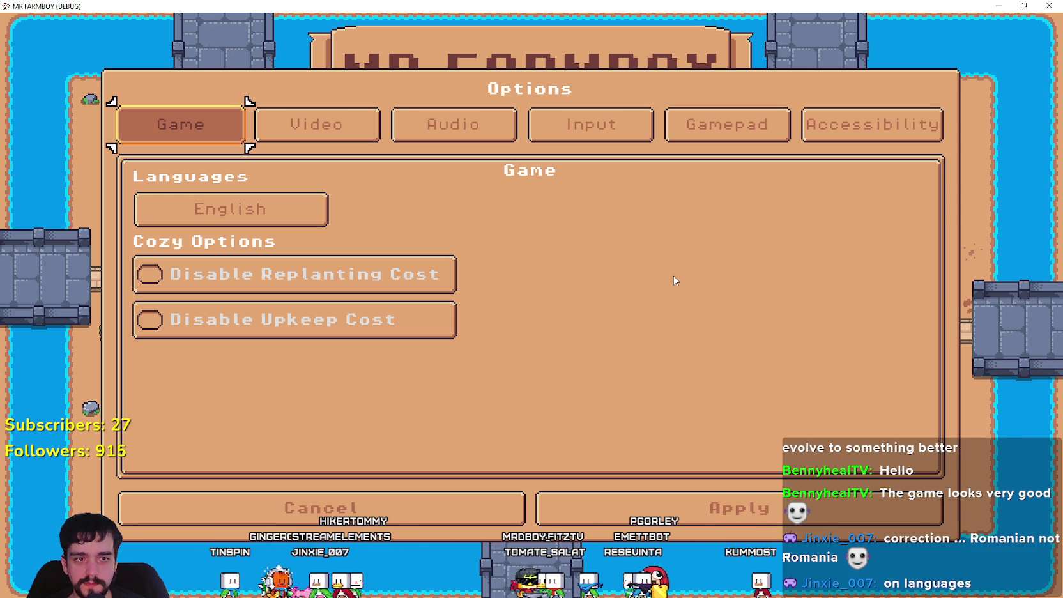
- Open Languages from English, move the frame to French, Arabic, Bulgarian and Finnish, then stop the game
key(Down)
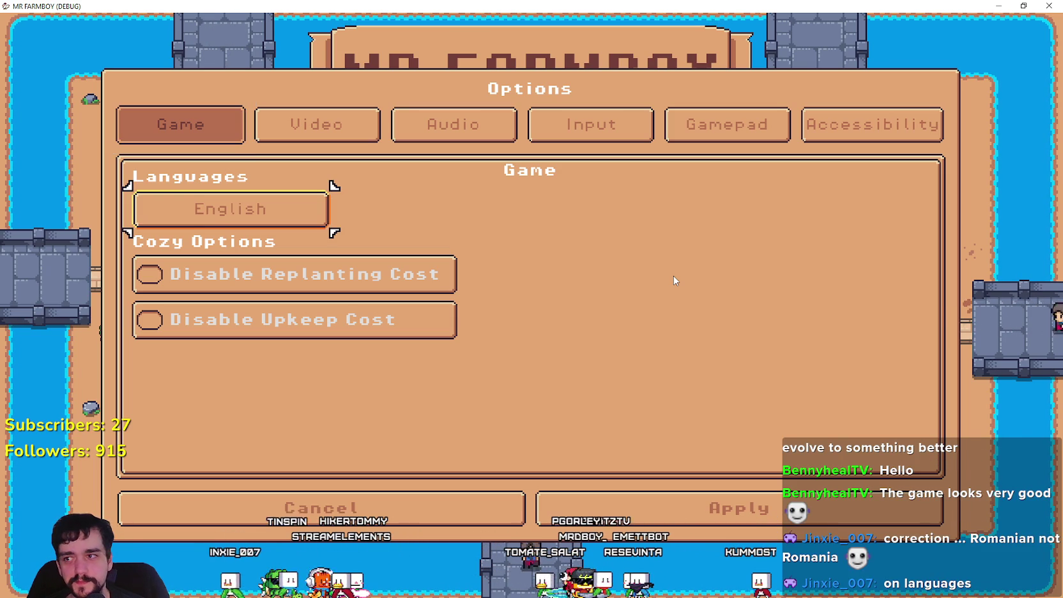
key(Return)
key(Down)
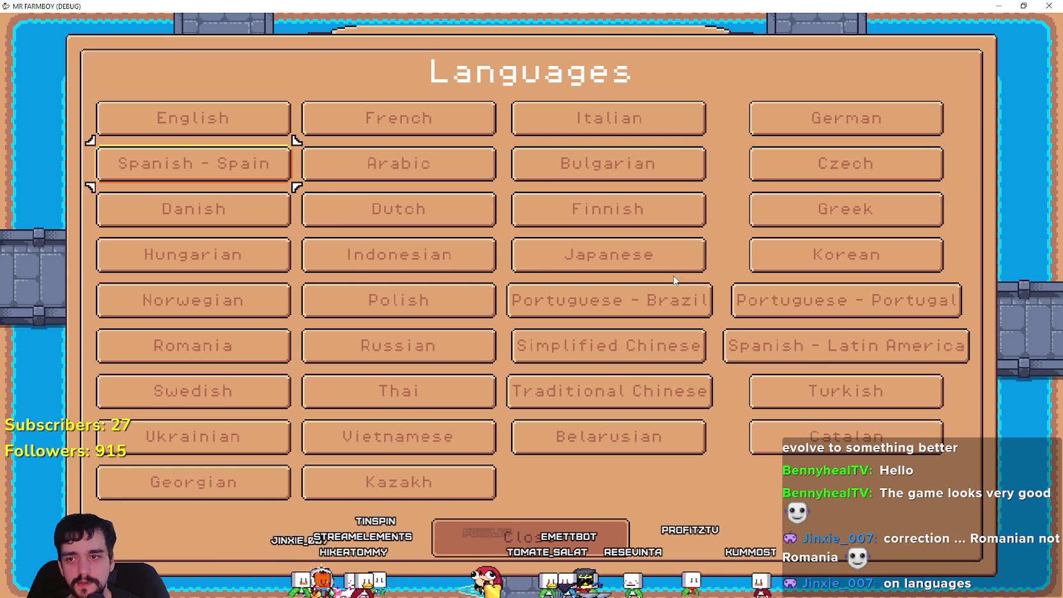
key(Up)
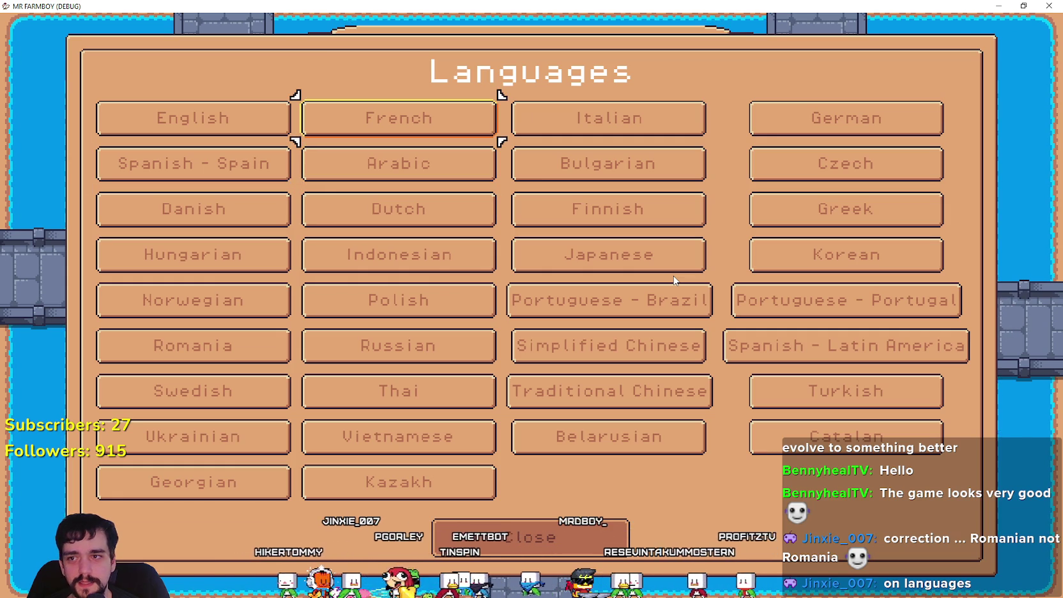
key(Down)
key(Right)
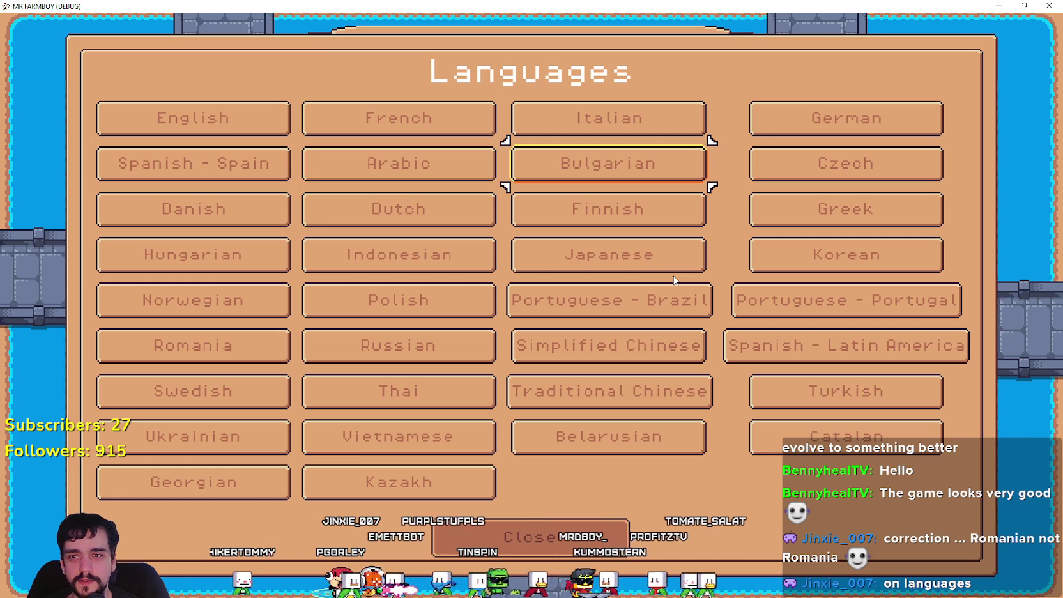
key(Down)
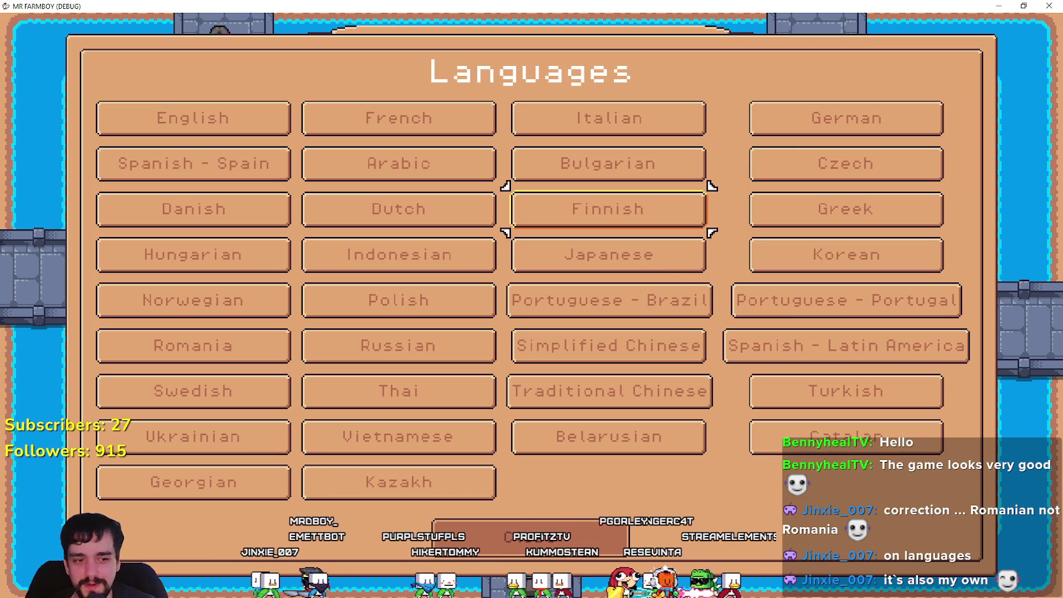
key(F8)
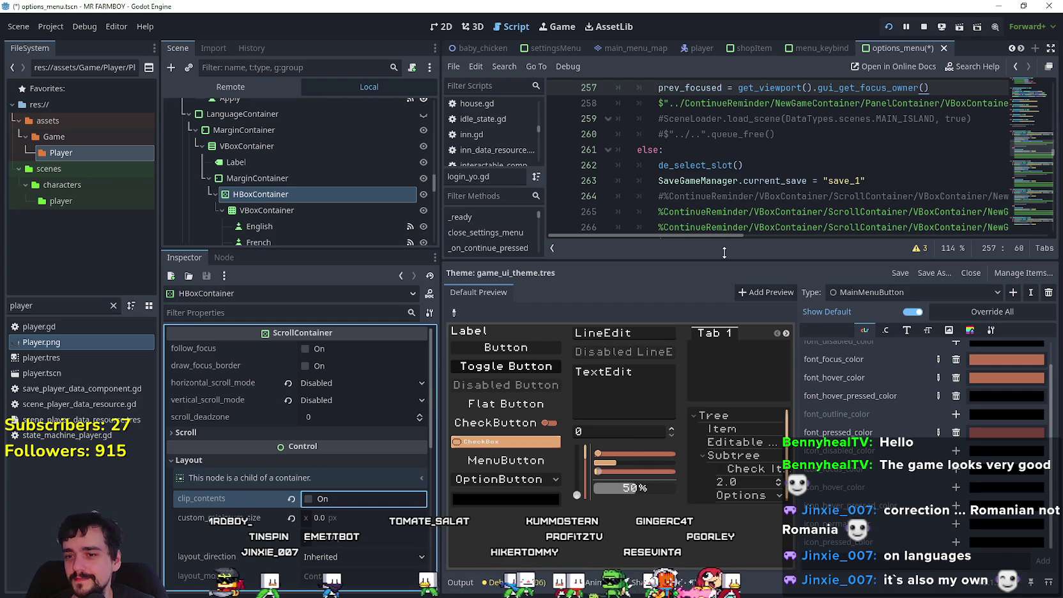
- Select the Romania button node, set its text to 'Romanian', and save the options menu scene
click(785, 196)
scroll(907, 407, up, 1)
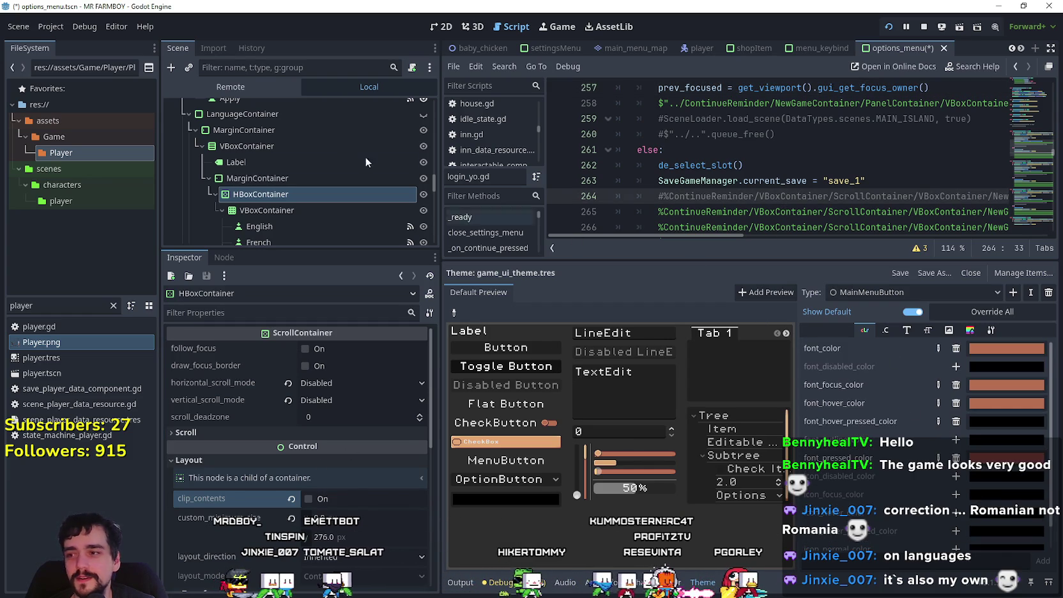
drag(290, 248, 318, 358)
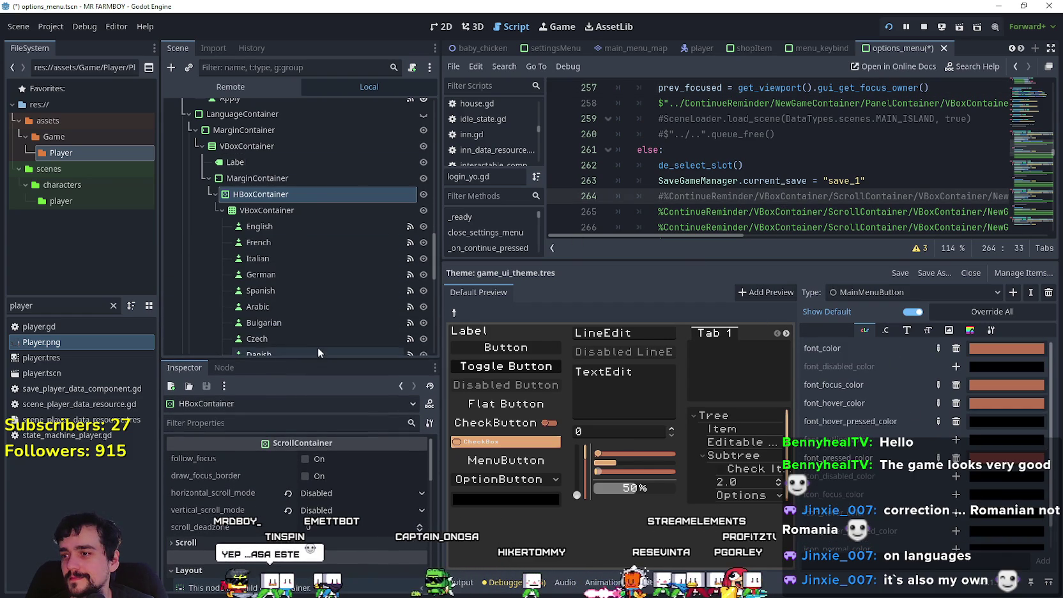
scroll(317, 305, down, 5)
scroll(286, 272, down, 2)
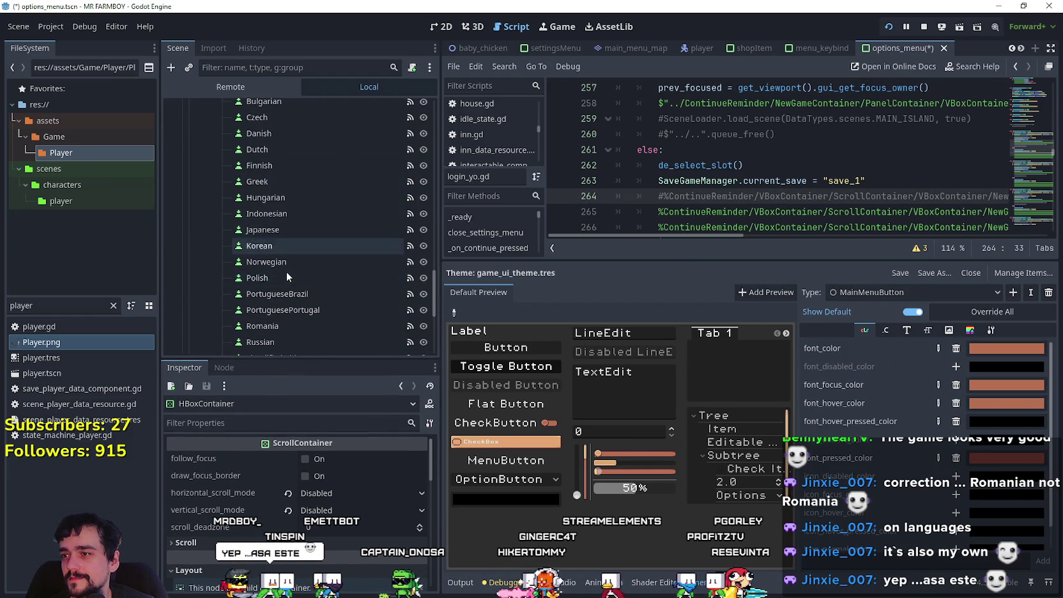
click(302, 295)
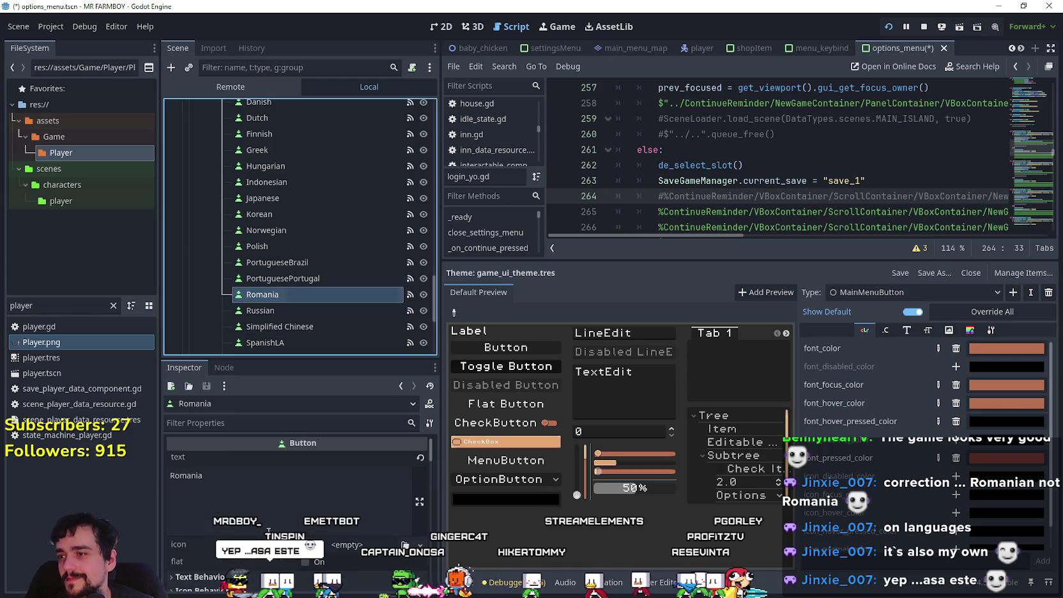
click(257, 491)
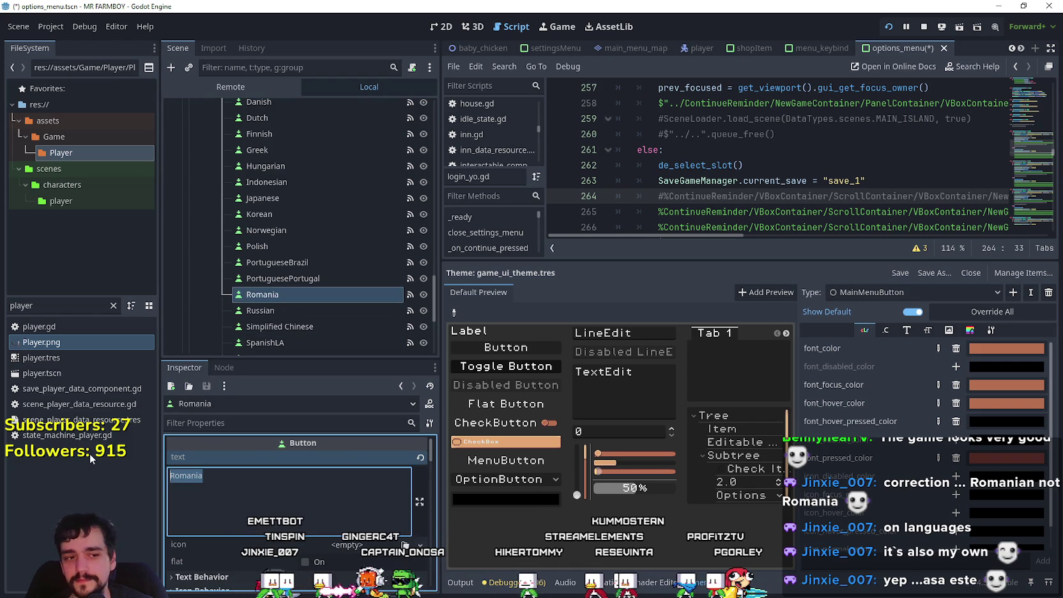
text(Romanian)
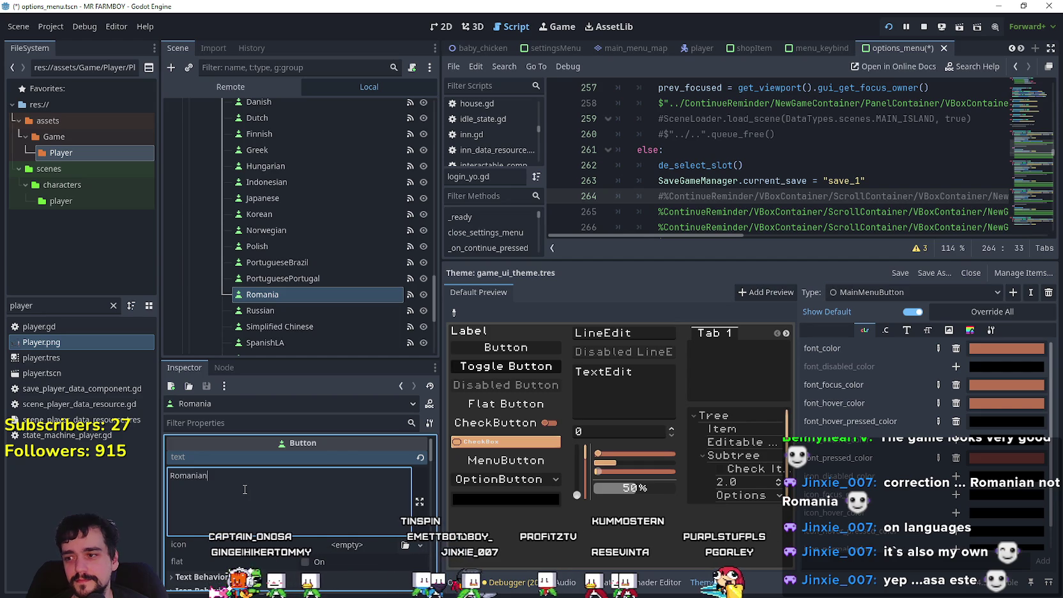
key(ctrl+s)
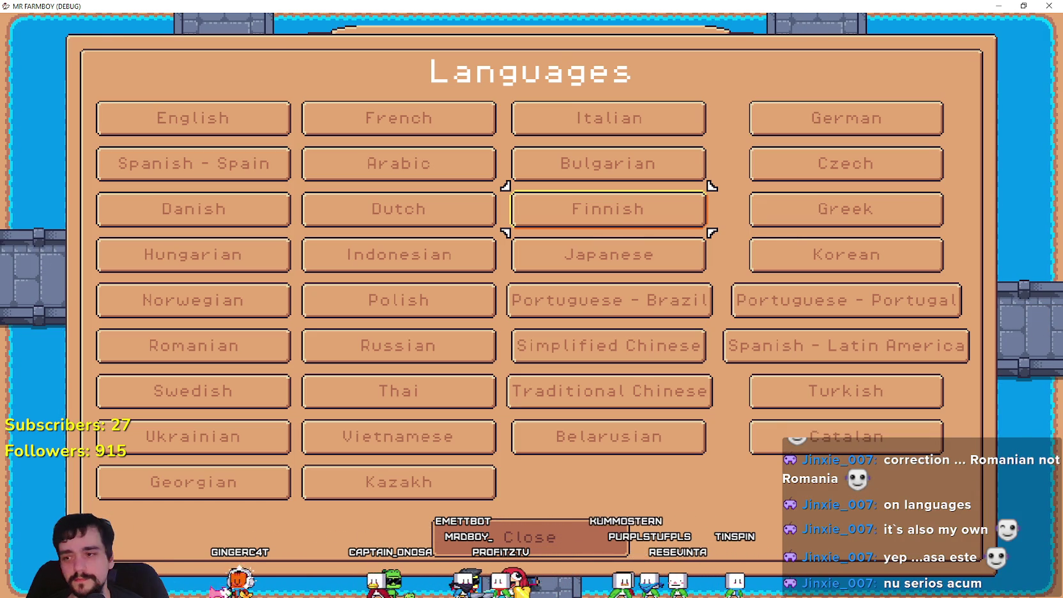
- Close the Languages list and cancel Options back to the main menu
key(Down)
key(Down)
key(Down)
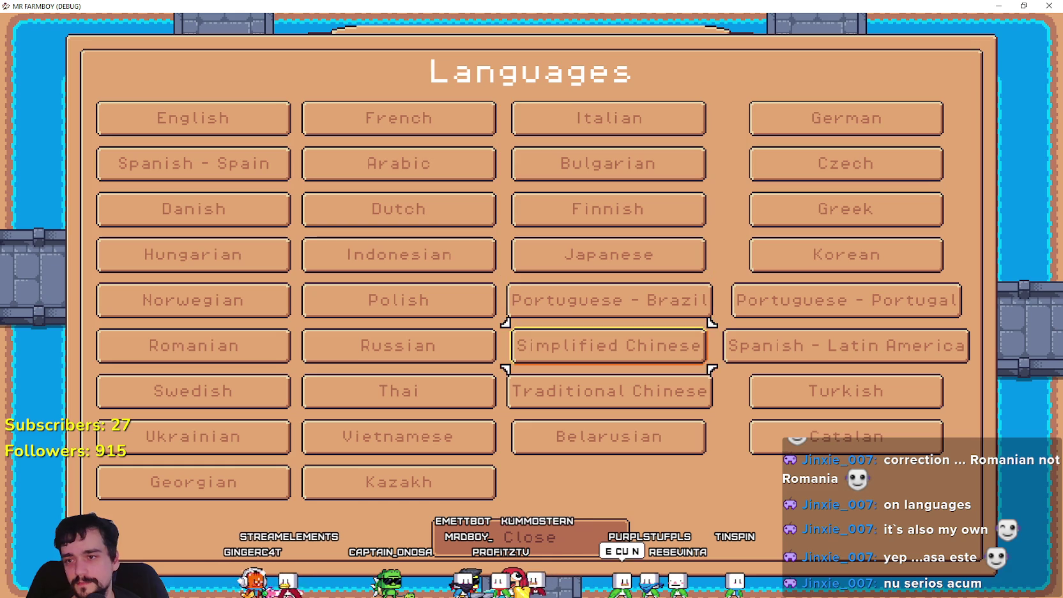
key(Escape)
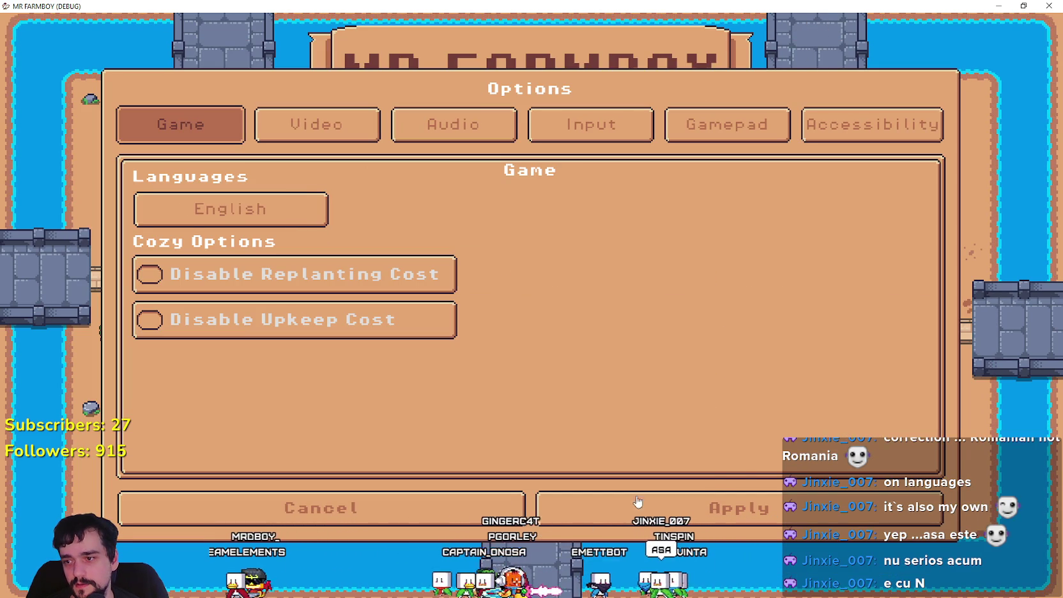
click(451, 508)
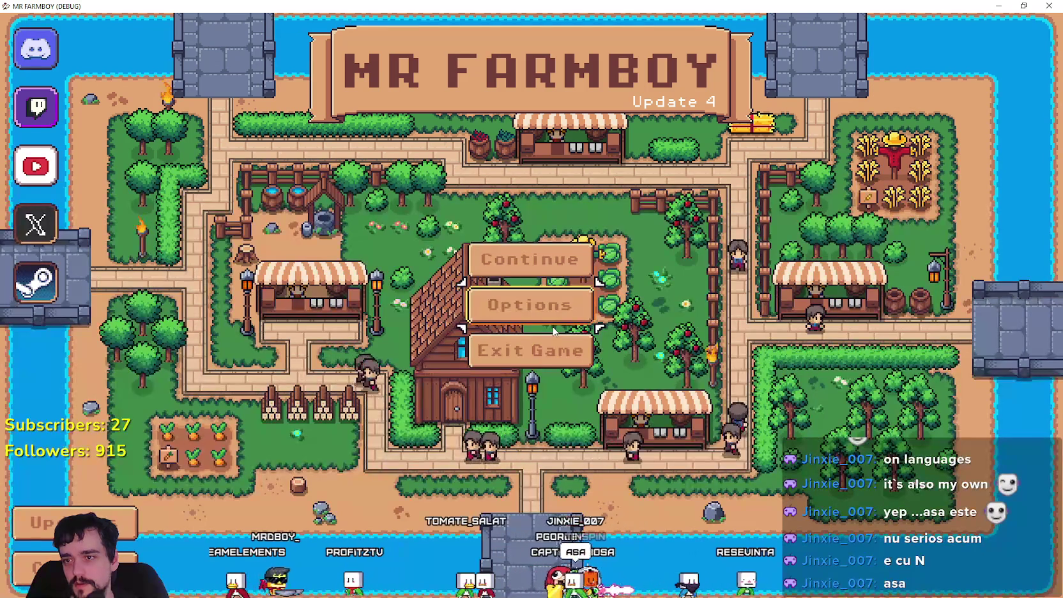
- Open the Continue save list and move the focus frame through Saves 2, 3 and 4
key(Return)
key(Down)
key(Down)
key(Down)
key(Down)
key(Up)
key(Up)
key(Up)
key(Up)
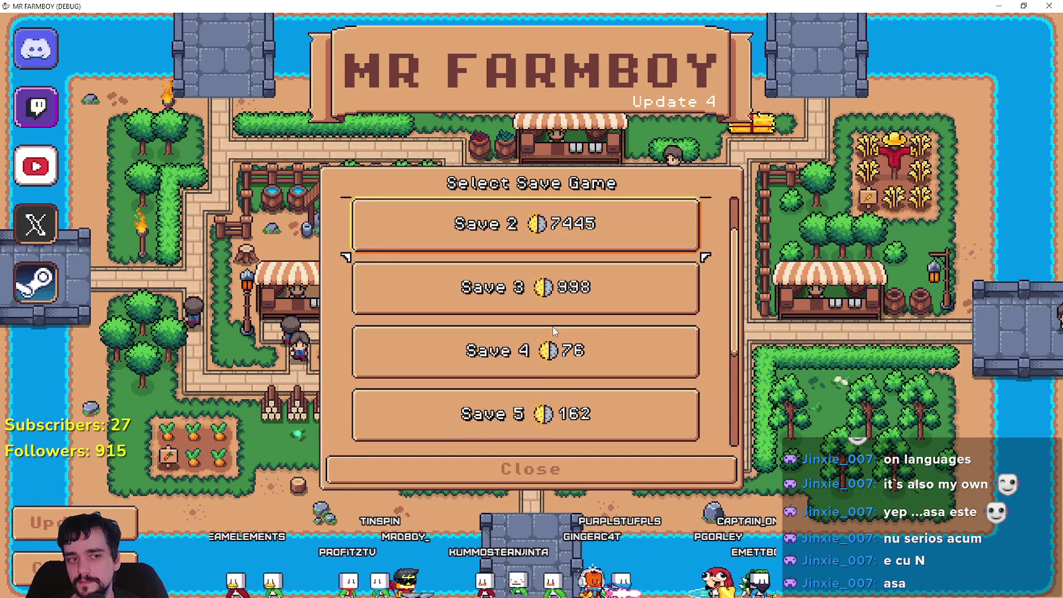
key(Down)
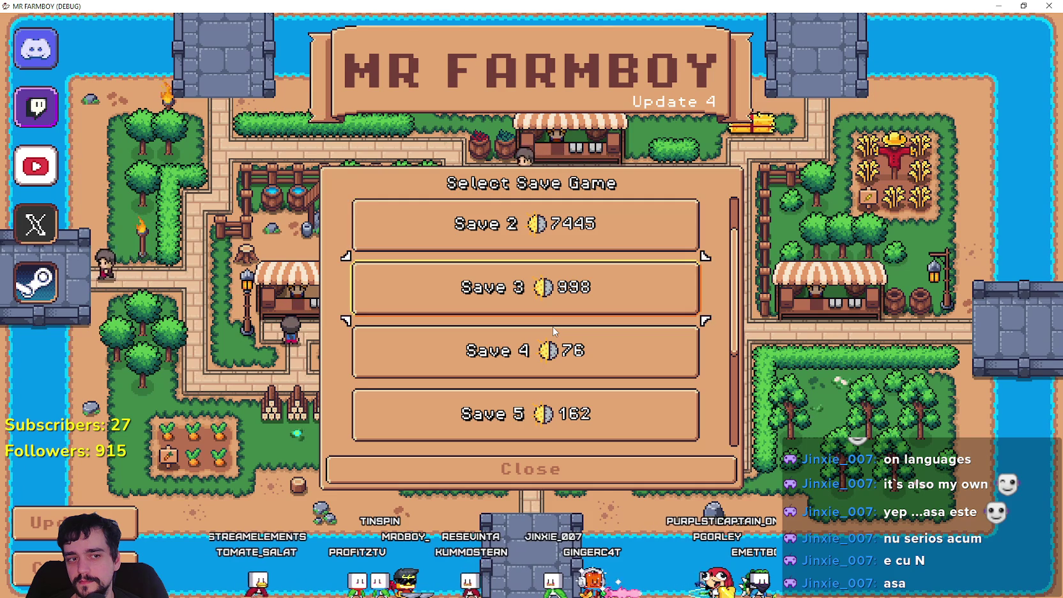
key(Down)
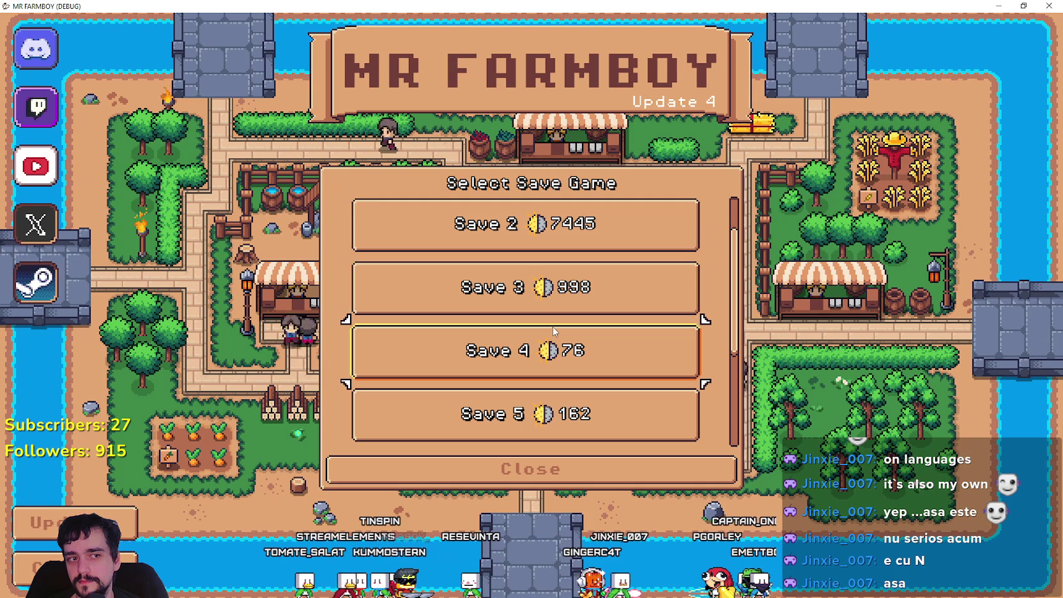
key(Up)
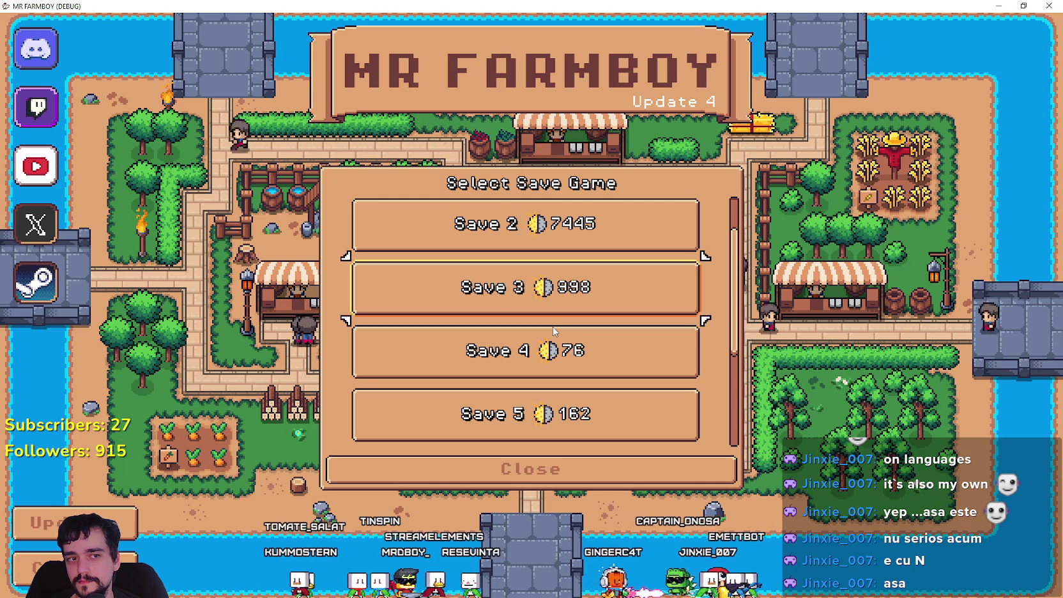
key(Down)
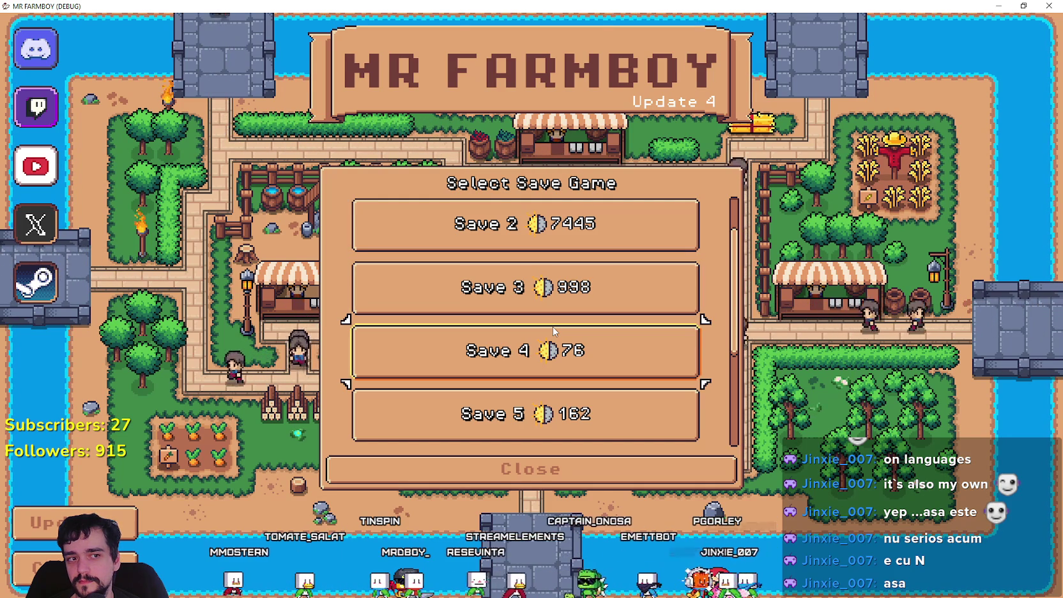
- Step the frame down to Save 7 and Create Save, back up to Save 1, ending on Save 3
key(Down)
key(Down)
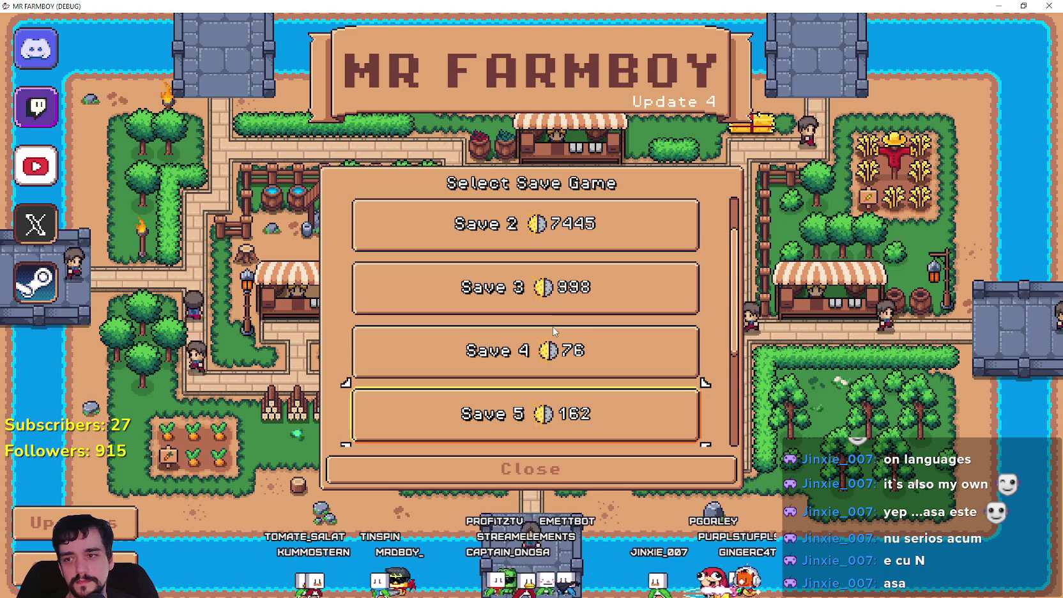
key(Down)
key(Down)
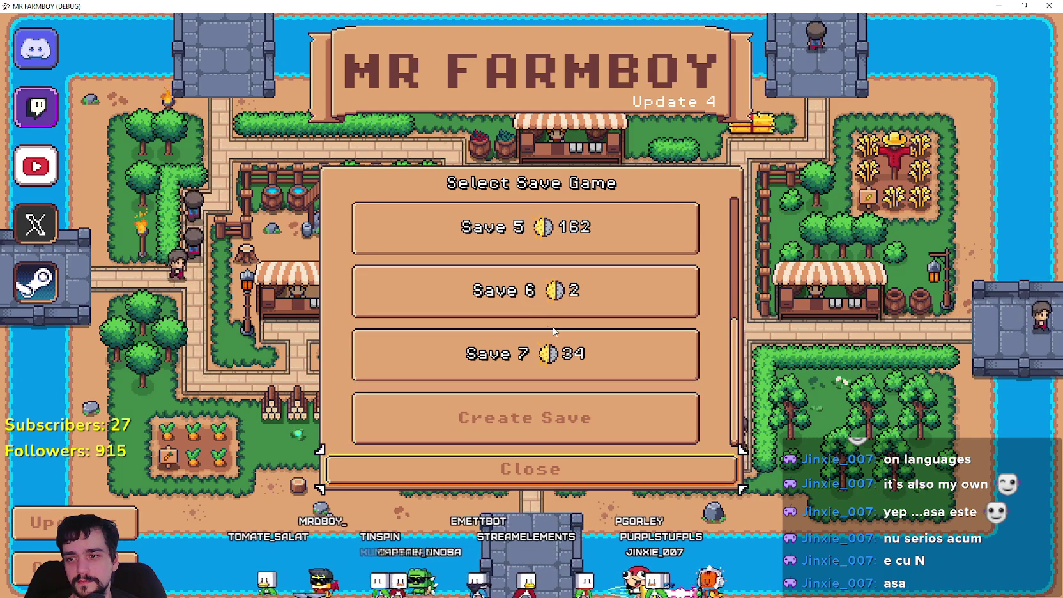
key(Up)
key(Up)
key(Up)
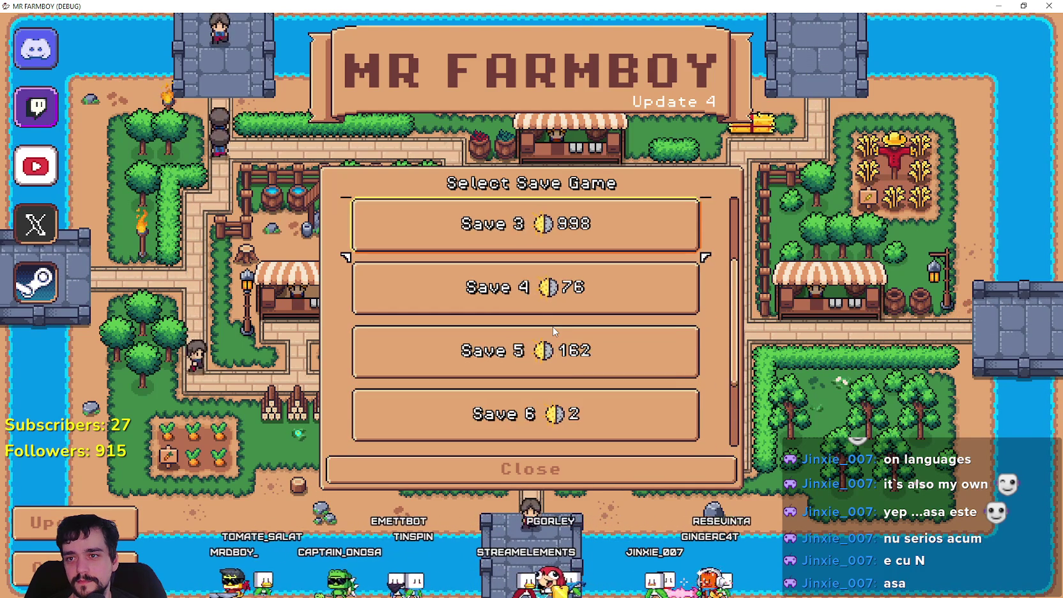
key(Up)
key(Down)
key(Down)
key(Up)
key(Up)
key(Down)
key(Down)
key(Down)
key(Down)
key(Down)
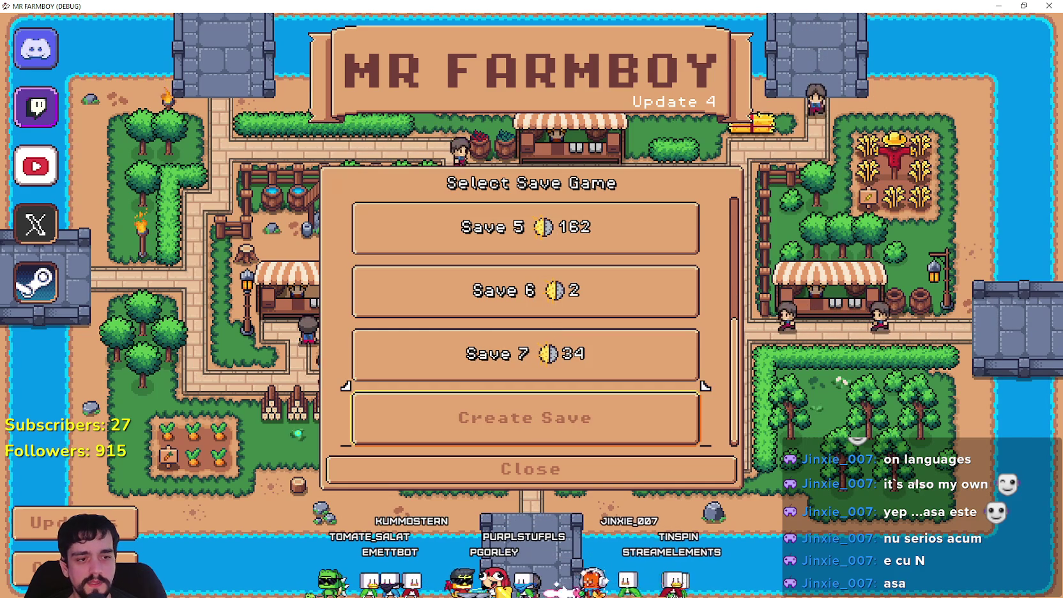
key(alt+Tab)
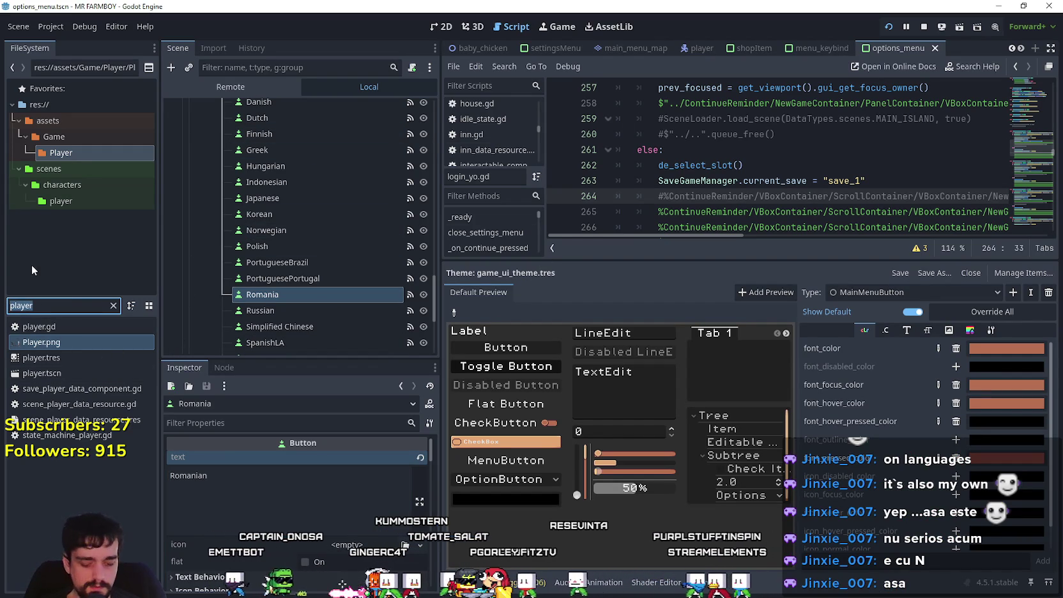
- Filter the FileSystem for 'screen' and open the game_screen scene
text(game)
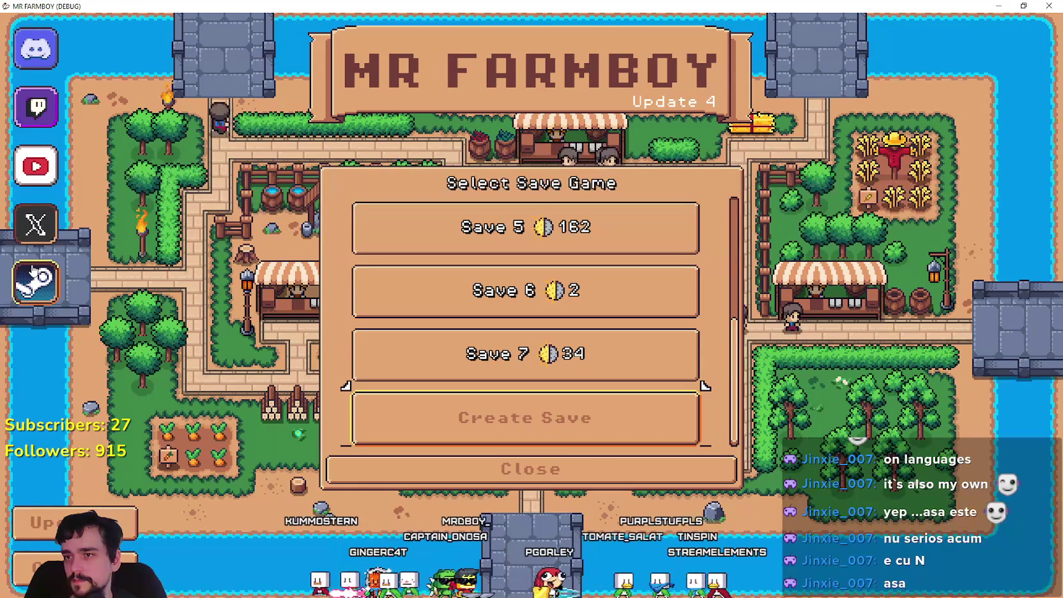
key(BackSpace)
key(BackSpace)
key(BackSpace)
text(screen)
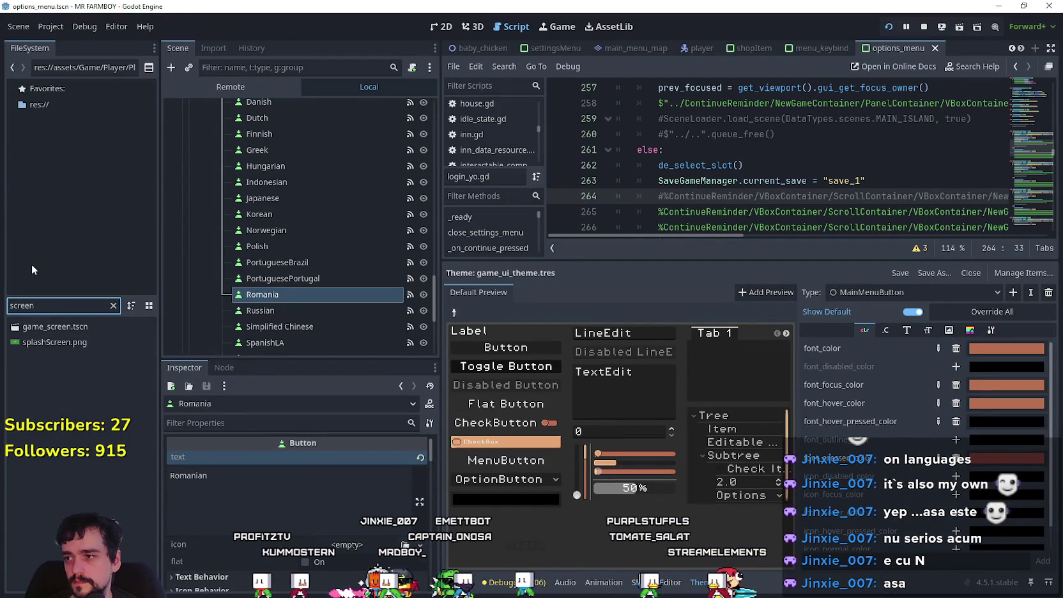
double_click(55, 327)
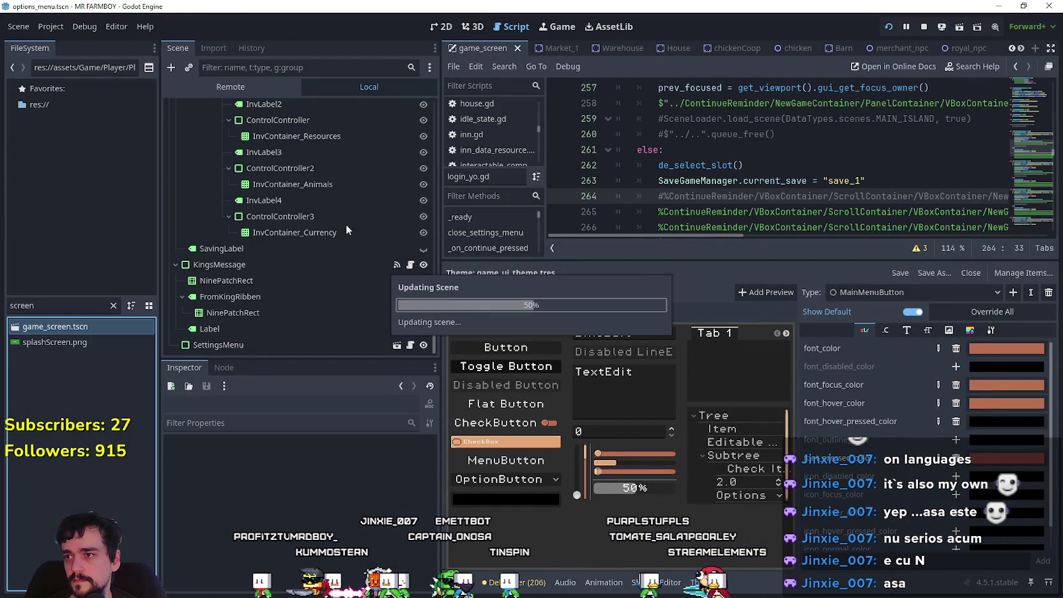
- Filter the FileSystem for 'main' and open the main_menu scene
scroll(337, 227, down, 3)
scroll(319, 225, up, 4)
click(33, 302)
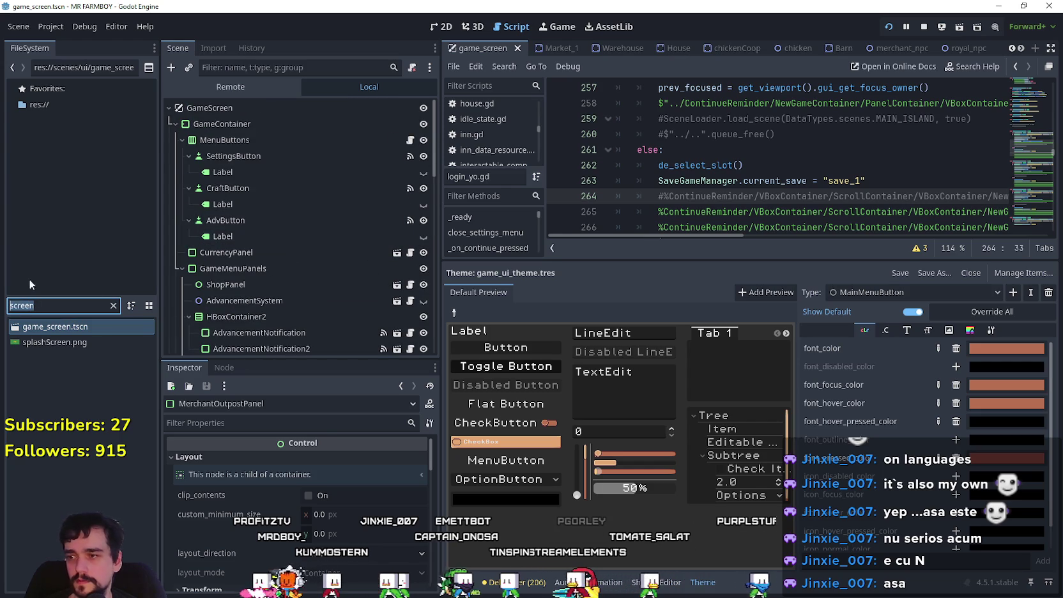
text(main)
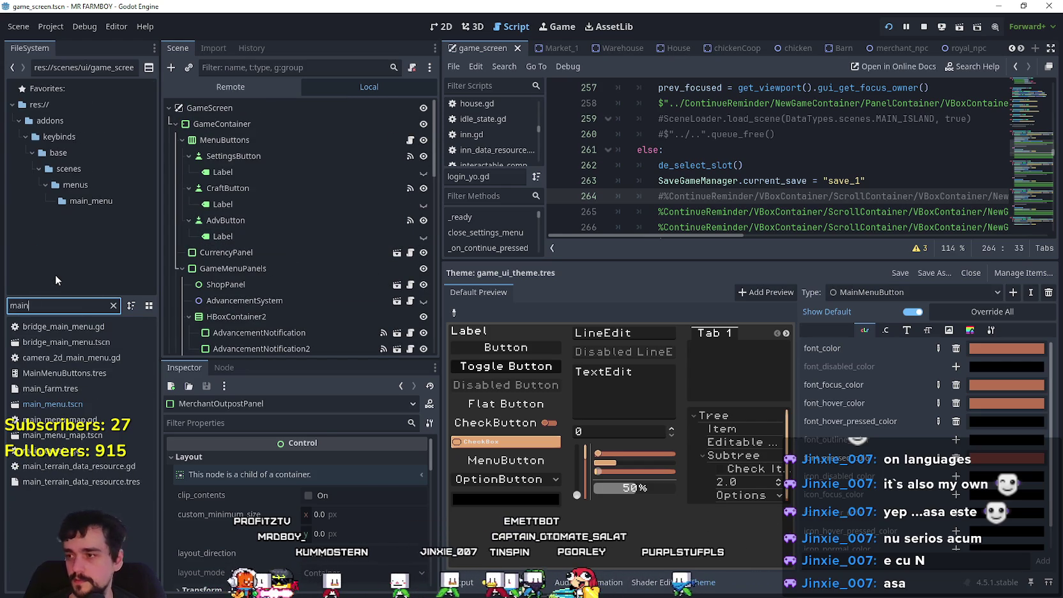
double_click(83, 401)
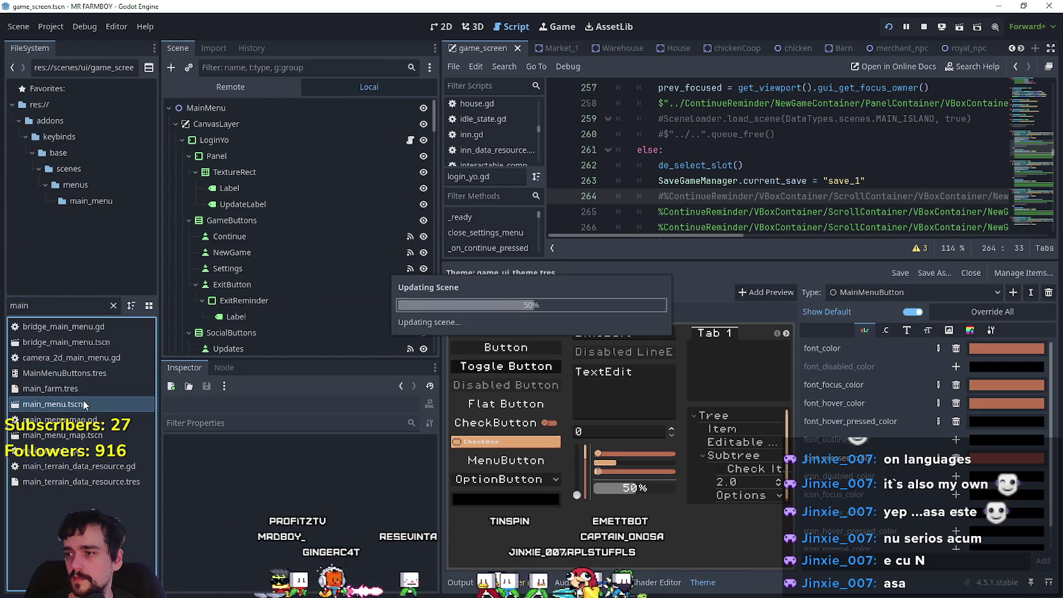
- Turn off clip_contents on ScrollContainer and turn it on for the VBoxContainer under ContinueReminder
scroll(368, 257, down, 5)
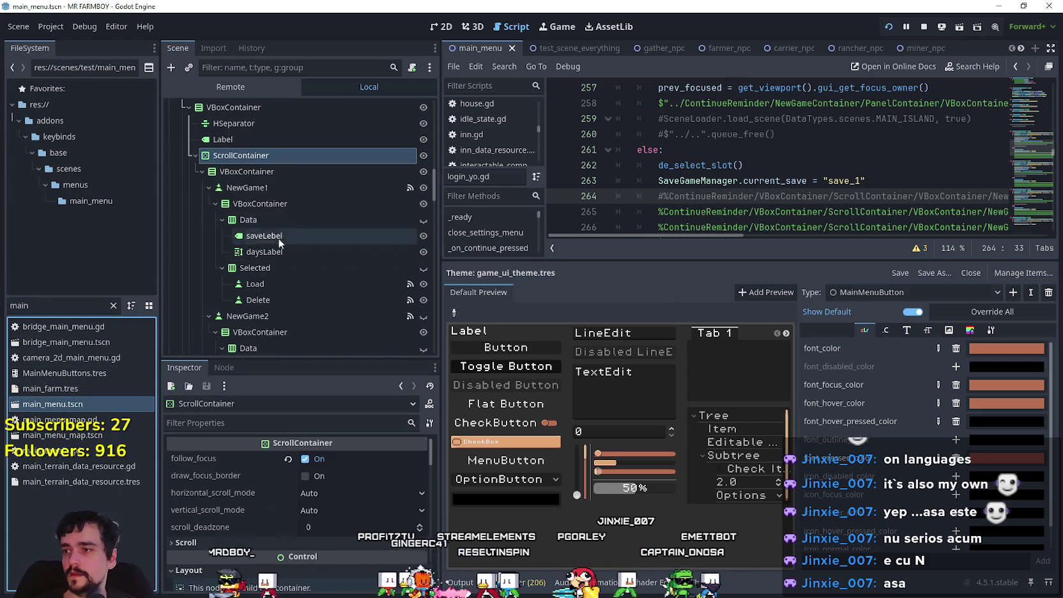
scroll(248, 170, up, 2)
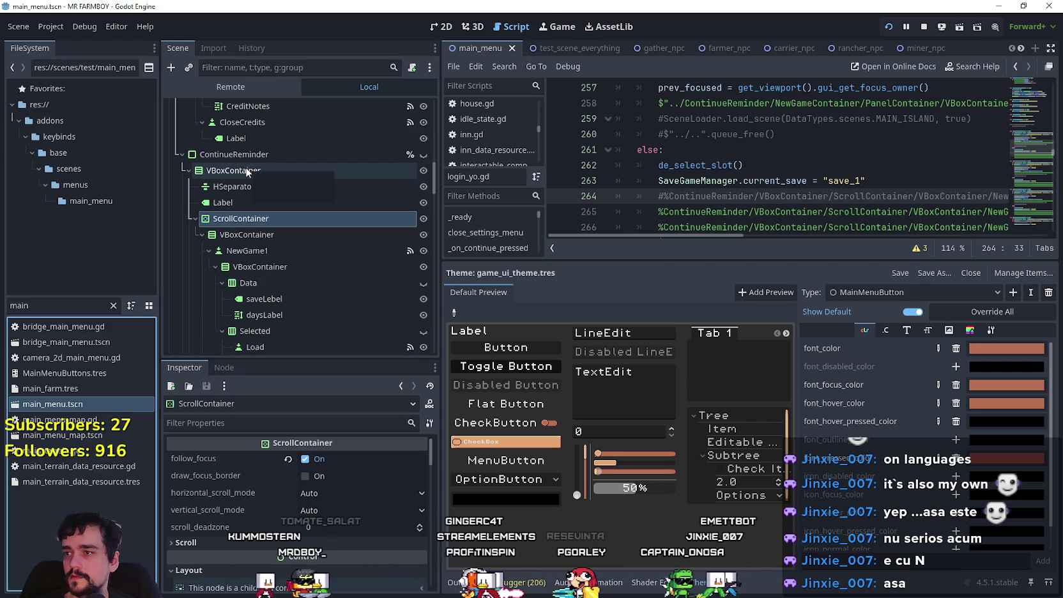
scroll(364, 505, down, 4)
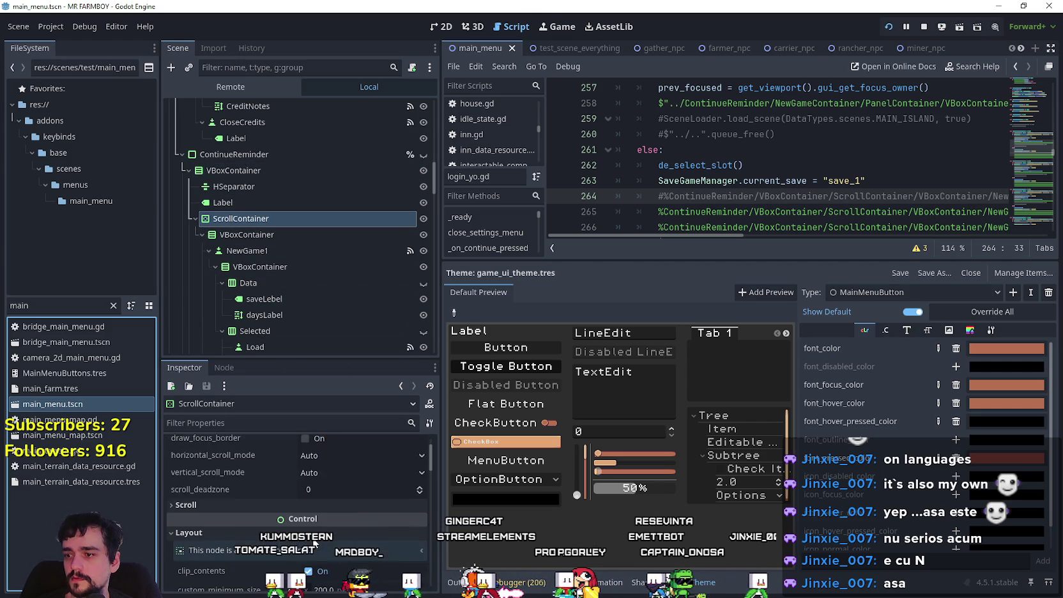
click(333, 513)
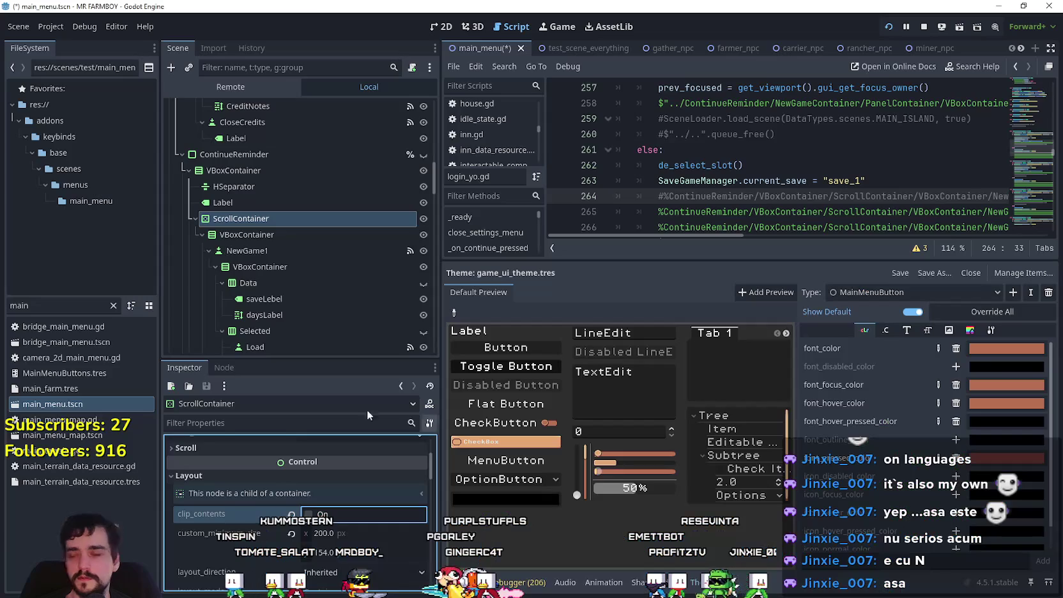
click(262, 170)
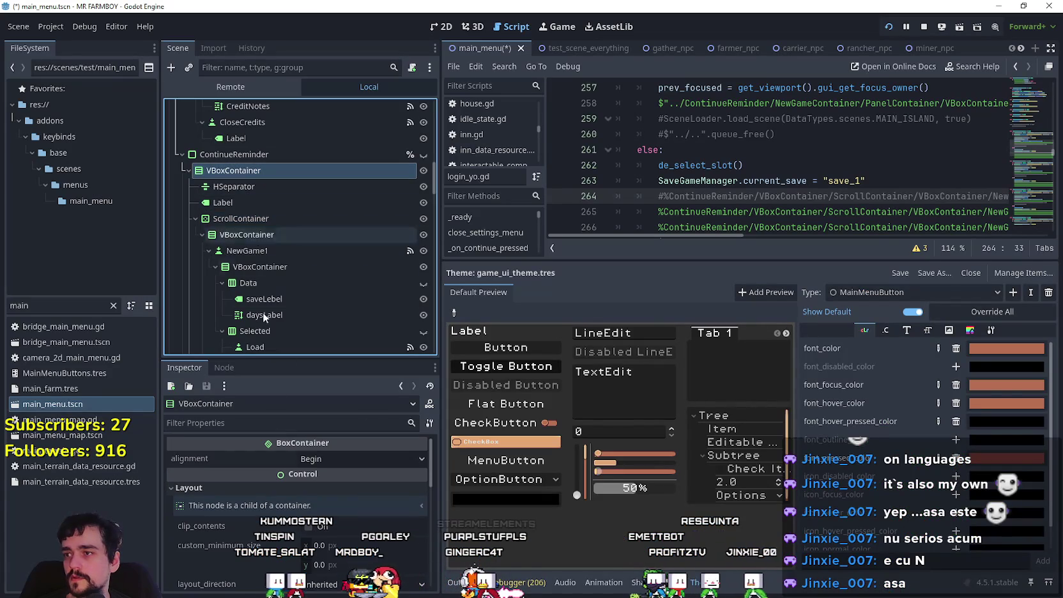
click(323, 525)
key(alt+Tab)
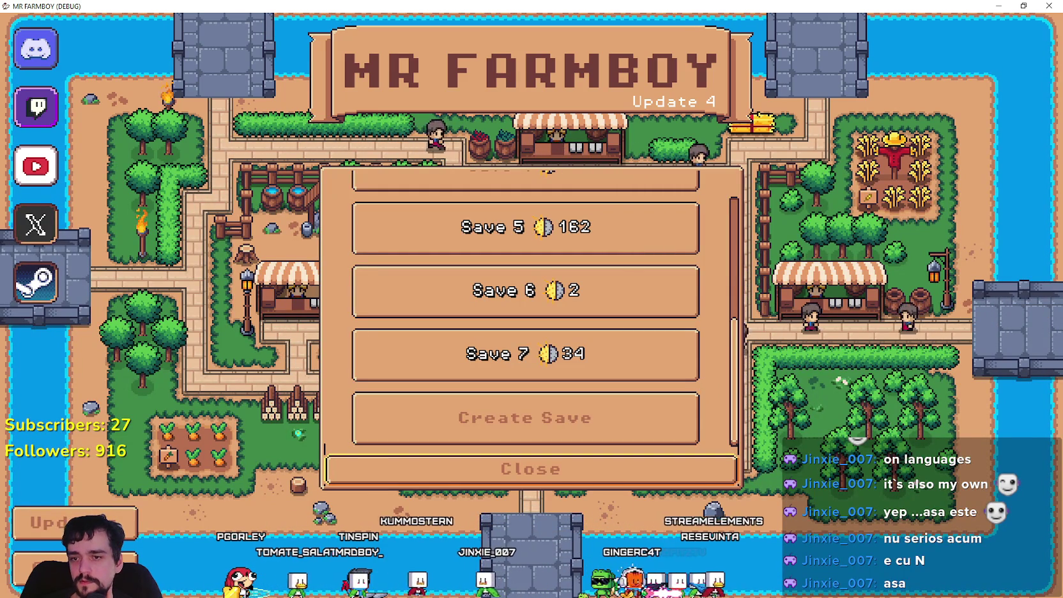
- Move the save-list focus frame between Save 1 and Save 4 in the running game
key(Up)
key(Up)
key(Up)
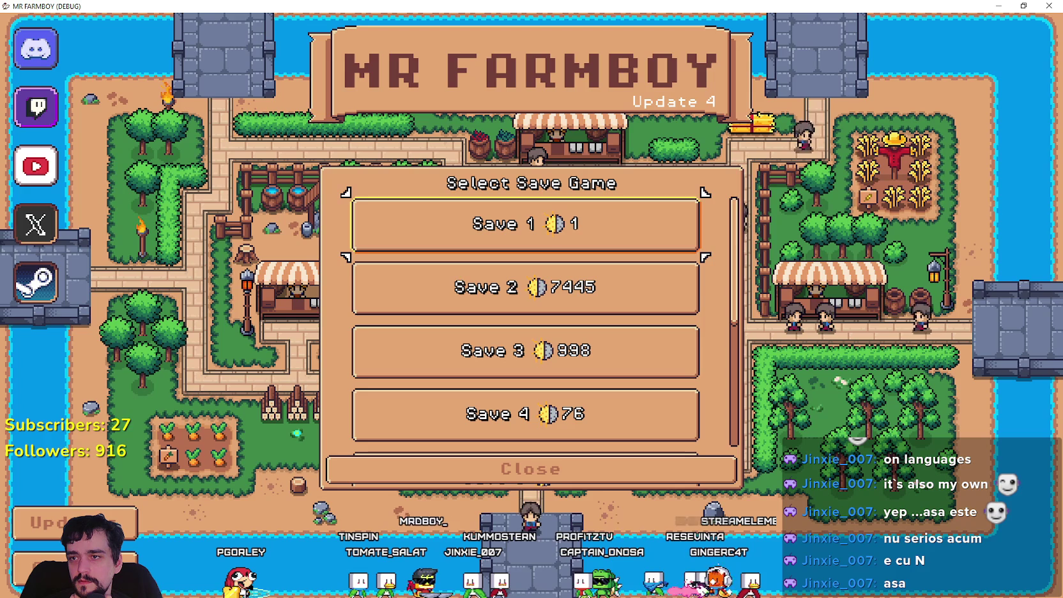
key(Down)
key(Down)
key(Down)
key(Down)
key(Down)
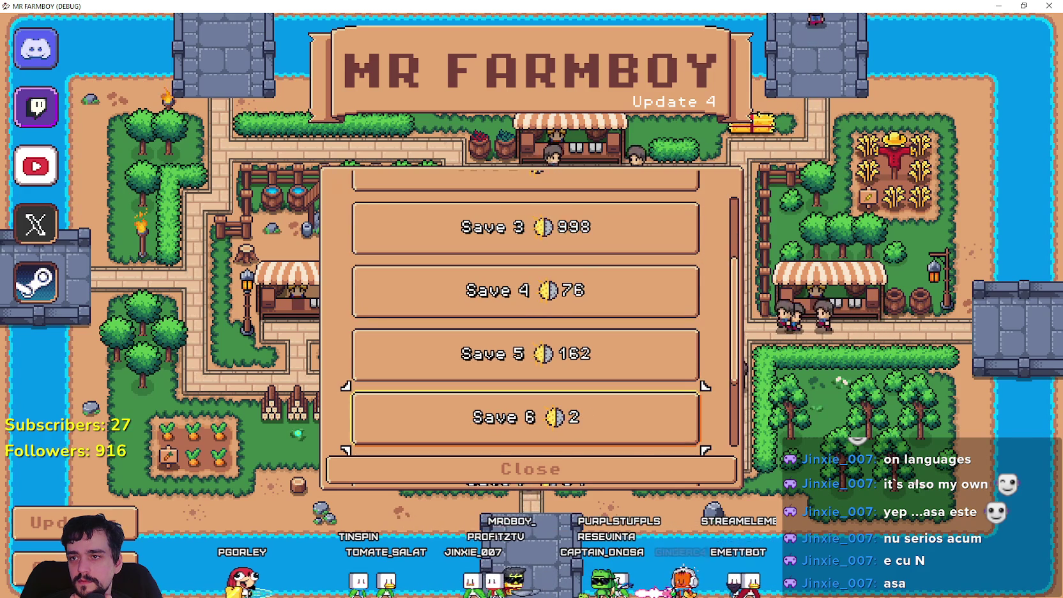
key(Down)
key(Up)
key(Up)
key(Up)
key(Up)
key(Up)
key(Up)
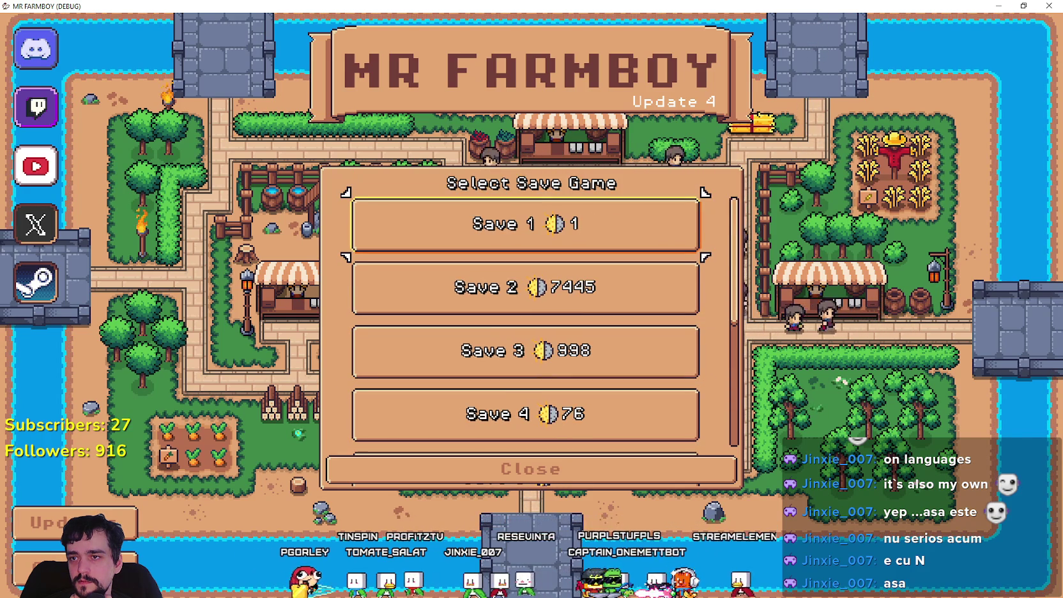
key(Down)
key(Down)
key(Up)
key(Up)
key(Down)
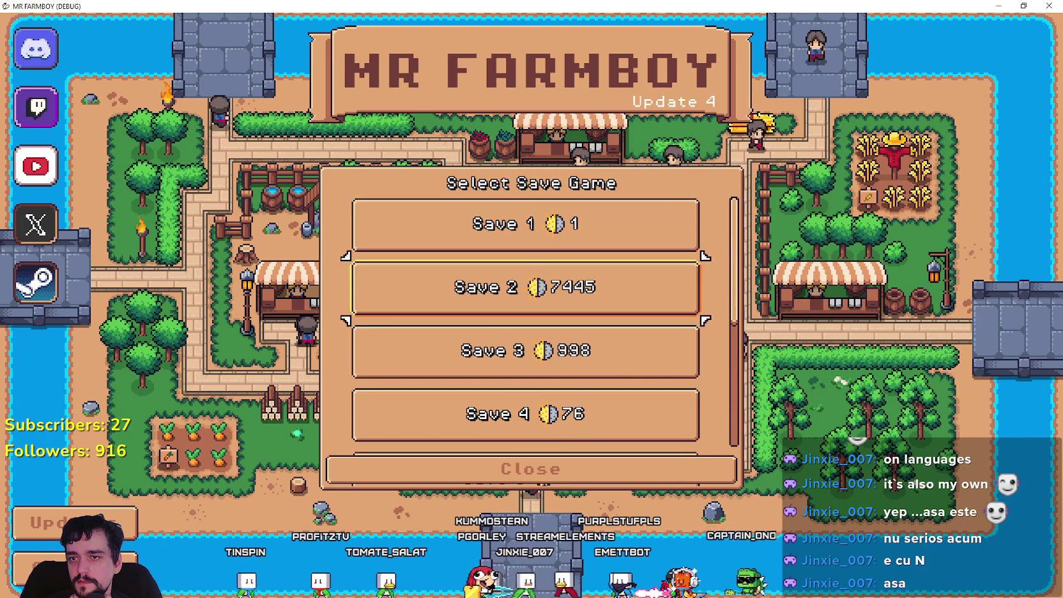
key(Down)
key(Down)
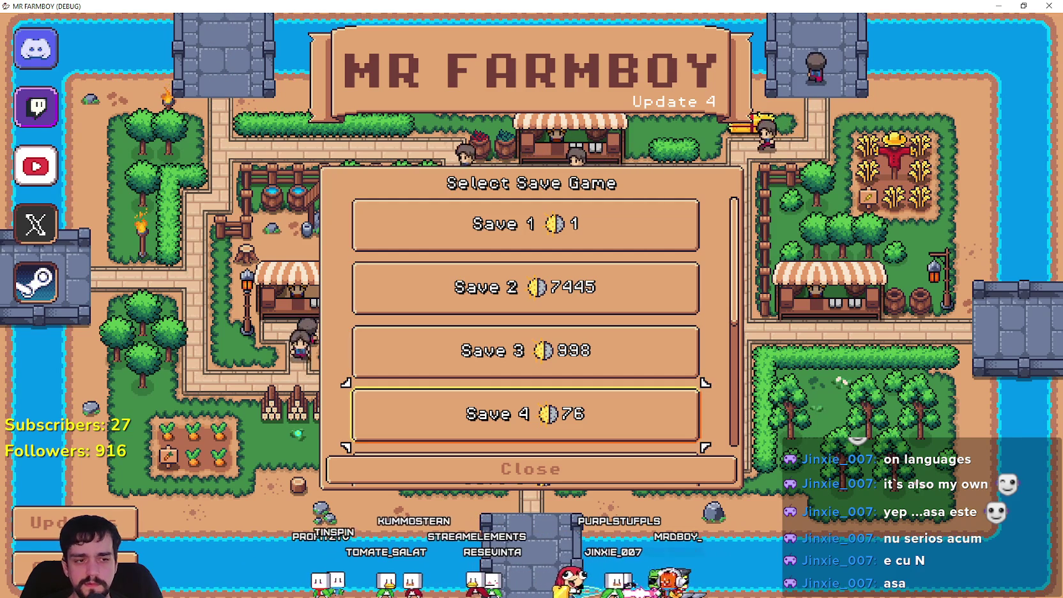
- Re-enable clip_contents on the ScrollContainer node and relaunch the game to the save list
key(alt+Tab)
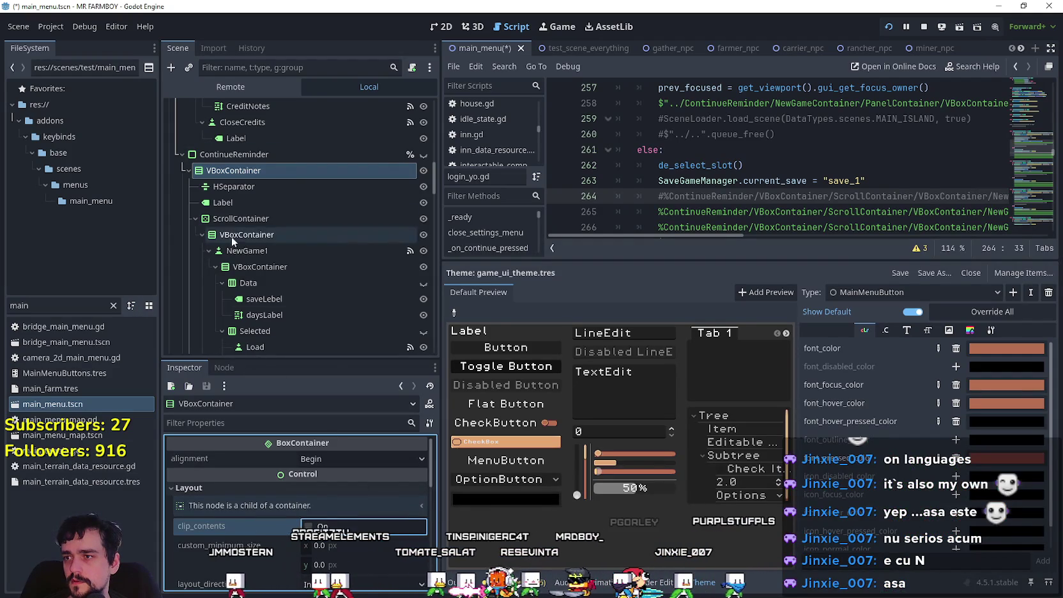
click(247, 219)
click(340, 514)
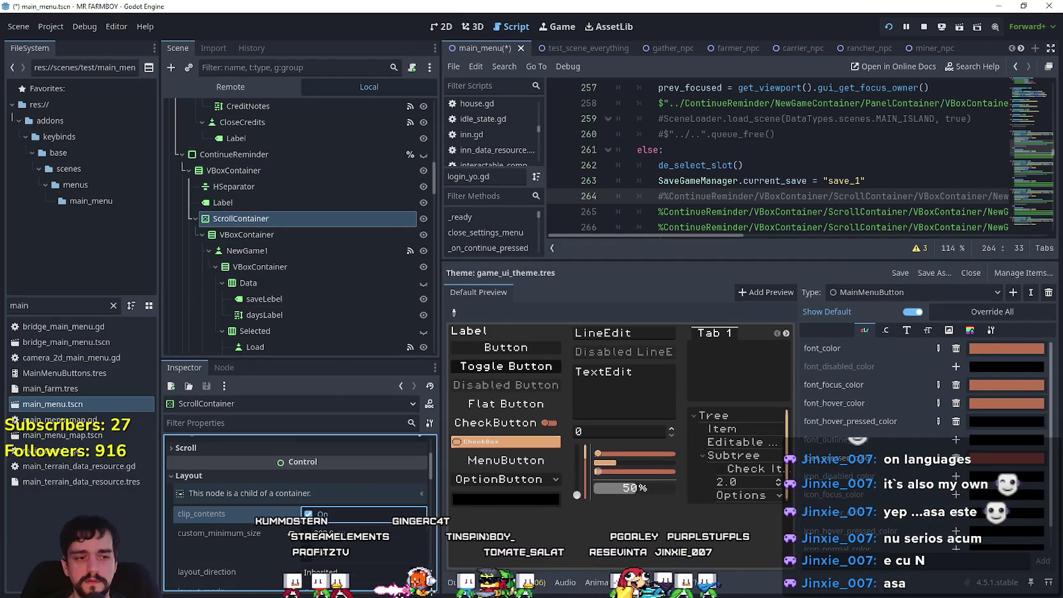
key(alt+Tab)
key(Up)
key(Up)
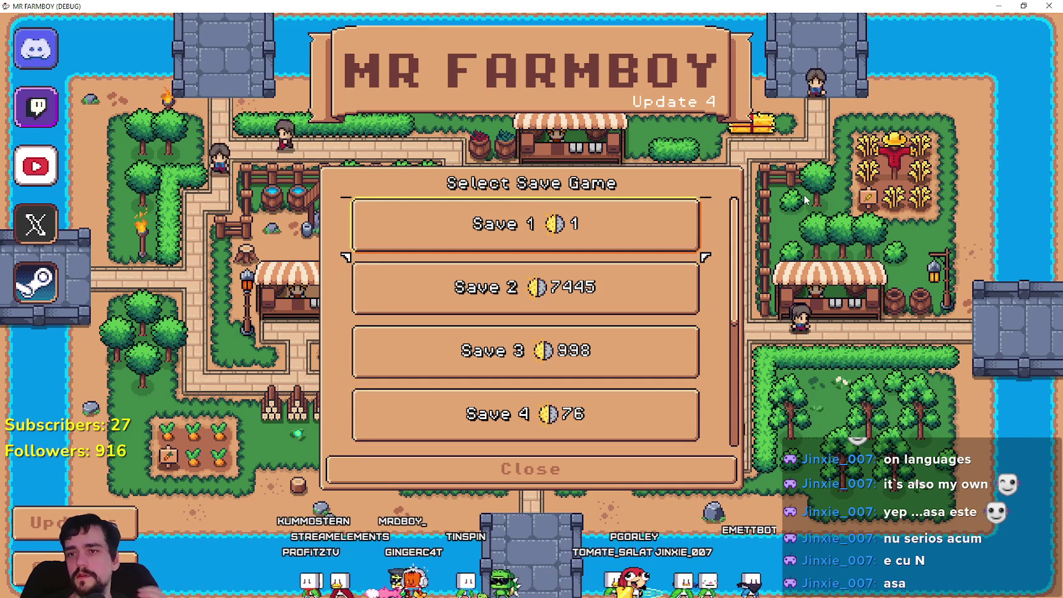
- Arrow the focus frame down past Save 7 and Create Save to the menu bottom and back
key(Down)
key(Down)
key(Down)
key(Down)
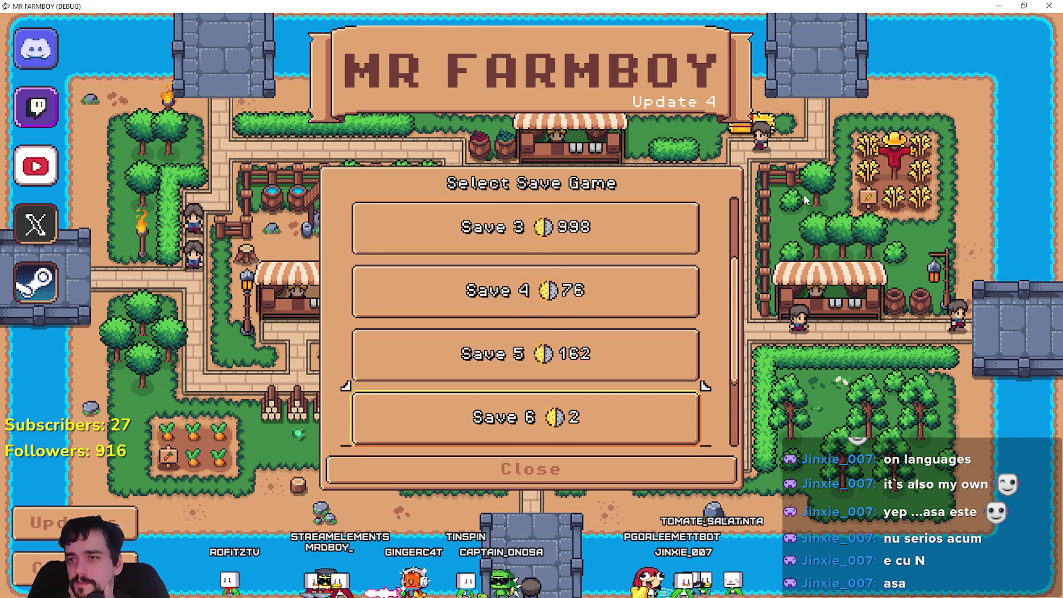
key(Up)
key(Up)
key(Up)
key(Up)
key(Down)
key(Down)
key(Down)
key(Down)
key(Down)
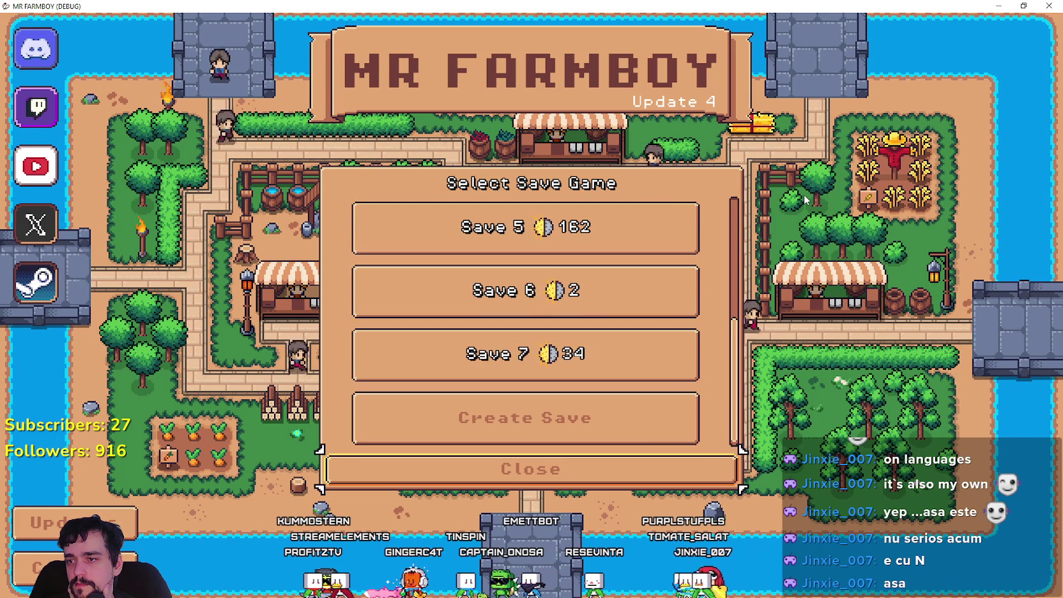
key(Up)
key(Up)
key(Up)
key(Down)
key(Down)
key(Down)
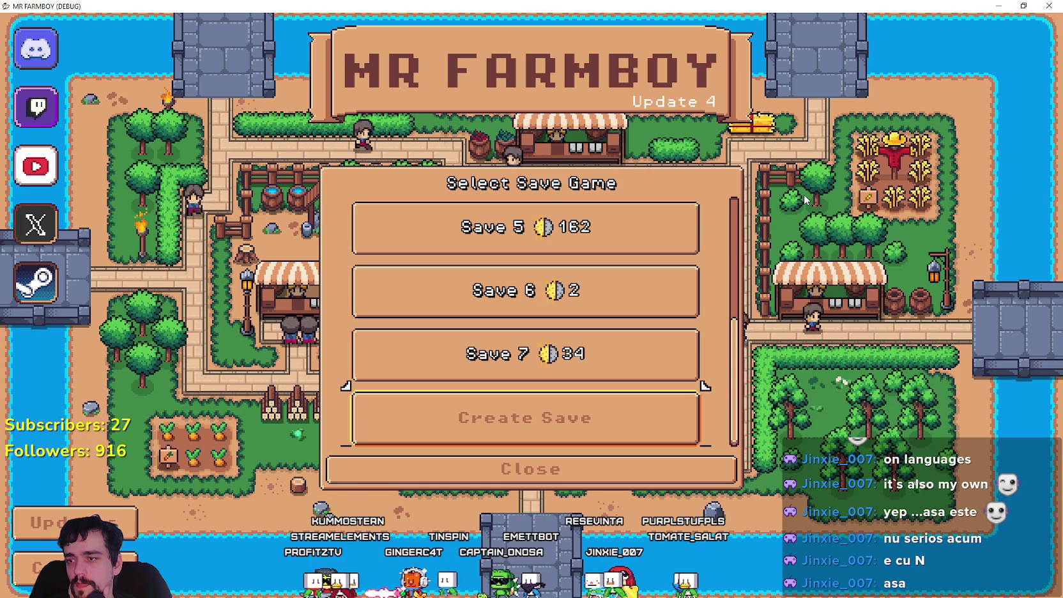
key(Up)
key(Up)
key(Up)
key(Up)
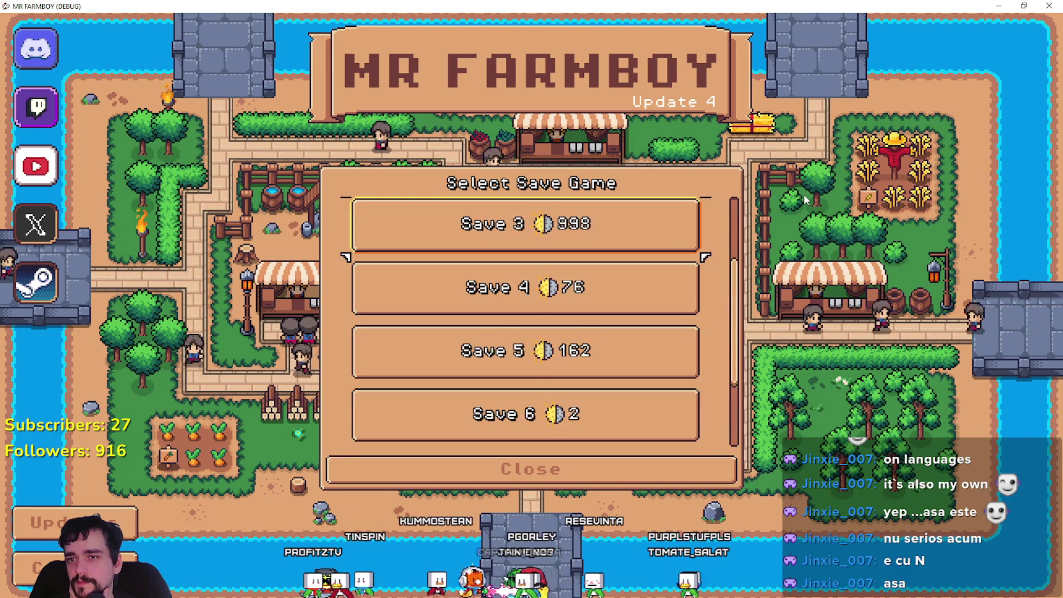
key(Down)
key(Down)
key(Down)
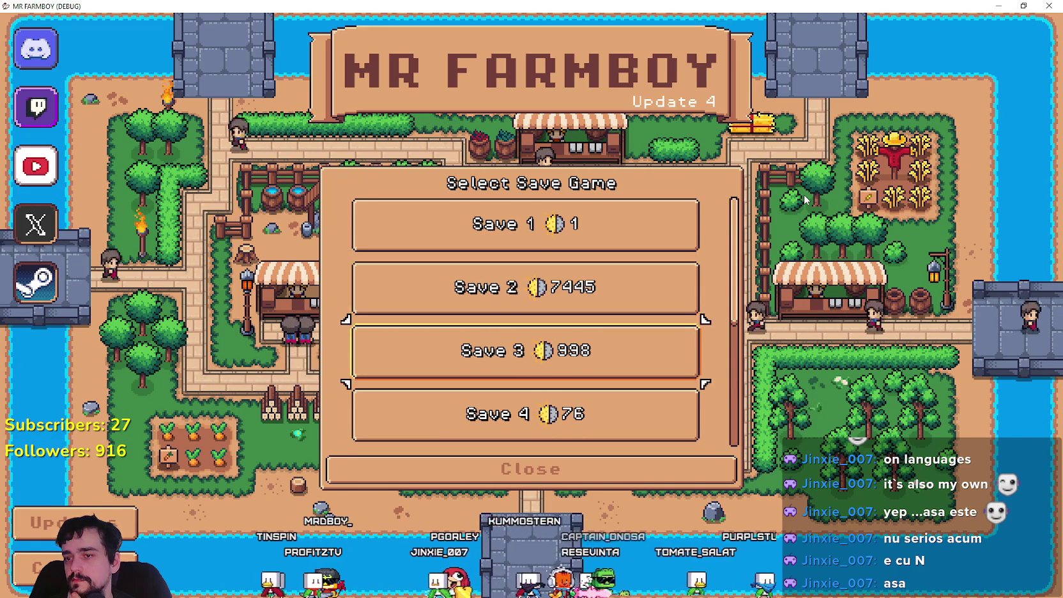
key(Down)
key(Down)
key(Down)
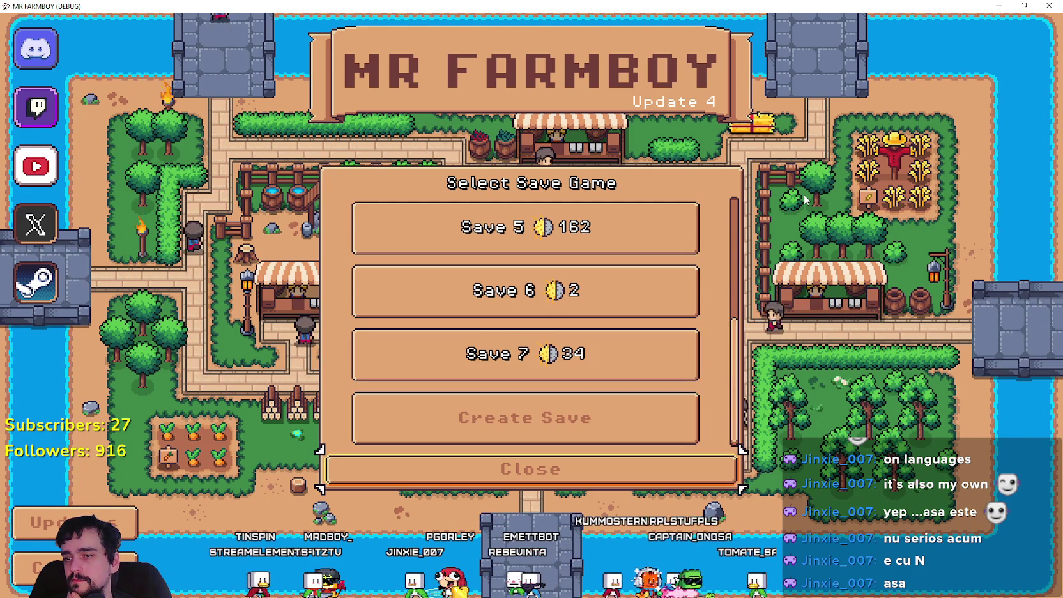
key(Up)
key(Up)
key(Down)
key(Down)
key(Down)
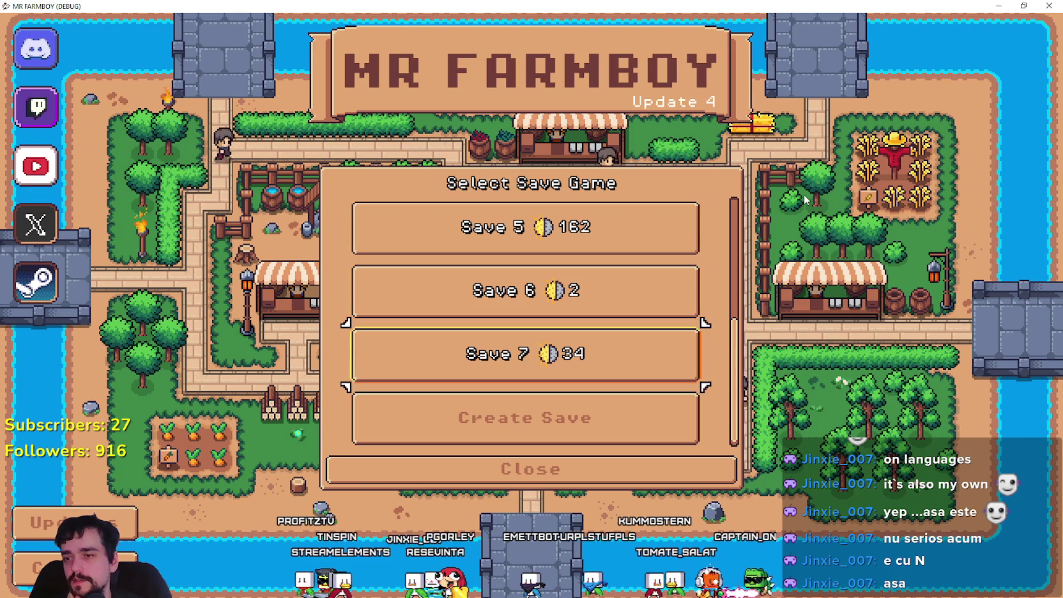
- Expand Save 7, then Save 5, to show their Load and Delete choices
key(Up)
key(Up)
key(Return)
key(Up)
key(Up)
key(Return)
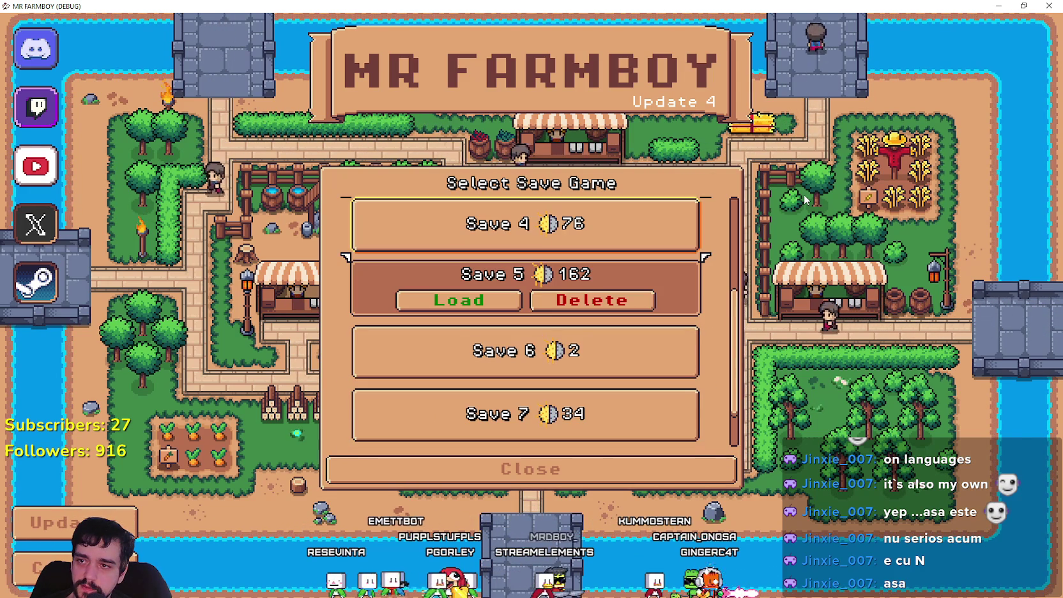
- Expand Saves 6, 5, 4 and 2 in turn, checking the frame on their Load and Delete choices
key(Down)
key(Return)
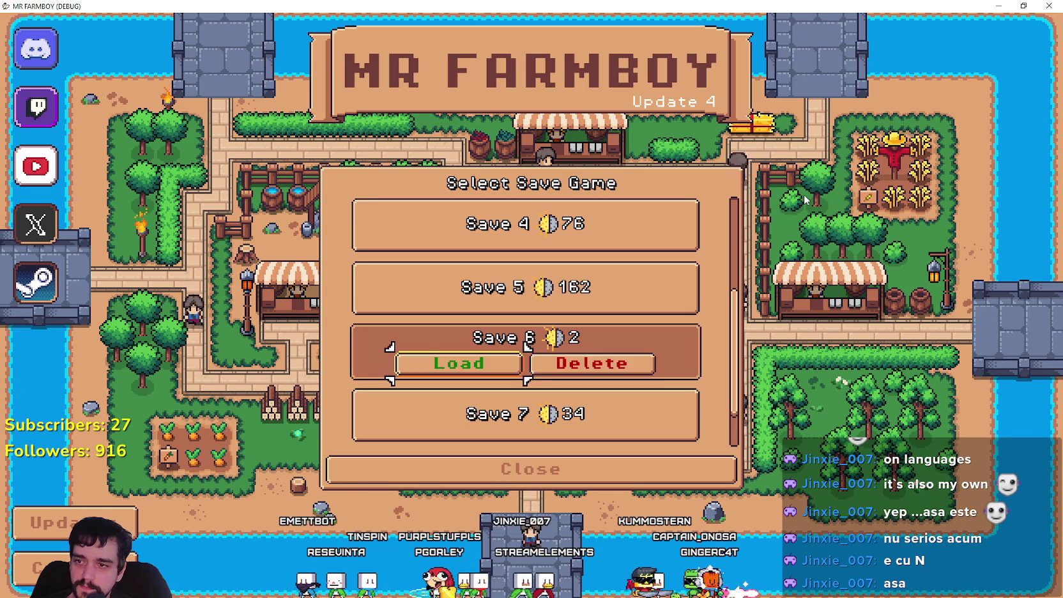
key(Up)
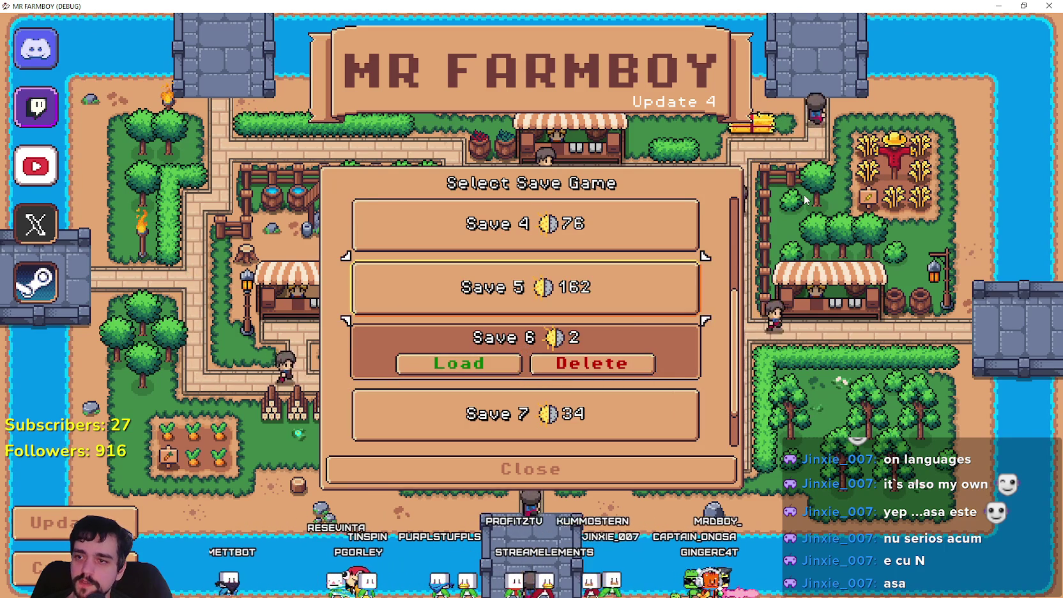
key(Return)
key(Up)
key(Return)
key(Down)
key(Down)
key(Down)
key(Return)
key(Up)
key(Up)
key(Up)
key(Up)
key(Up)
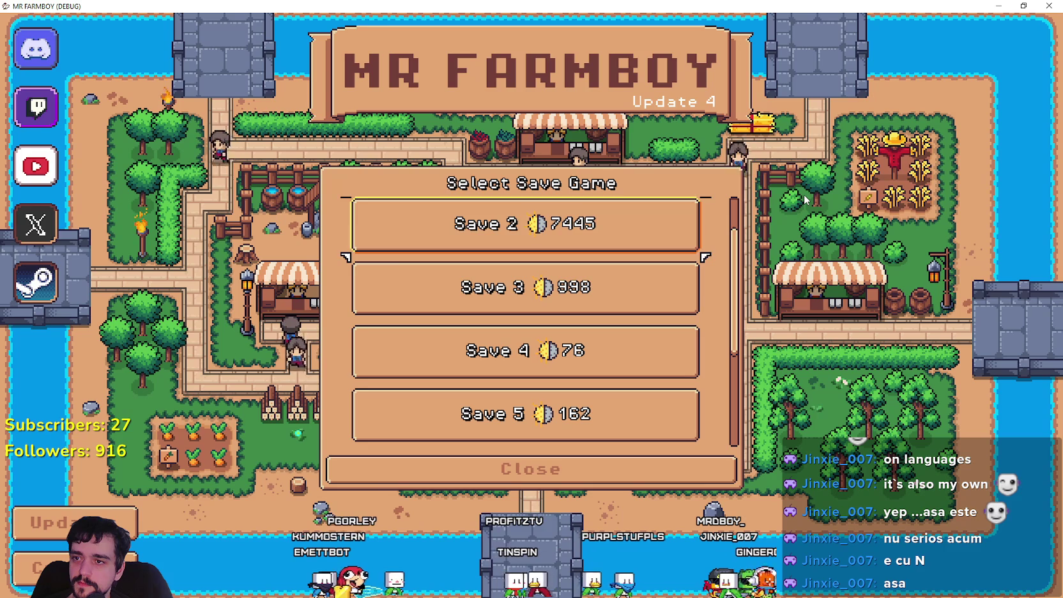
key(Return)
key(Down)
key(Down)
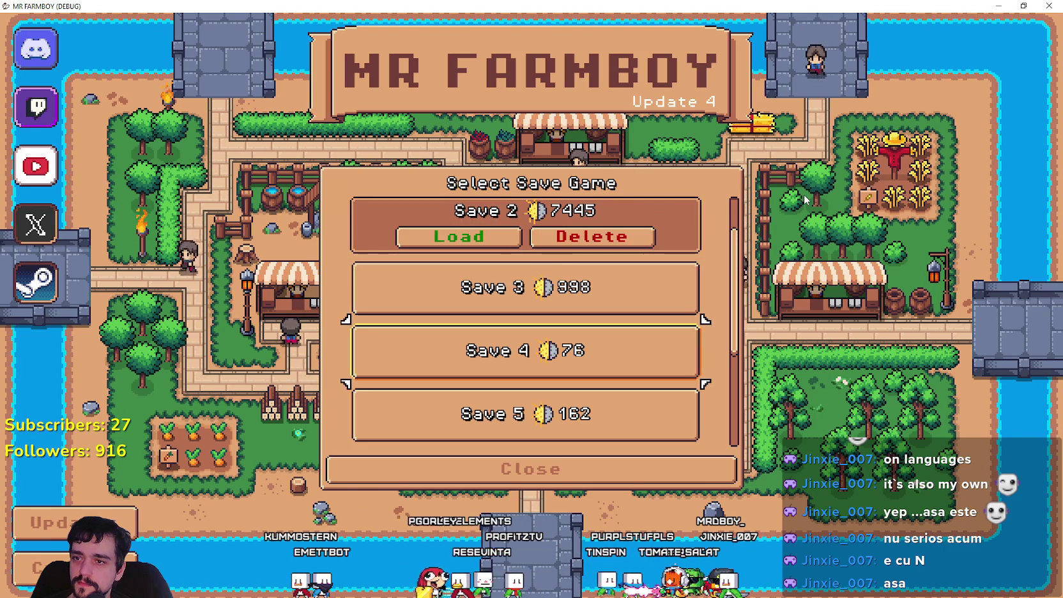
key(Return)
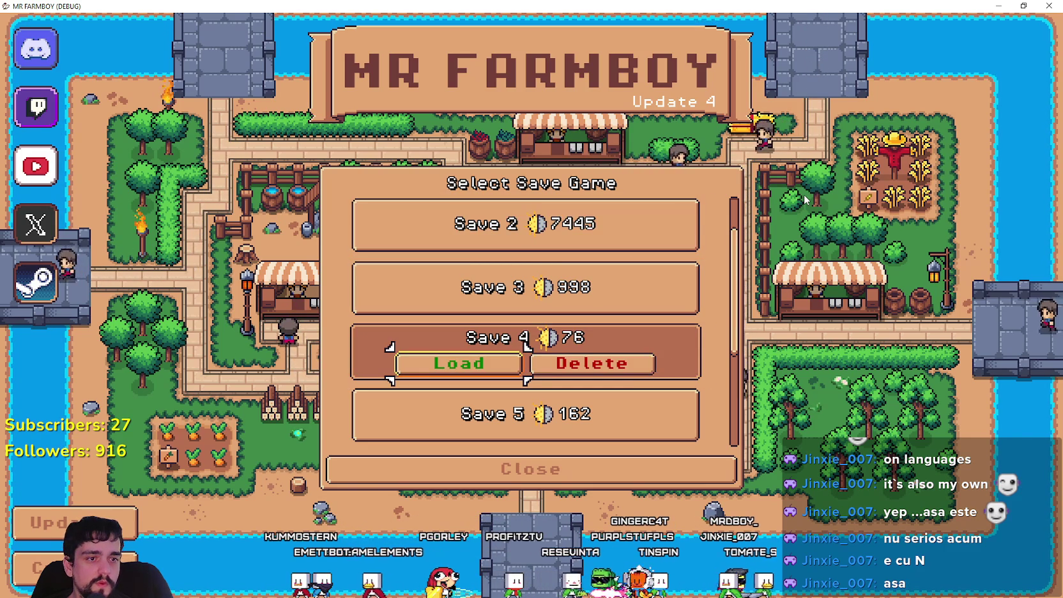
key(Down)
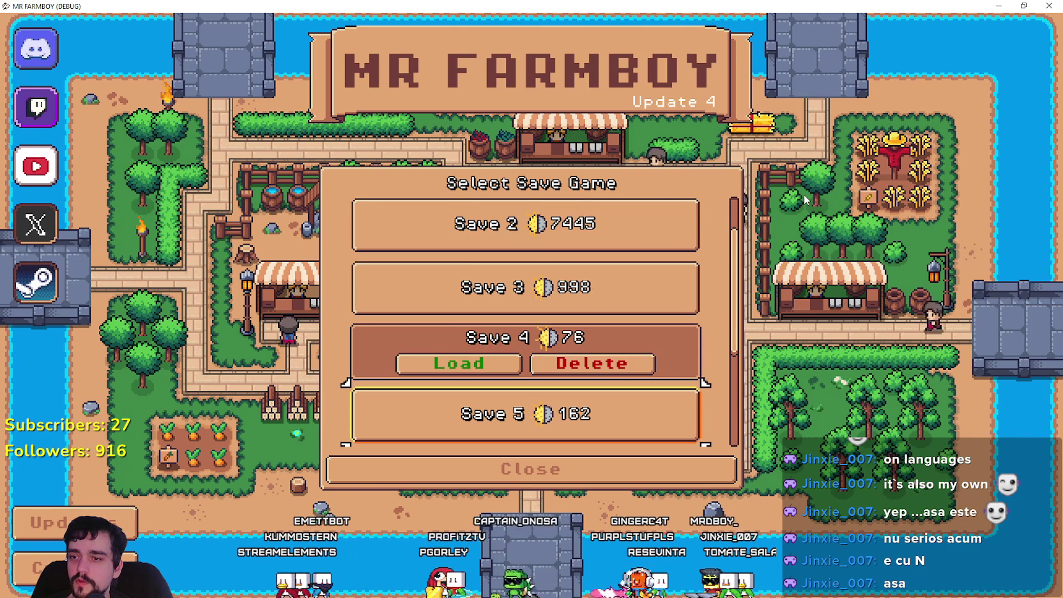
key(Return)
- Expand Saves 2, 4 and 7, move to Save 7's Delete, then close to the main menu
key(Up)
key(Up)
key(Up)
key(Return)
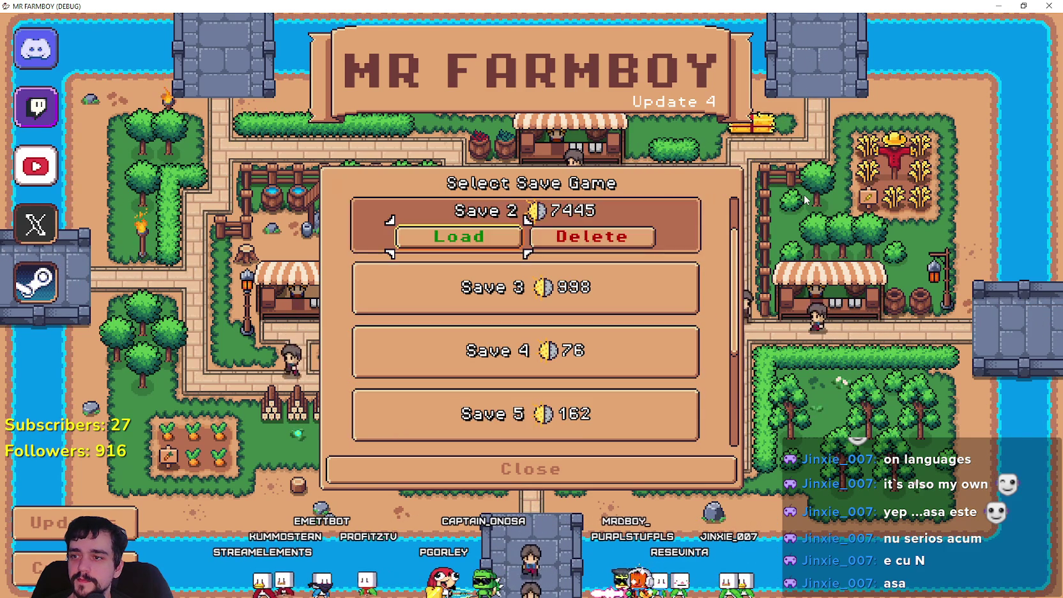
key(Up)
key(Down)
key(Down)
key(Down)
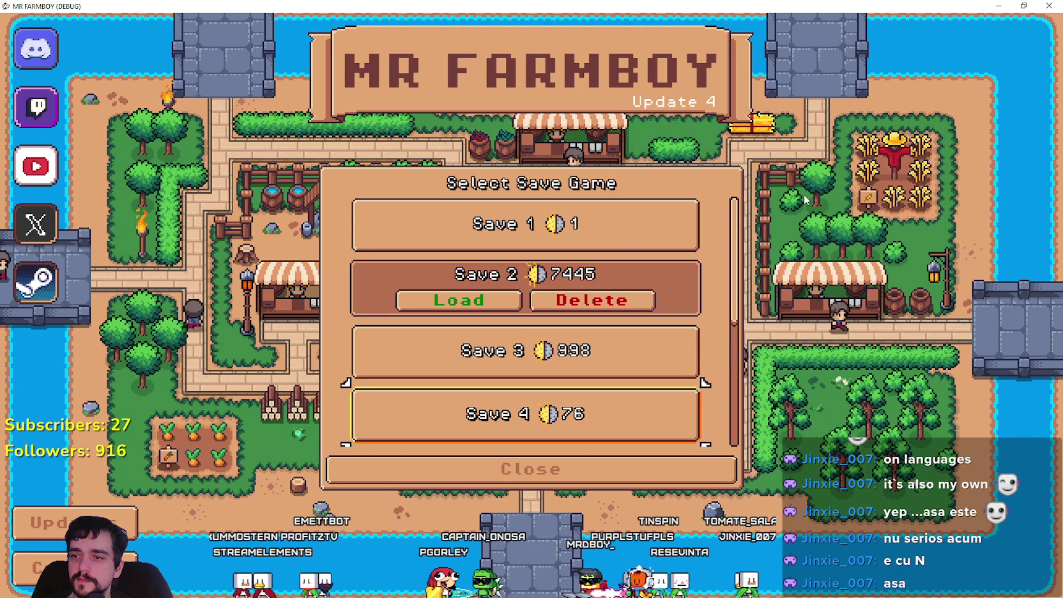
key(Return)
key(Down)
key(Down)
key(Down)
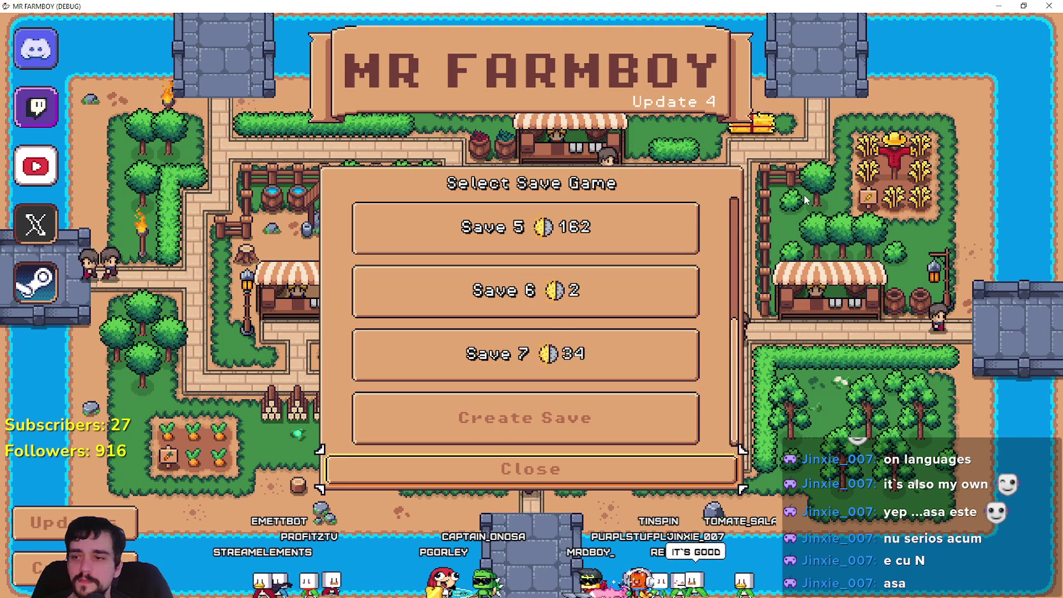
key(Up)
key(Return)
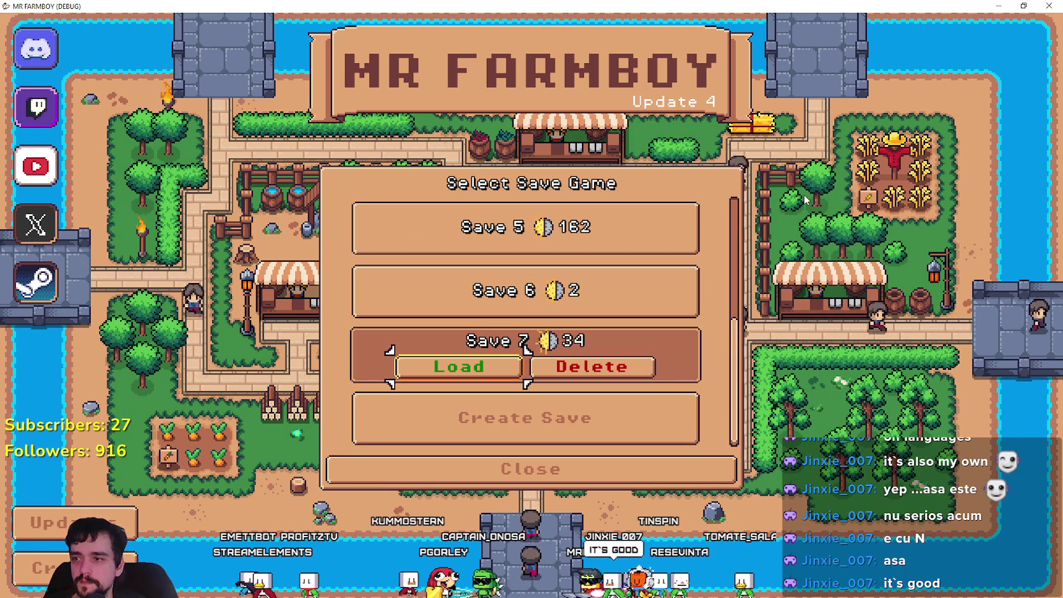
key(Right)
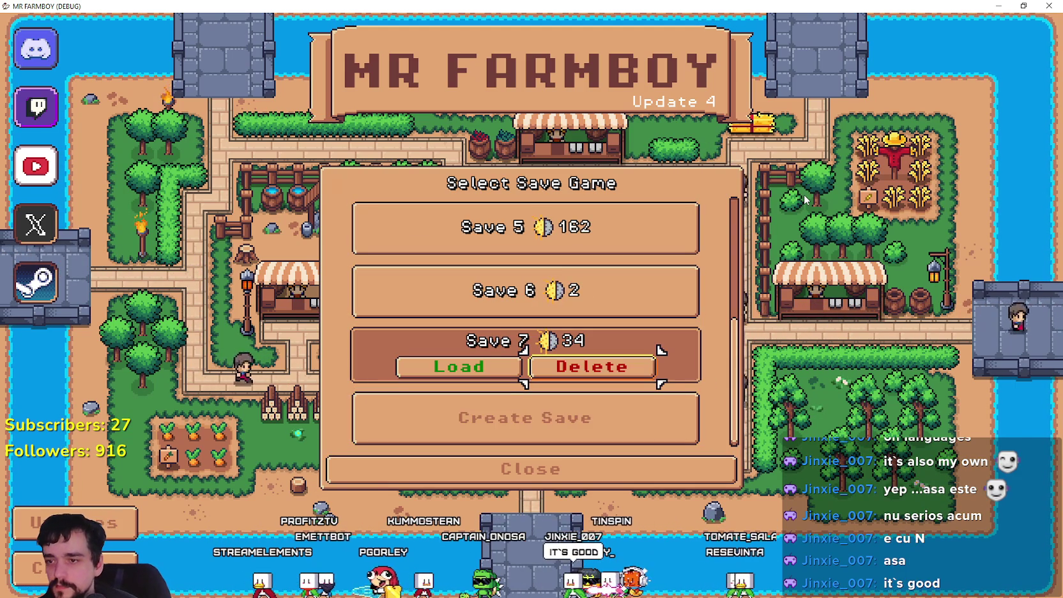
key(Down)
key(Down)
key(Return)
key(Left)
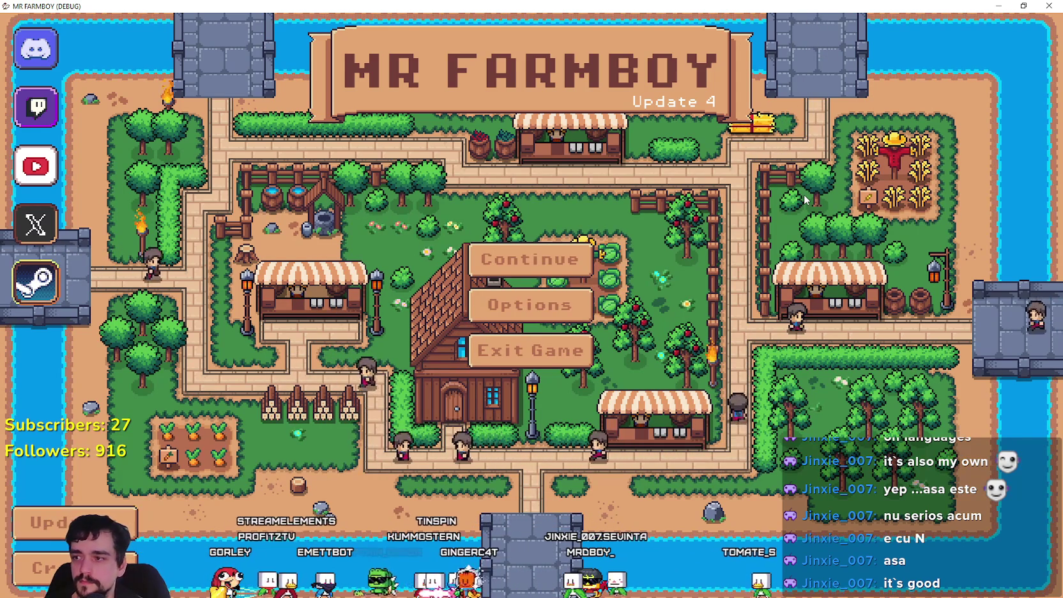
- Move focus across the Discord link and Exit Game to Continue, open the save list, then close it
key(Up)
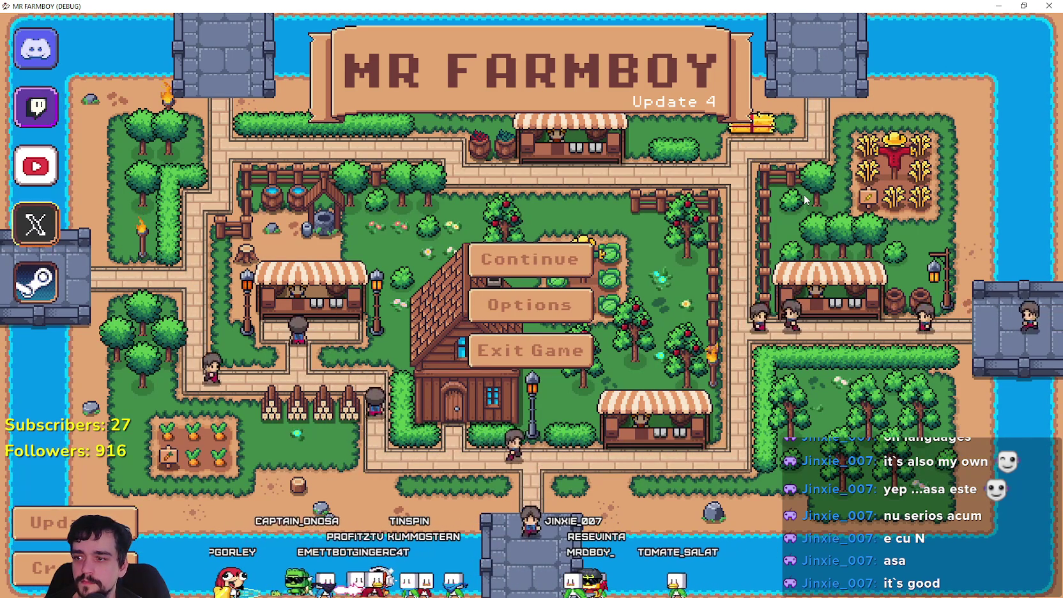
key(Right)
key(Up)
key(Up)
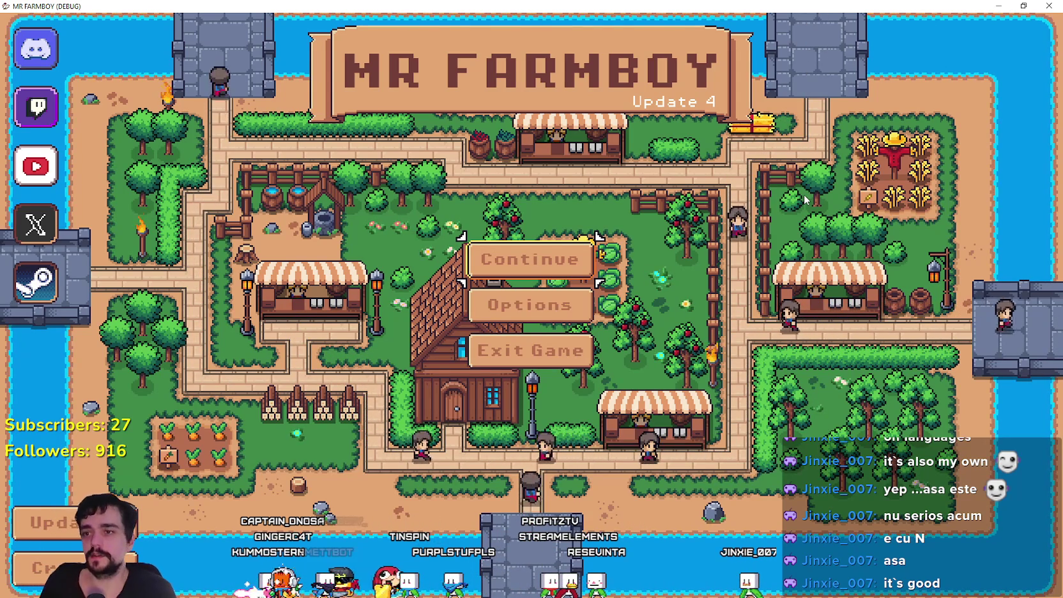
key(Return)
key(Down)
key(Down)
key(Down)
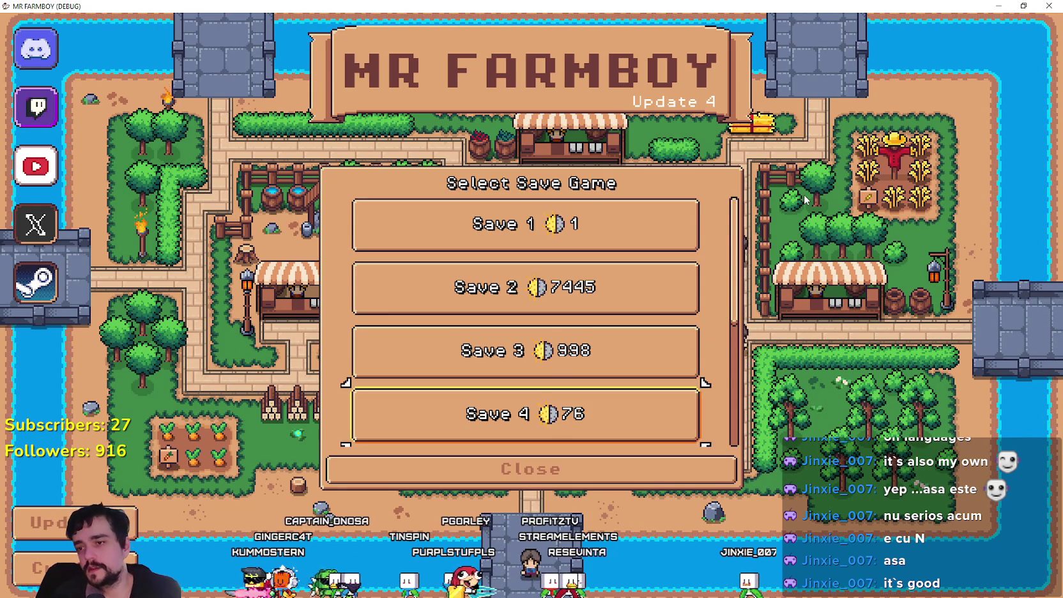
key(Down)
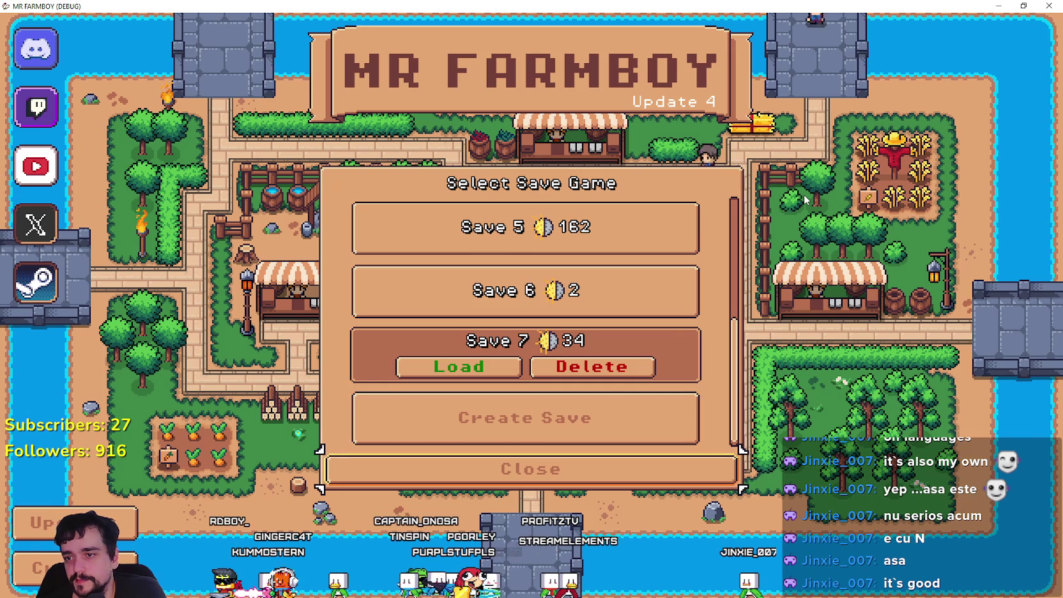
key(Return)
- Move focus through Continue, the Steam, X and updates links to Options, then open Options
key(Up)
key(Up)
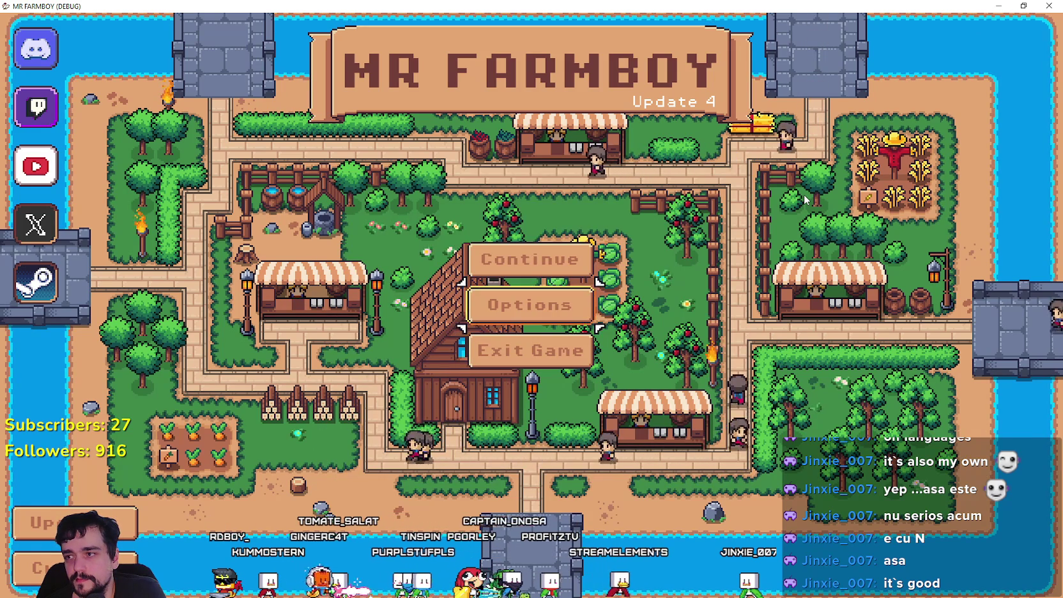
key(Down)
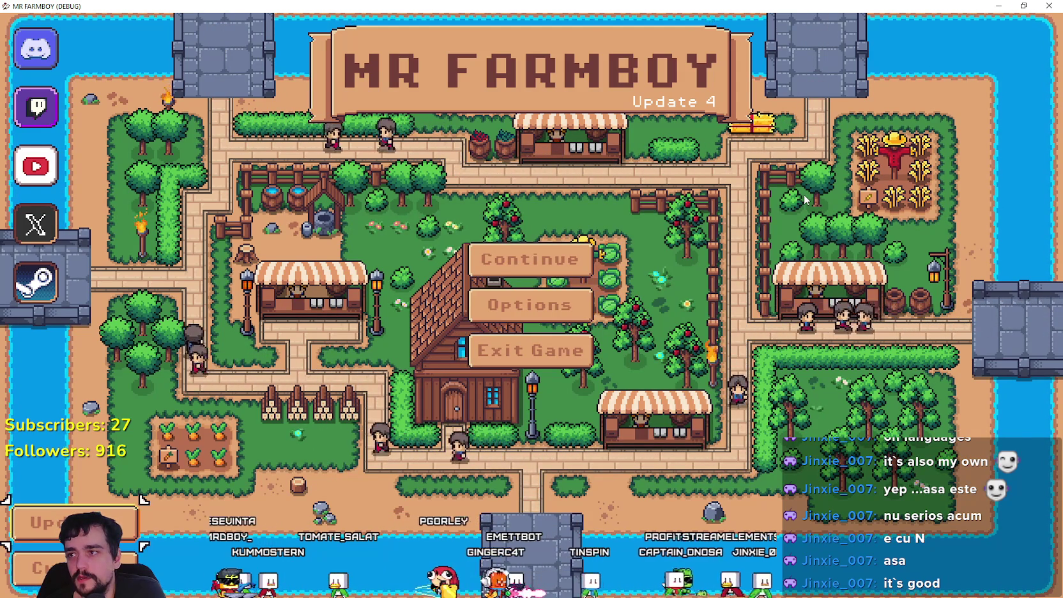
key(Left)
key(Up)
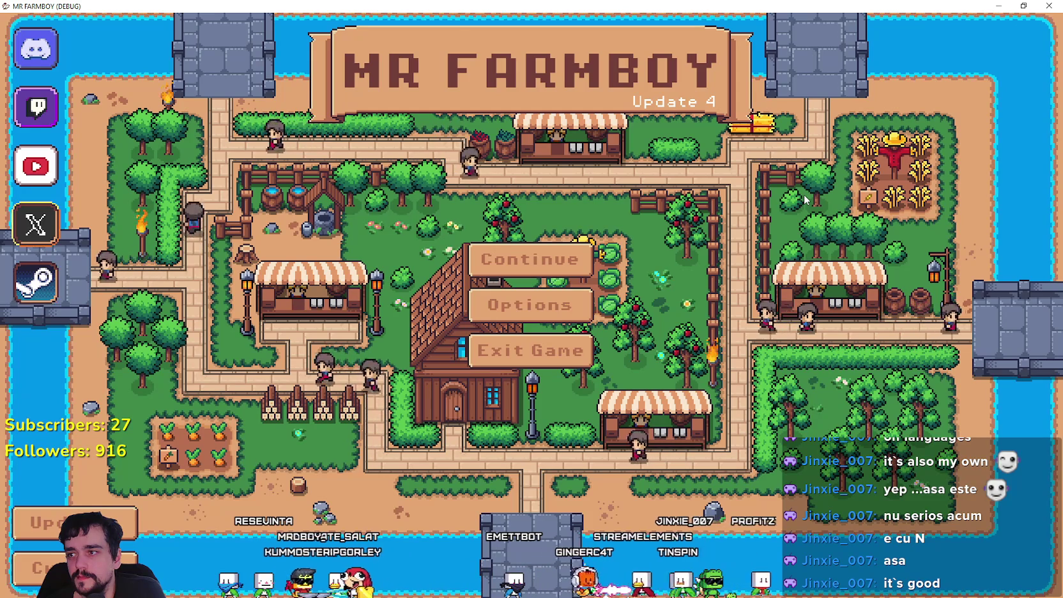
key(Down)
key(Down)
key(Right)
key(Up)
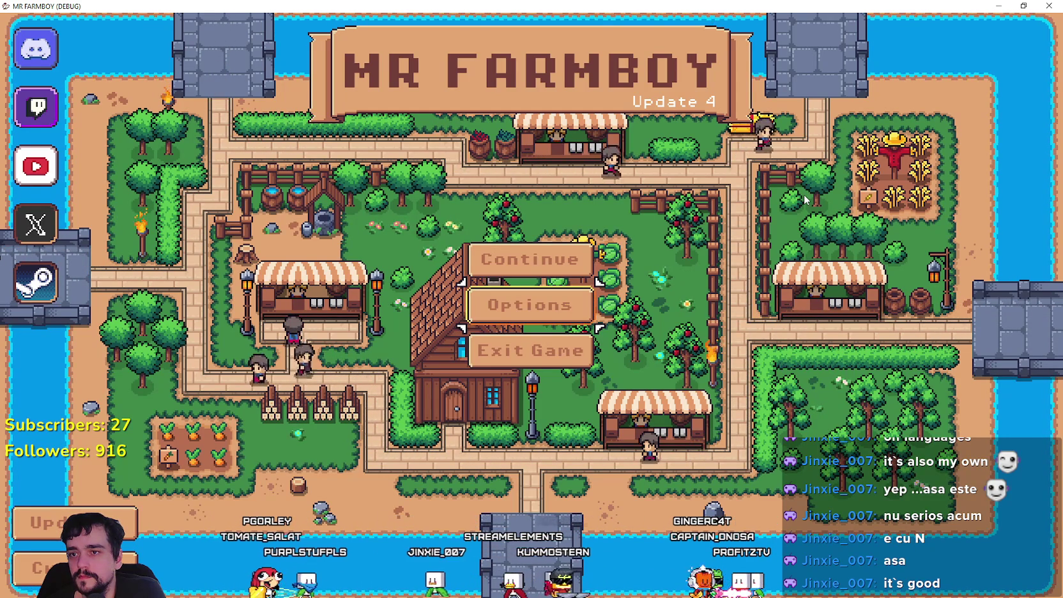
key(Return)
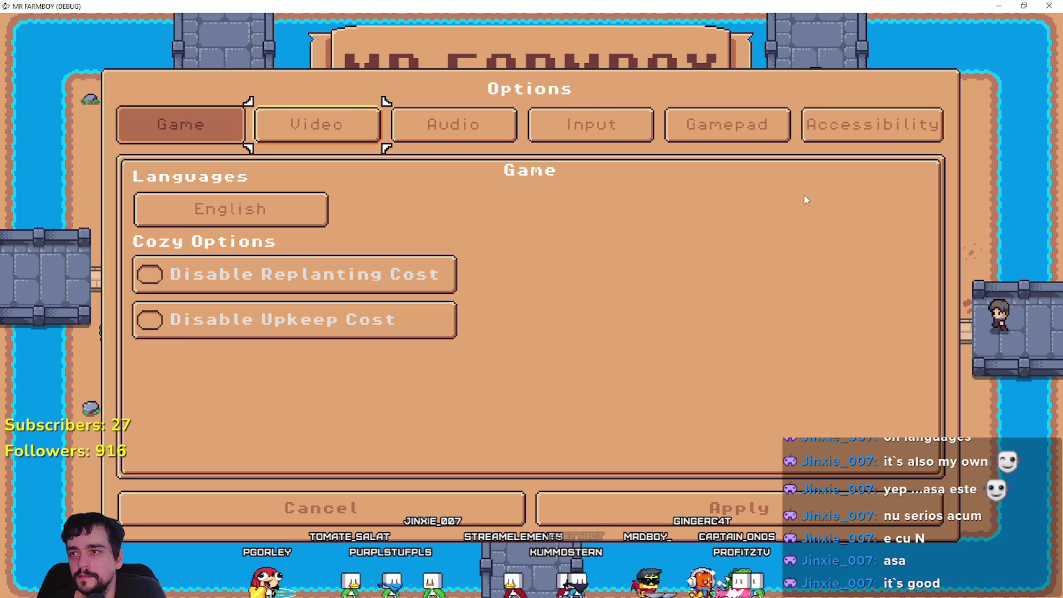
- Cycle focus through the Video, Audio, Accessibility and Input tabs, then return to the Game page
key(Right)
key(Left)
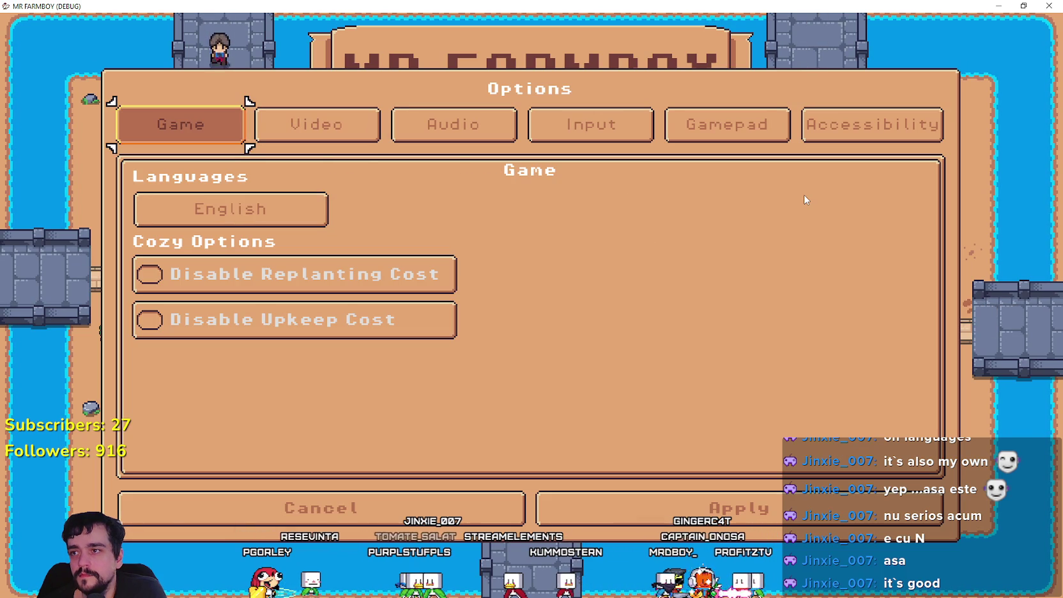
key(Right)
key(Right)
key(Right)
key(Right)
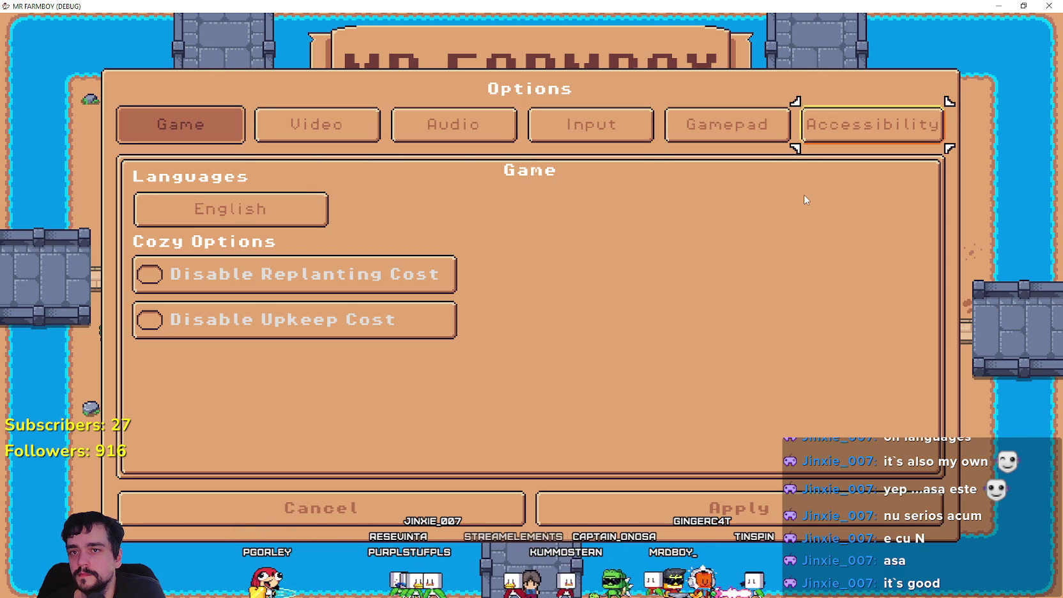
key(Return)
key(Left)
key(Left)
key(Left)
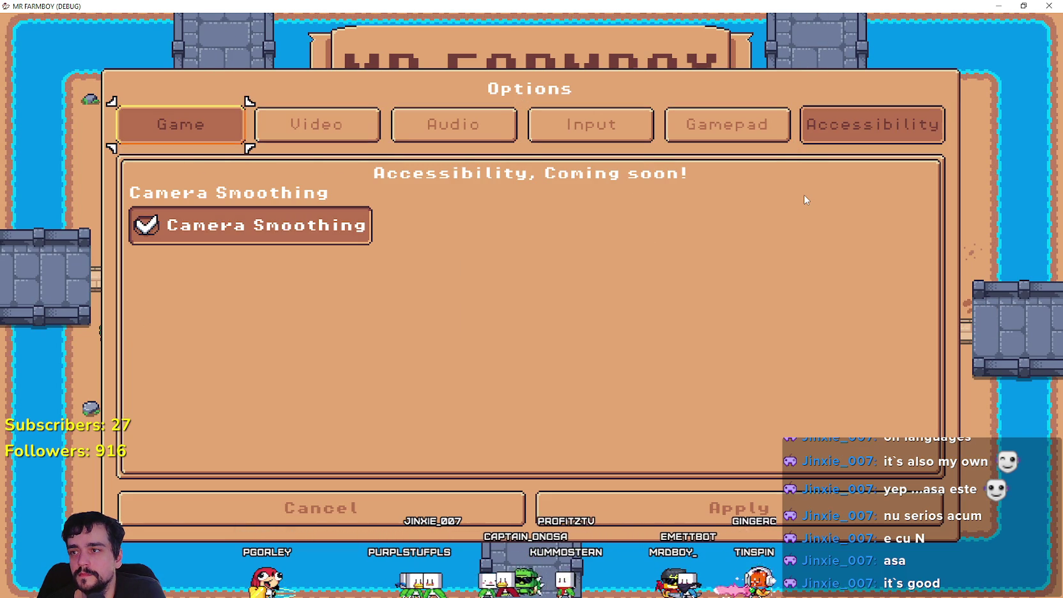
key(Return)
- Focus the Game page's Upkeep and Replanting cost toggles, language choice and Cancel, then the Game tab
key(Down)
key(Down)
key(Up)
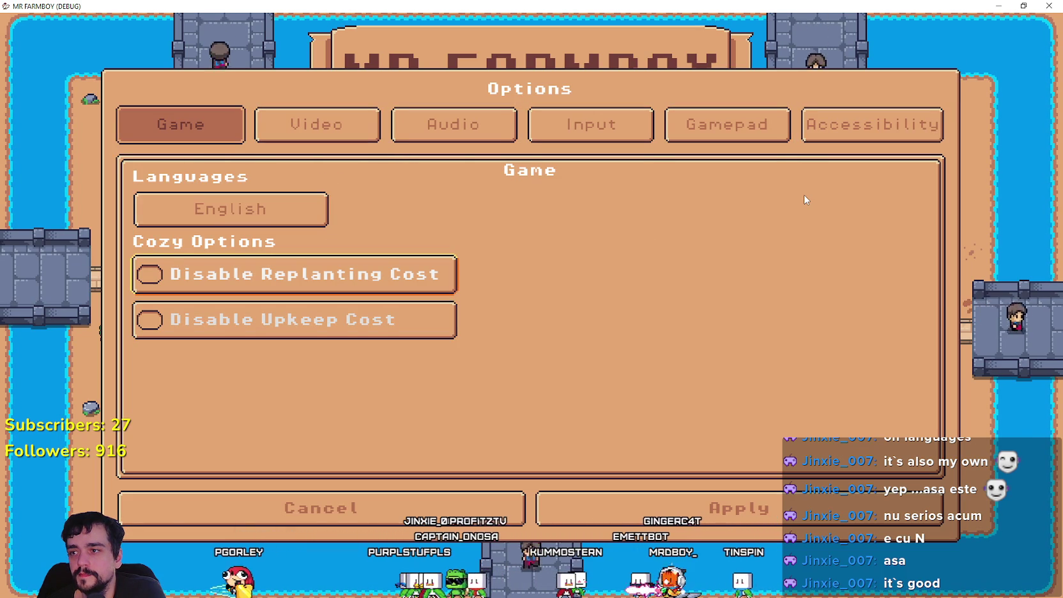
key(Up)
key(Up)
key(Down)
key(Down)
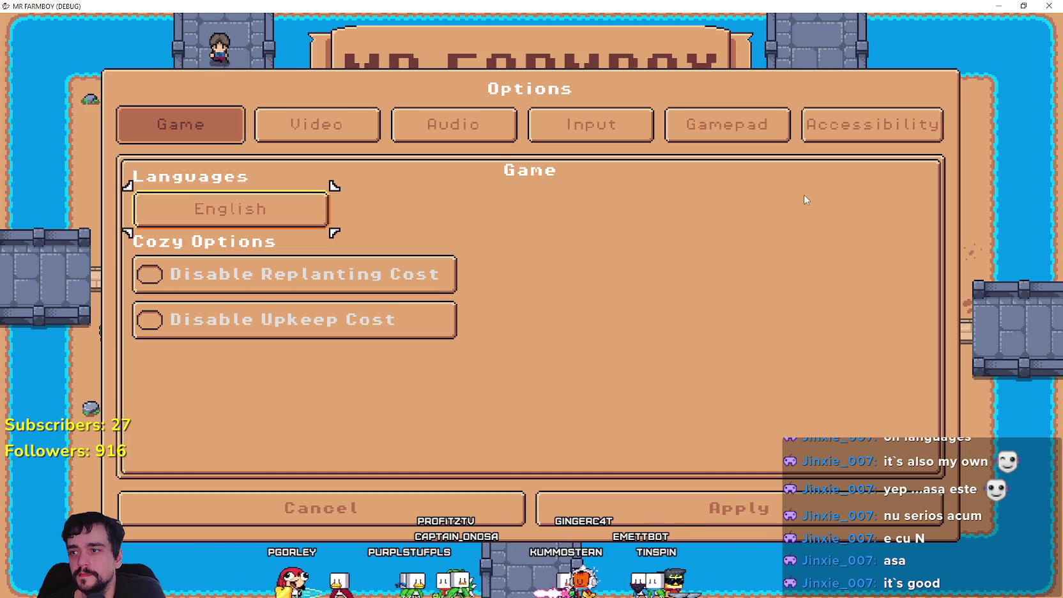
key(Down)
key(Down)
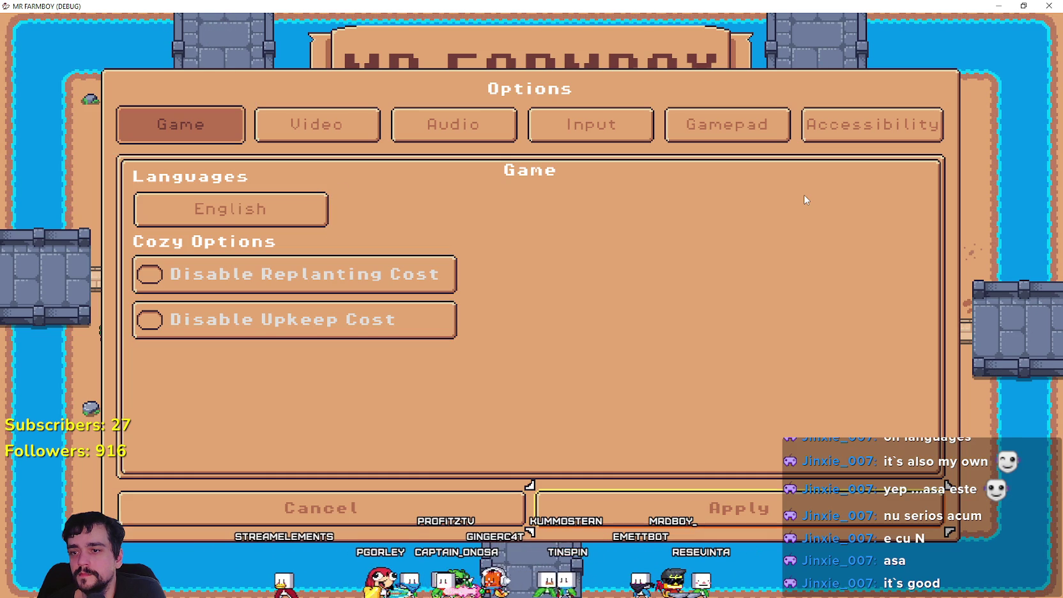
key(Up)
key(Up)
- Revisit the Accessibility and Input tabs and Camera Smoothing, return to Game, then switch to Aseprite
key(Right)
key(Right)
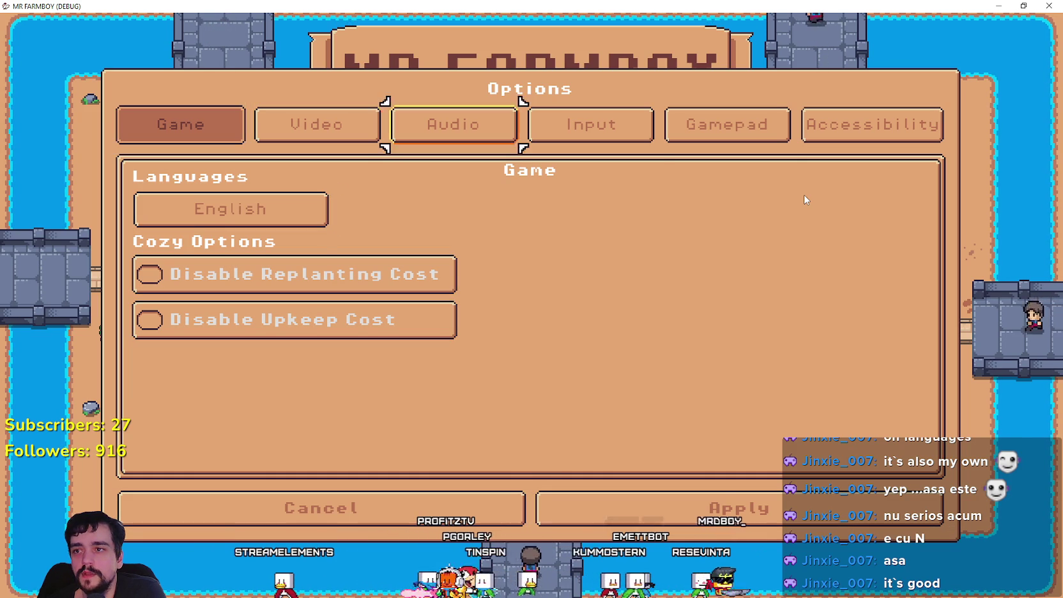
key(Right)
key(Return)
key(Left)
key(Left)
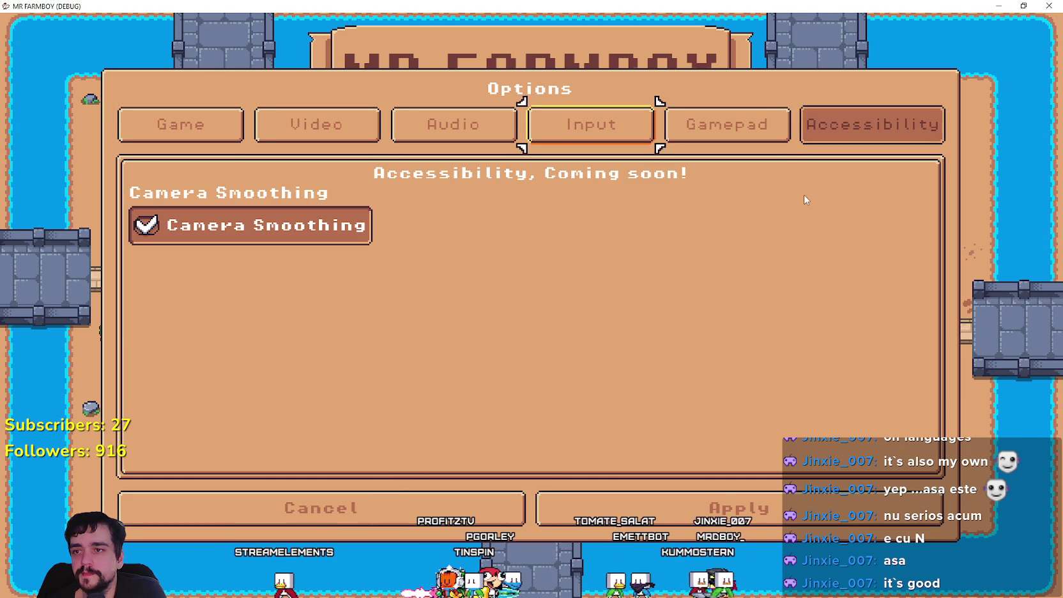
key(Down)
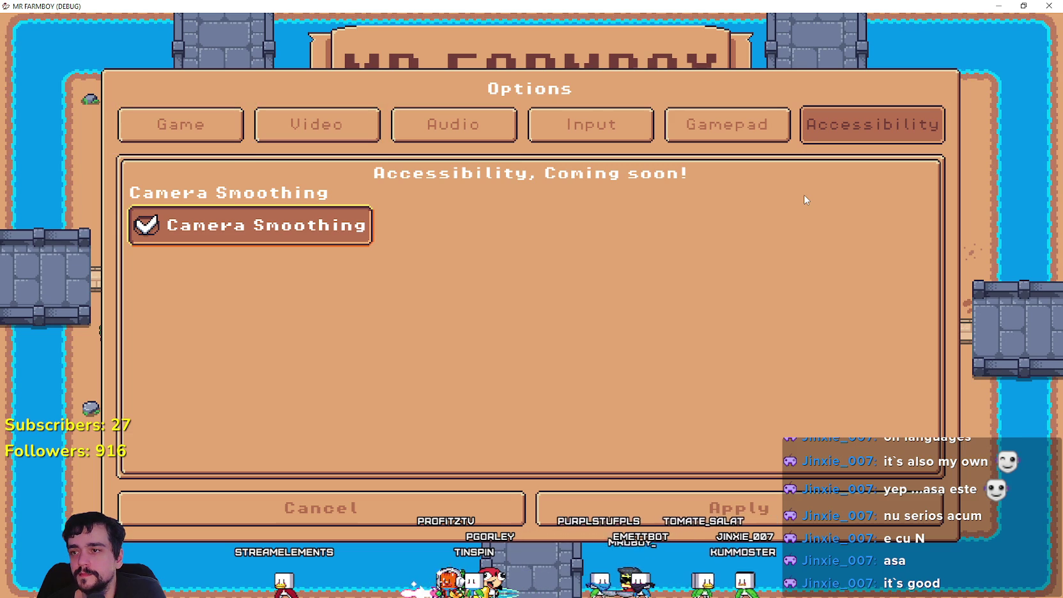
key(Up)
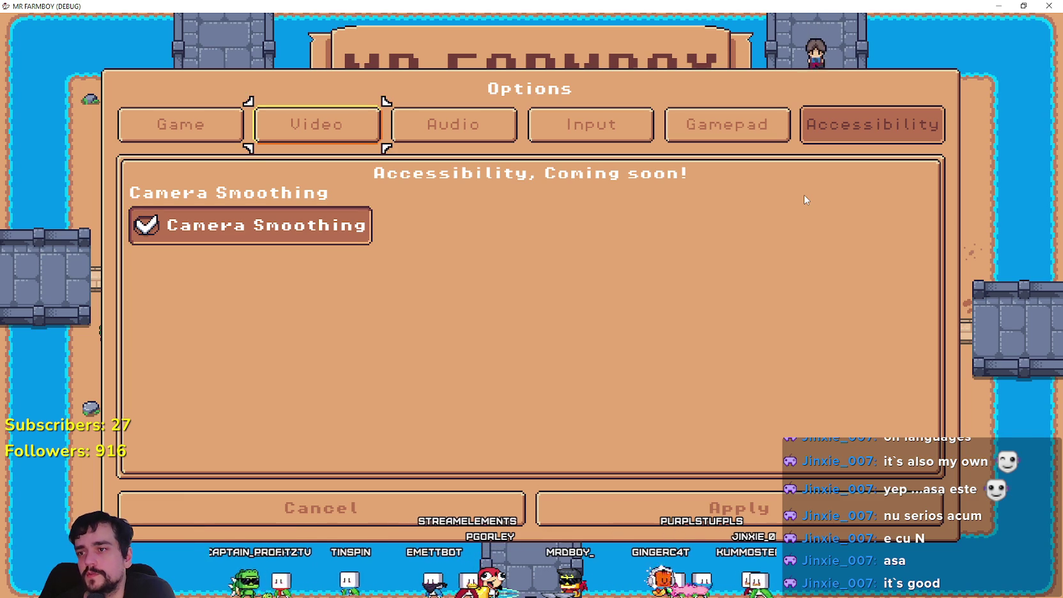
key(Return)
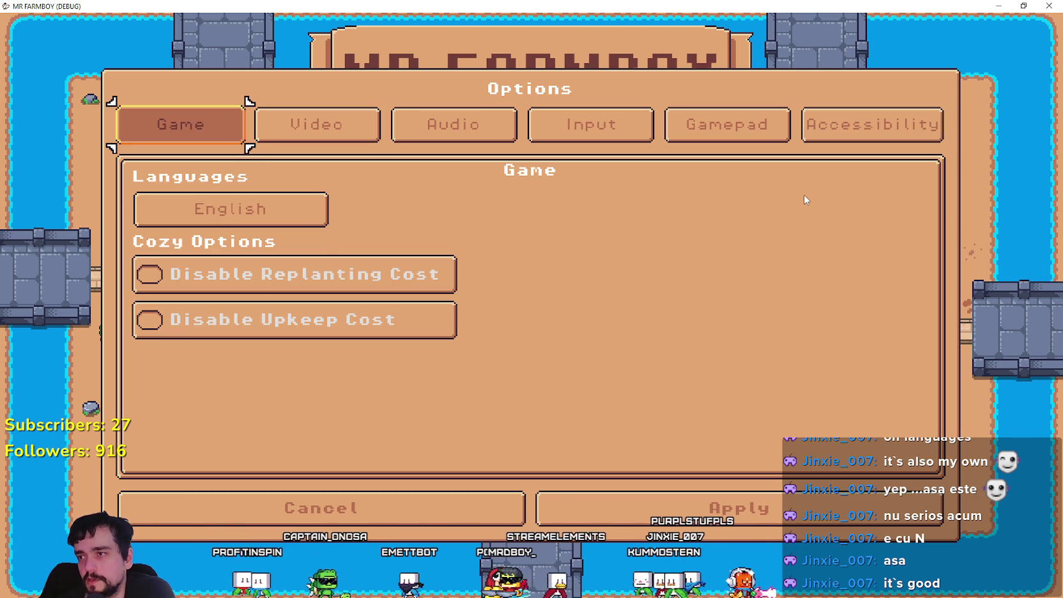
key(Down)
key(Down)
key(Down)
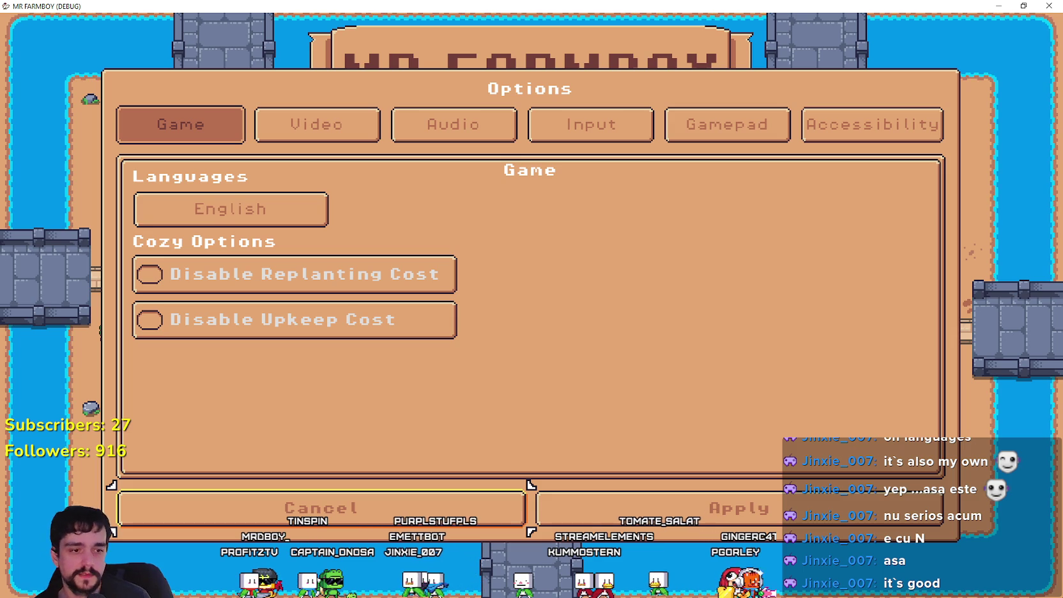
key(alt+Tab)
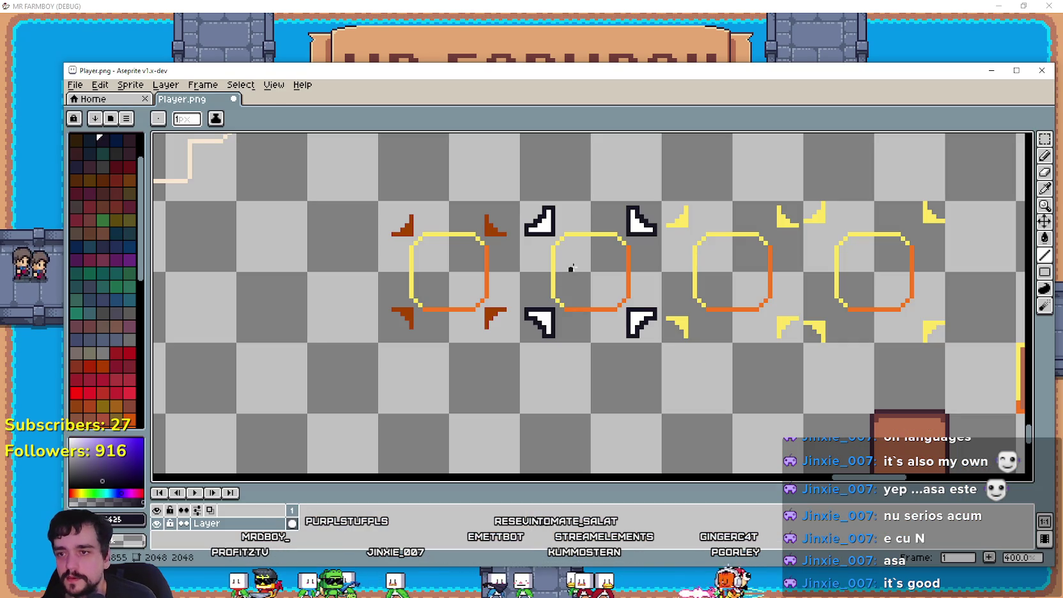
- Select all four white corner pieces in Player.png with a rectangular selection
click(1045, 139)
mouse_move(525, 276)
mouse_down()
mouse_move(548, 331)
mouse_move(629, 245)
mouse_up()
scroll(676, 389, down, 3)
drag(676, 389, 446, 323)
scroll(446, 323, up, 2)
scroll(542, 200, up, 1)
- Paste the corner pieces around the orange octagon, commit them, and save Player.png
key(ctrl+v)
drag(588, 301, 595, 300)
click(741, 390)
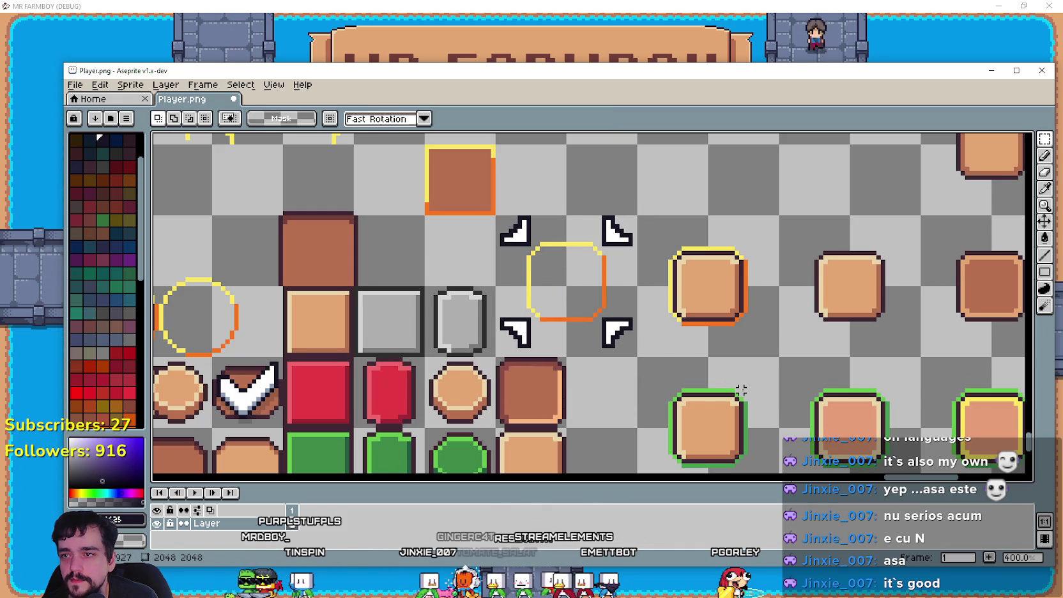
key(ctrl+s)
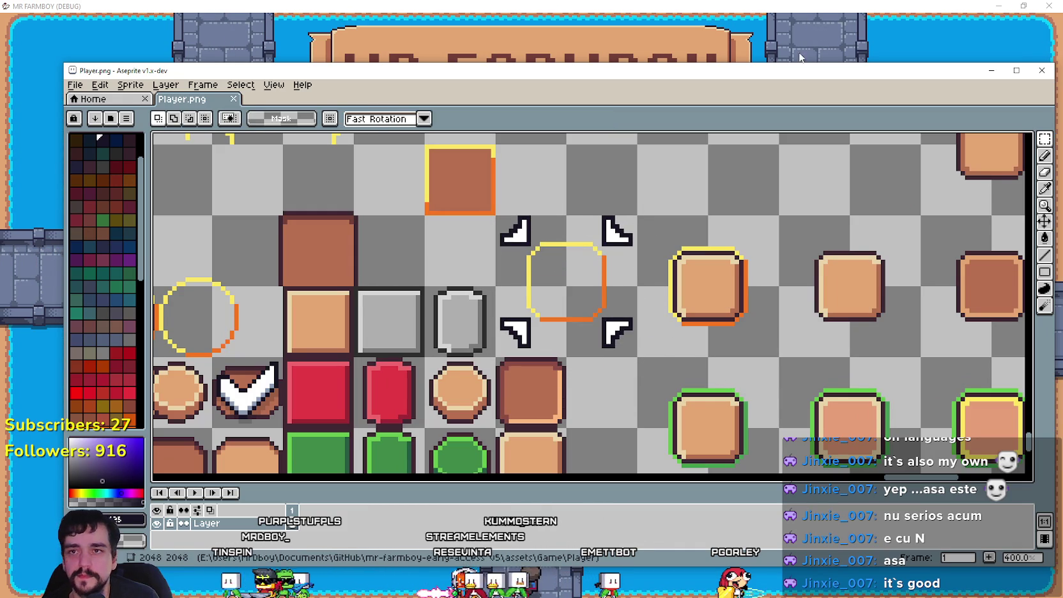
key(alt+Tab)
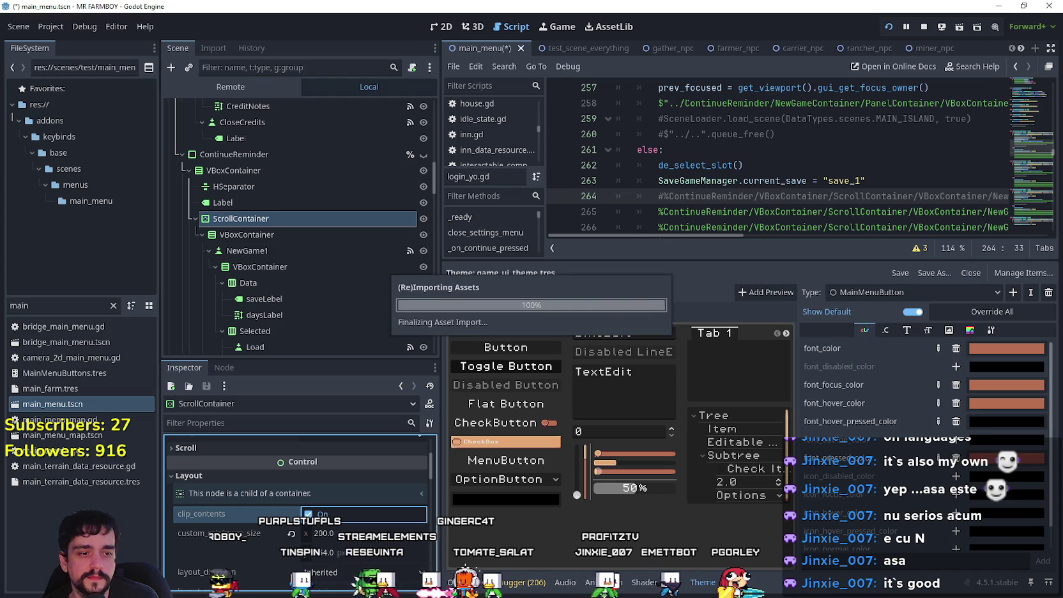
- In the running game, move focus through the cost toggles and Input tab, then Apply to close Options
key(alt+Tab)
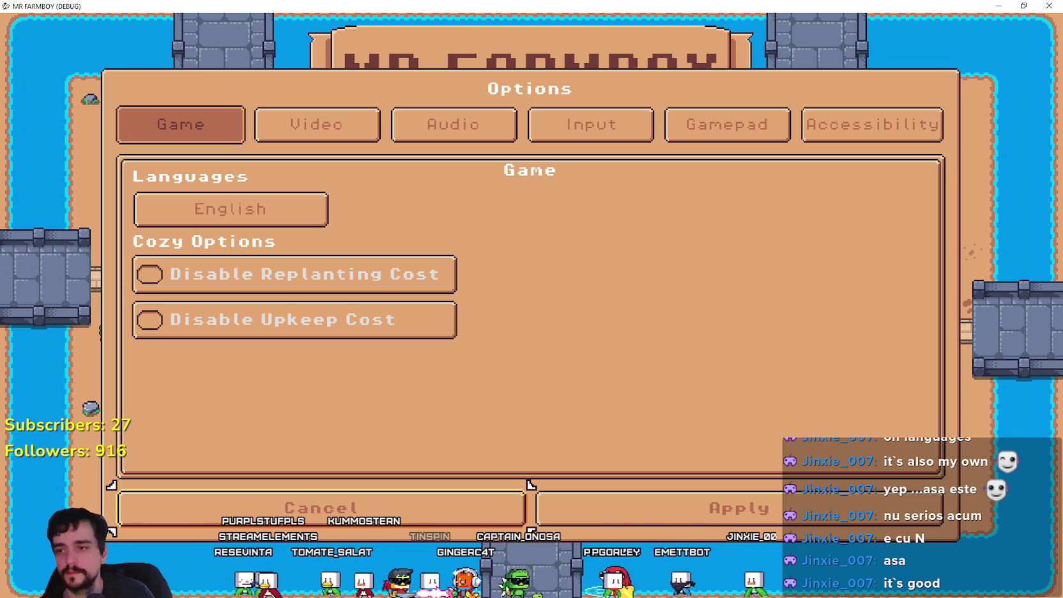
key(Up)
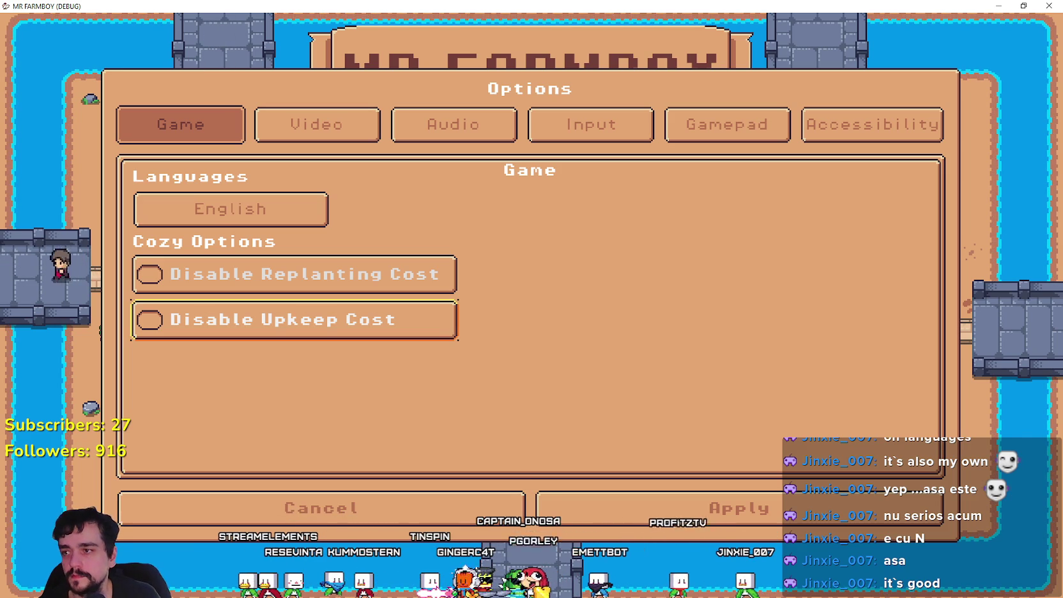
key(Up)
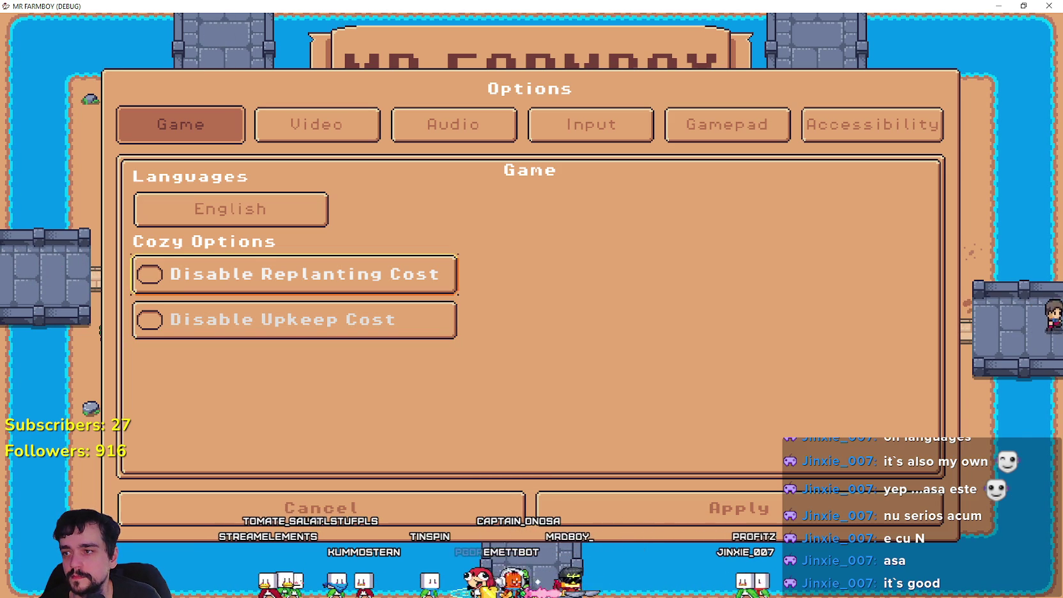
key(Up)
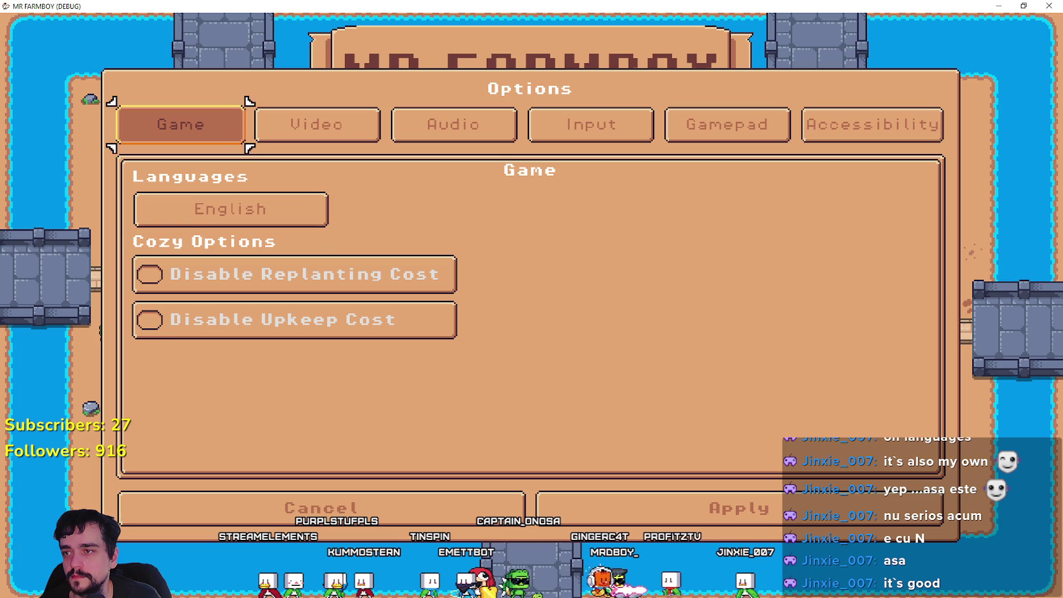
key(Right)
key(Down)
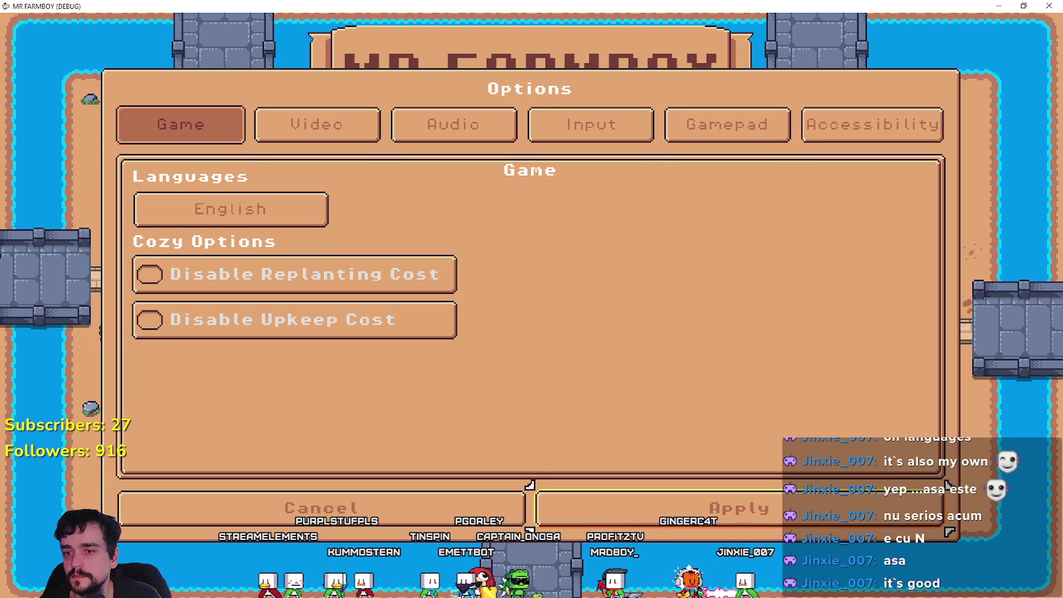
key(Return)
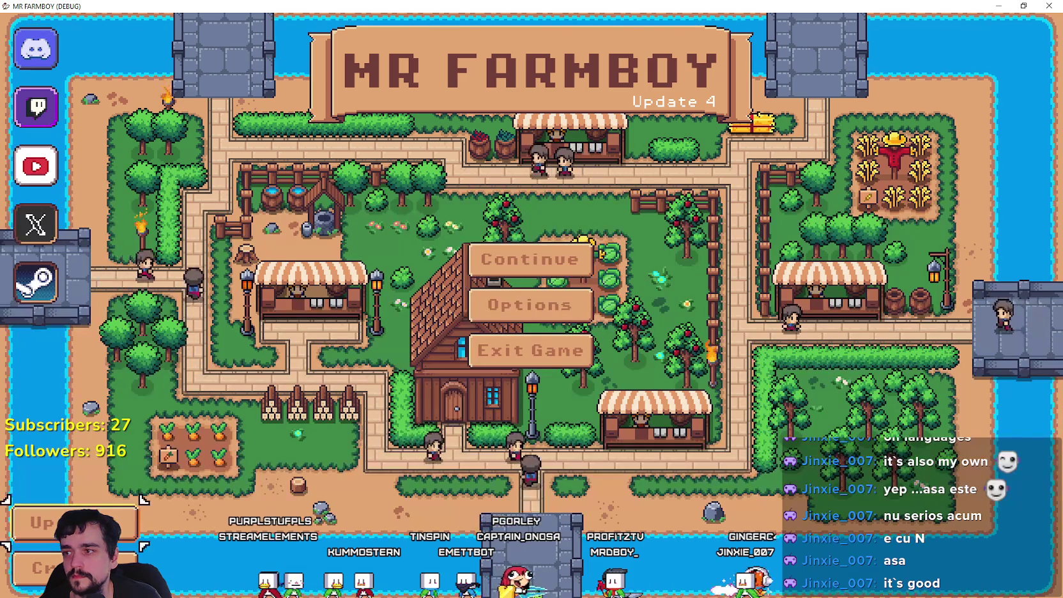
- Exit the game from the title menu and relaunch it from Godot
key(Down)
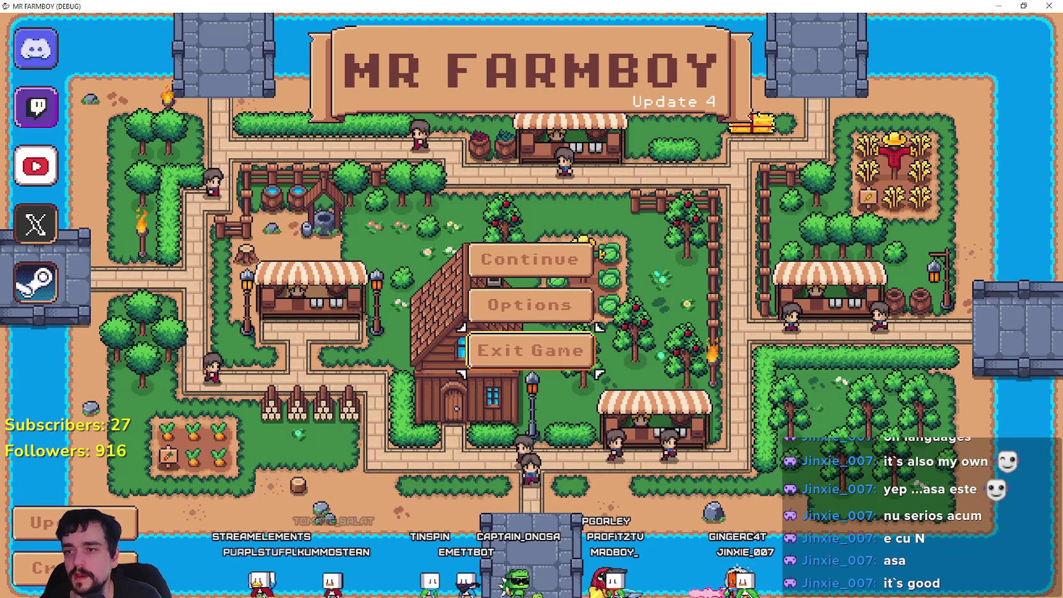
key(Return)
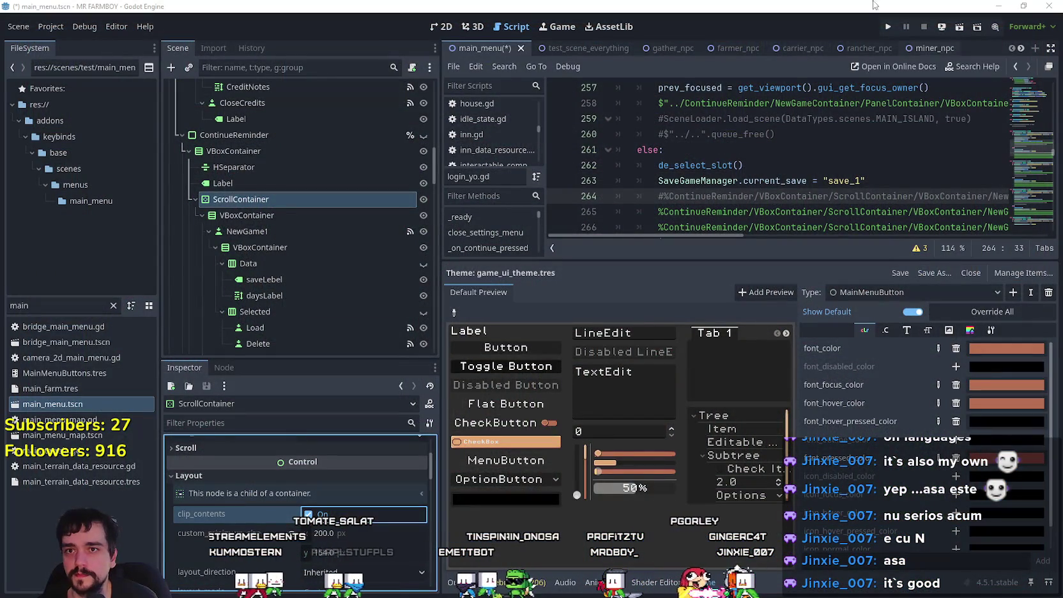
click(888, 26)
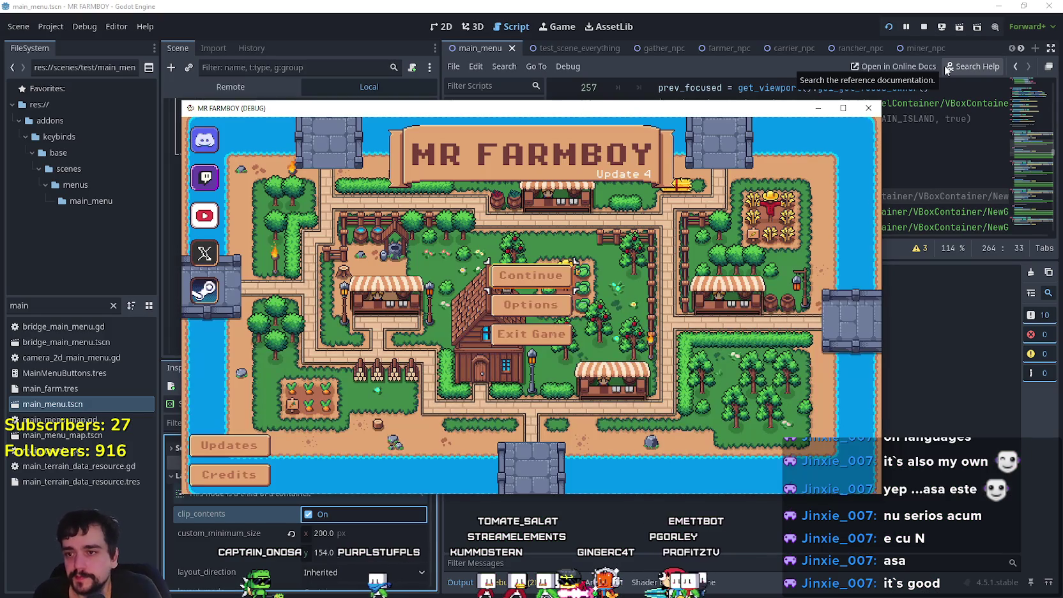
- Open Options, focus Window mode, the Game tab and both cost toggles, then Cancel and Exit Game
key(Return)
key(Down)
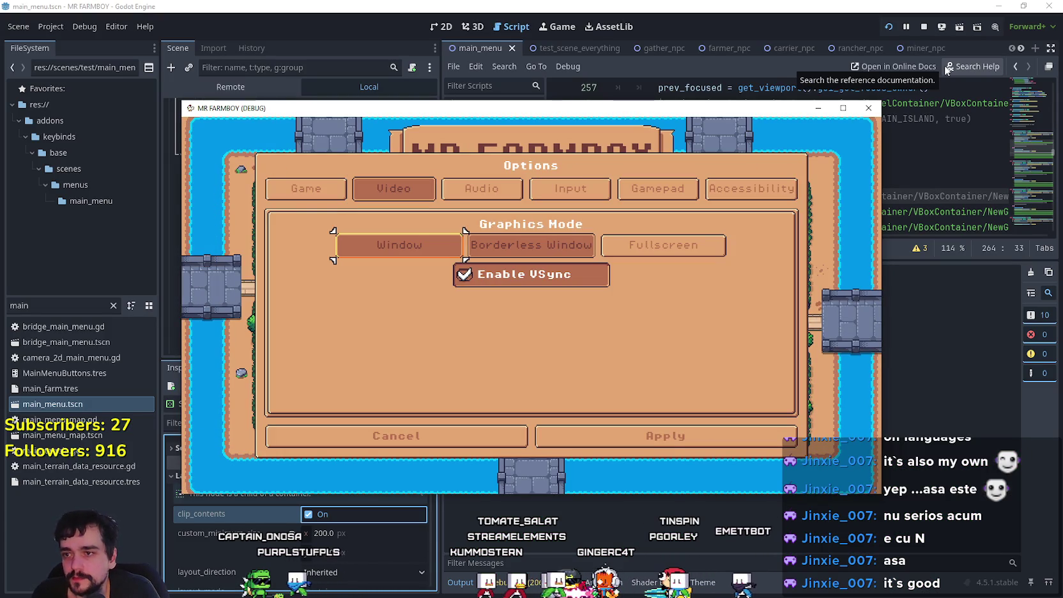
key(Up)
key(Left)
key(Left)
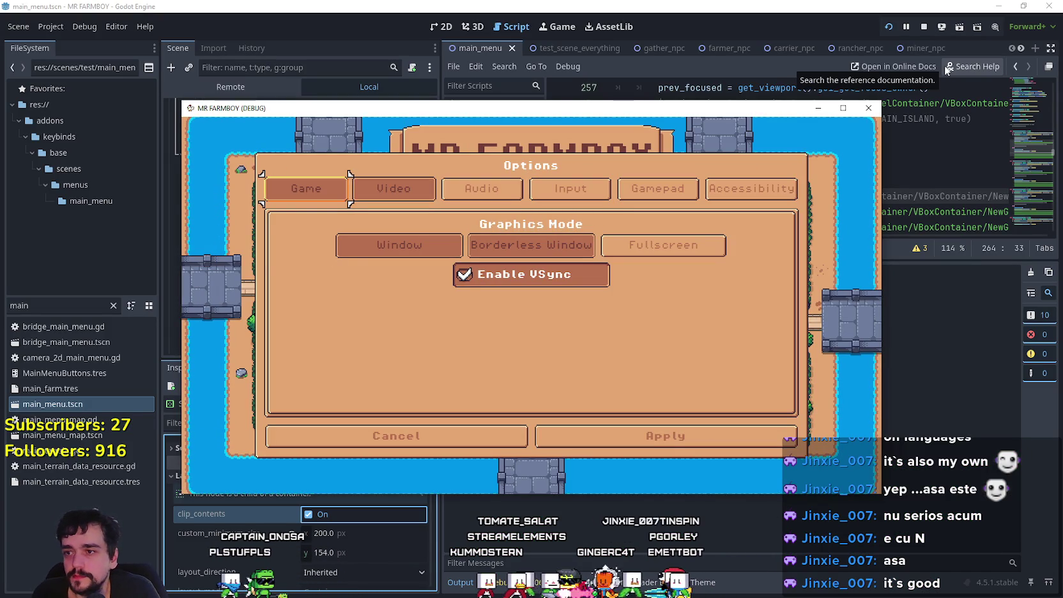
key(Return)
key(Down)
key(Down)
key(Down)
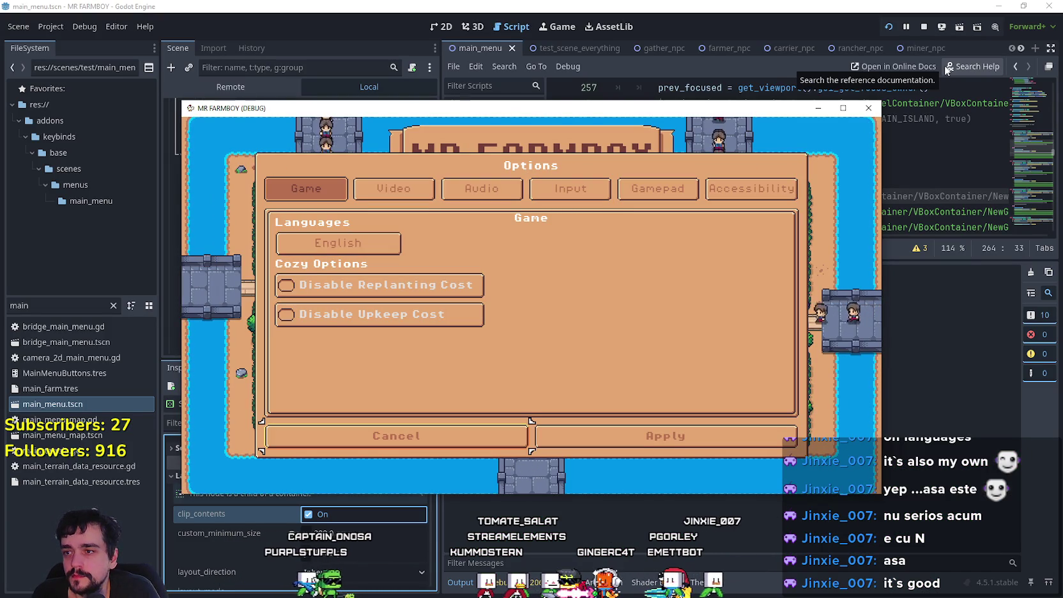
key(Down)
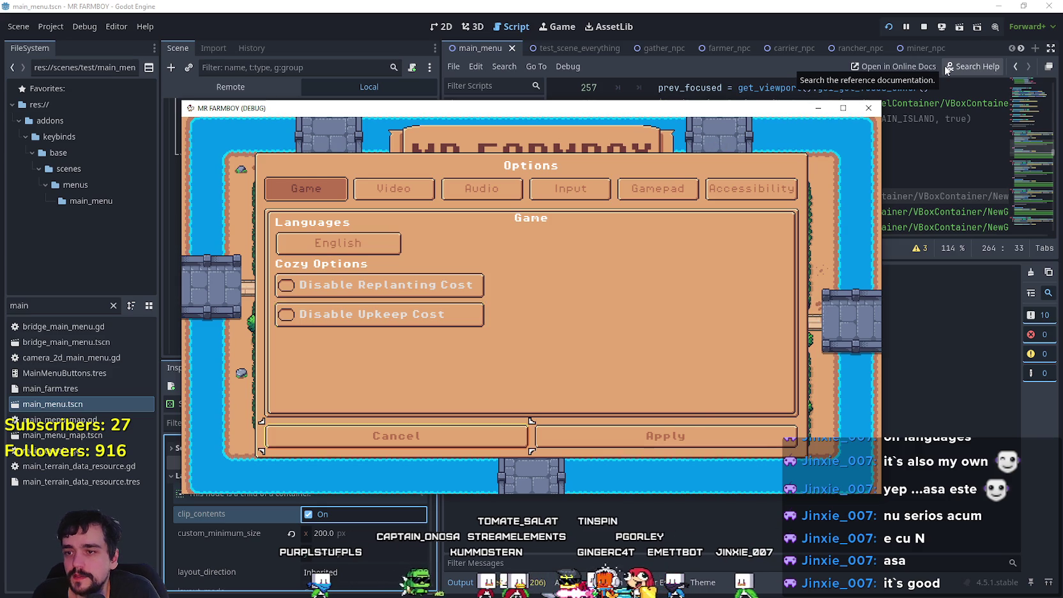
key(Return)
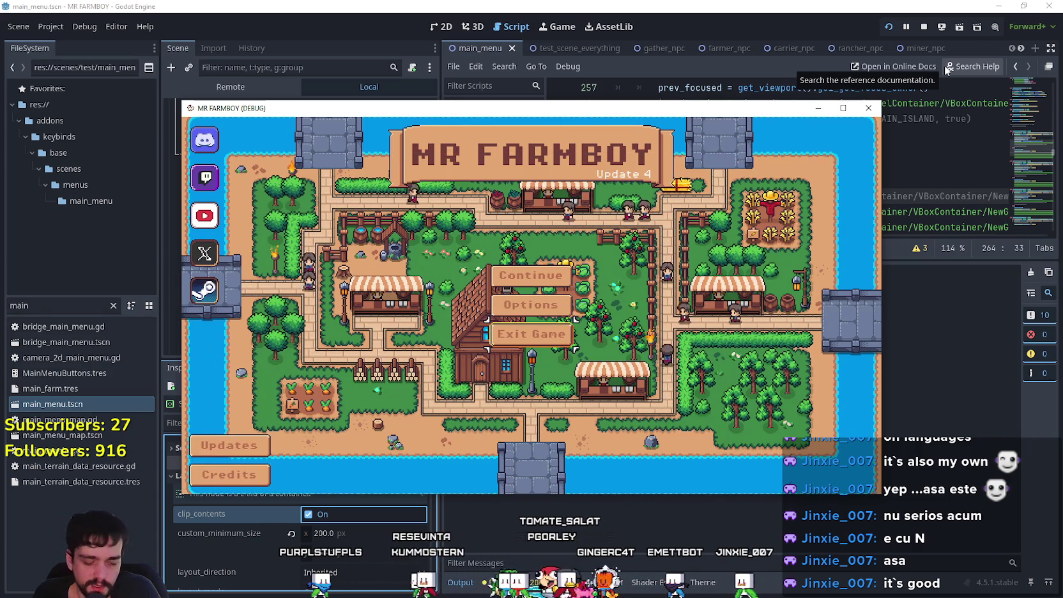
key(Return)
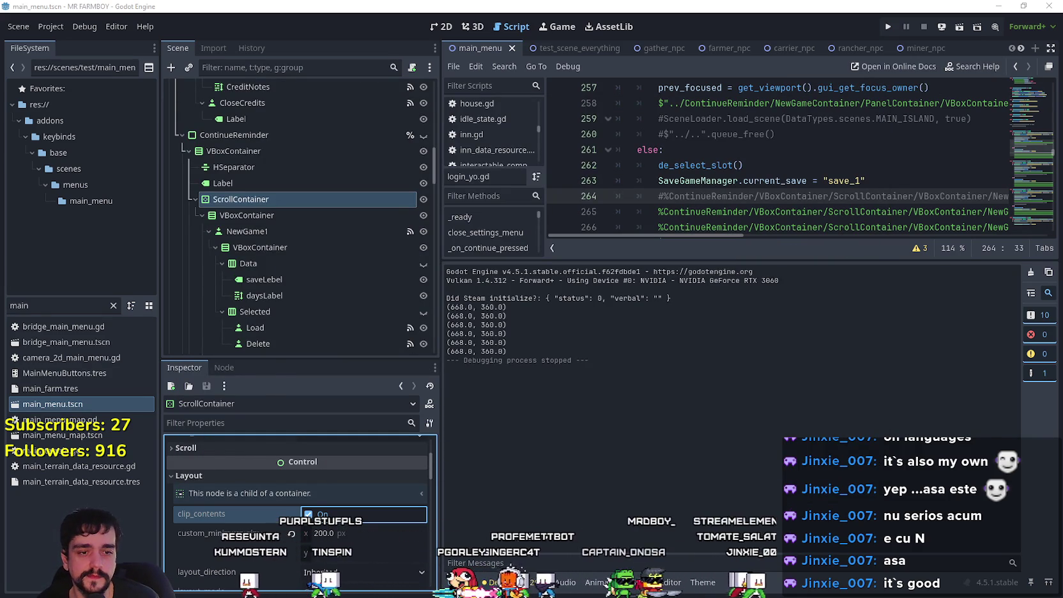
key(alt+Tab)
scroll(730, 458, down, 2)
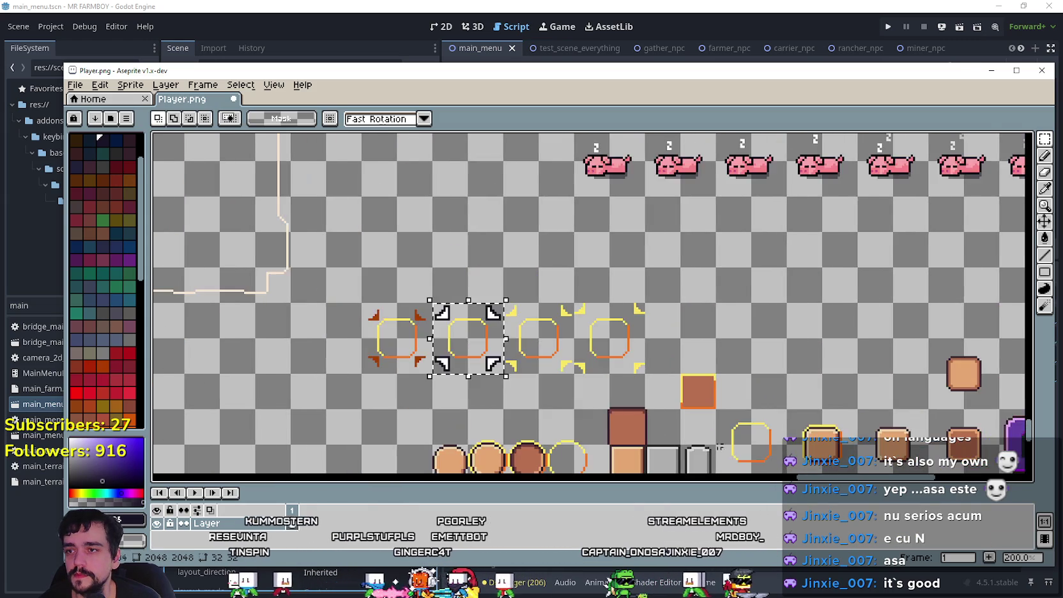
scroll(413, 331, up, 2)
key(ctrl+d)
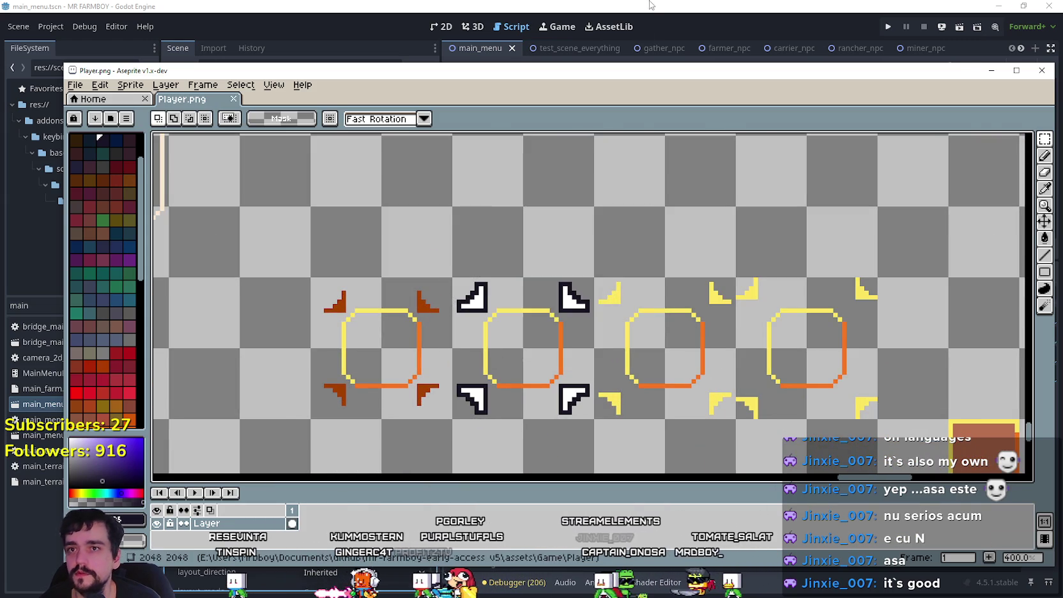
click(648, 5)
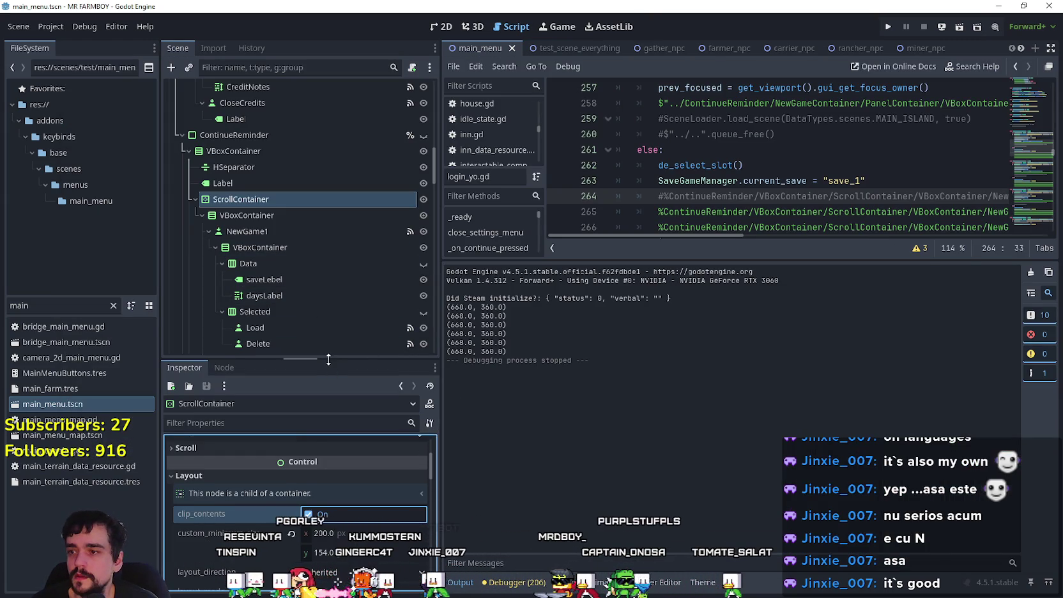
- Open game_ui_theme.tres on its StyleBoxes tab and inspect MainMenuButton's focus StyleBoxTexture
drag(328, 360, 331, 377)
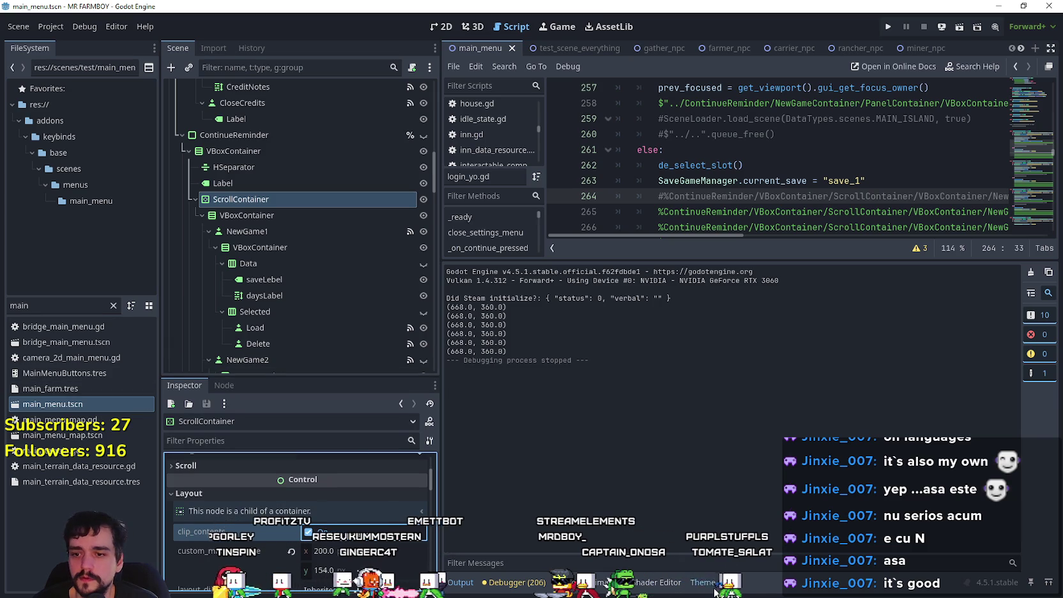
click(713, 584)
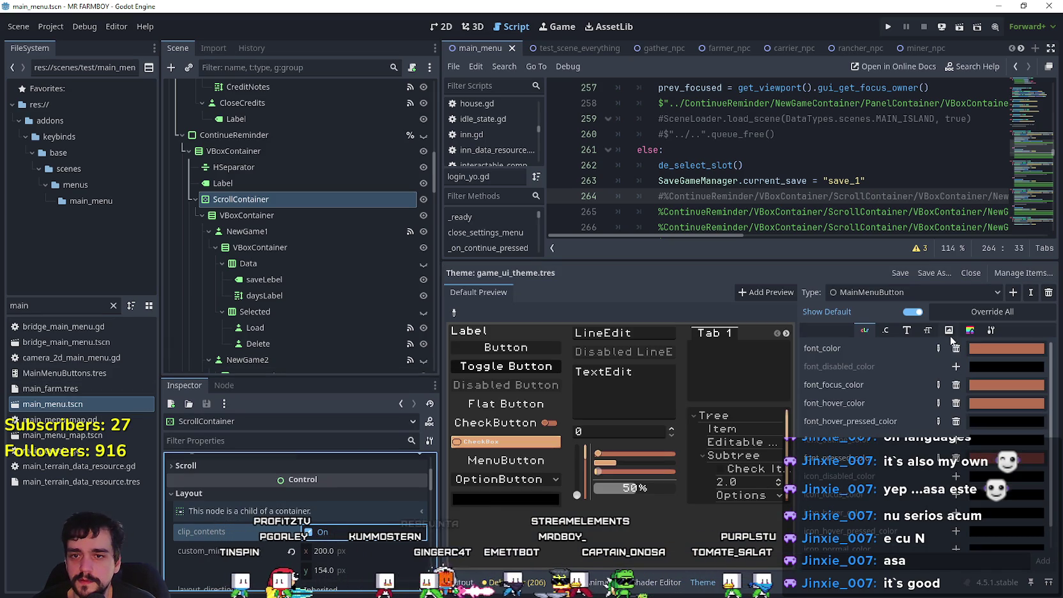
click(971, 331)
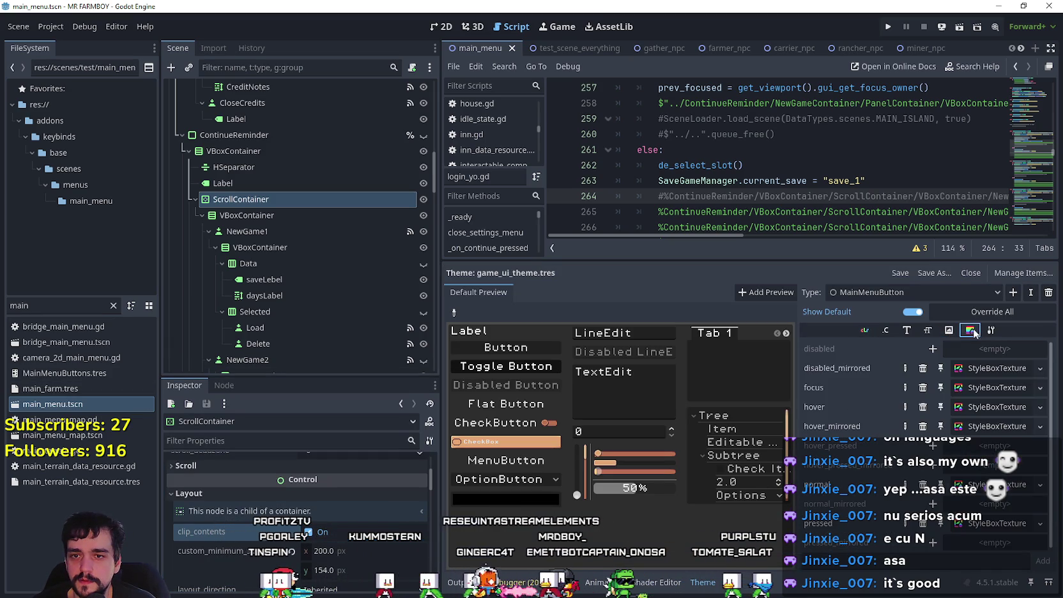
click(970, 387)
scroll(381, 494, down, 1)
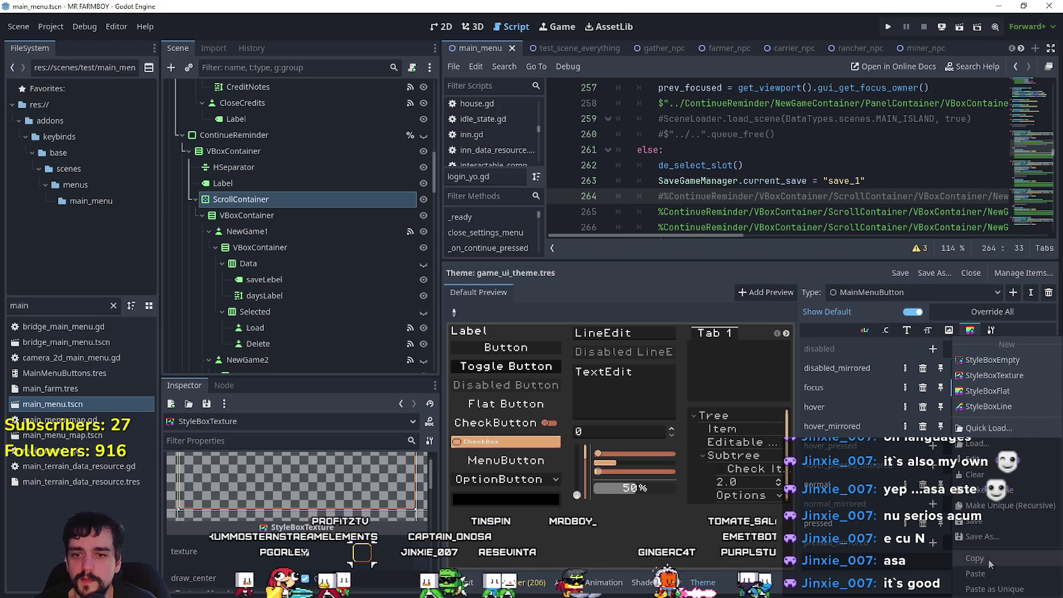
- Switch to the closeButton type and inspect its empty focus style and red X hover texture
click(941, 291)
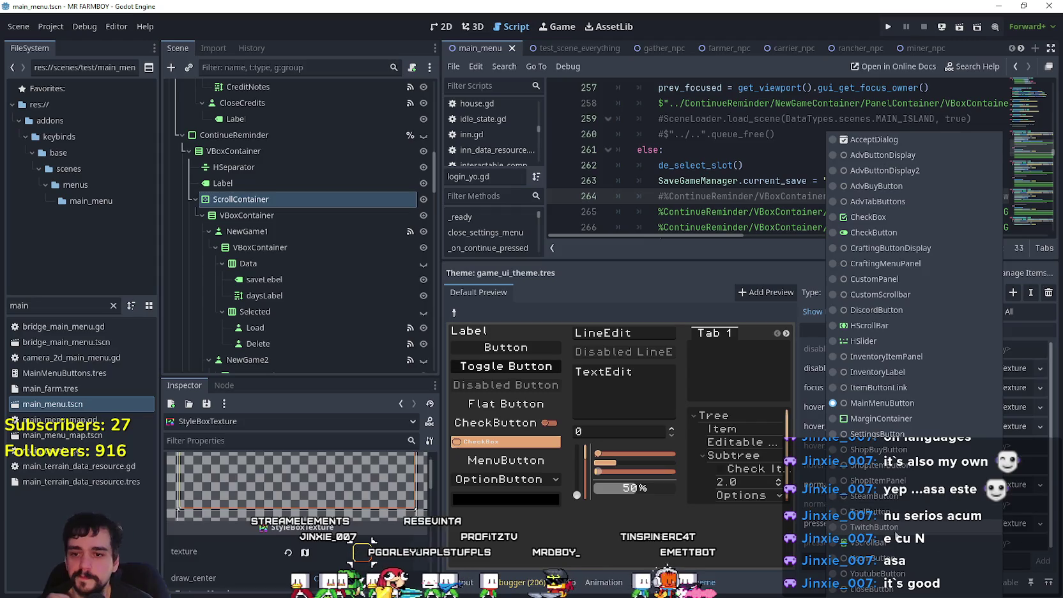
click(891, 589)
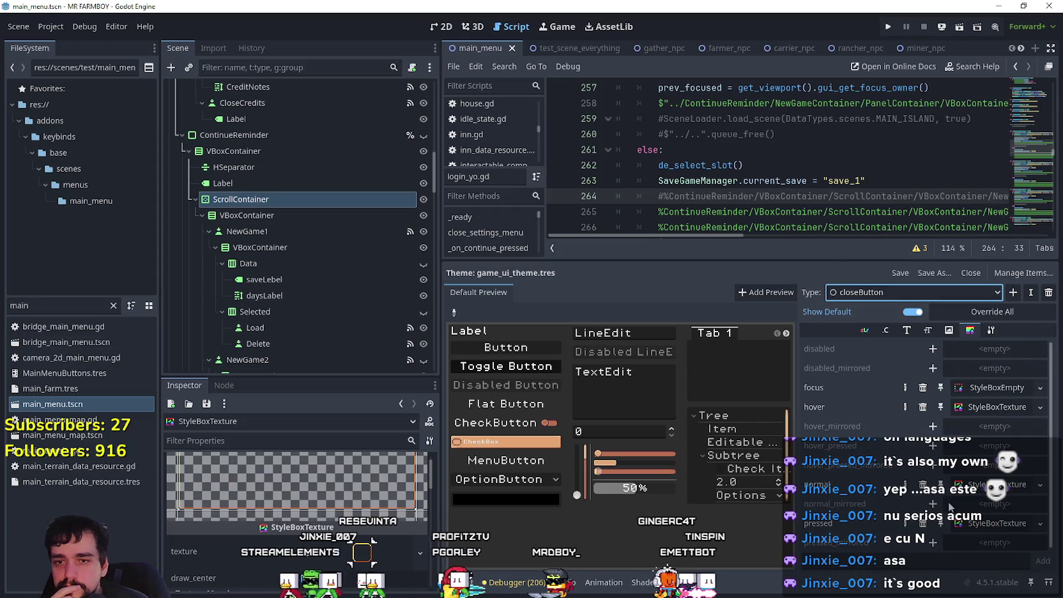
click(982, 389)
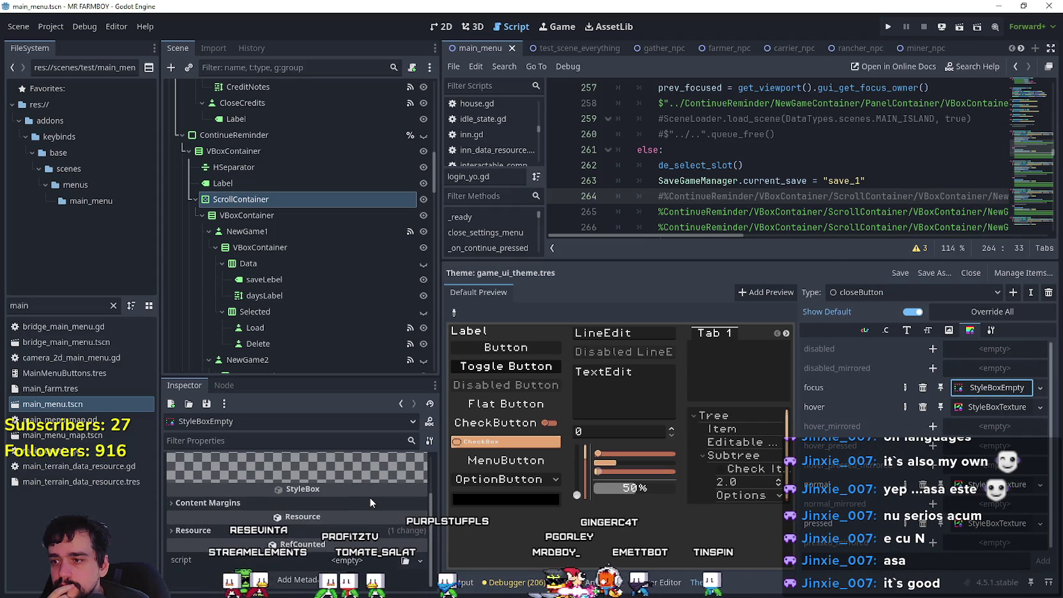
click(1016, 409)
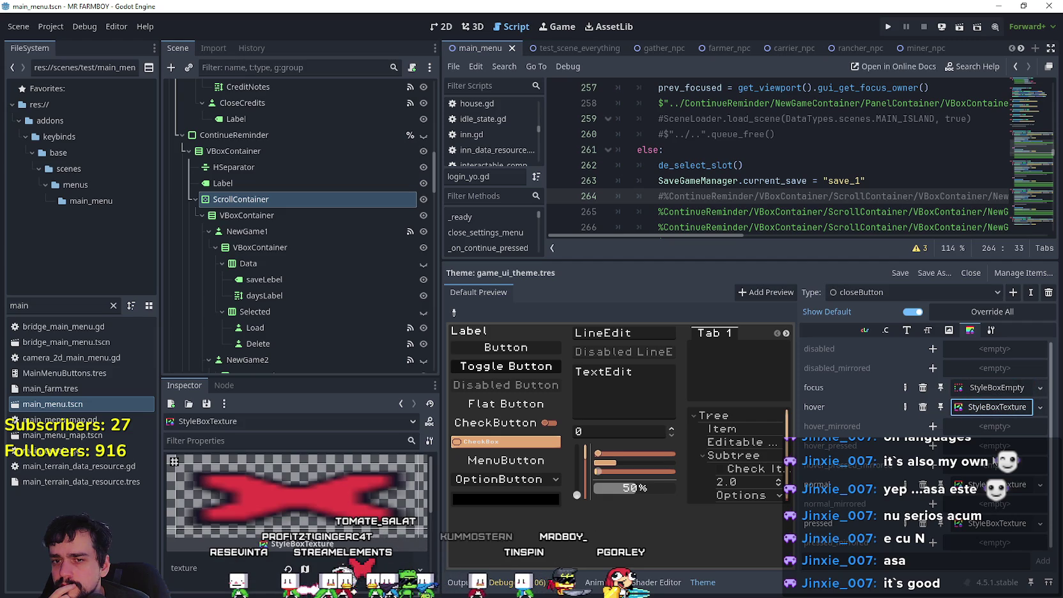
- Switch to the TwitchButton type and inspect its focus and hover style textures
click(929, 287)
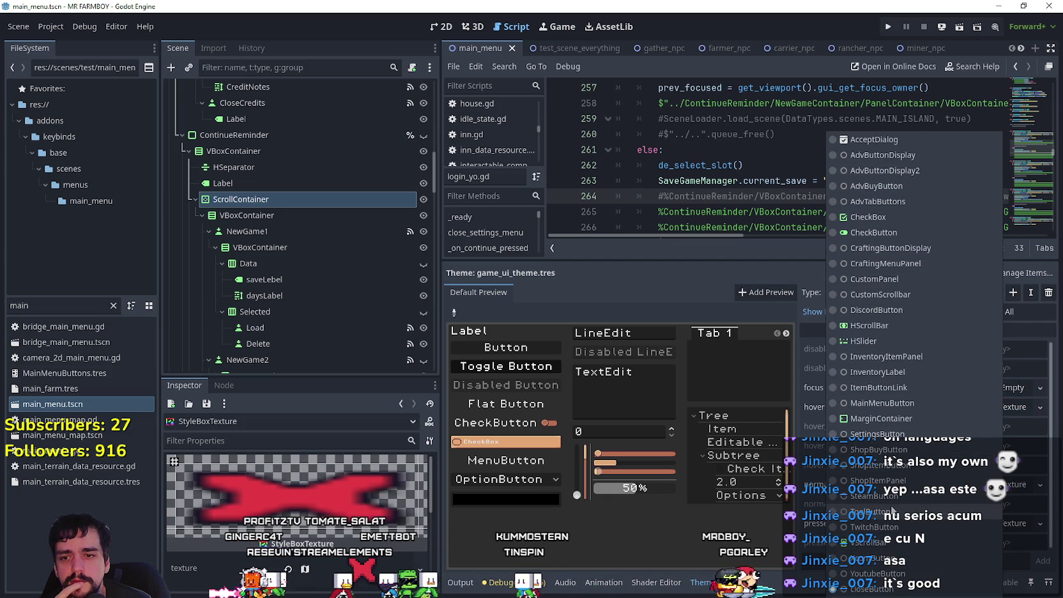
click(874, 527)
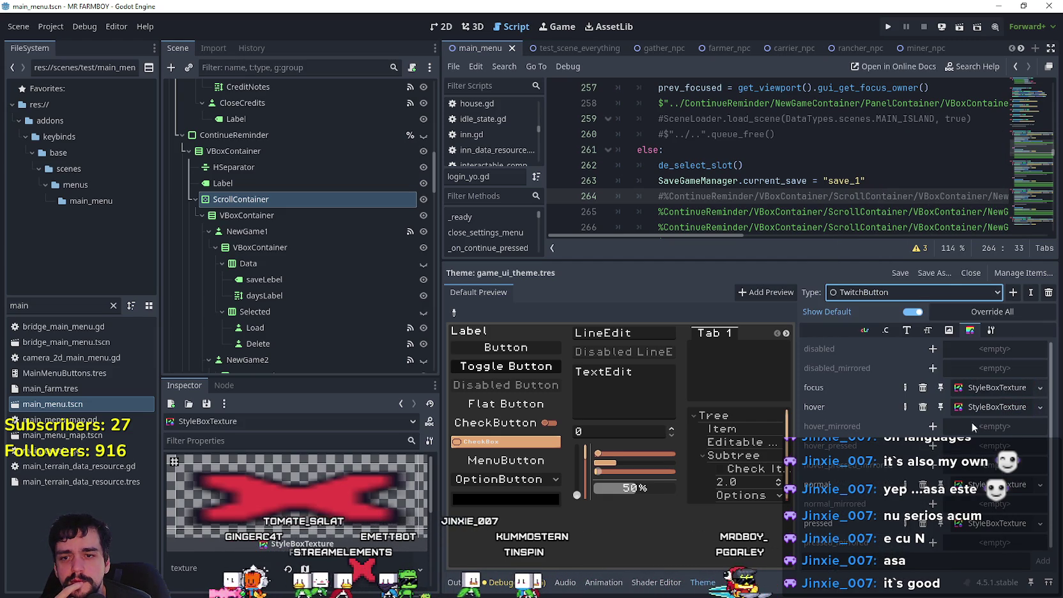
click(991, 388)
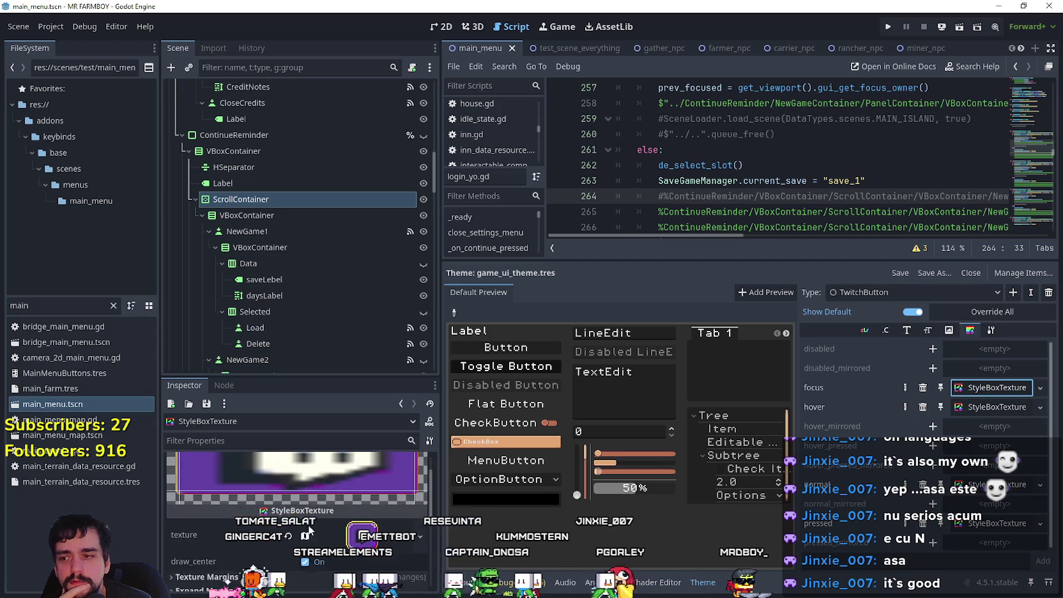
click(989, 407)
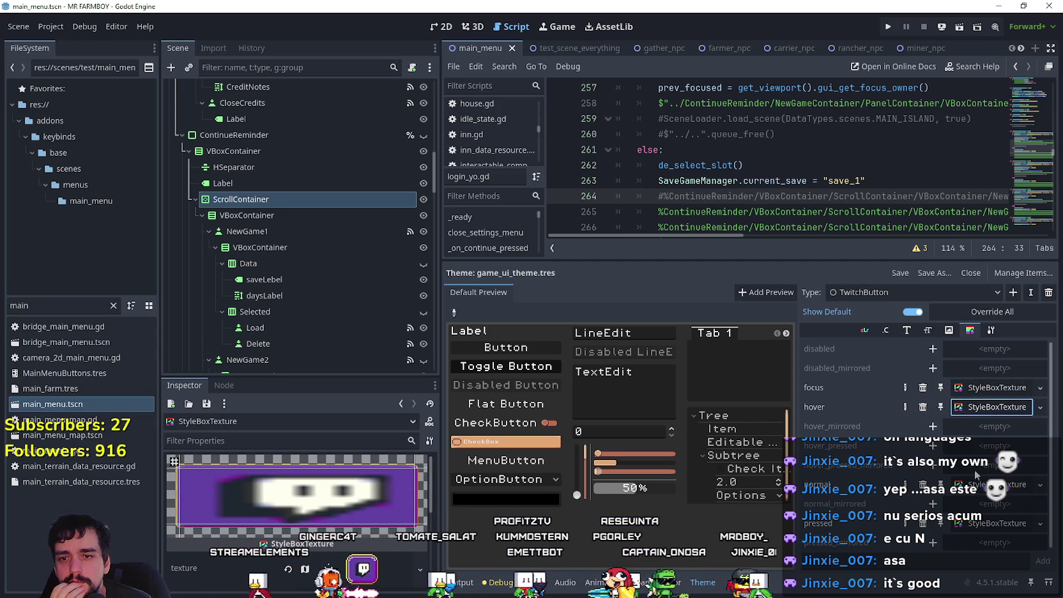
scroll(990, 520, down, 1)
scroll(997, 485, up, 1)
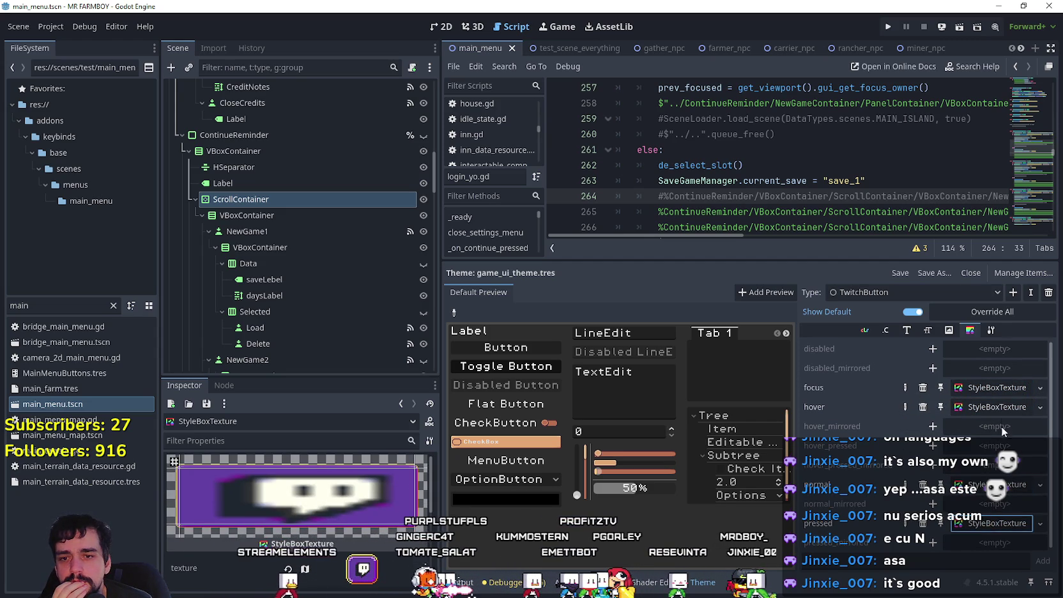
- Paste the corner-frame texture into TwitchButton's focus style, check it, and save and run the game
right_click(978, 391)
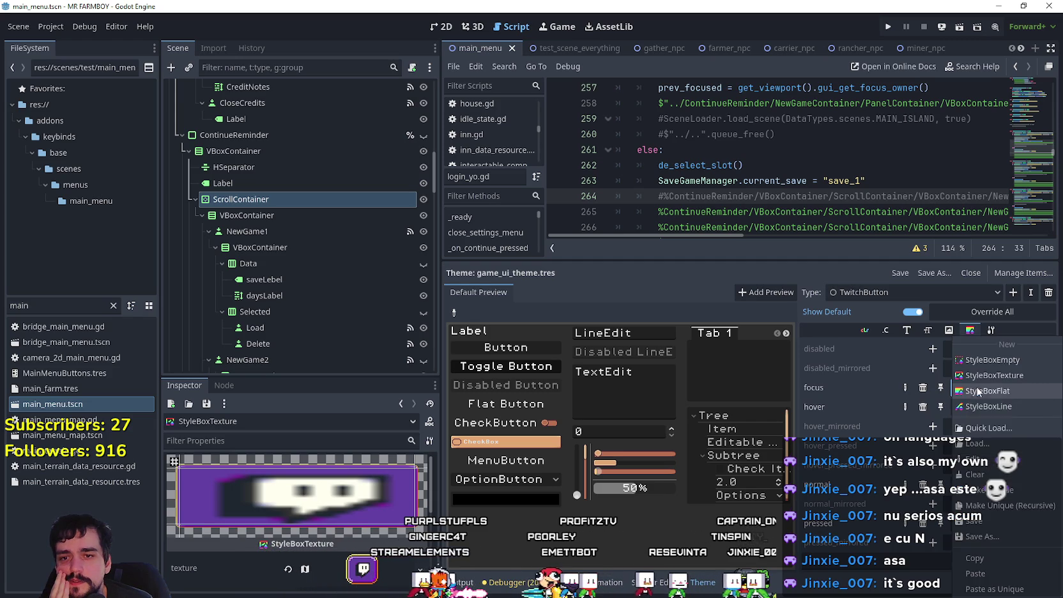
click(991, 574)
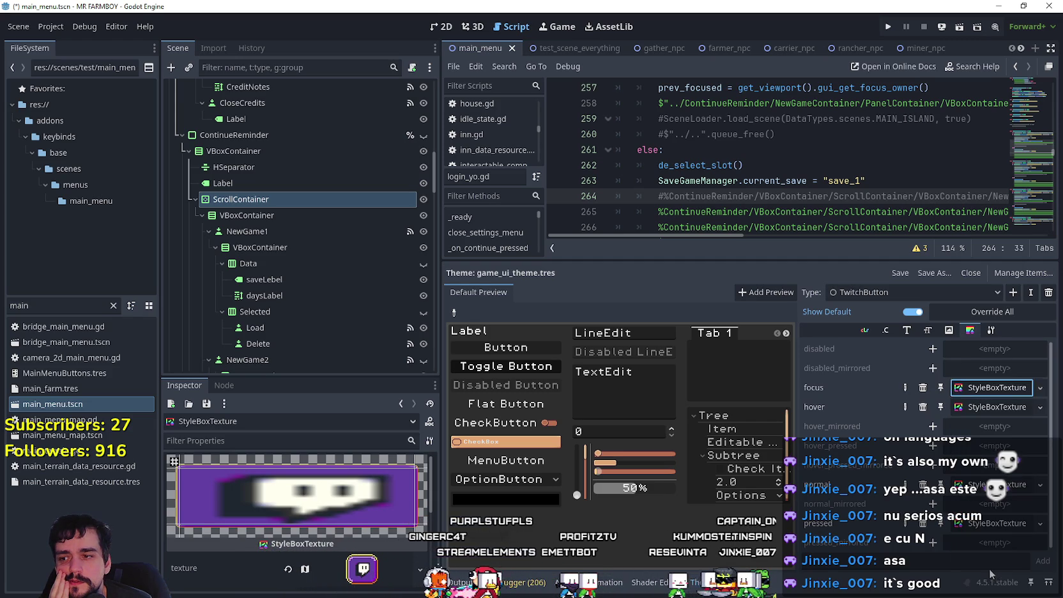
click(990, 384)
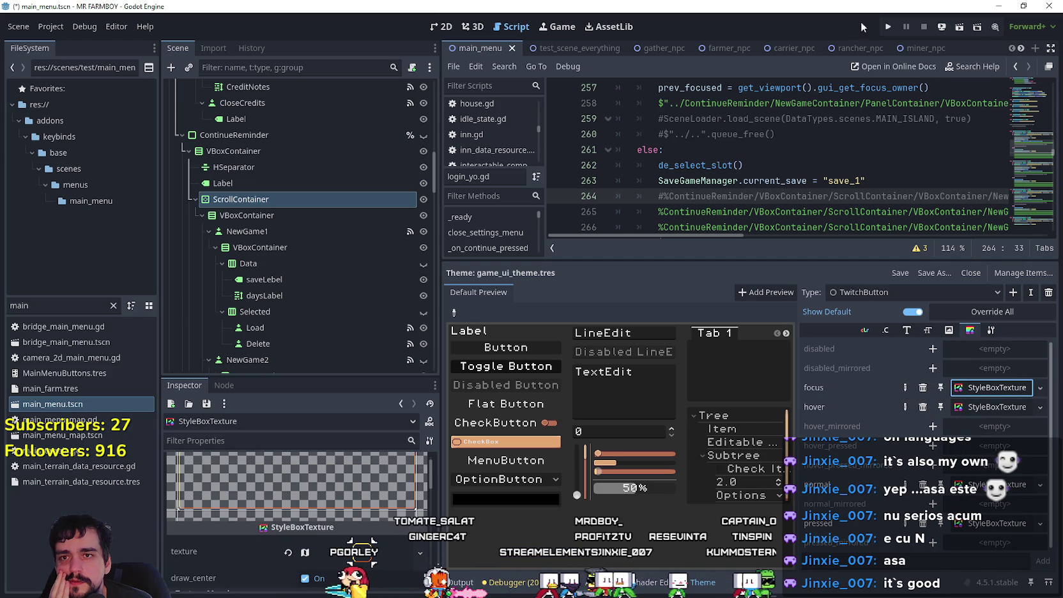
click(893, 27)
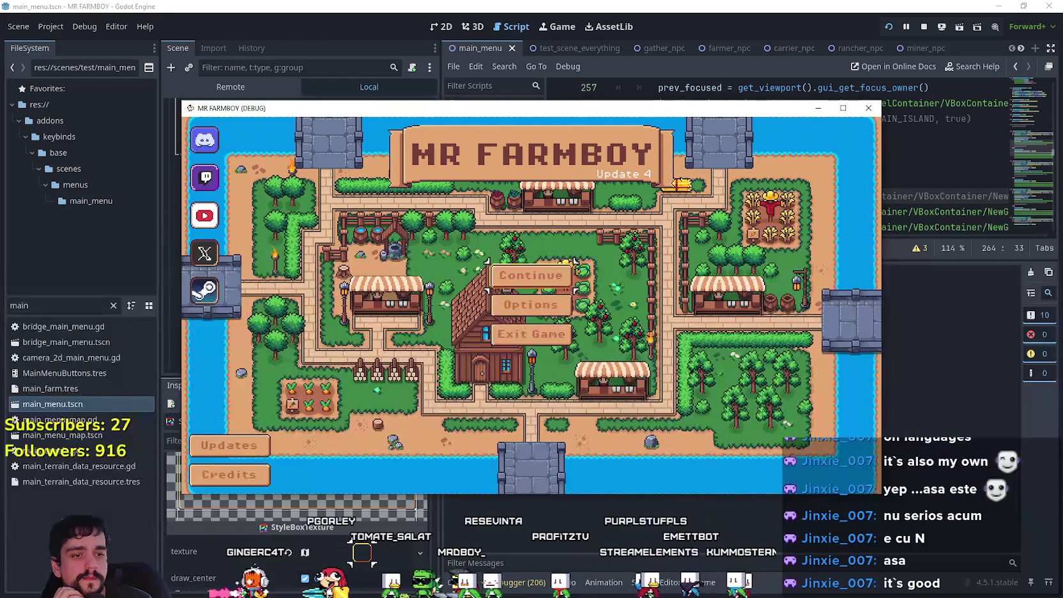
- Bring the MR FARMBOY debug window to the front to view the title menu
key(alt+Tab)
key(alt+Tab)
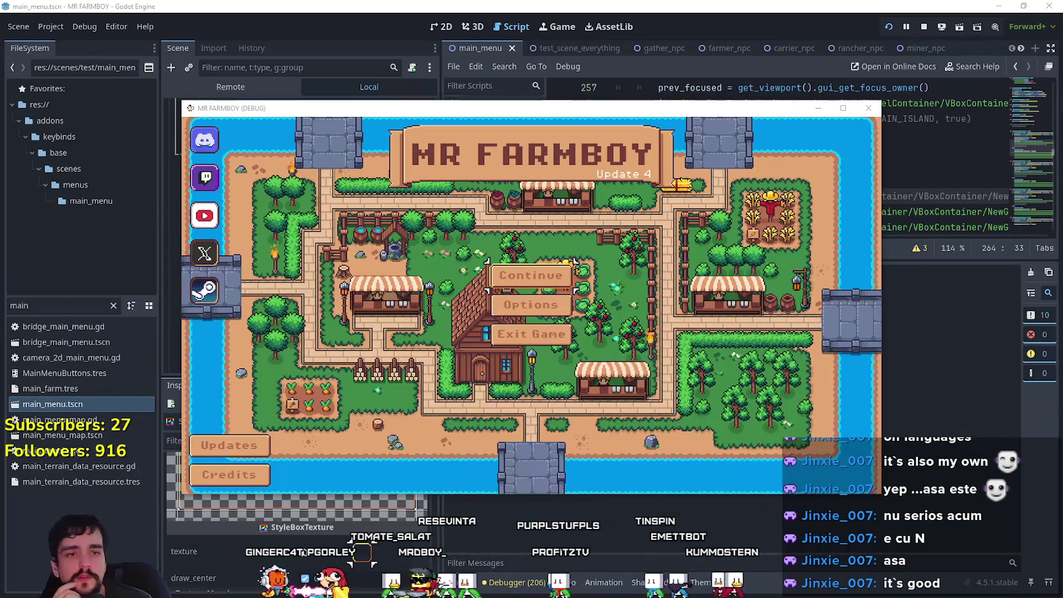
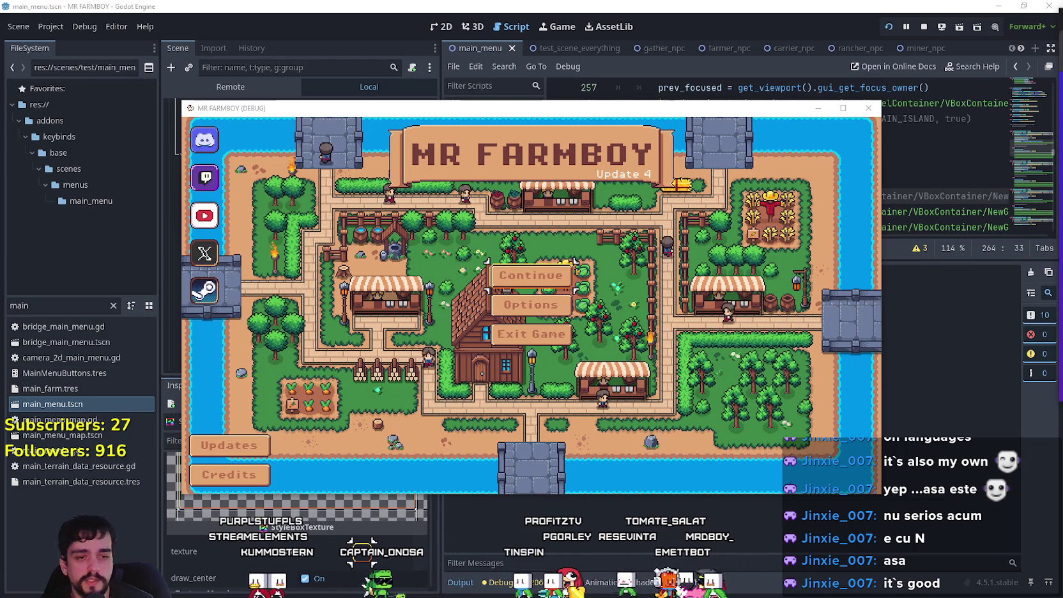
- Confirm the X icon opens the game's X profile, then show the running MR FARMBOY game full screen
click(205, 253)
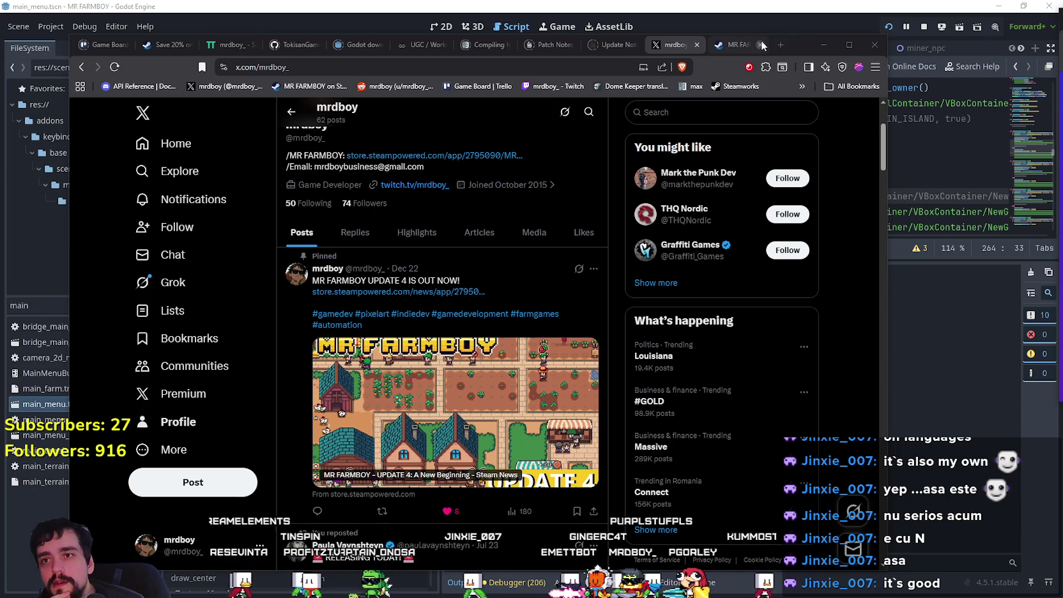
click(823, 47)
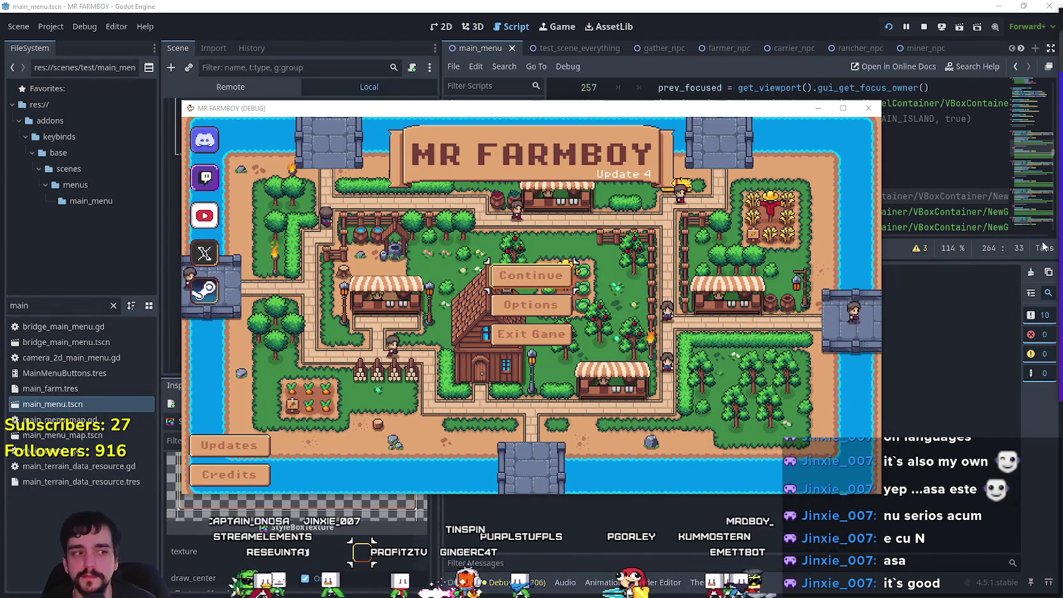
click(843, 108)
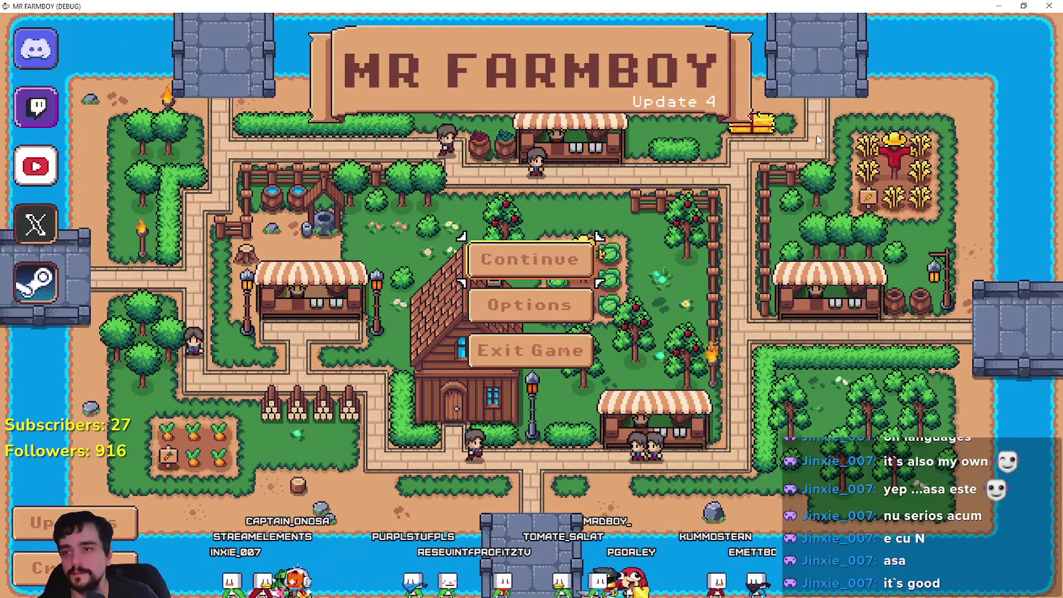
- Move menu focus from Continue through Options and Updates to the Twitch icon, then return to the editor
key(Down)
key(Up)
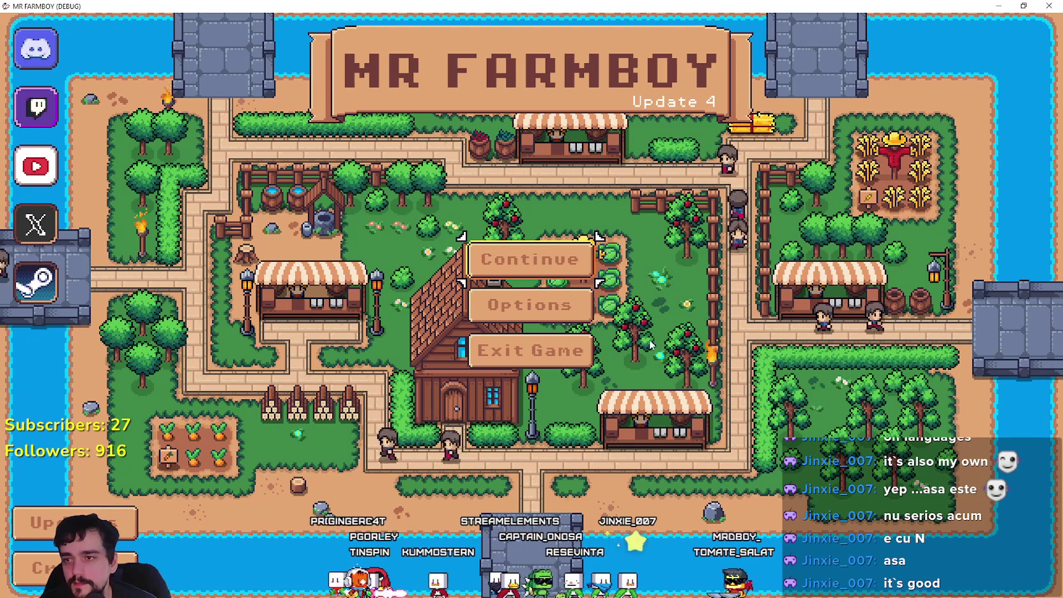
key(Down)
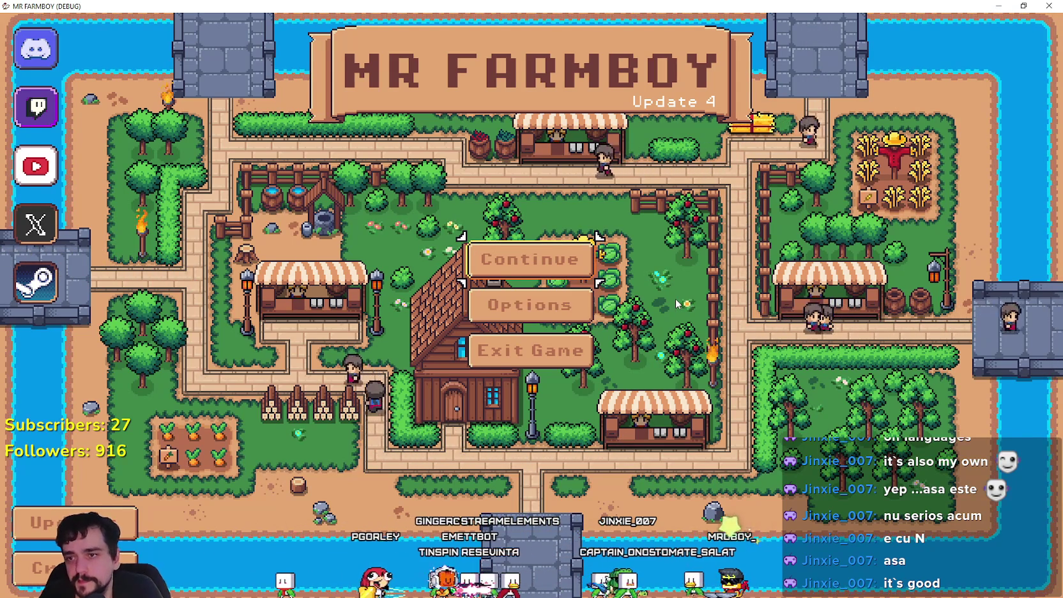
key(Left)
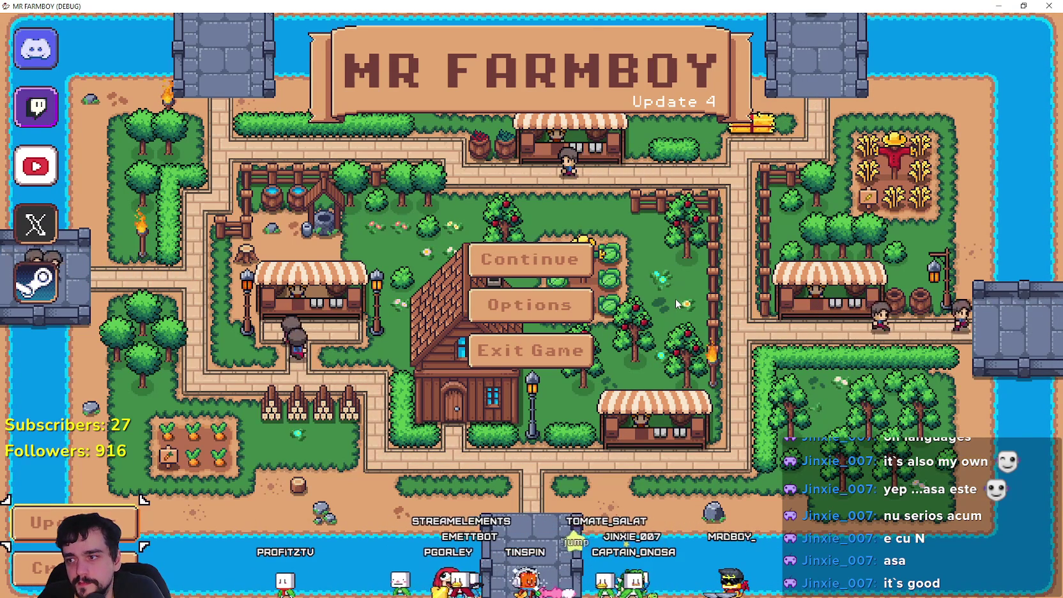
key(Up)
key(Up)
key(Up)
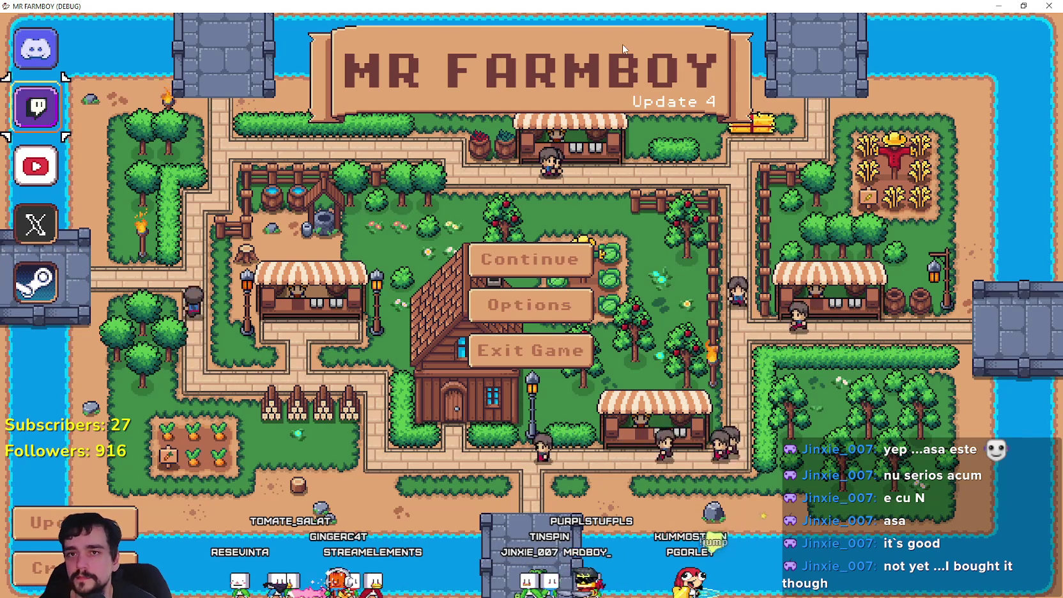
click(995, 5)
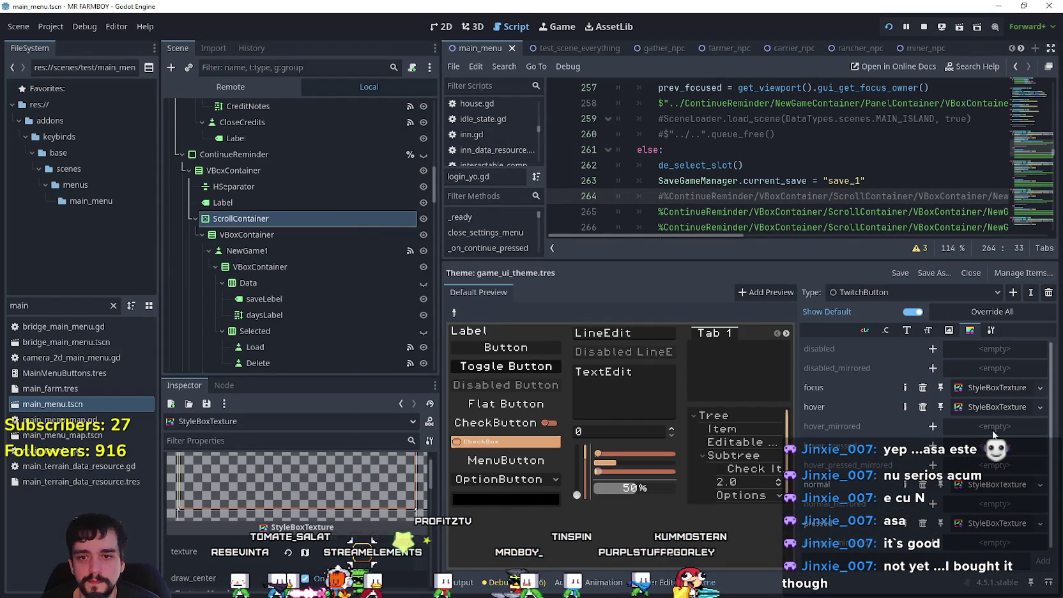
- Make the focus StyleBoxTexture's texture resource unique
scroll(365, 497, down, 3)
right_click(368, 508)
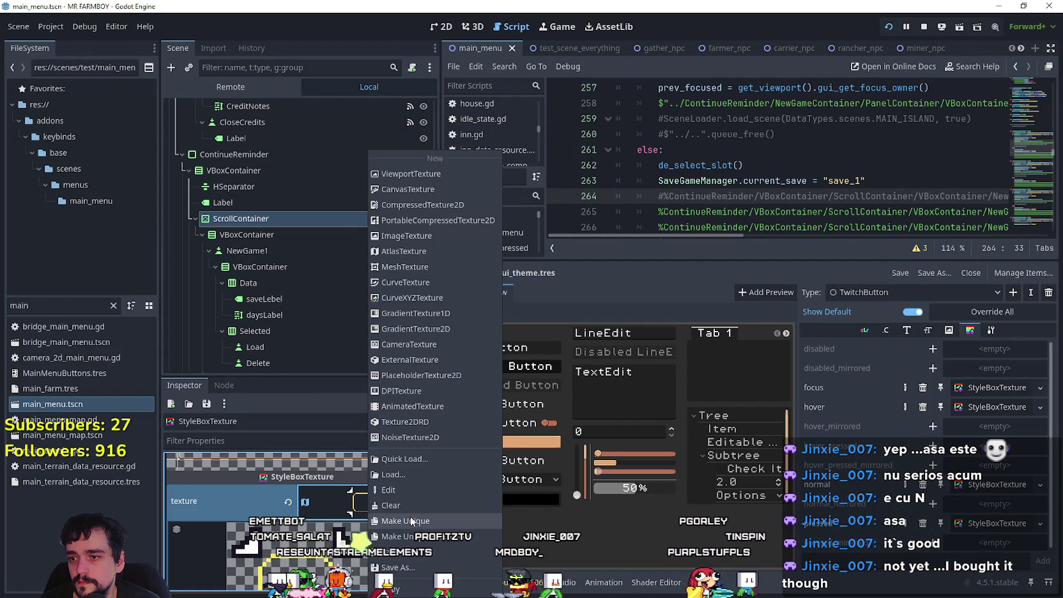
click(411, 521)
- Set the left, top, right and bottom expand margins to 5 and check the frame in-game
scroll(343, 521, down, 5)
scroll(345, 512, down, 2)
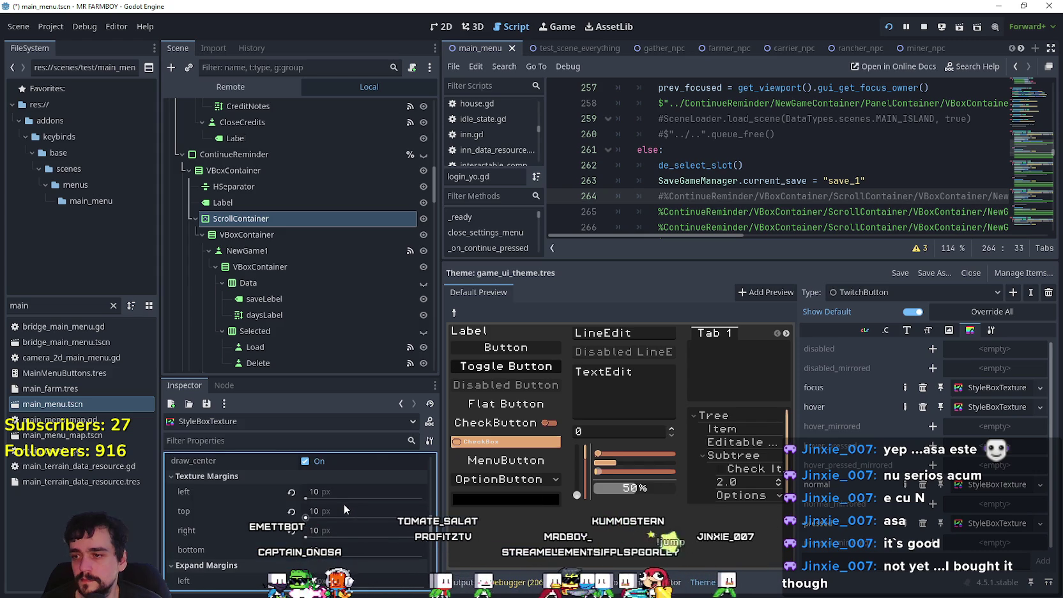
scroll(345, 502, down, 4)
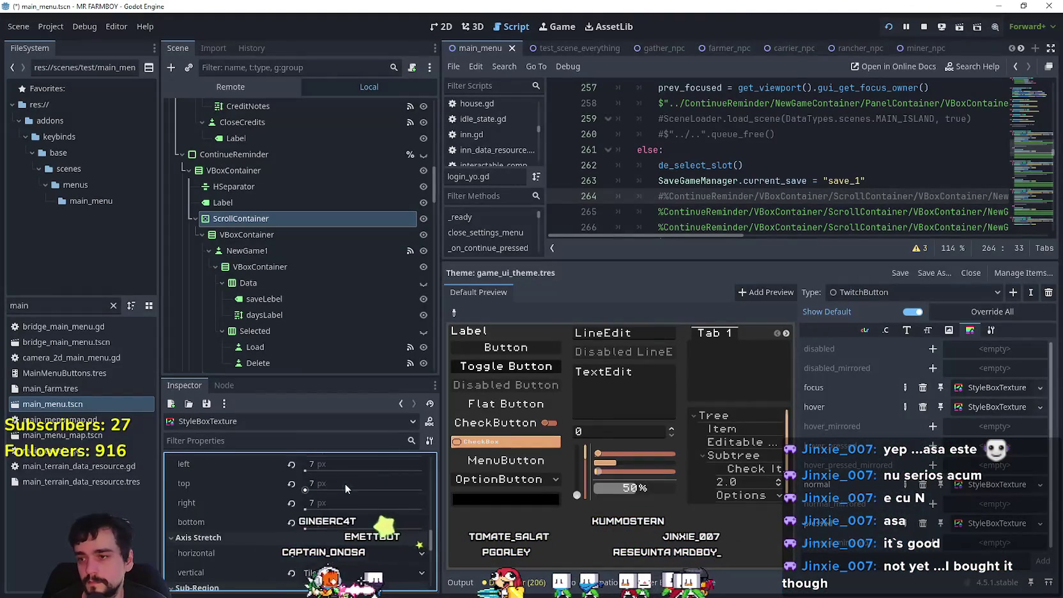
scroll(345, 483, up, 1)
click(345, 495)
text(5)
click(344, 516)
text(5)
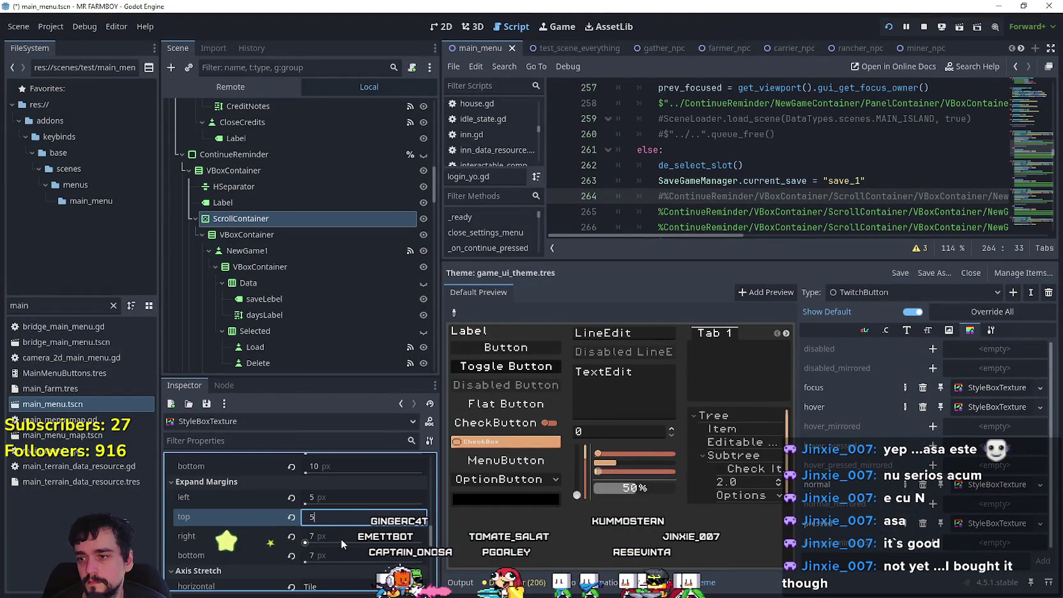
click(340, 538)
text(5)
click(343, 554)
text(5)
key(Return)
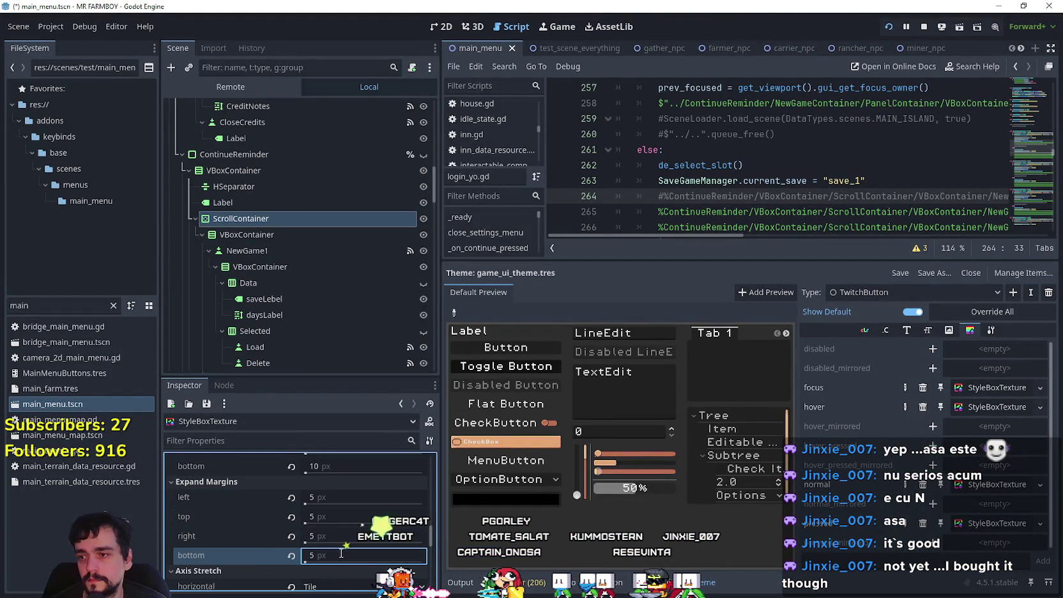
key(F5)
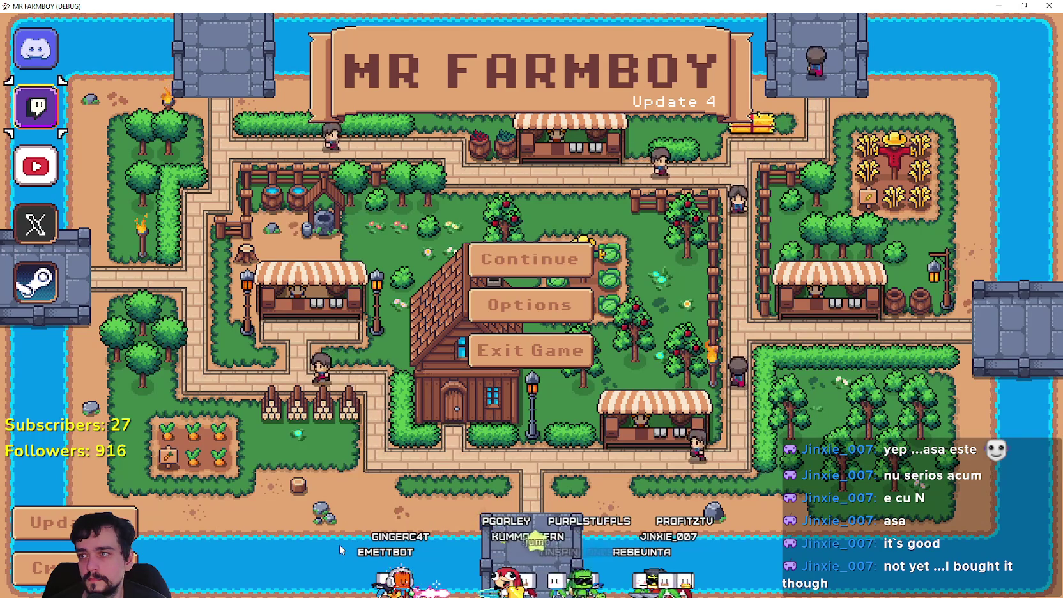
key(alt+Tab)
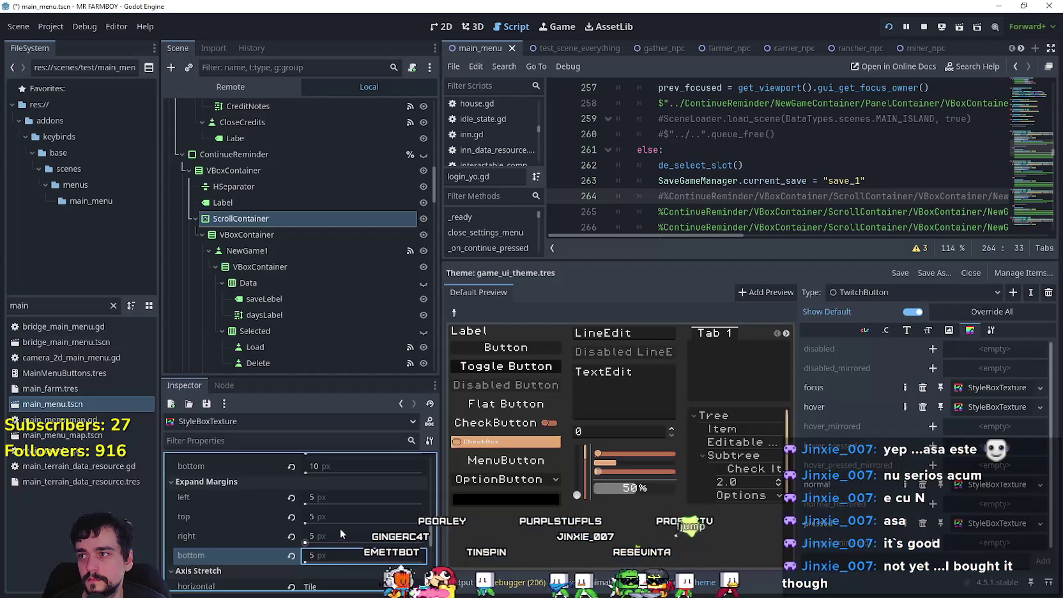
- Change all four expand margins to 4 px and recheck the focus frame in the running game
click(341, 496)
text(4)
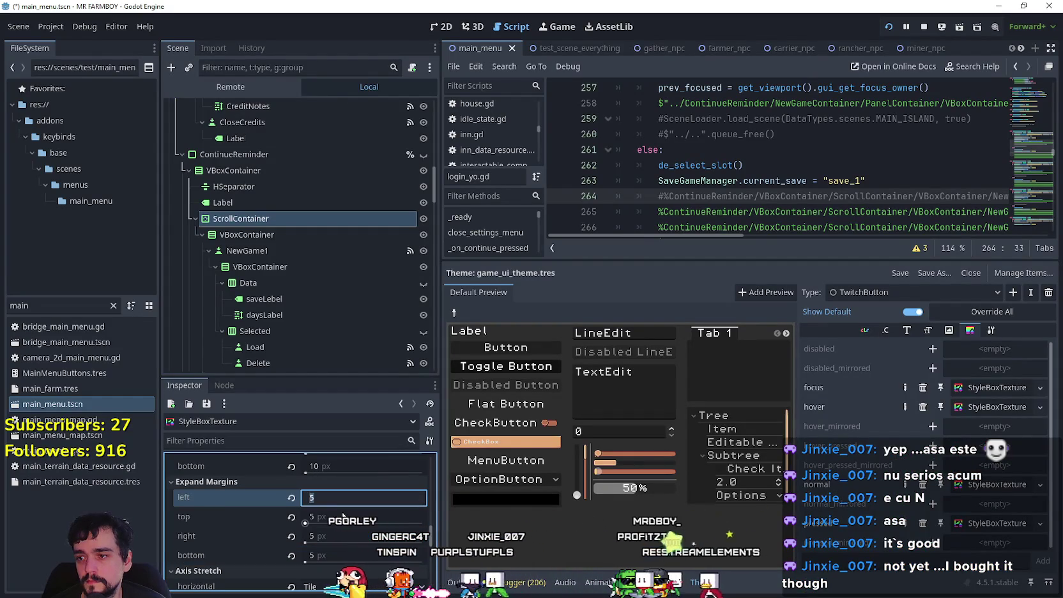
key(Tab)
text(4)
key(Tab)
text(4)
key(Tab)
text(4)
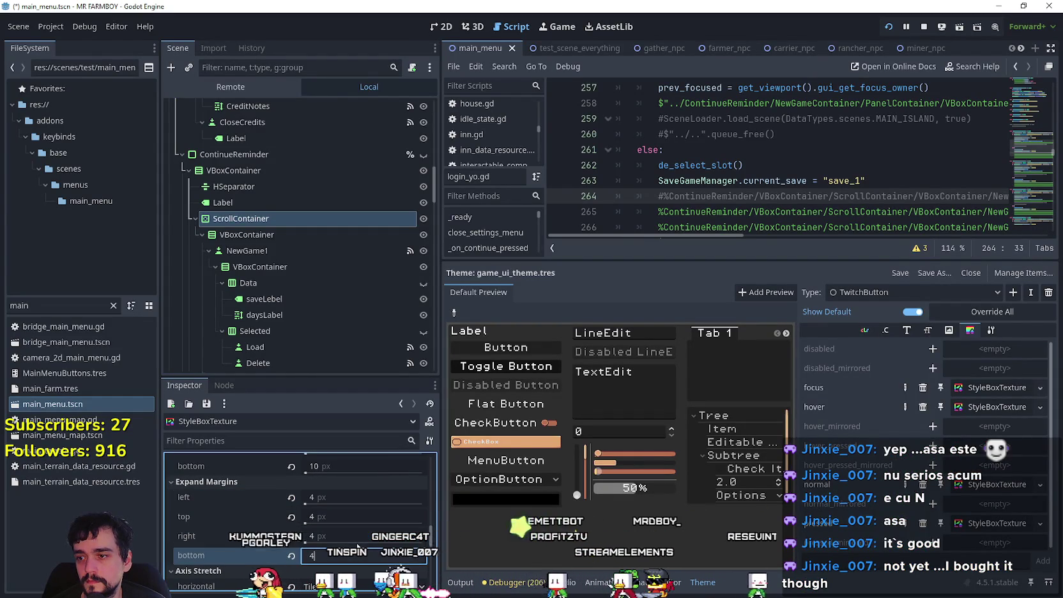
key(Return)
key(alt+Tab)
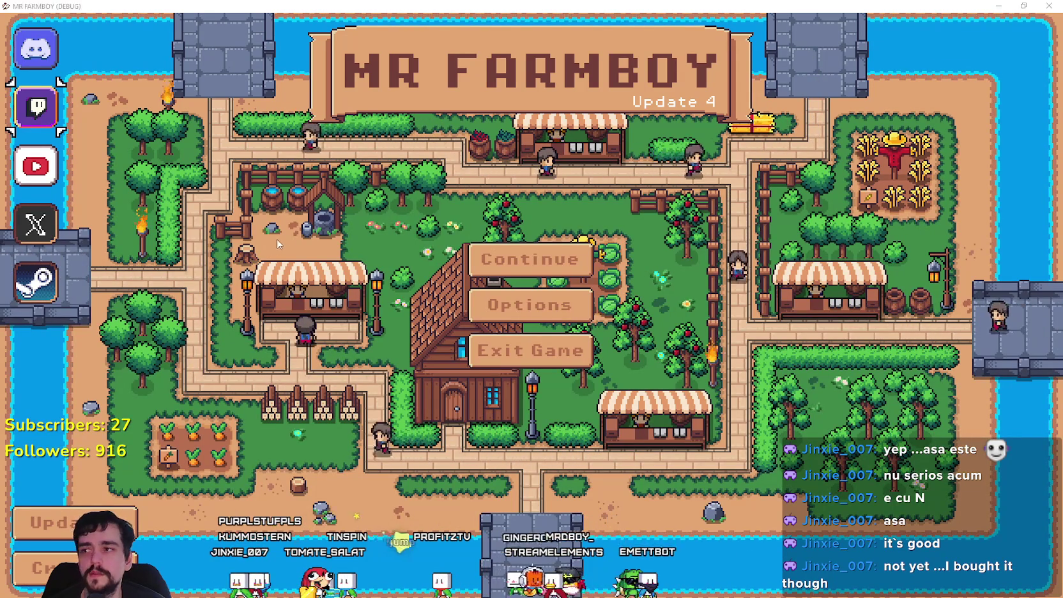
key(alt+Tab)
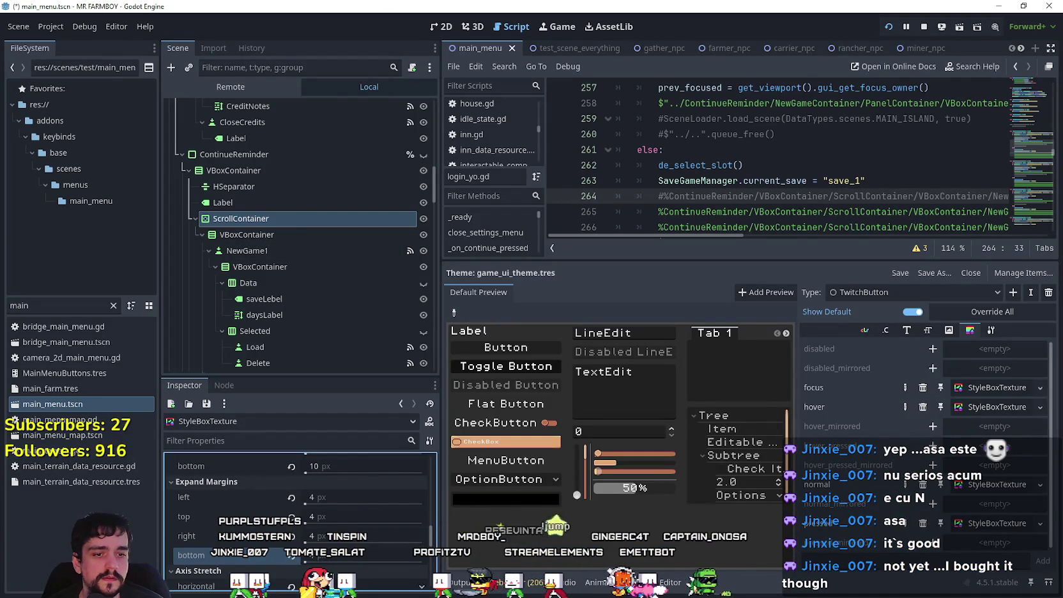
key(alt+Tab)
- Paste a copy of the Twitch icon beside the rounded-frame sprites in Player.png
scroll(756, 380, down, 3)
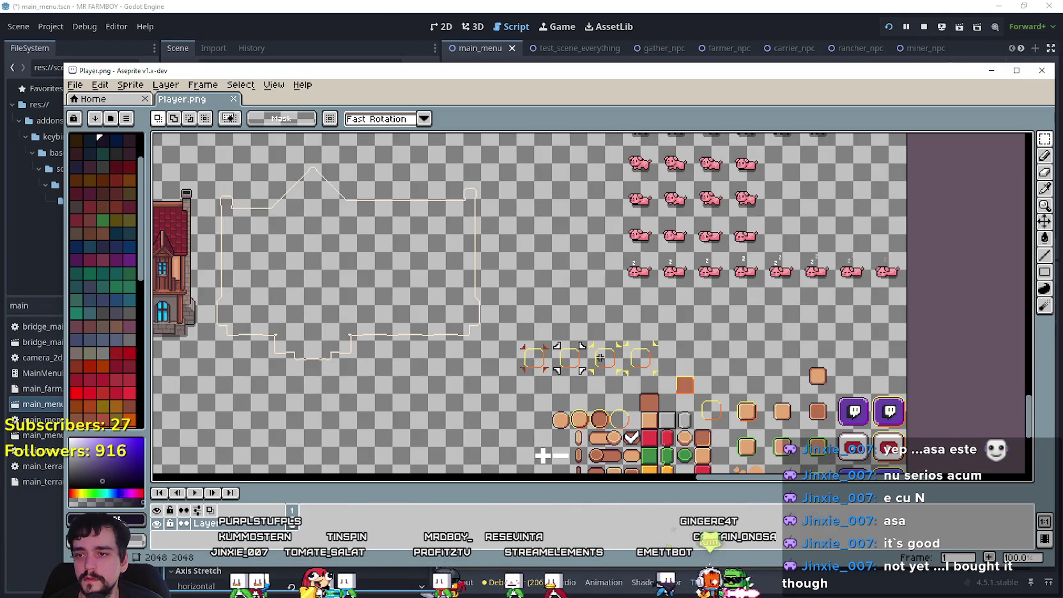
scroll(561, 271, up, 4)
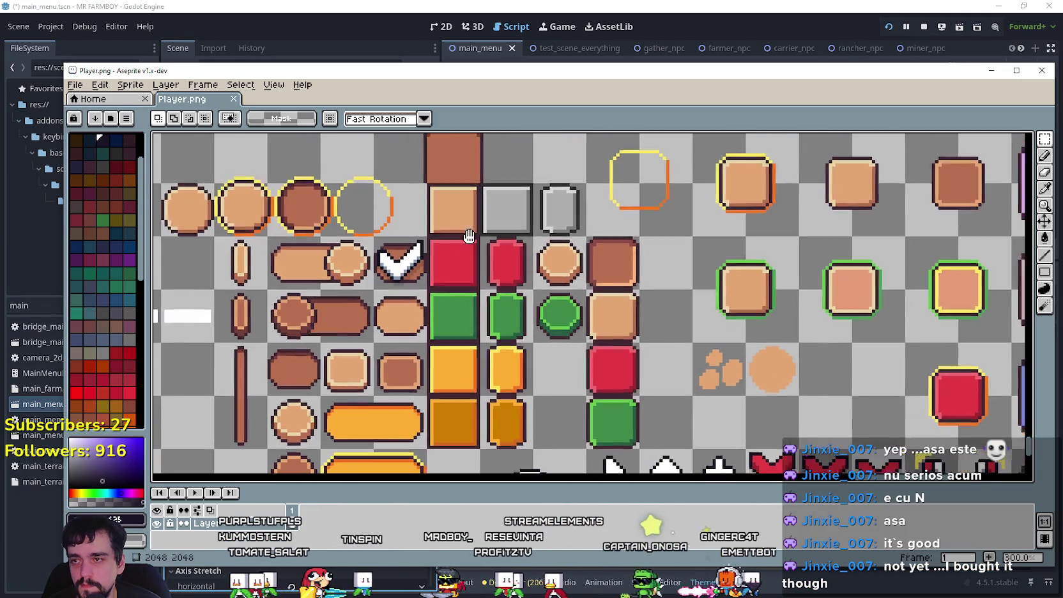
scroll(574, 300, down, 4)
scroll(510, 333, up, 3)
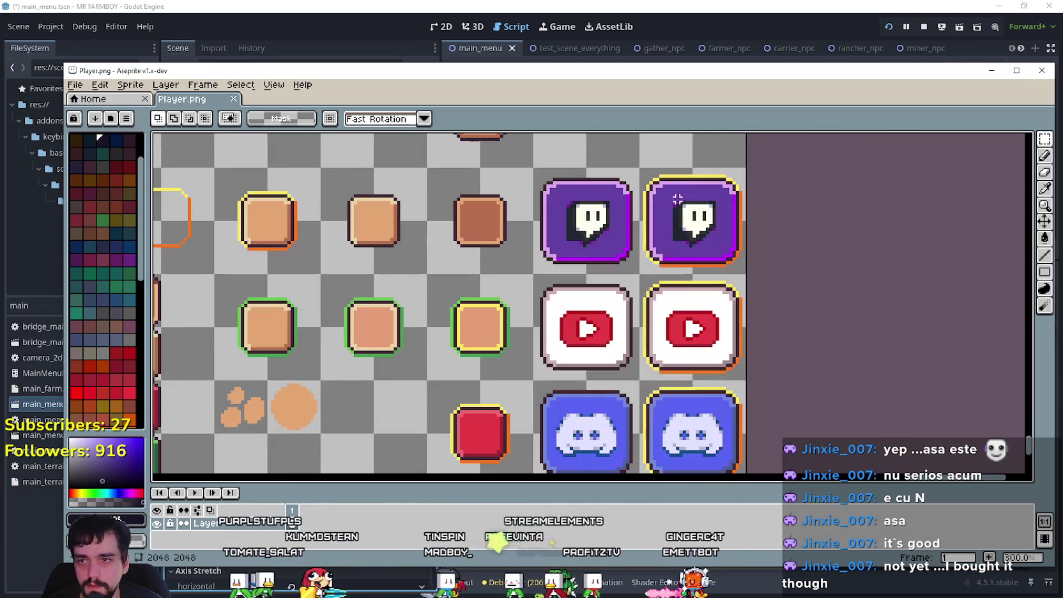
scroll(627, 175, down, 3)
mouse_move(513, 334)
mouse_down()
mouse_move(924, 404)
mouse_move(916, 365)
mouse_up()
scroll(688, 276, up, 3)
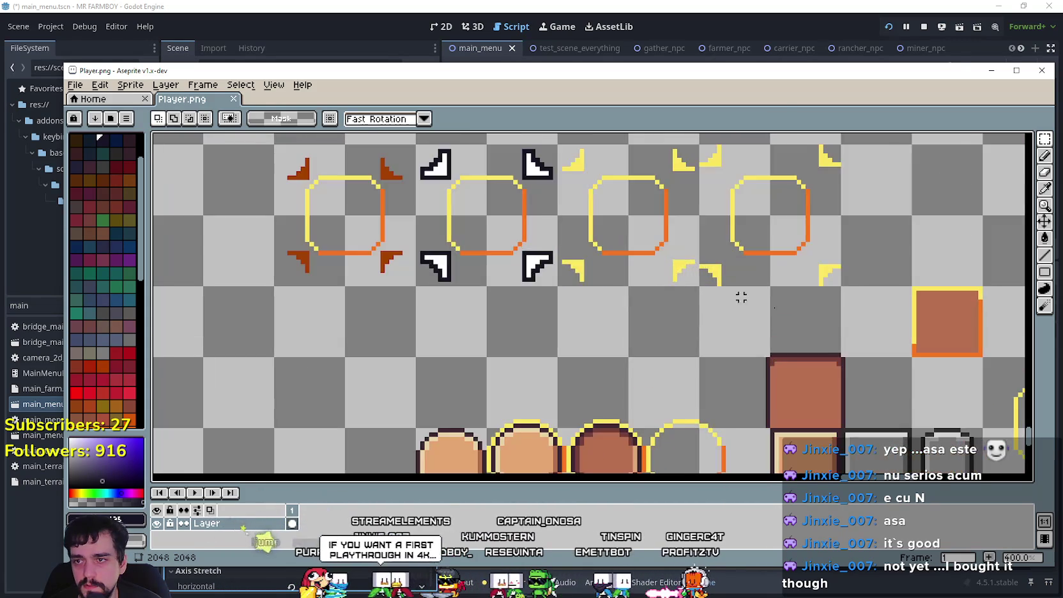
scroll(656, 277, down, 2)
mouse_move(655, 277)
mouse_down()
mouse_move(512, 138)
mouse_move(453, 225)
mouse_move(824, 227)
mouse_move(466, 396)
mouse_up()
scroll(589, 321, up, 2)
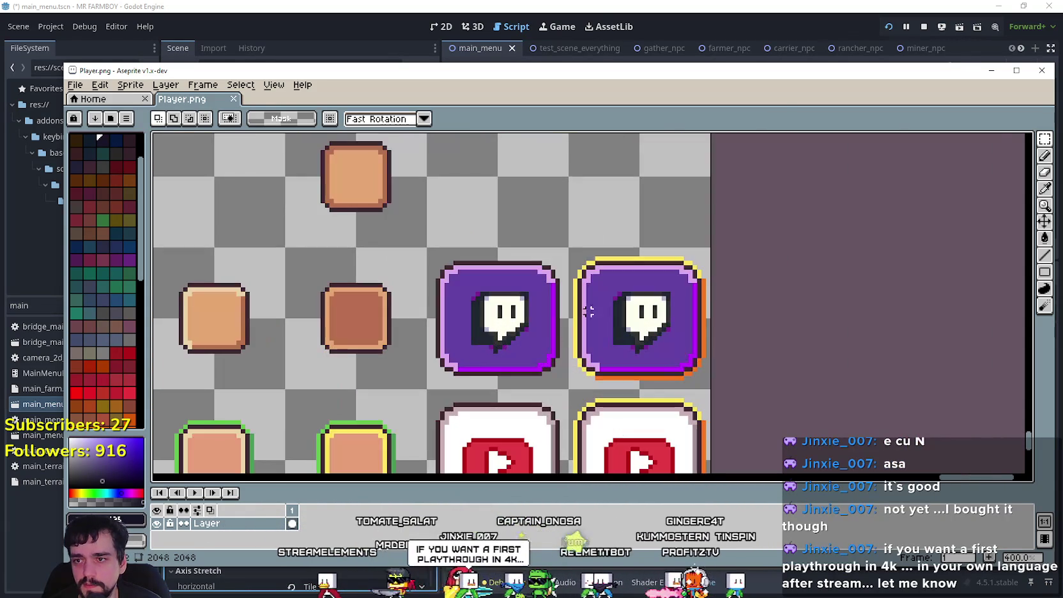
scroll(685, 342, down, 1)
scroll(685, 341, down, 1)
drag(320, 217, 494, 274)
scroll(494, 273, up, 1)
key(ctrl+v)
mouse_move(588, 437)
mouse_down()
mouse_move(696, 293)
mouse_move(688, 281)
mouse_up()
click(547, 313)
scroll(575, 274, up, 1)
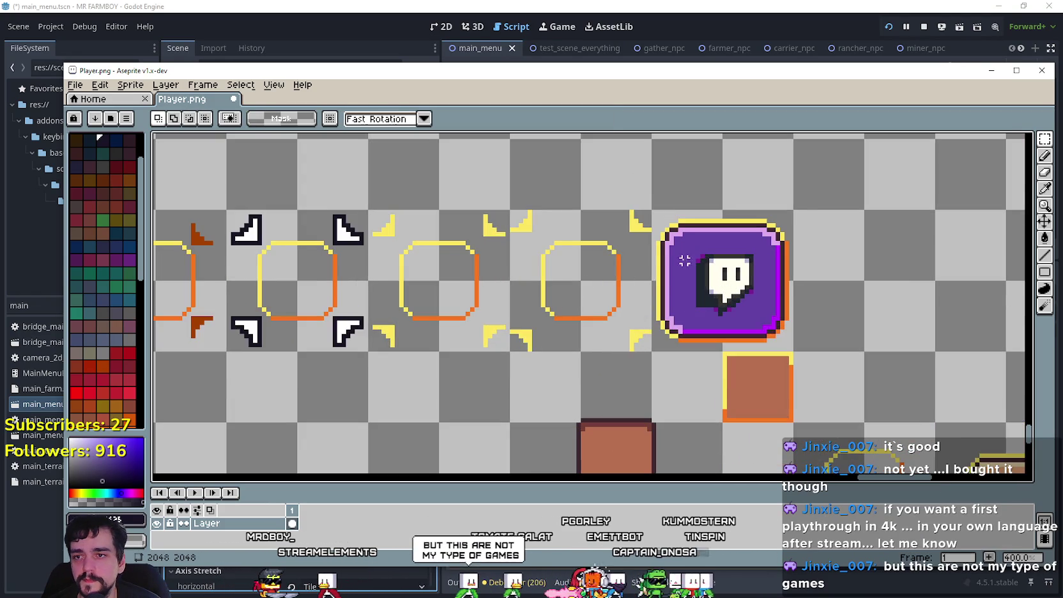
scroll(706, 224, up, 1)
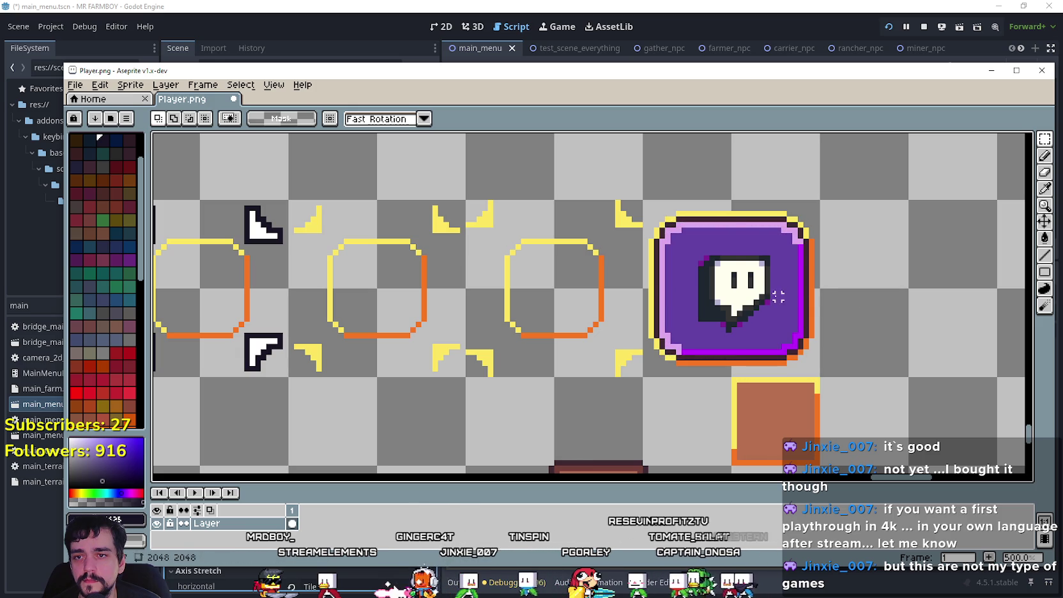
- Flood-fill the pasted icon's purple fill, dark shadow and white speech bubble to transparent
click(1048, 242)
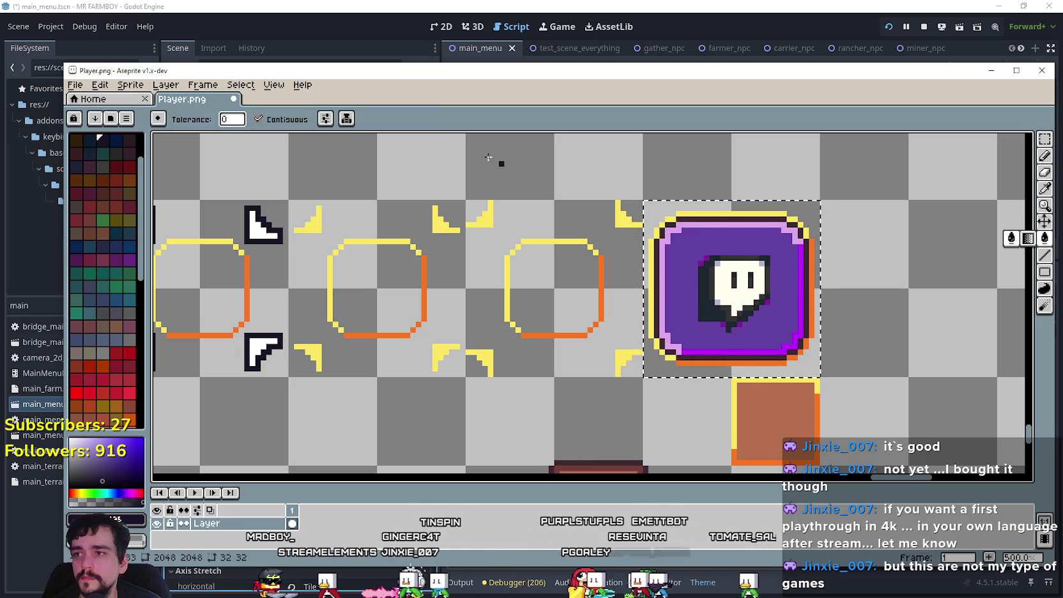
click(786, 287)
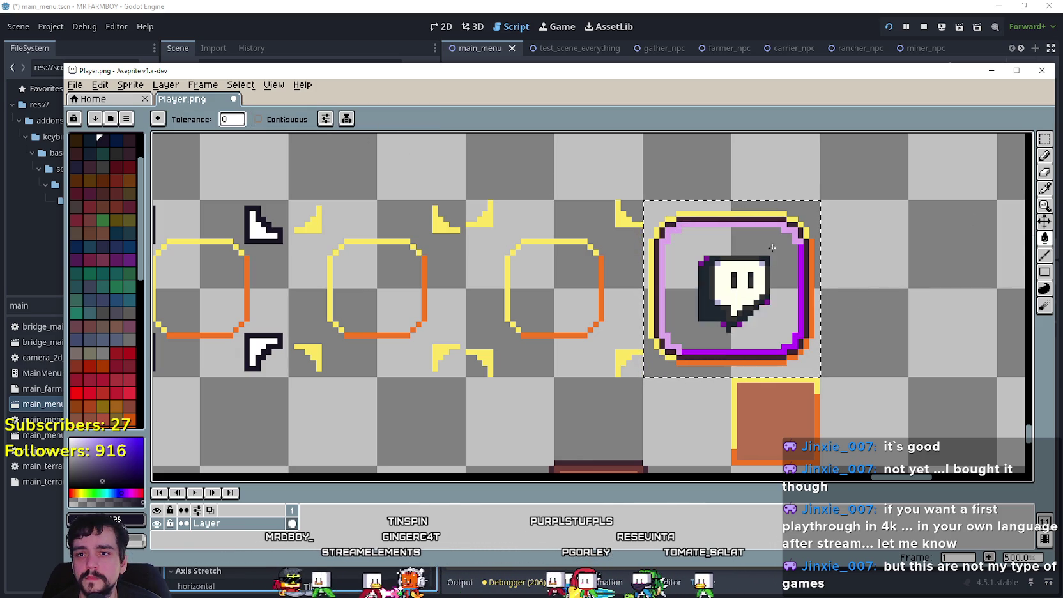
click(707, 294)
click(730, 313)
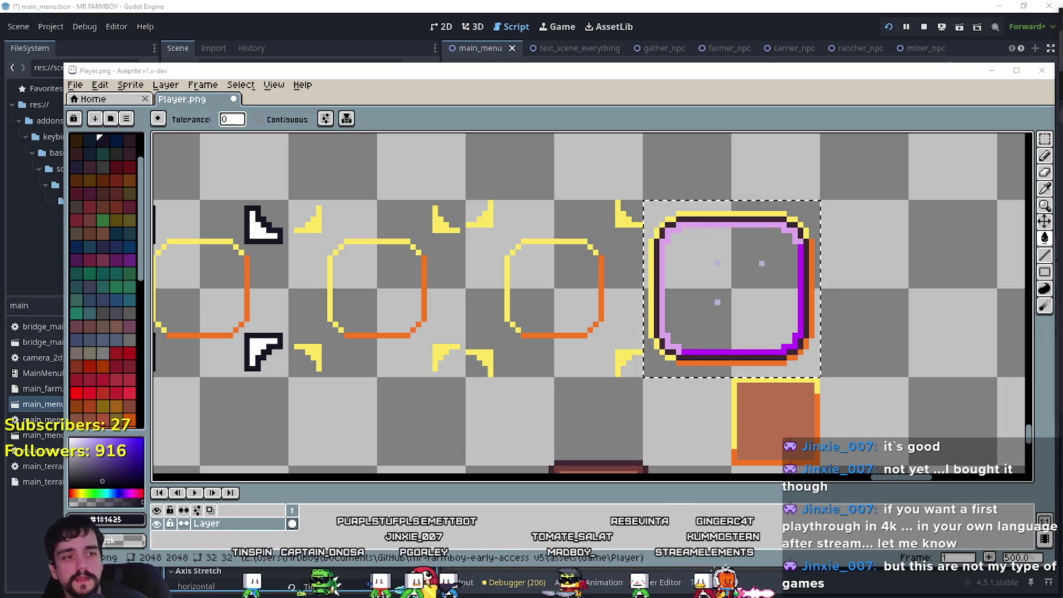
- Clear the large frame's lavender, dark and purple outlines and stray pixels to transparent
click(662, 280)
click(661, 280)
scroll(823, 312, up, 2)
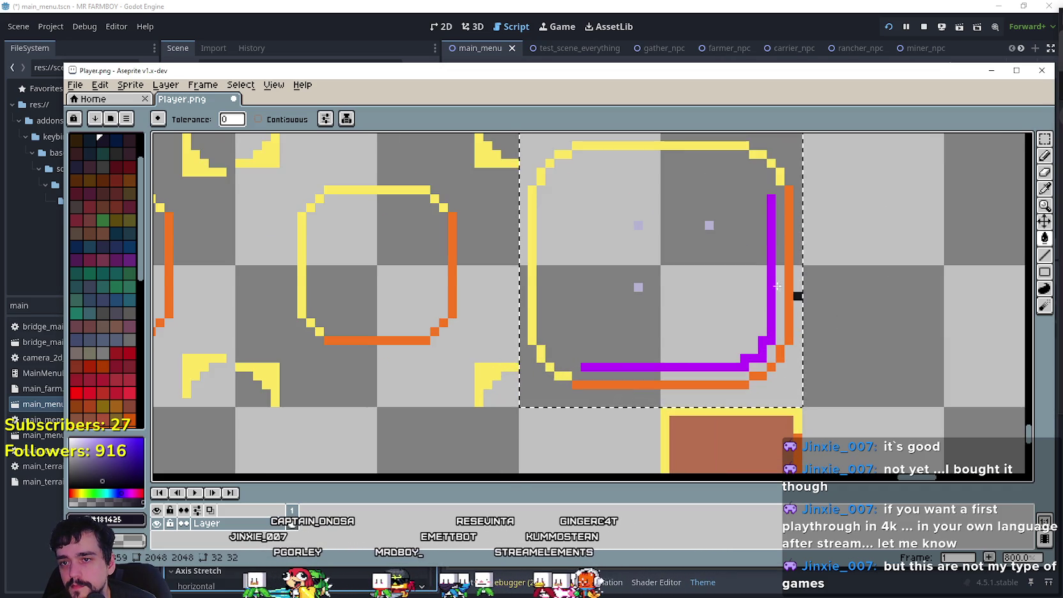
scroll(754, 251, down, 1)
click(767, 252)
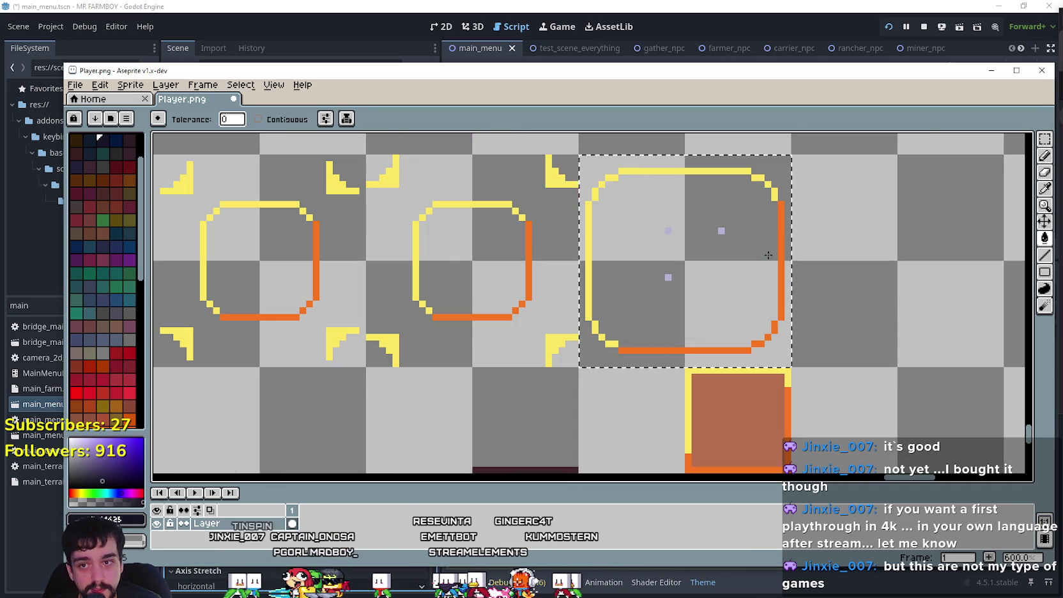
click(720, 232)
scroll(687, 262, down, 1)
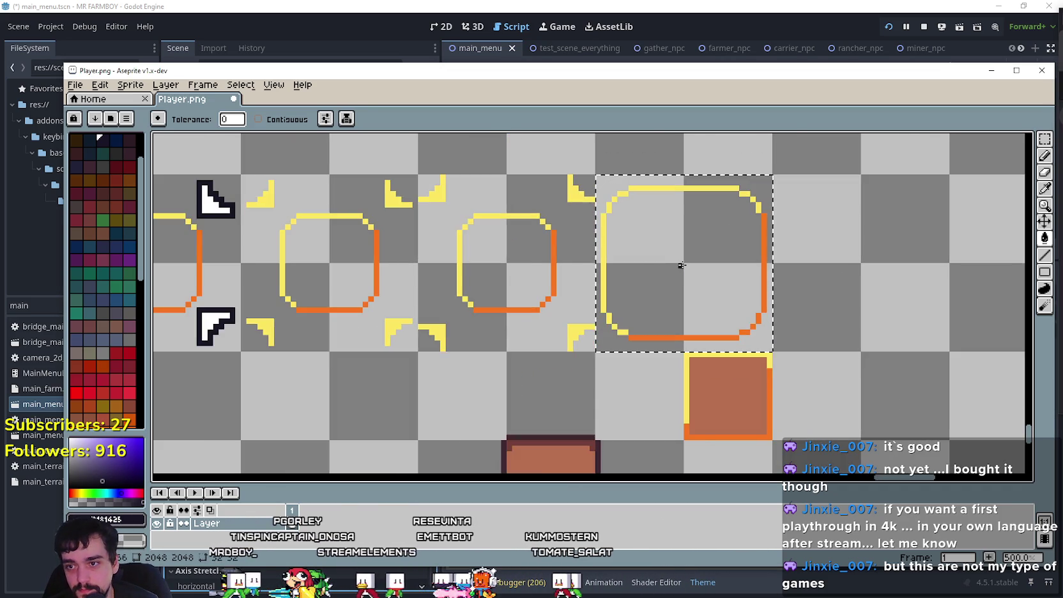
scroll(684, 267, down, 1)
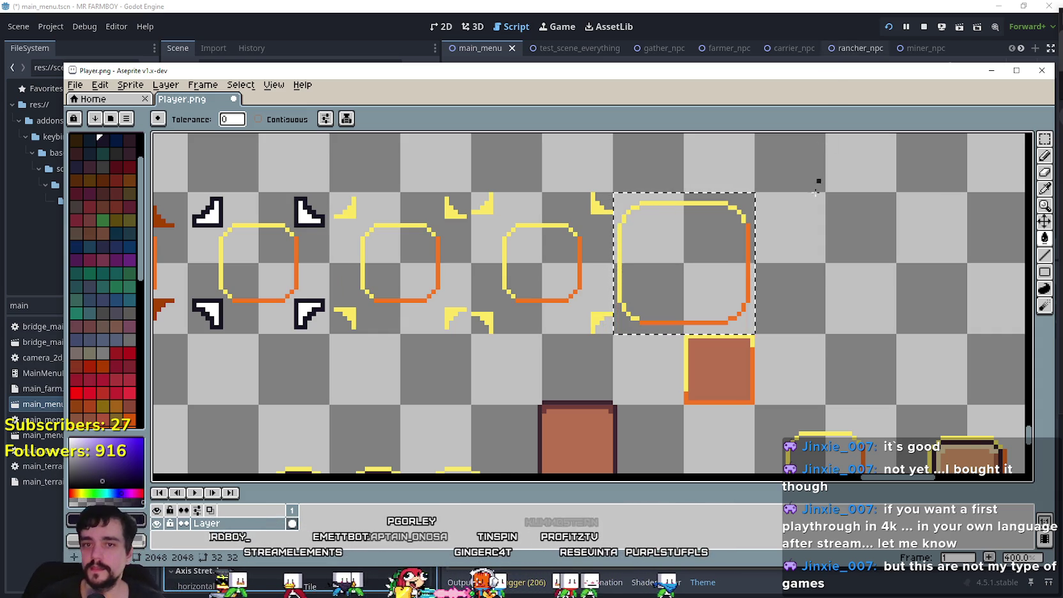
key(ctrl+d)
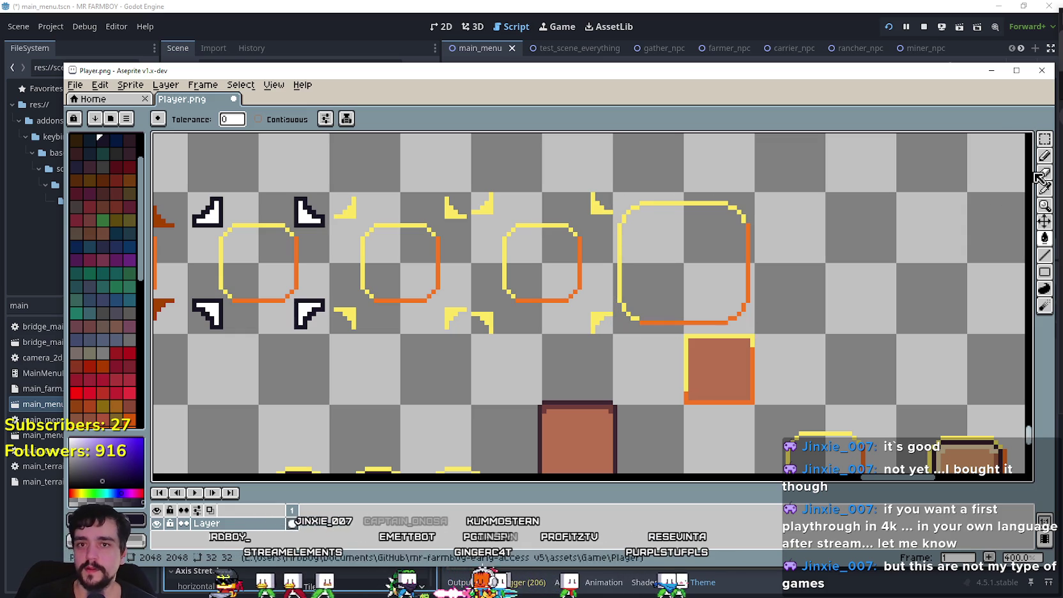
- Narrow the large frame by shifting its left half right and its right half left
click(1045, 138)
drag(752, 194, 615, 325)
scroll(614, 326, up, 1)
key(ctrl+d)
mouse_move(630, 258)
mouse_down()
mouse_move(664, 347)
mouse_move(708, 357)
mouse_up()
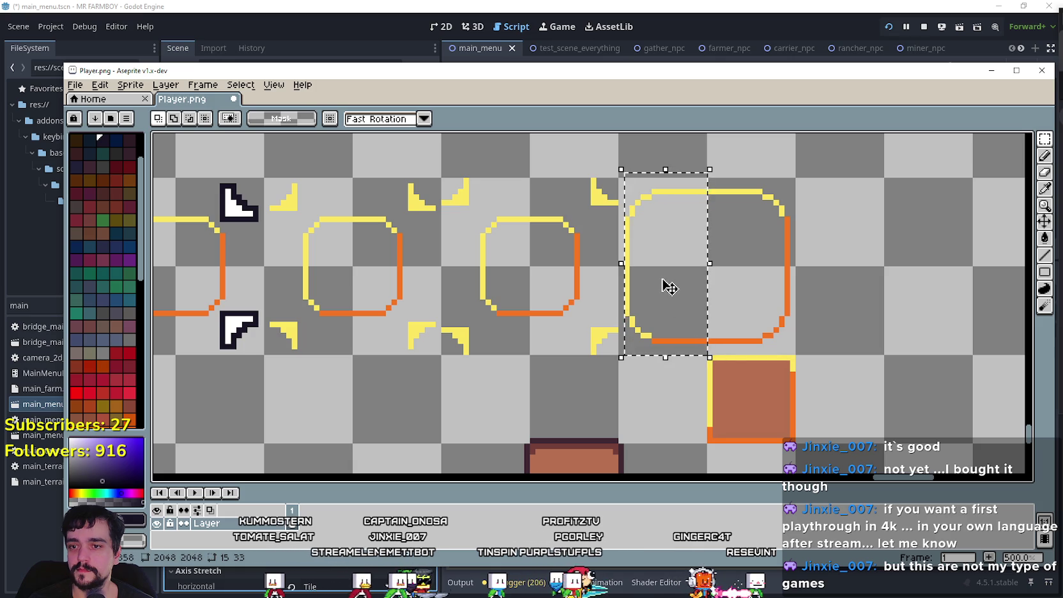
key(ctrl+d)
mouse_move(638, 176)
mouse_down()
mouse_move(646, 240)
mouse_move(708, 356)
mouse_up()
drag(671, 297, 700, 296)
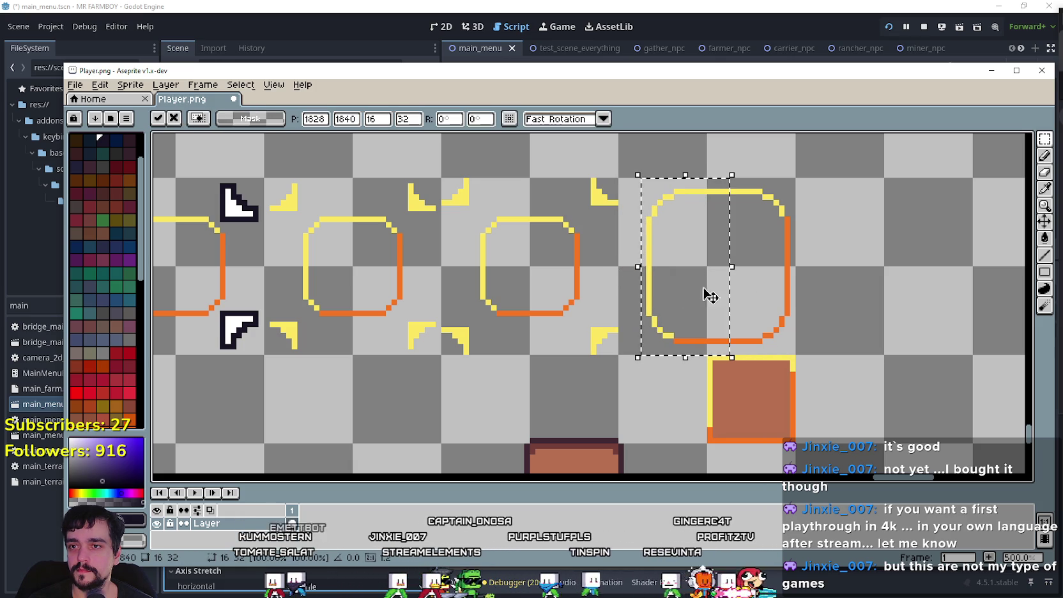
key(ctrl+d)
drag(787, 346, 721, 175)
drag(754, 266, 724, 262)
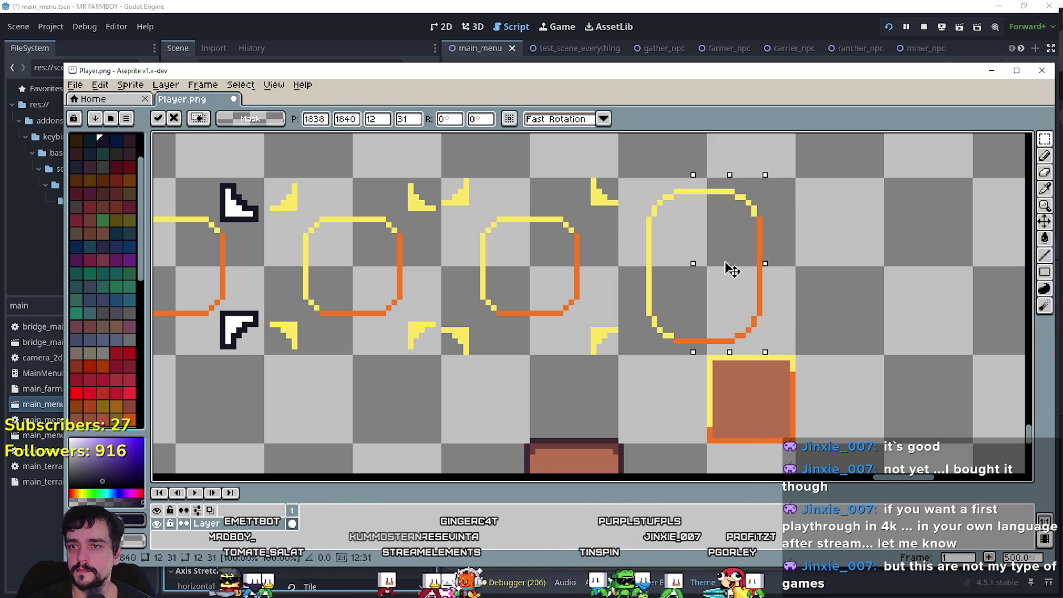
click(546, 320)
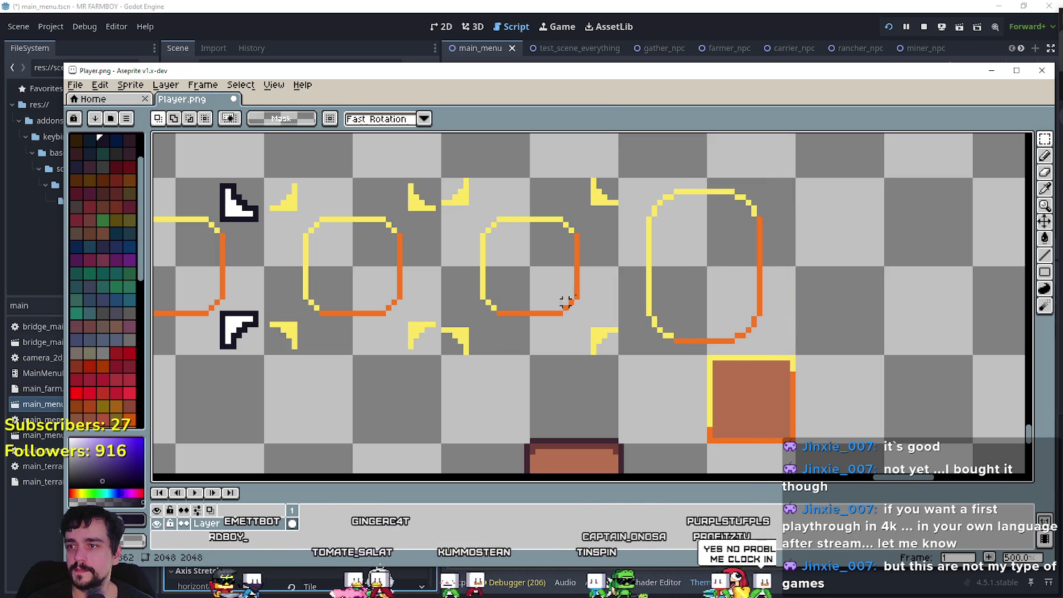
- Tighten the oval by nudging its left half right, raising its bottom and lowering its top
mouse_move(632, 181)
mouse_down()
mouse_move(671, 339)
mouse_move(698, 351)
mouse_up()
drag(684, 289, 695, 293)
click(848, 368)
mouse_move(806, 344)
mouse_down()
mouse_move(662, 282)
mouse_move(628, 279)
mouse_up()
click(703, 311)
drag(703, 311, 705, 289)
click(750, 372)
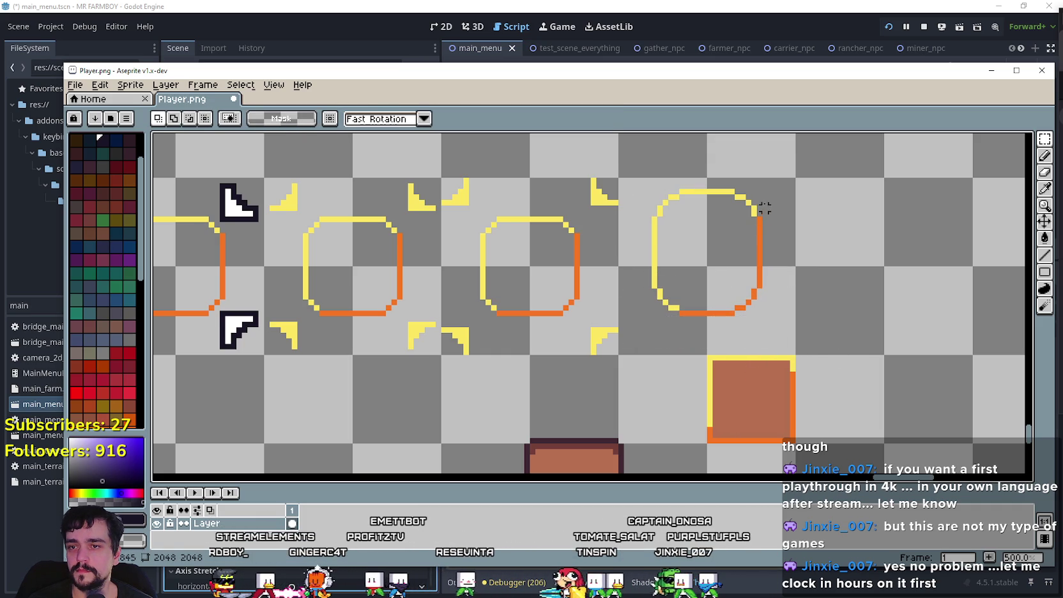
drag(776, 175, 629, 246)
drag(684, 202, 692, 227)
click(775, 316)
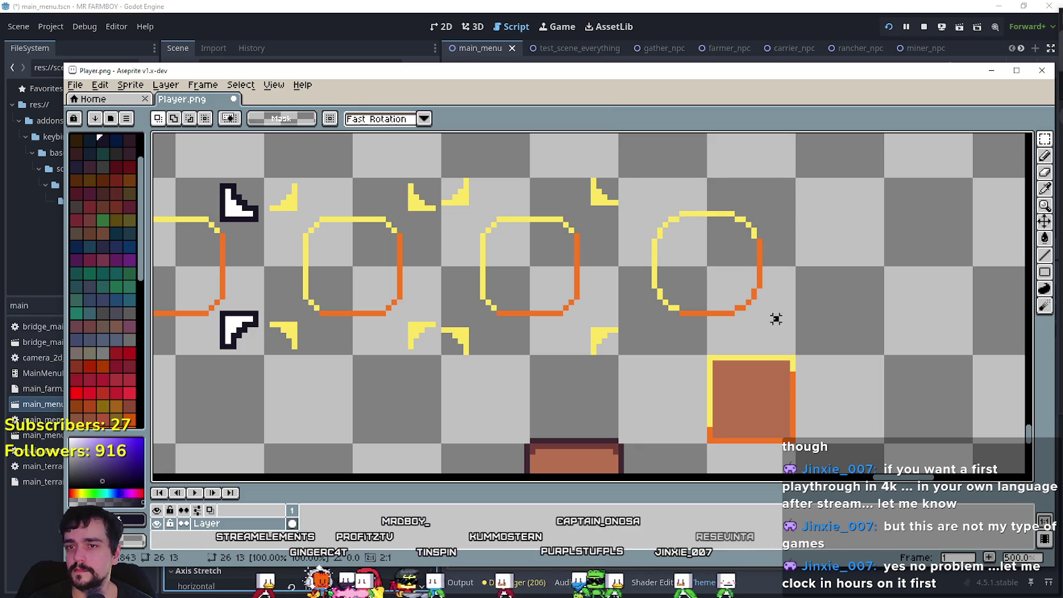
- Move the right oval's top half down so it matches the neighbouring rings' height
scroll(761, 281, up, 4)
scroll(741, 256, down, 5)
scroll(677, 224, up, 2)
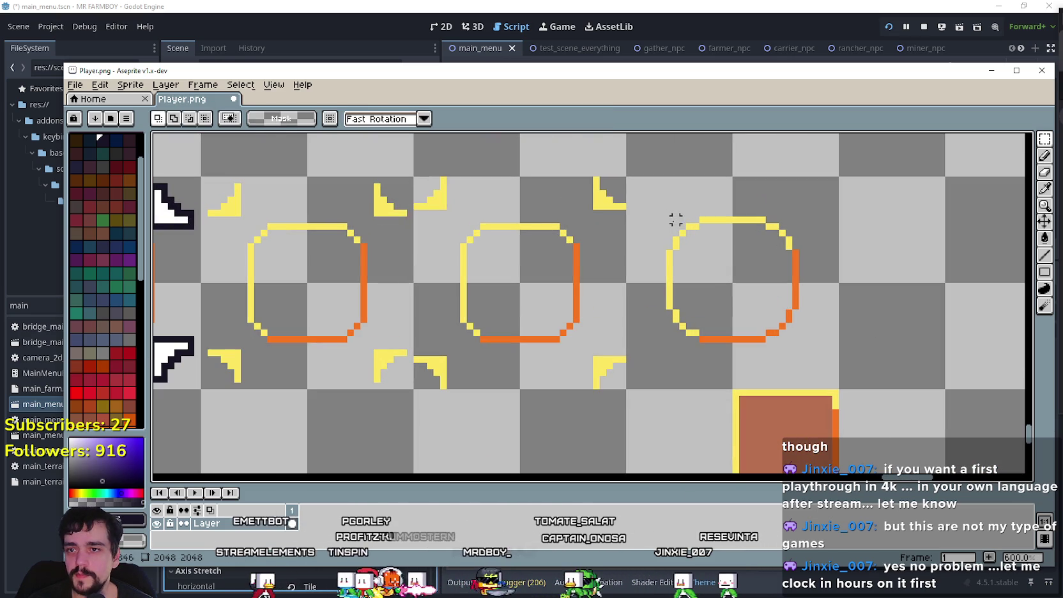
mouse_move(648, 212)
mouse_down()
mouse_move(674, 339)
mouse_move(796, 352)
mouse_up()
key(ctrl+d)
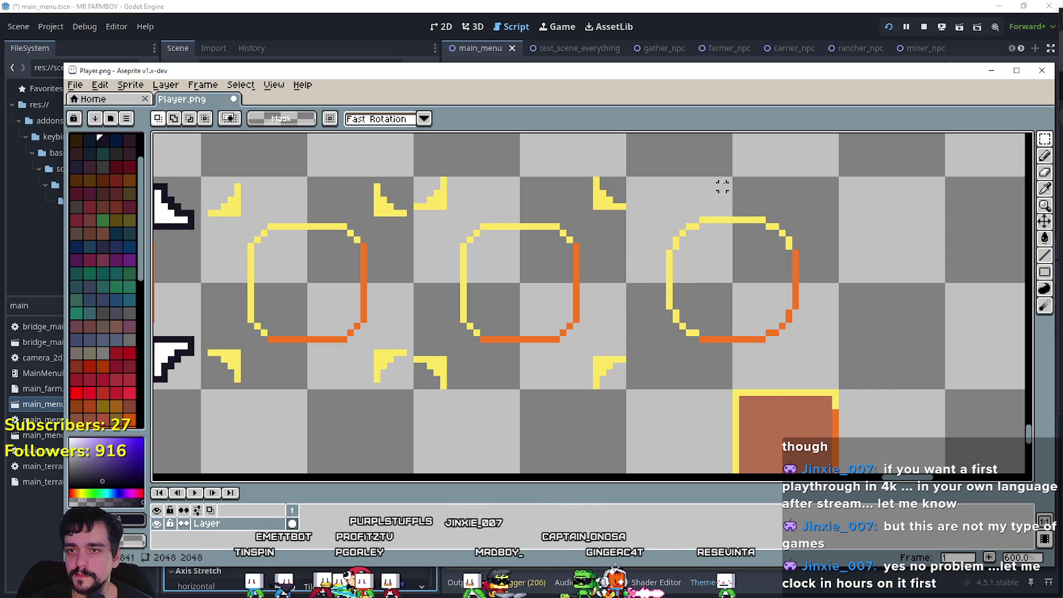
drag(717, 174, 735, 219)
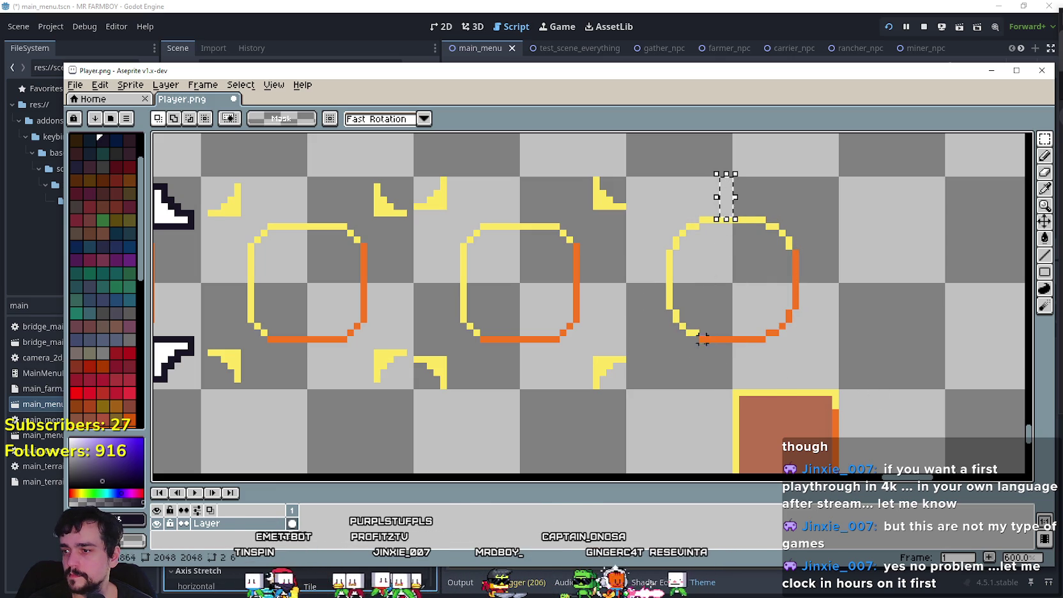
drag(717, 371, 728, 391)
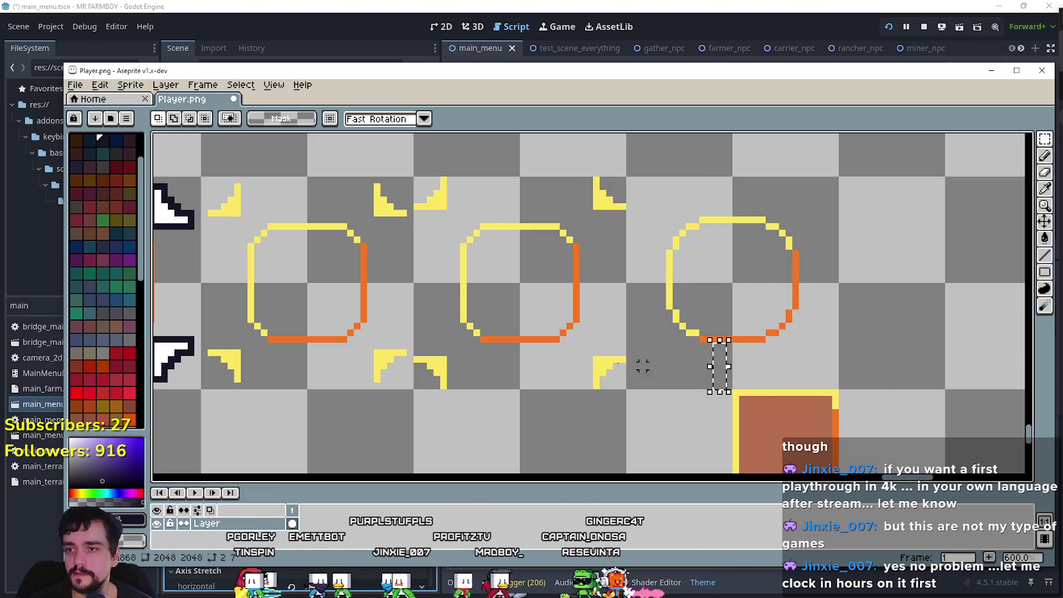
drag(662, 193, 827, 351)
drag(653, 185, 822, 279)
drag(767, 242, 770, 252)
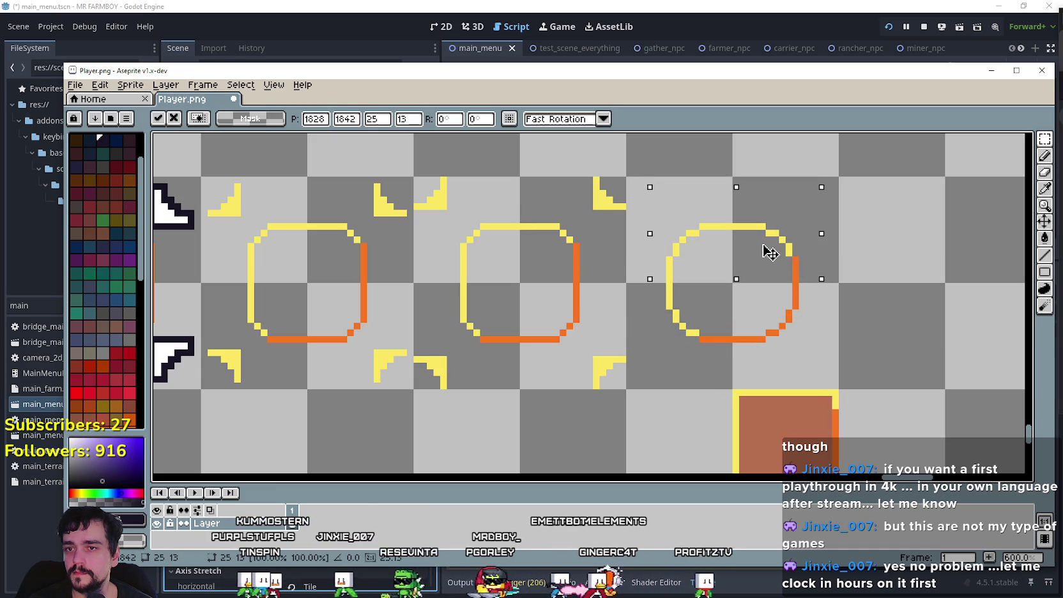
click(861, 346)
- Check the spacing between the three rings by marquee-selecting the areas around them
mouse_move(811, 198)
mouse_down()
mouse_move(588, 205)
mouse_move(502, 225)
mouse_up()
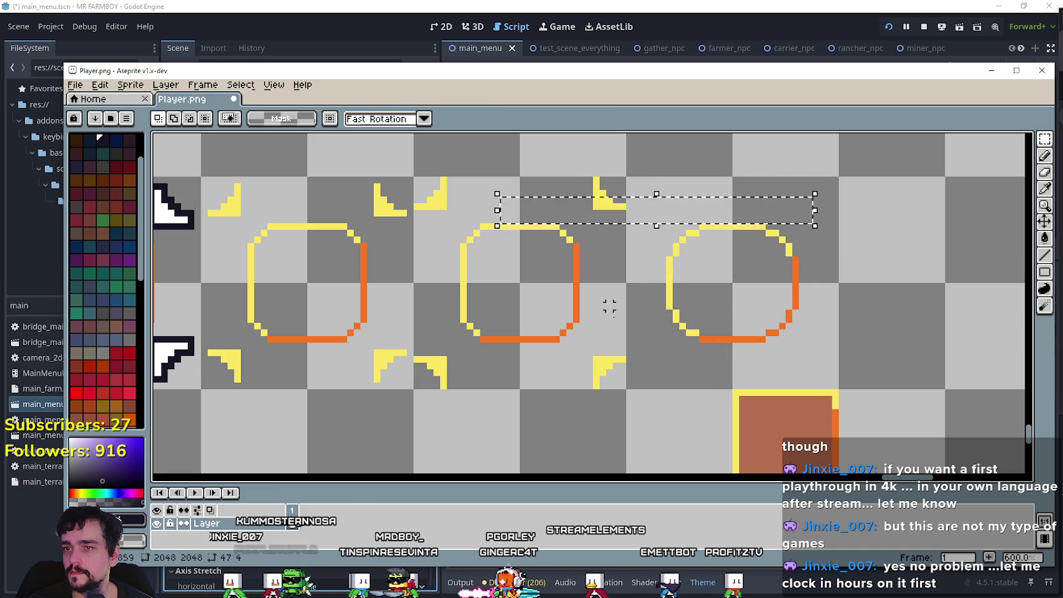
drag(505, 404, 744, 341)
click(875, 332)
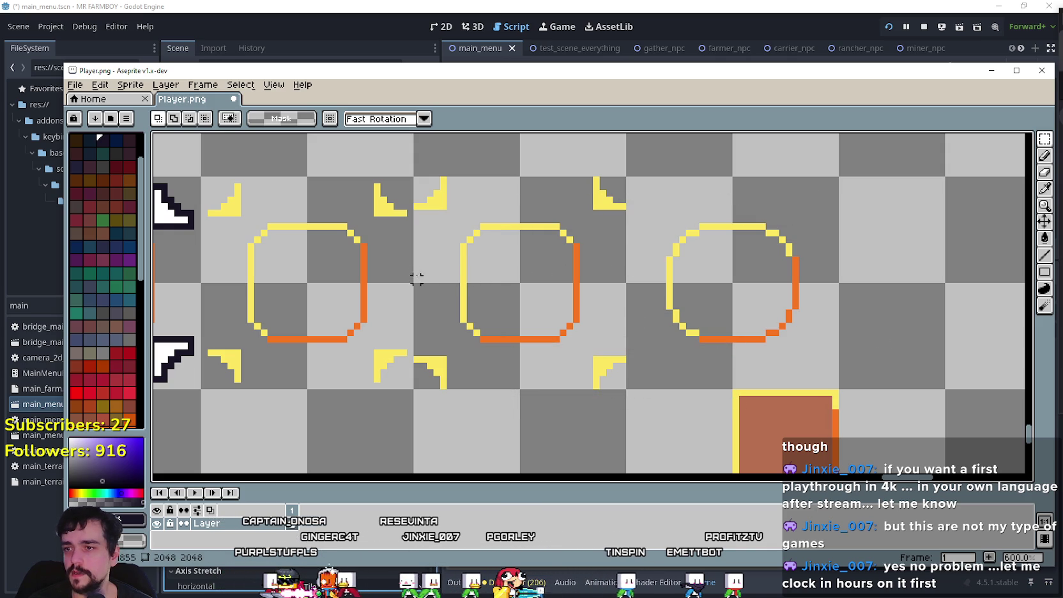
drag(416, 273, 463, 318)
drag(838, 257, 798, 316)
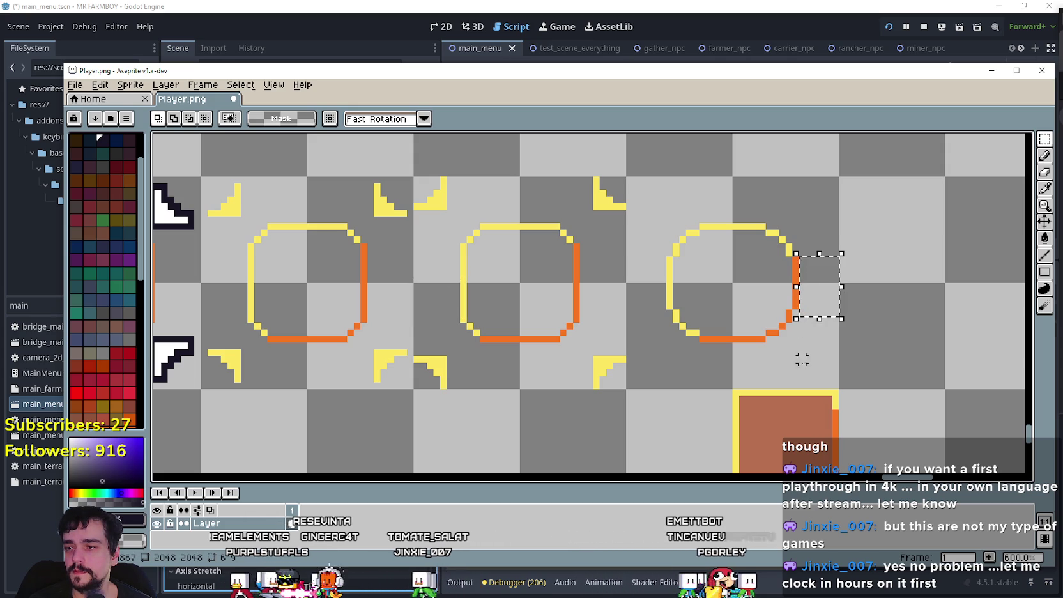
click(748, 349)
drag(857, 165, 754, 367)
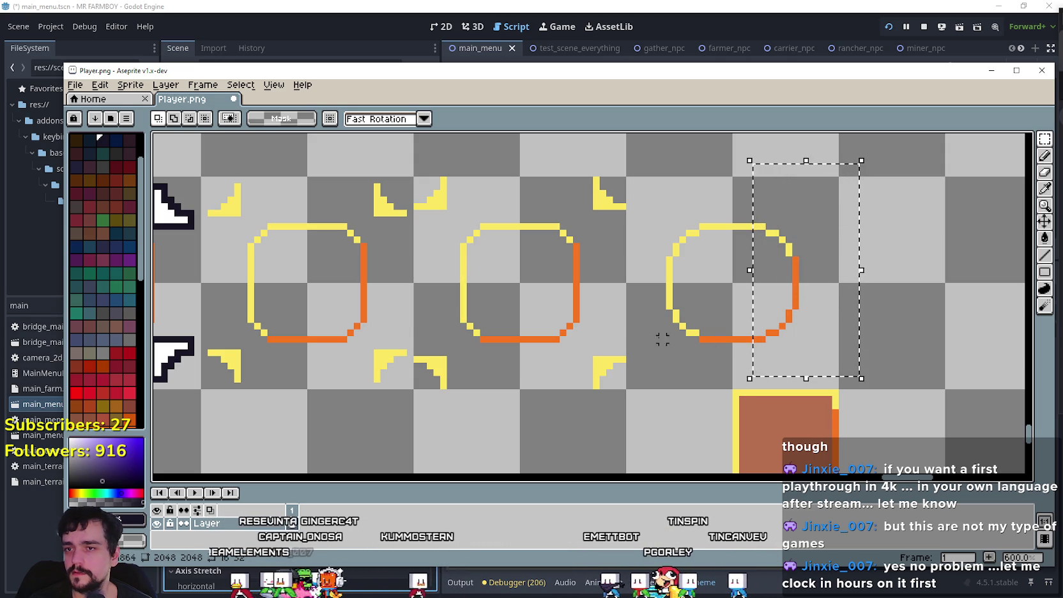
click(656, 292)
drag(839, 255, 802, 312)
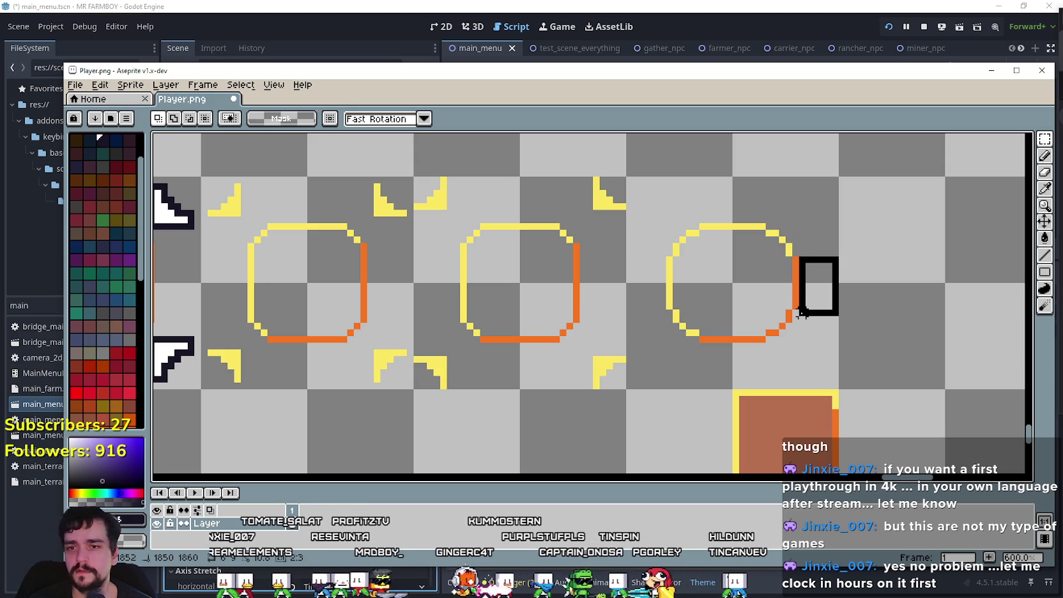
mouse_move(818, 191)
mouse_down()
mouse_move(781, 327)
mouse_move(759, 372)
mouse_move(750, 368)
mouse_up()
click(818, 332)
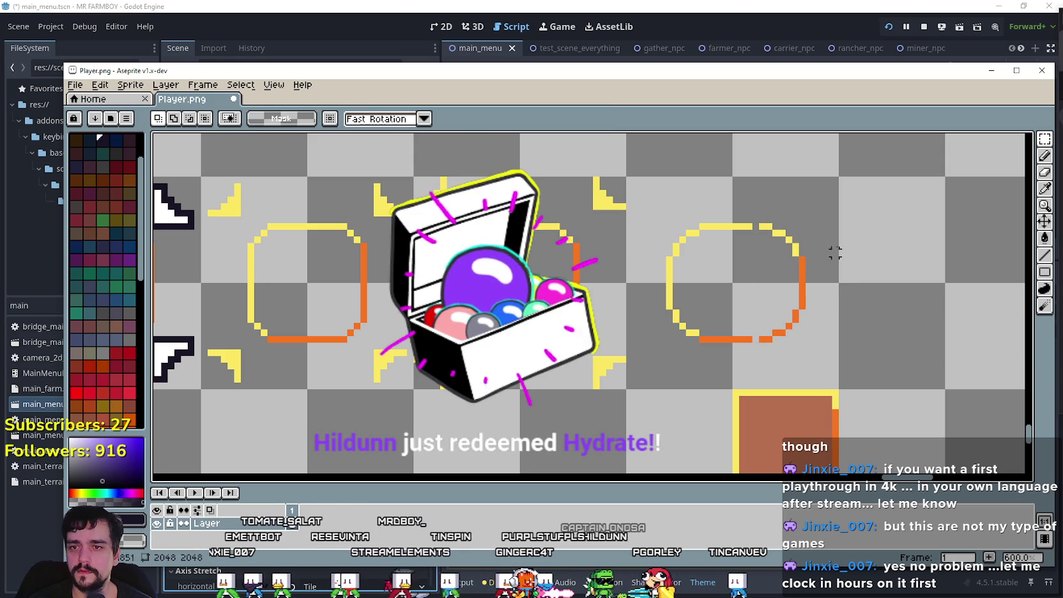
- Shift the third ring's right edge one pixel left to close the ring
drag(842, 280, 803, 325)
mouse_move(828, 168)
mouse_down()
mouse_move(821, 227)
mouse_move(756, 371)
mouse_up()
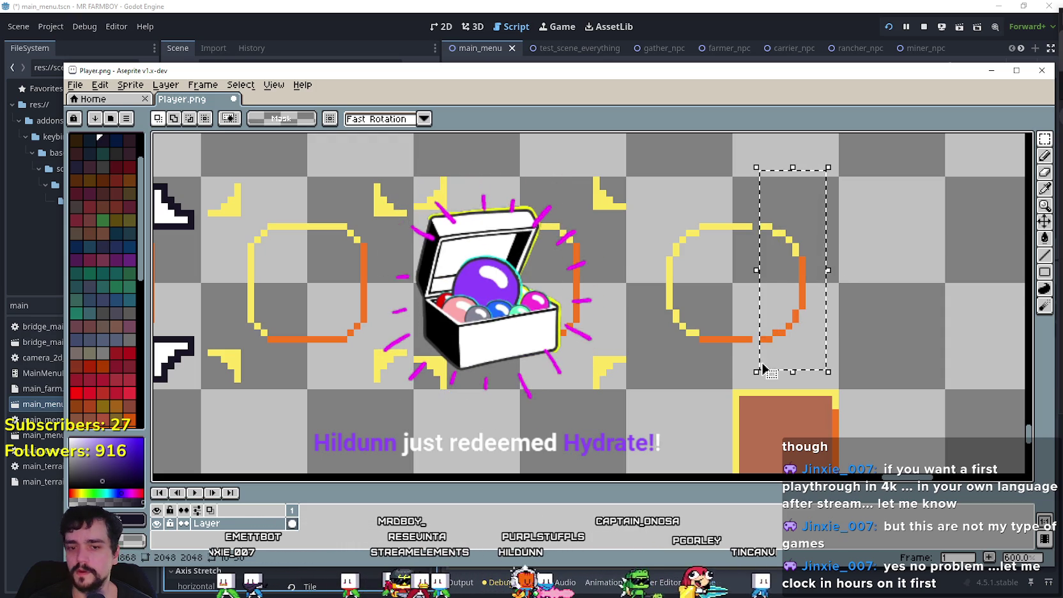
key(Left)
key(Left)
click(831, 275)
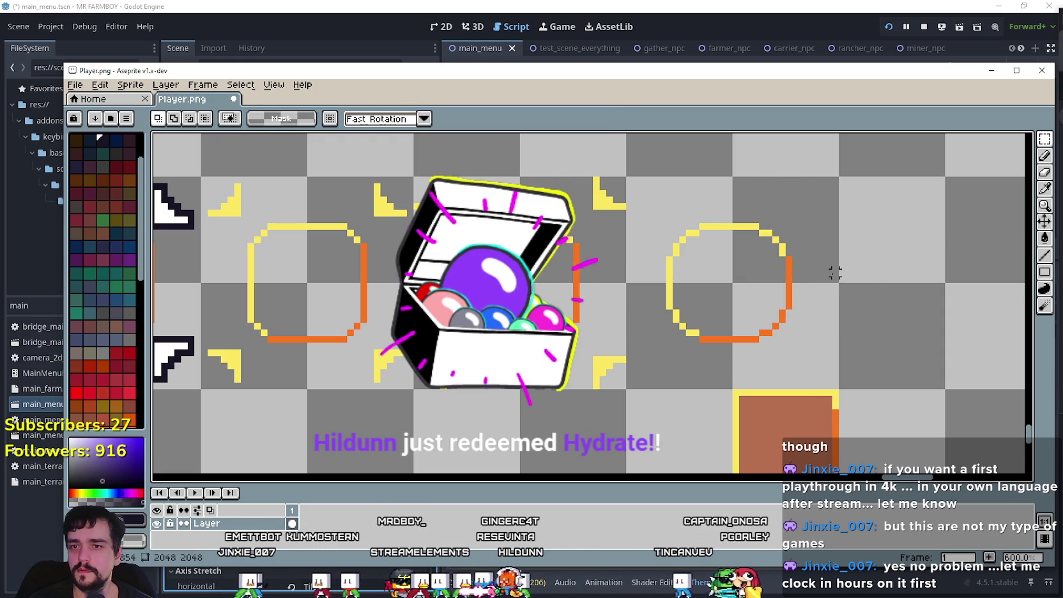
drag(834, 279, 792, 324)
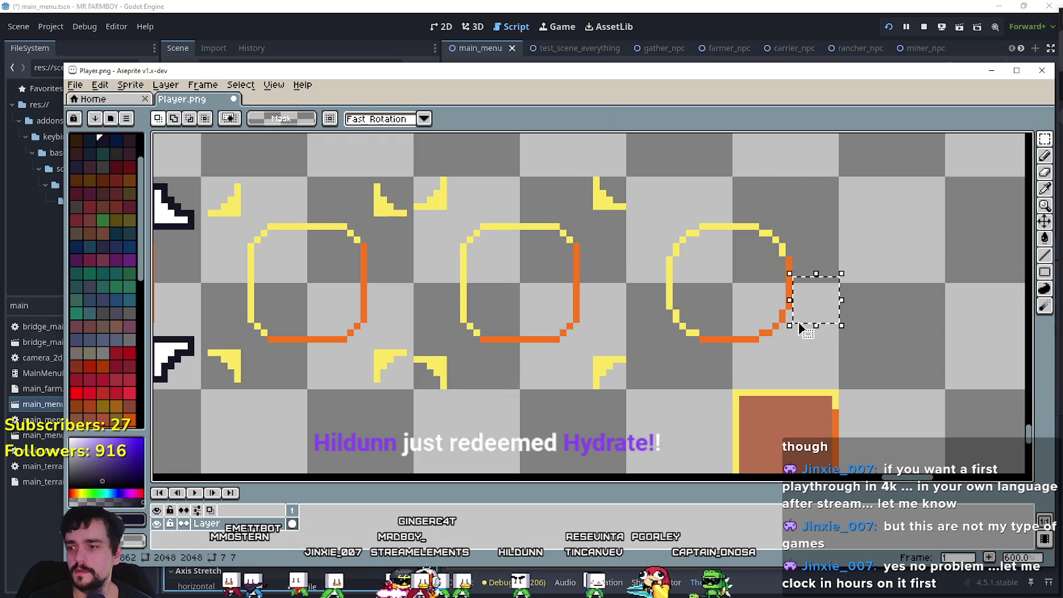
click(721, 345)
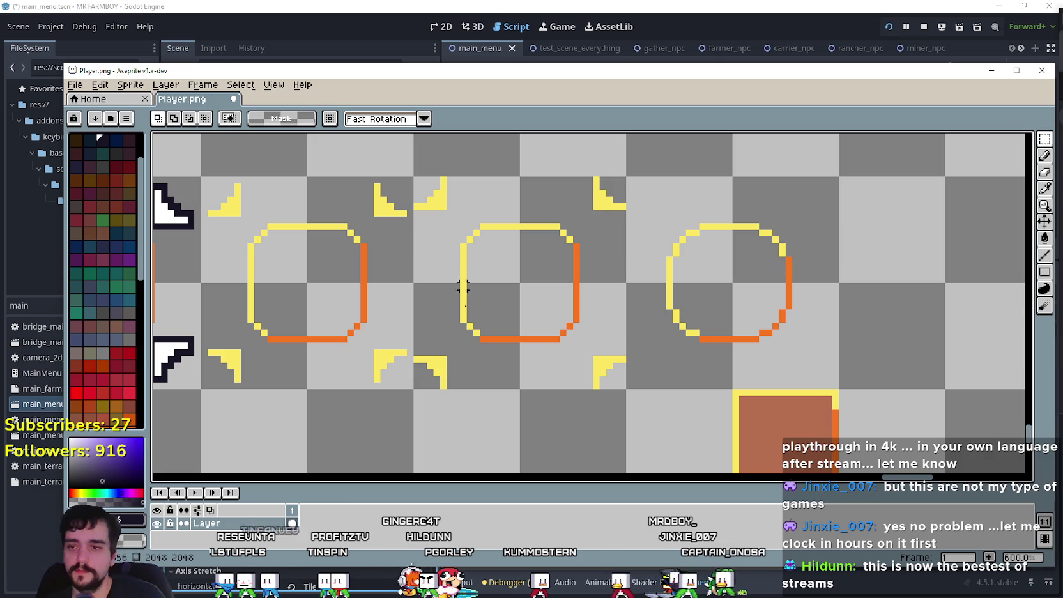
- Paste a copied black-and-white corner piece onto the Player.png sprite sheet and commit it
scroll(703, 332, down, 1)
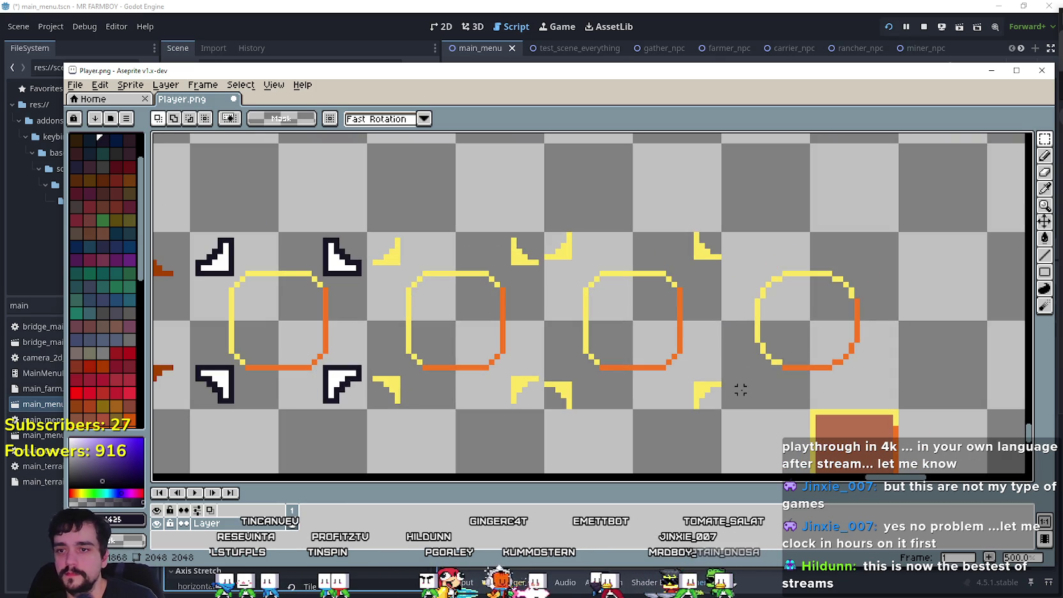
scroll(577, 368, left, 2)
scroll(326, 215, up, 1)
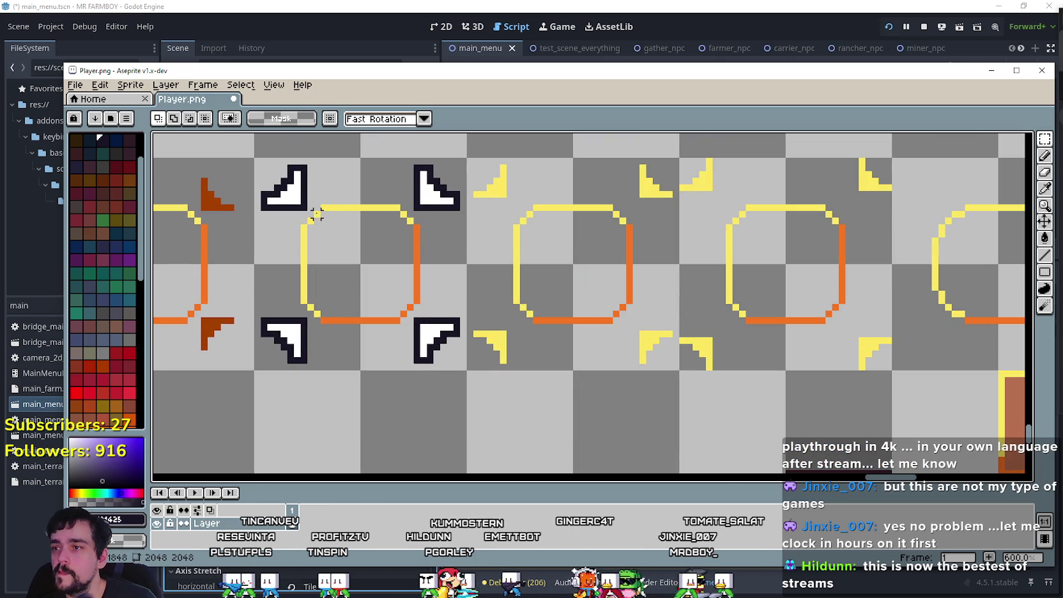
scroll(577, 251, up, 1)
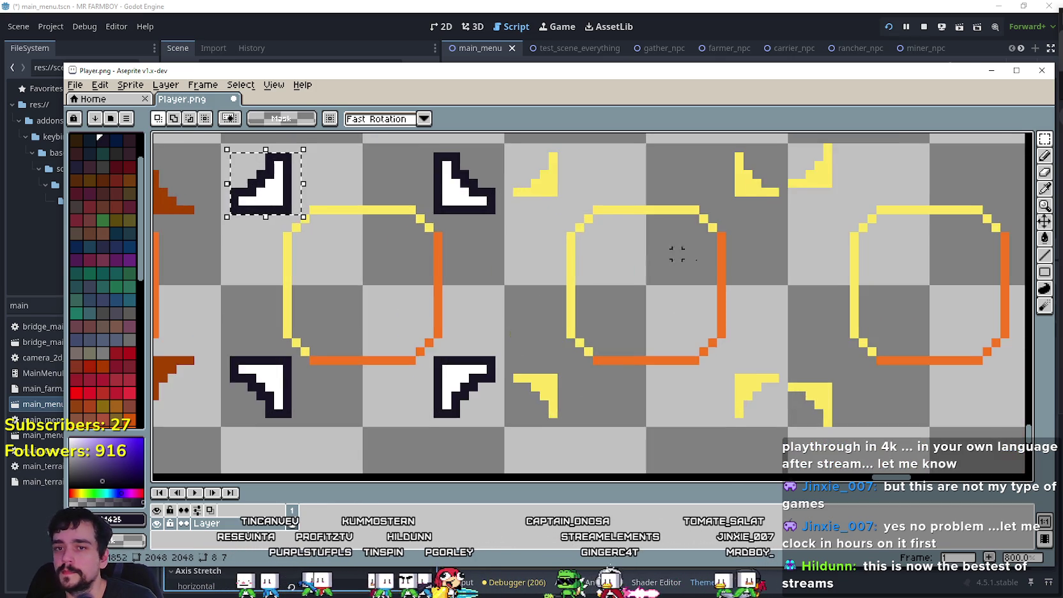
scroll(465, 245, down, 1)
scroll(577, 261, down, 1)
key(ctrl+v)
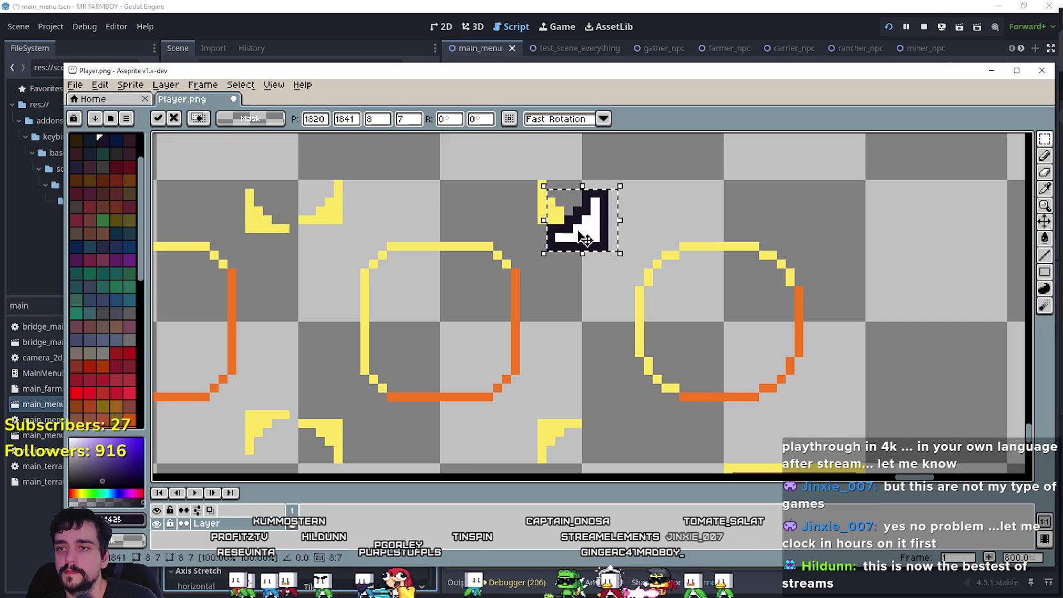
scroll(636, 250, down, 2)
scroll(756, 279, up, 1)
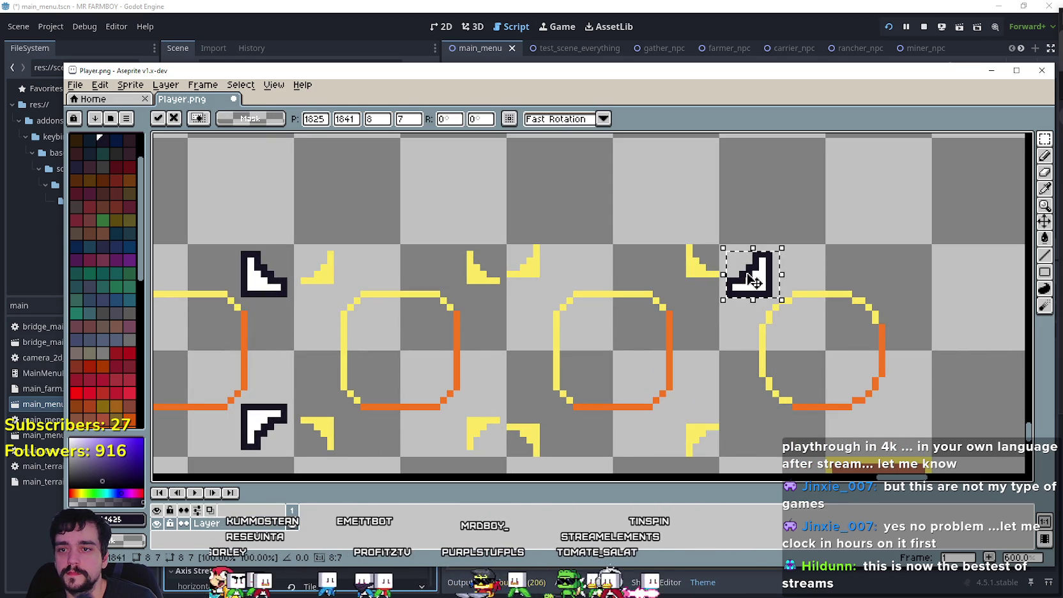
key(Return)
scroll(677, 331, down, 2)
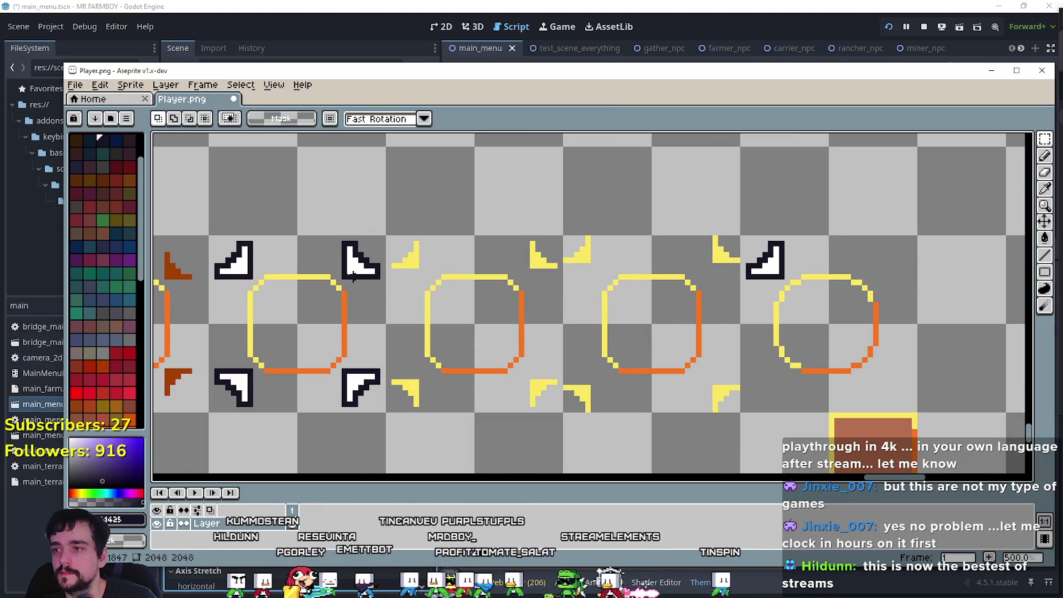
- Place corner pieces at the rightmost ring's top, lower-right and lower-left corners
click(379, 267)
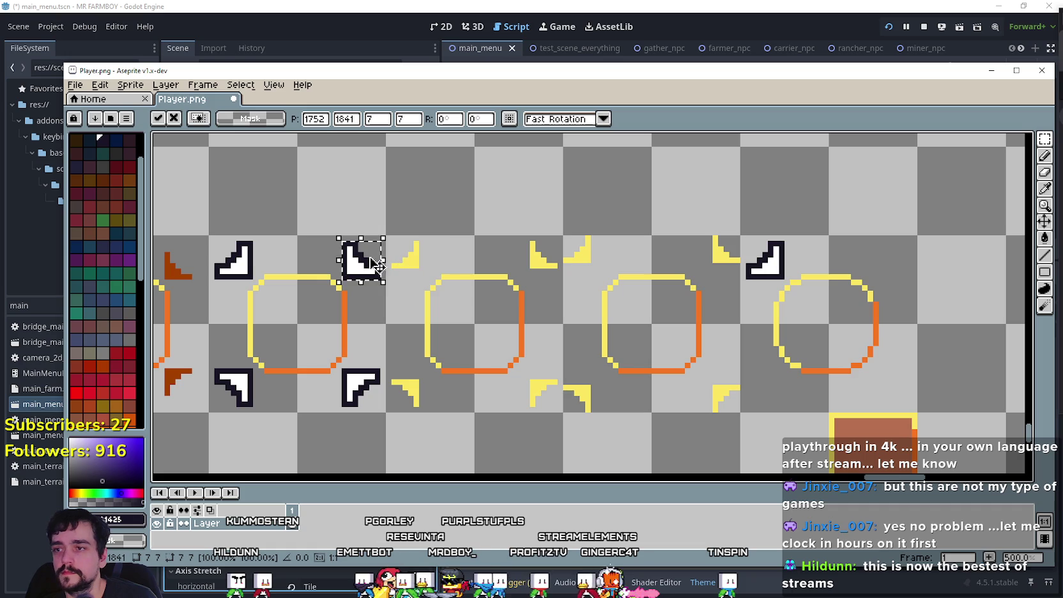
click(826, 327)
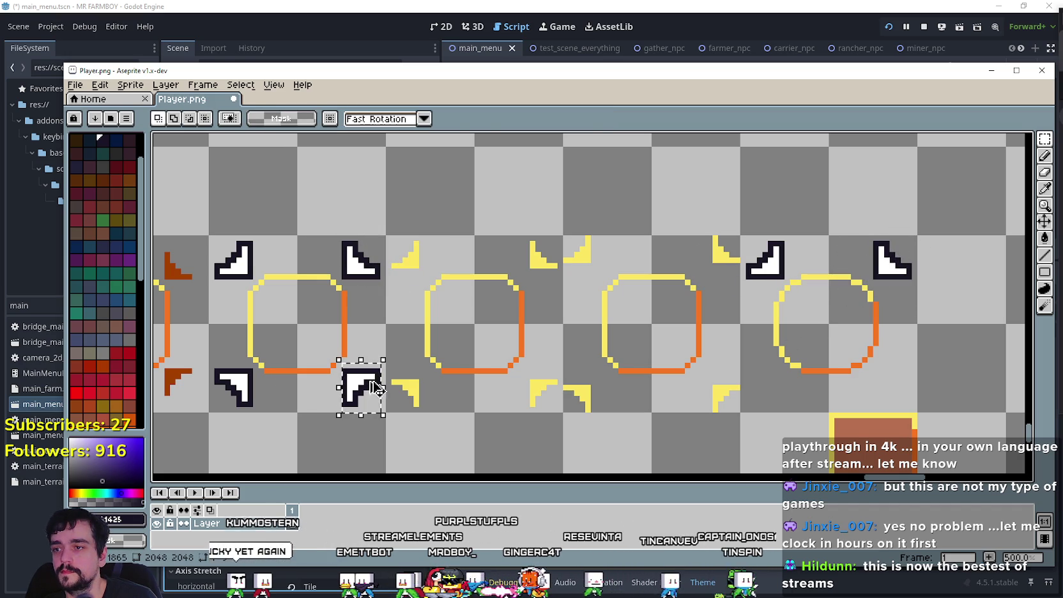
mouse_move(365, 392)
mouse_down()
mouse_move(799, 419)
mouse_move(907, 393)
mouse_up()
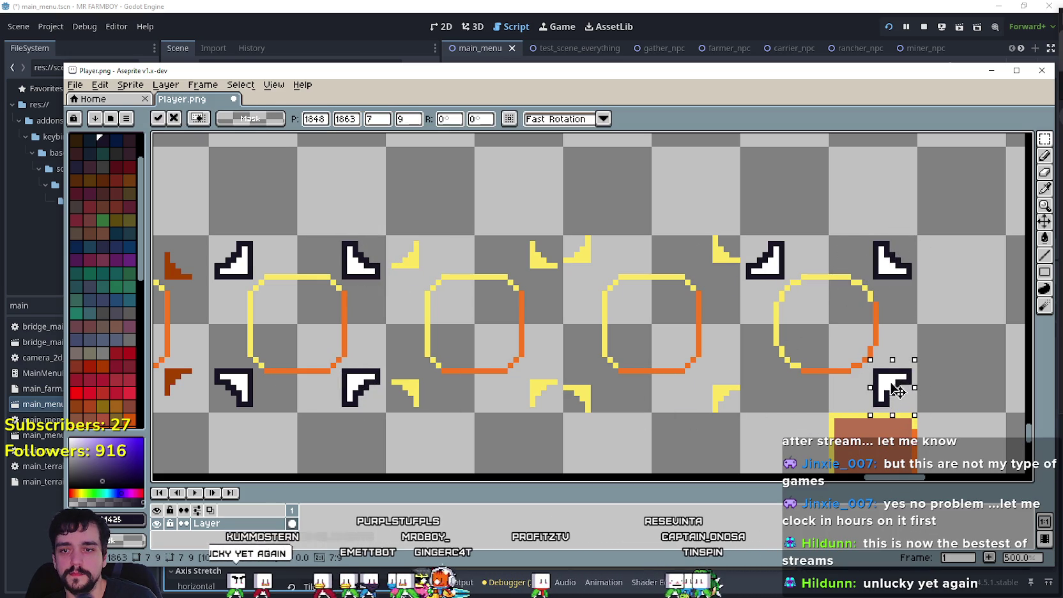
key(Return)
mouse_move(205, 364)
mouse_down()
mouse_move(256, 409)
mouse_move(826, 413)
mouse_move(760, 390)
mouse_up()
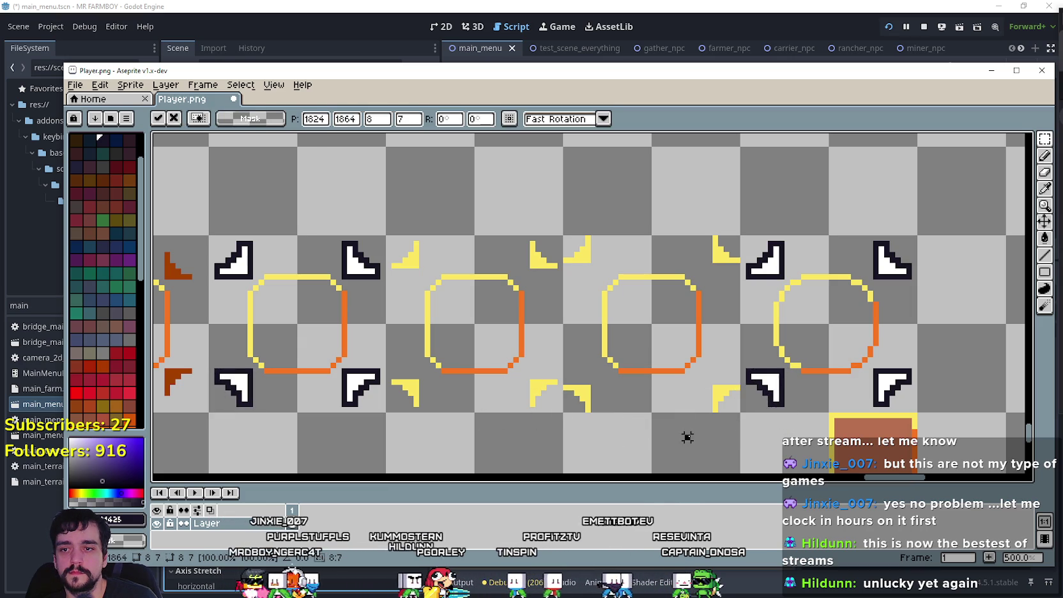
key(Return)
- Save Player.png and switch back to Godot Engine
scroll(686, 437, down, 2)
key(ctrl+s)
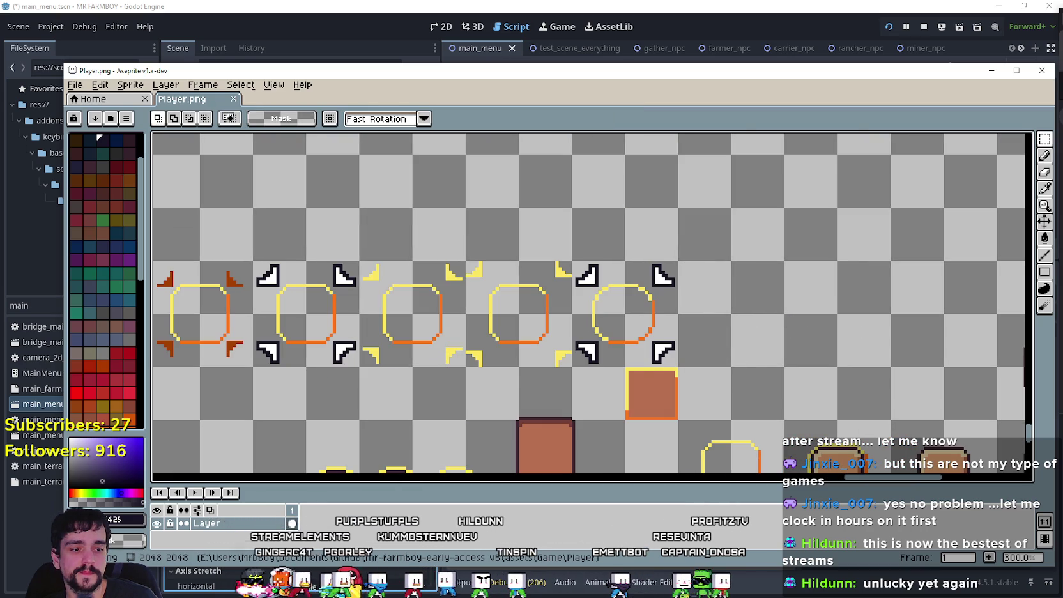
key(alt+Tab)
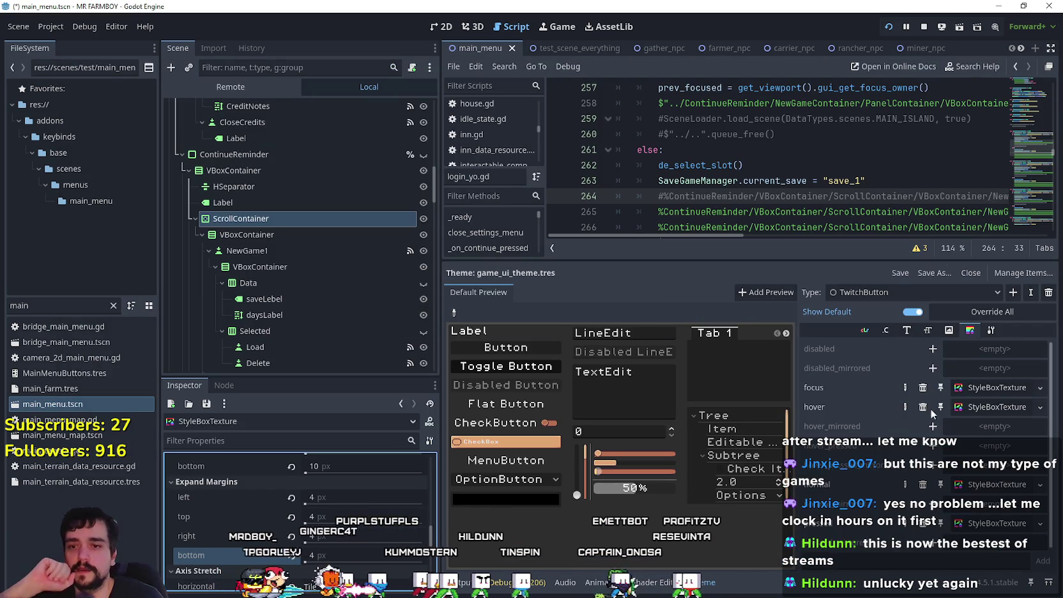
- Re-crop the focus StyleBoxTexture's region around the fourth framed sprite, now starting at x 1824
click(994, 388)
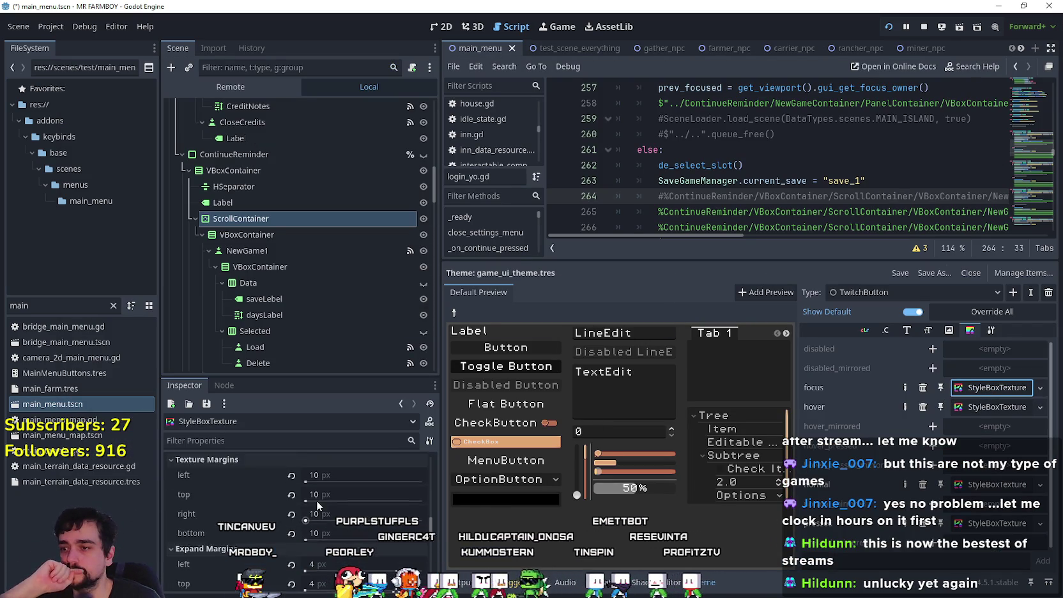
scroll(318, 484, down, 3)
scroll(319, 489, up, 5)
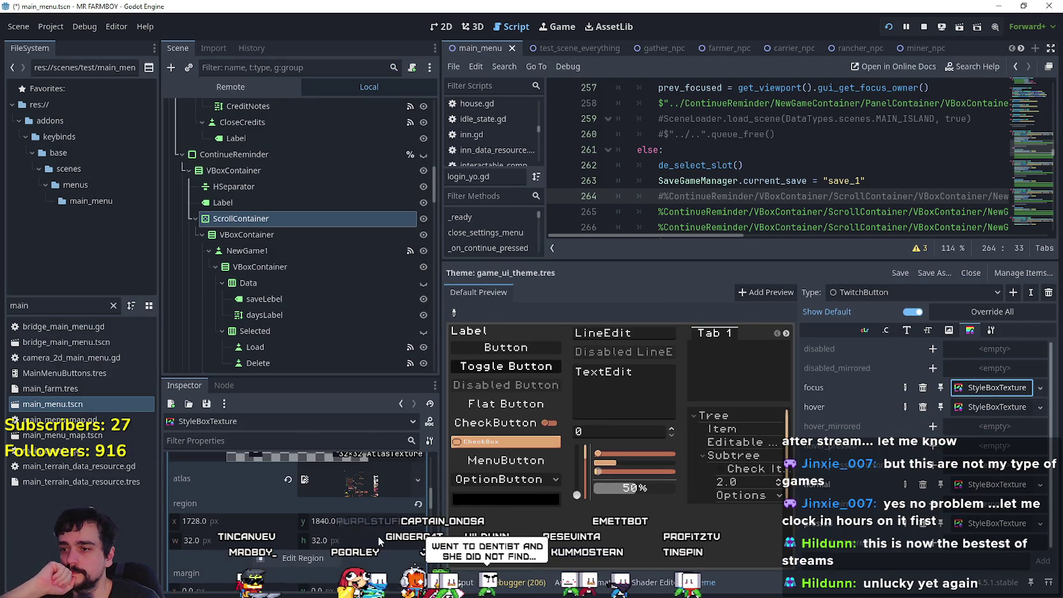
click(419, 480)
click(387, 525)
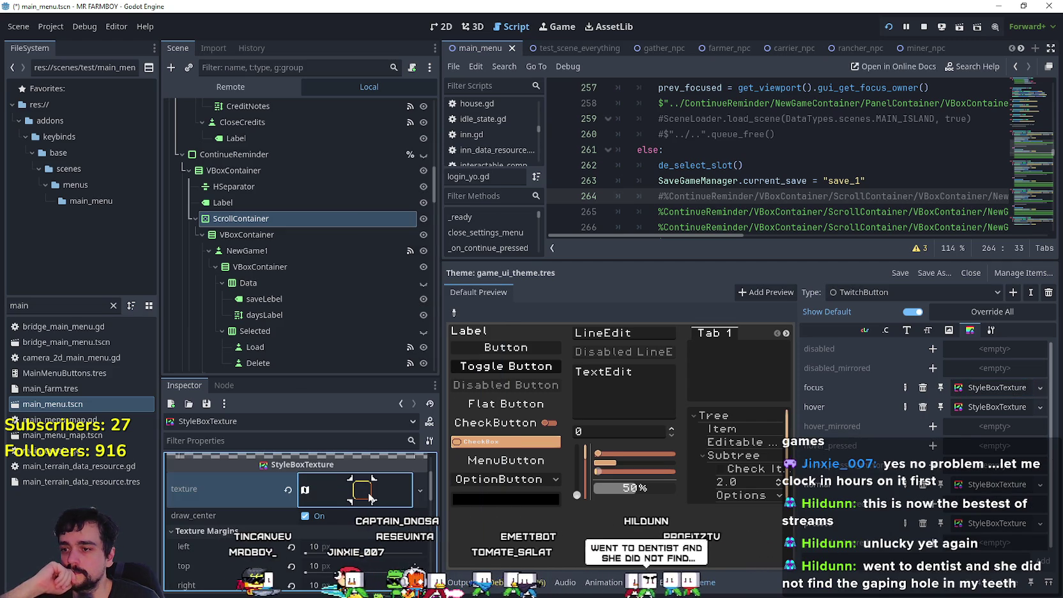
scroll(343, 509, down, 5)
click(336, 513)
scroll(485, 310, down, 8)
scroll(485, 311, up, 8)
drag(552, 361, 602, 294)
click(541, 438)
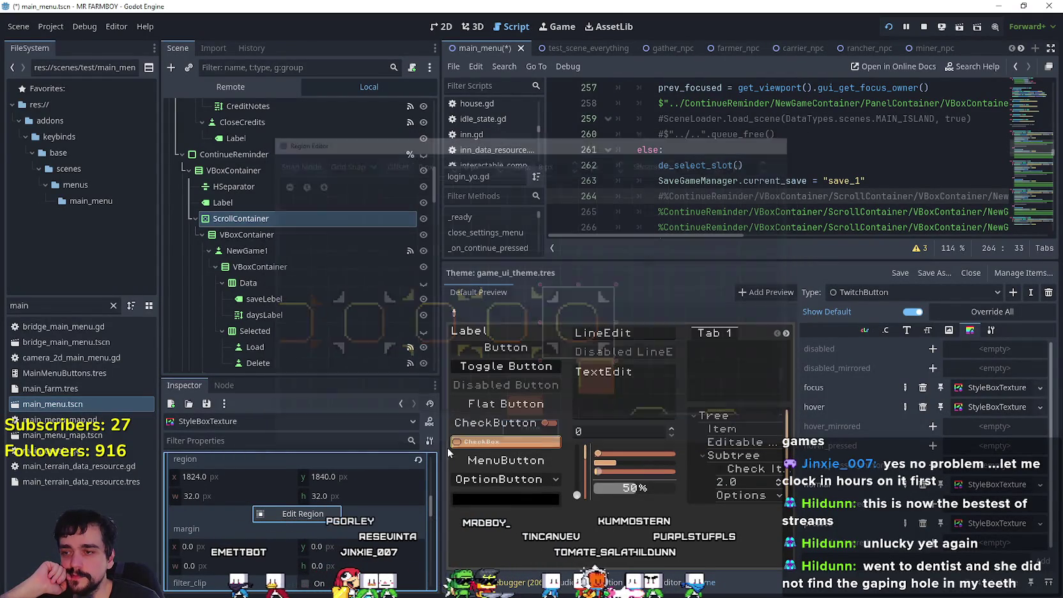
scroll(371, 485, up, 5)
click(376, 519)
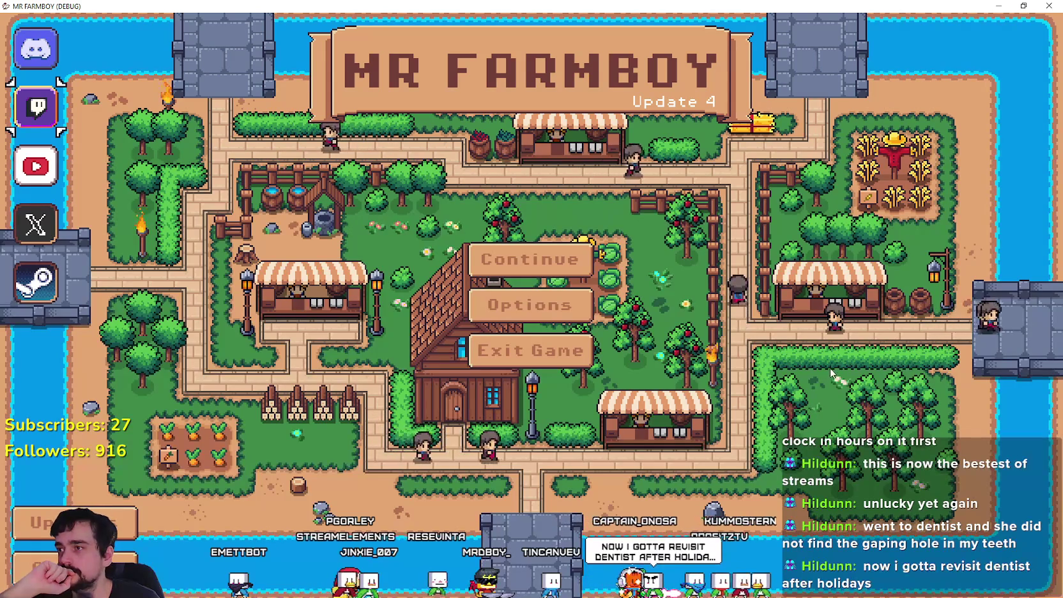
- Rerun the game, view the focus frame full screen, restore the window, and close it
click(584, 353)
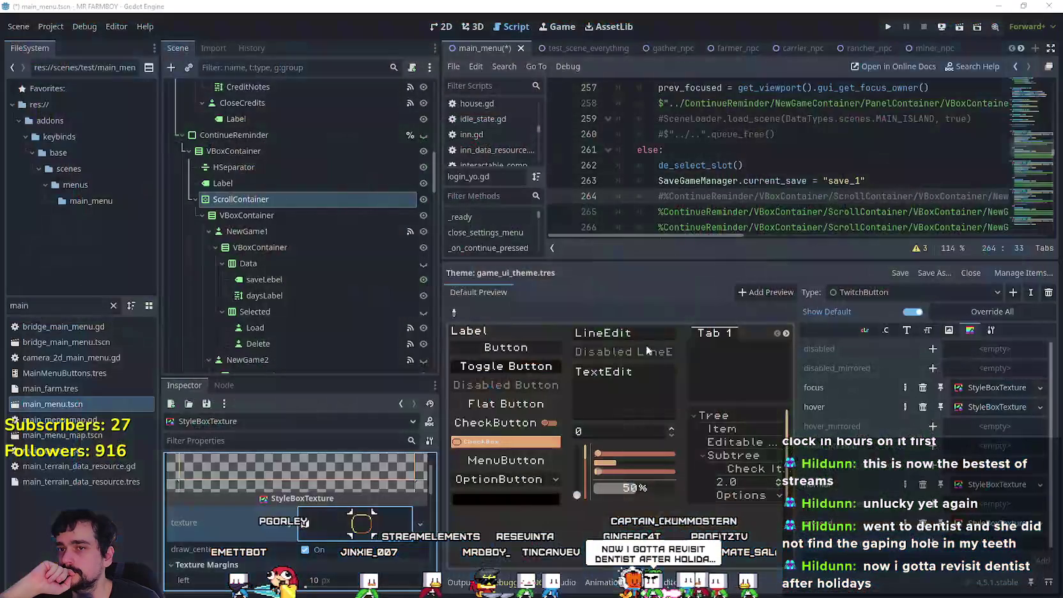
click(887, 28)
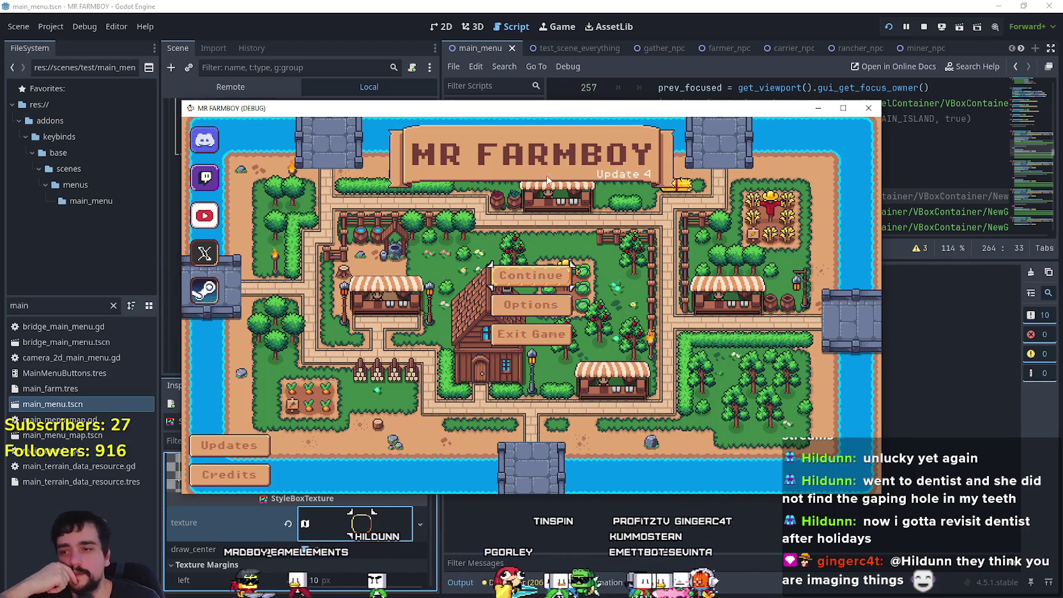
click(845, 109)
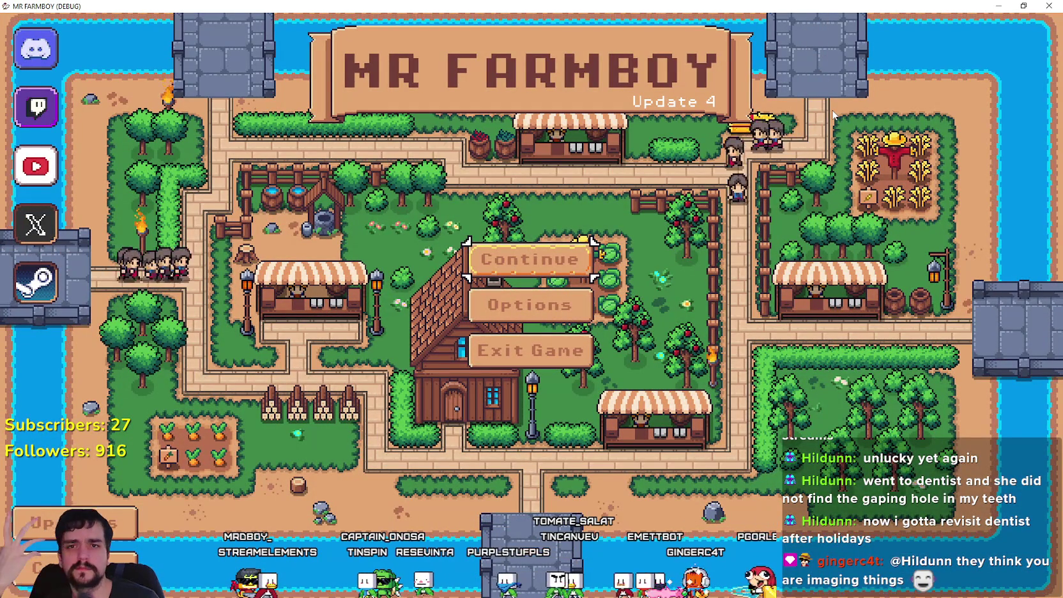
key(super+Down)
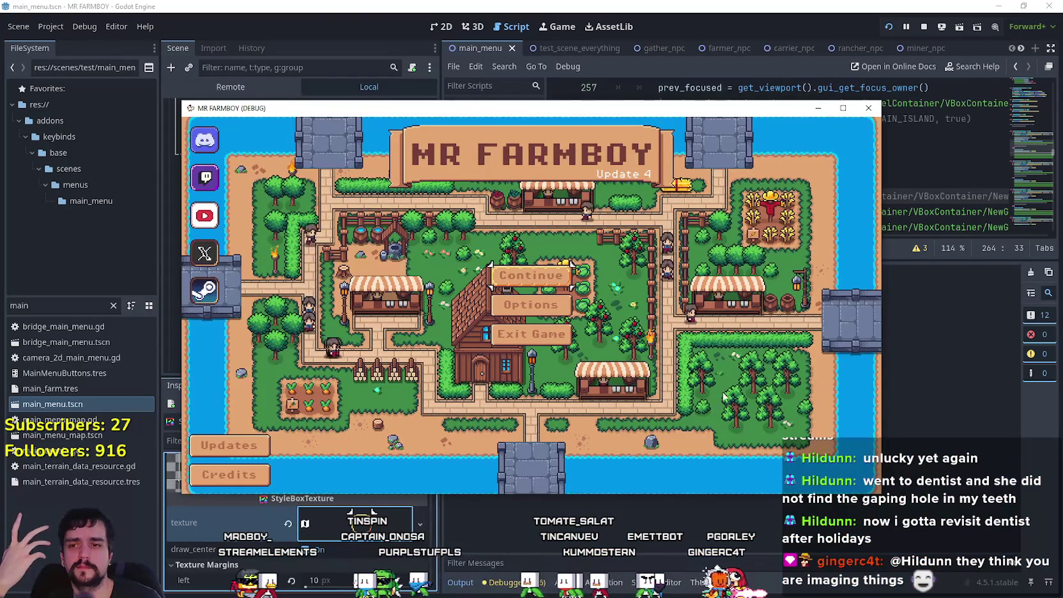
key(F8)
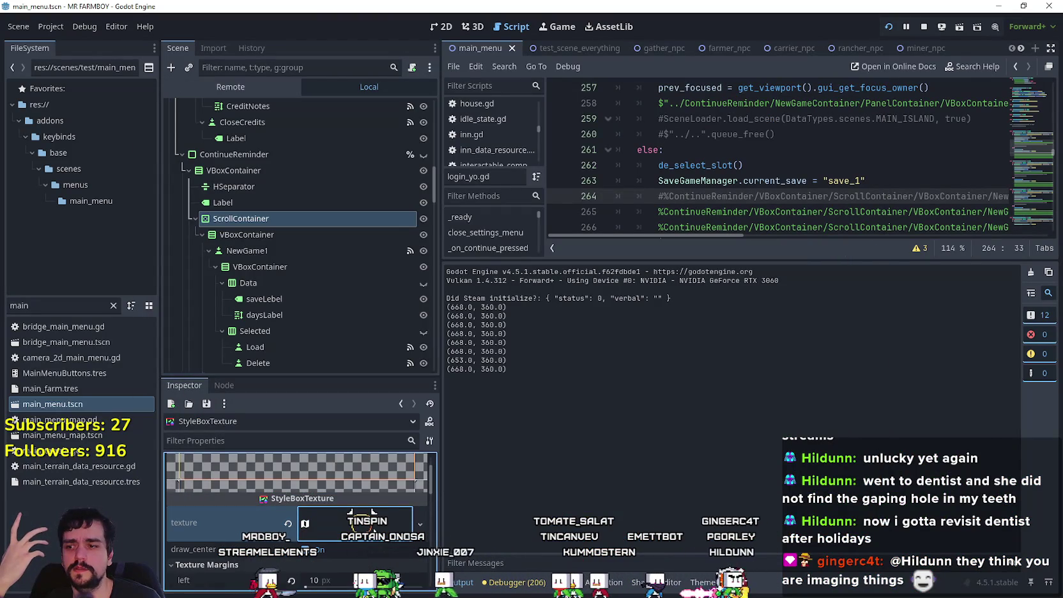
click(653, 582)
- Make the current focus style's atlas texture a unique copy
click(701, 583)
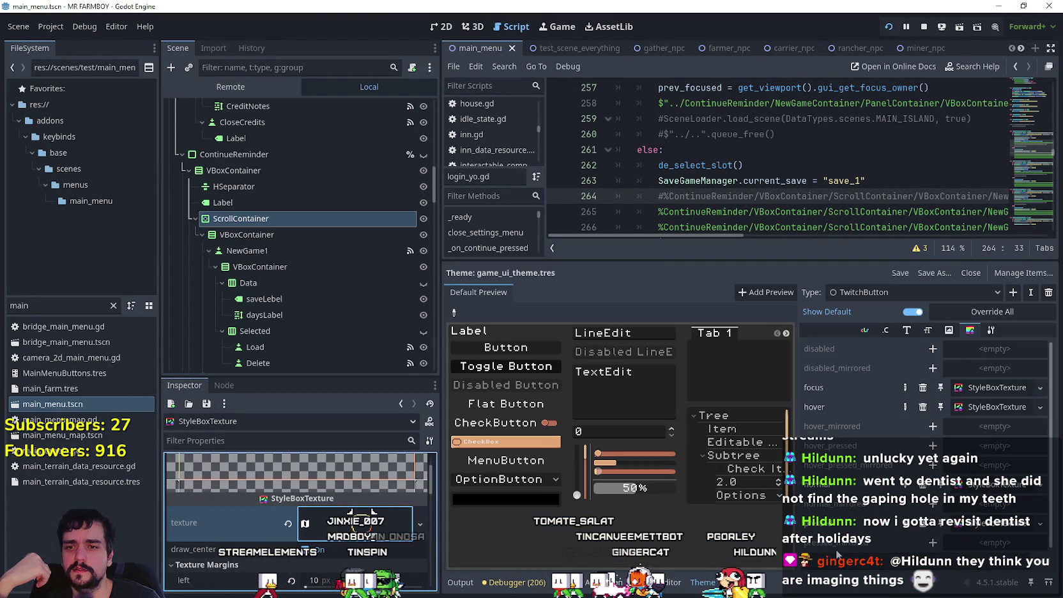
click(999, 395)
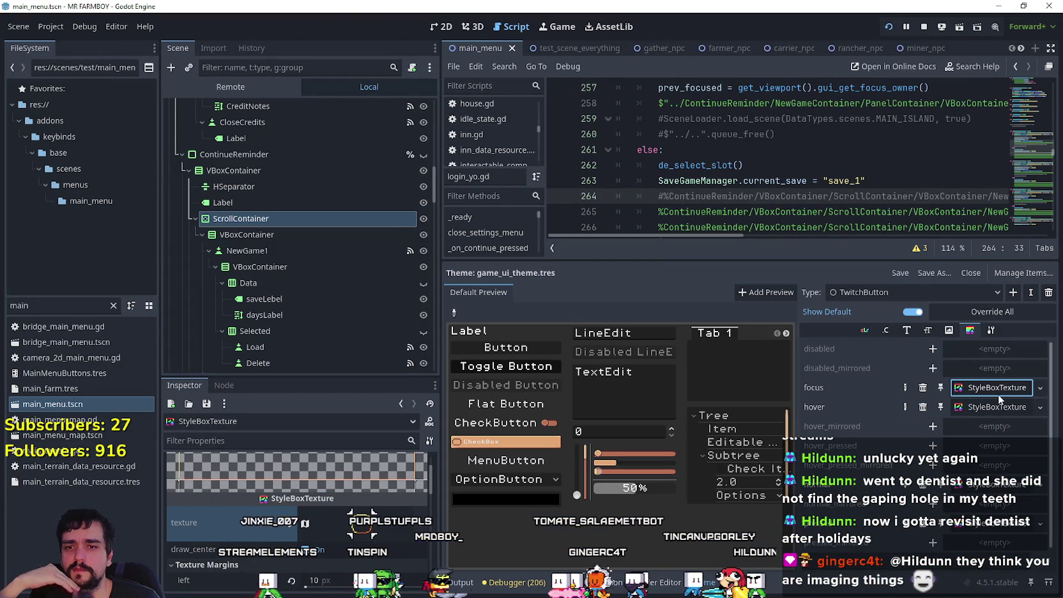
scroll(364, 524, down, 2)
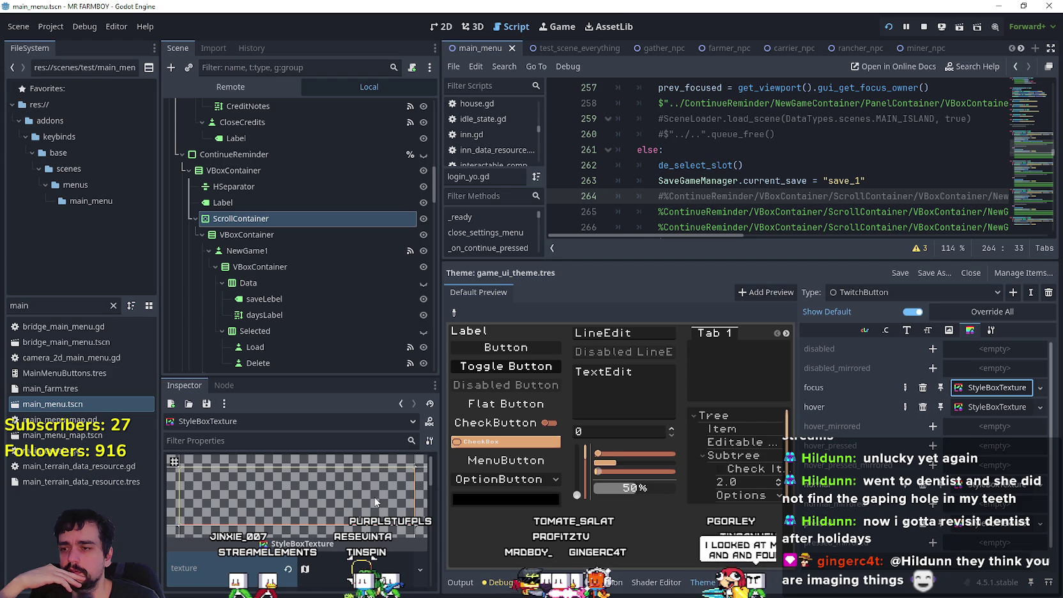
click(370, 501)
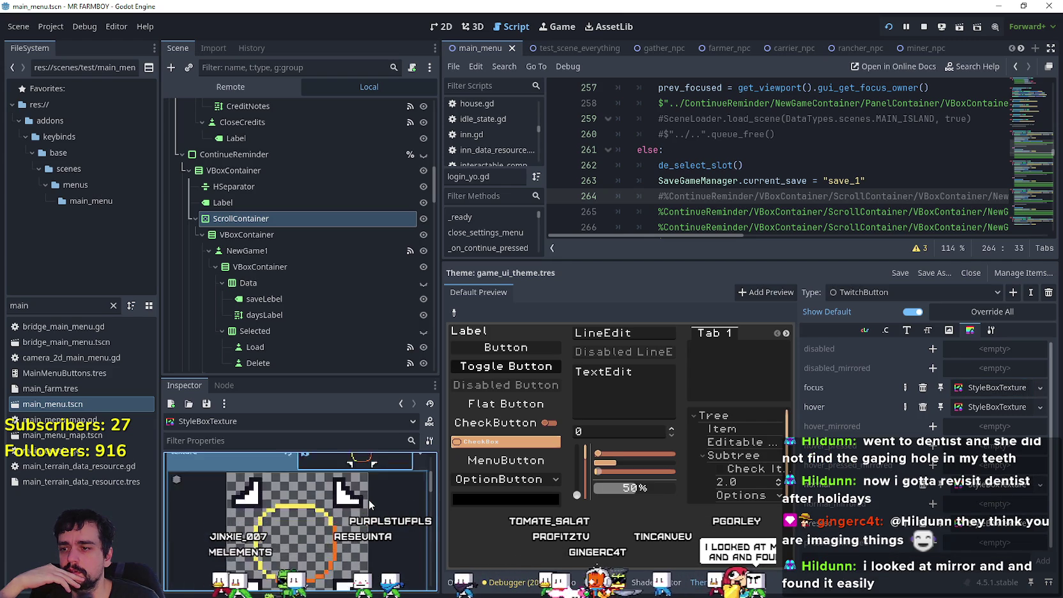
right_click(369, 501)
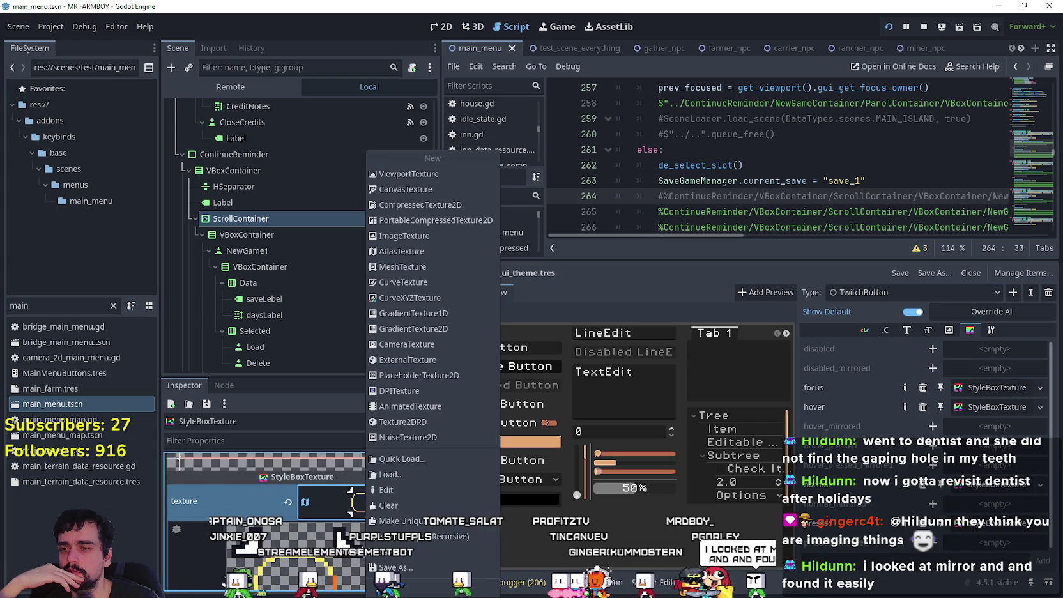
click(396, 521)
scroll(356, 511, down, 3)
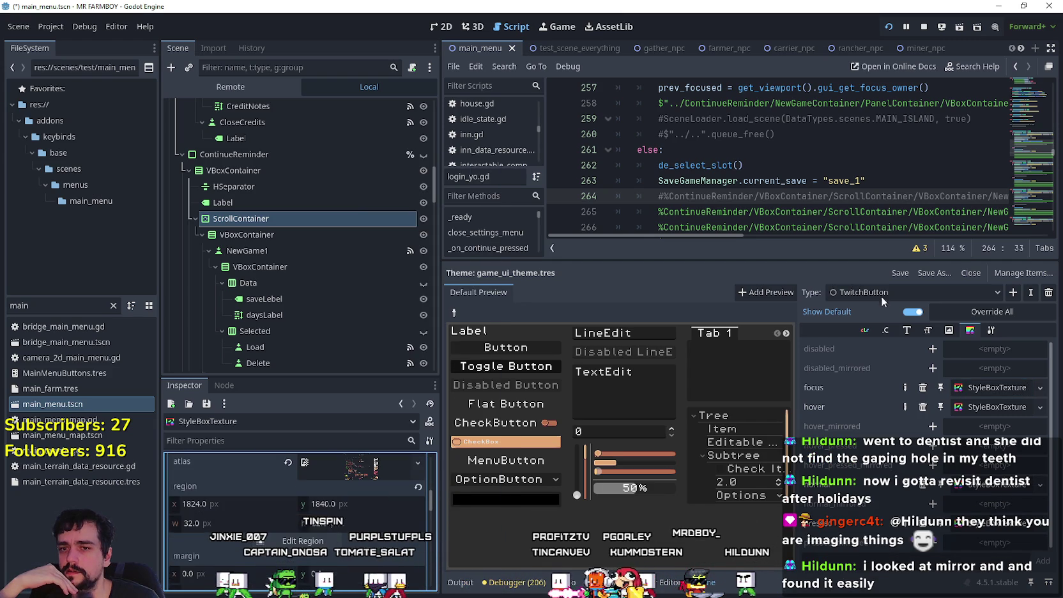
- Switch the theme to the MainMenuButton type and expand its focus style's atlas texture
click(1014, 293)
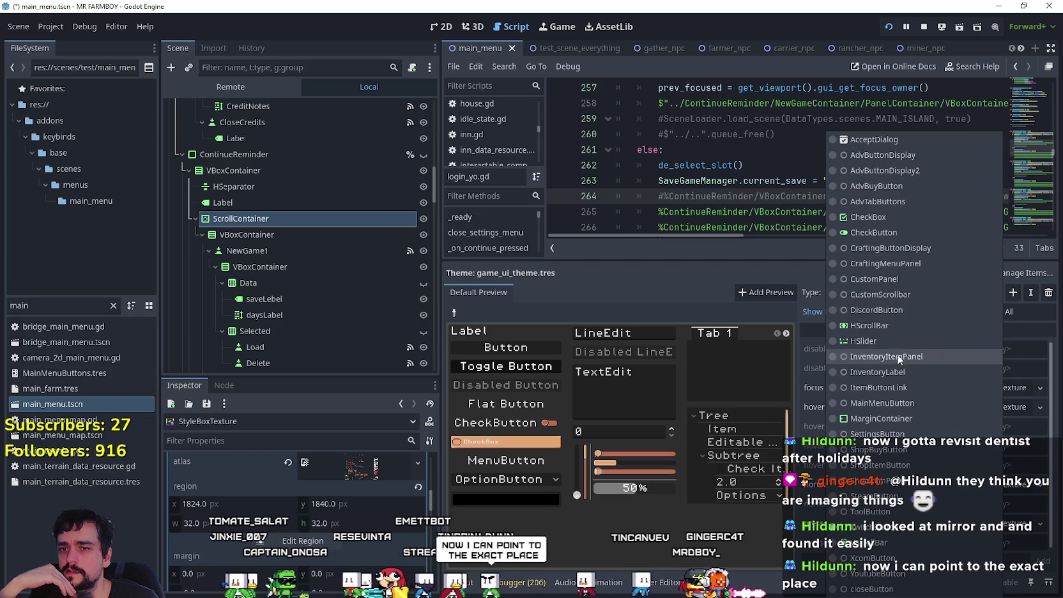
click(882, 402)
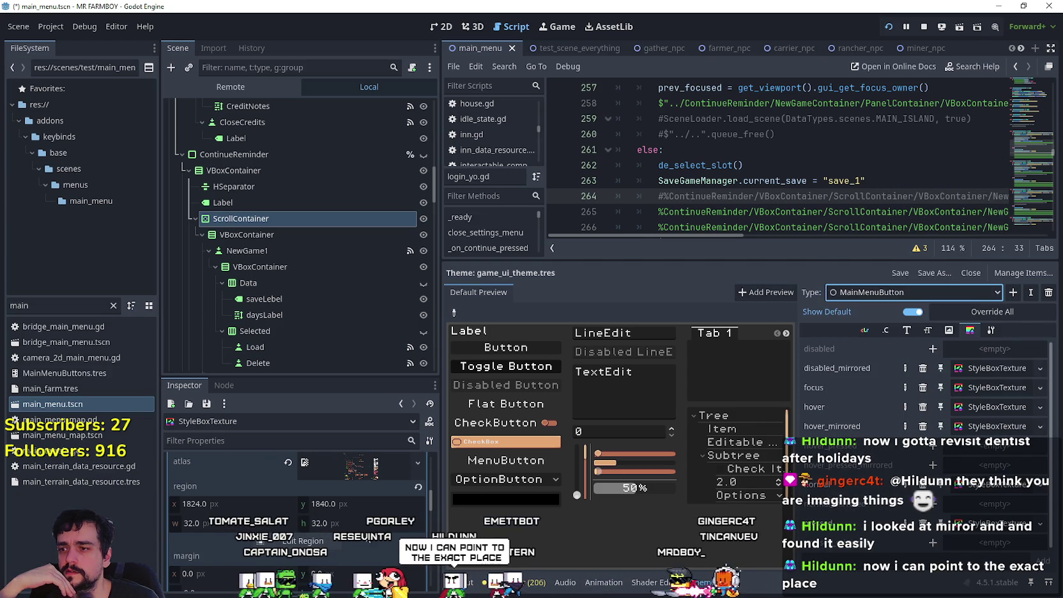
click(969, 407)
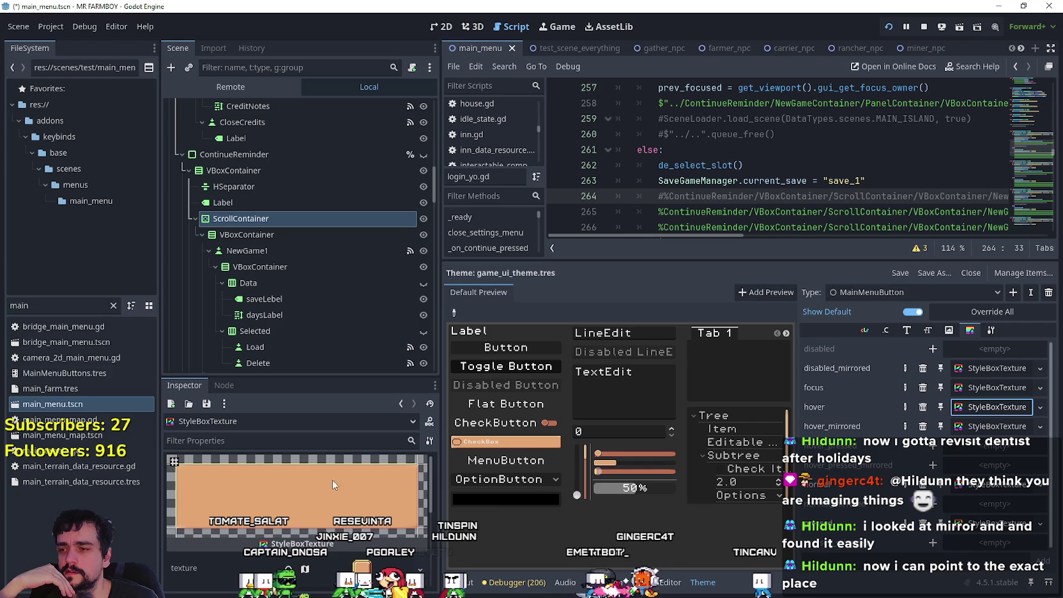
click(999, 388)
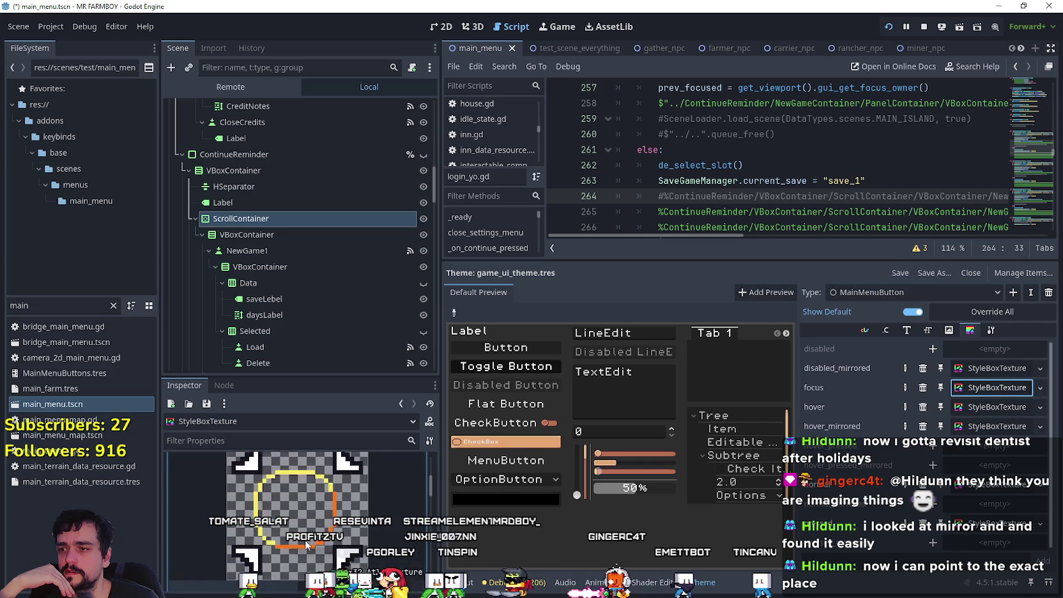
scroll(344, 547, up, 2)
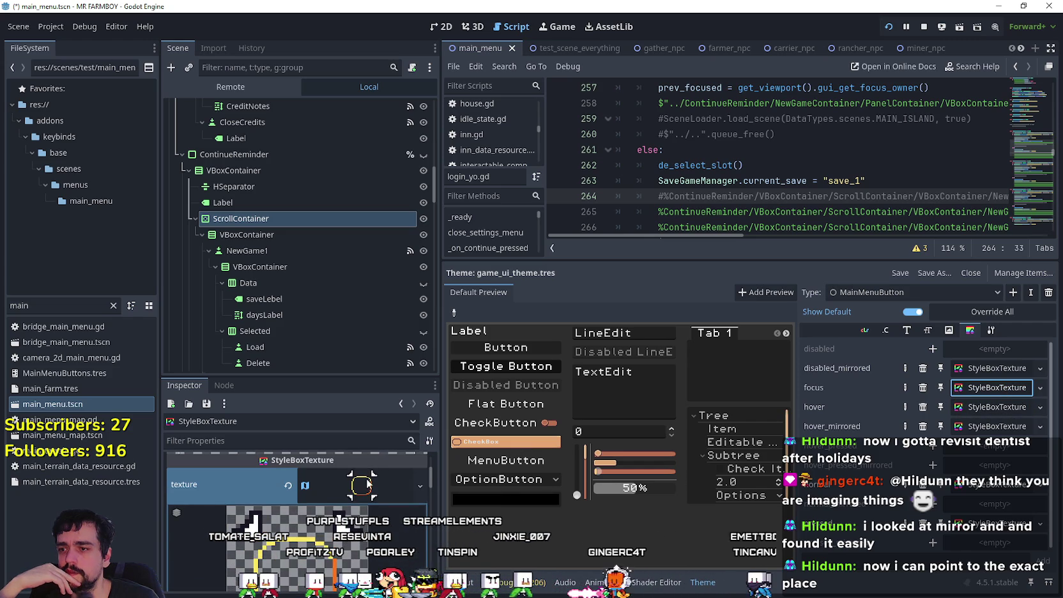
click(369, 478)
click(365, 498)
scroll(260, 542, down, 2)
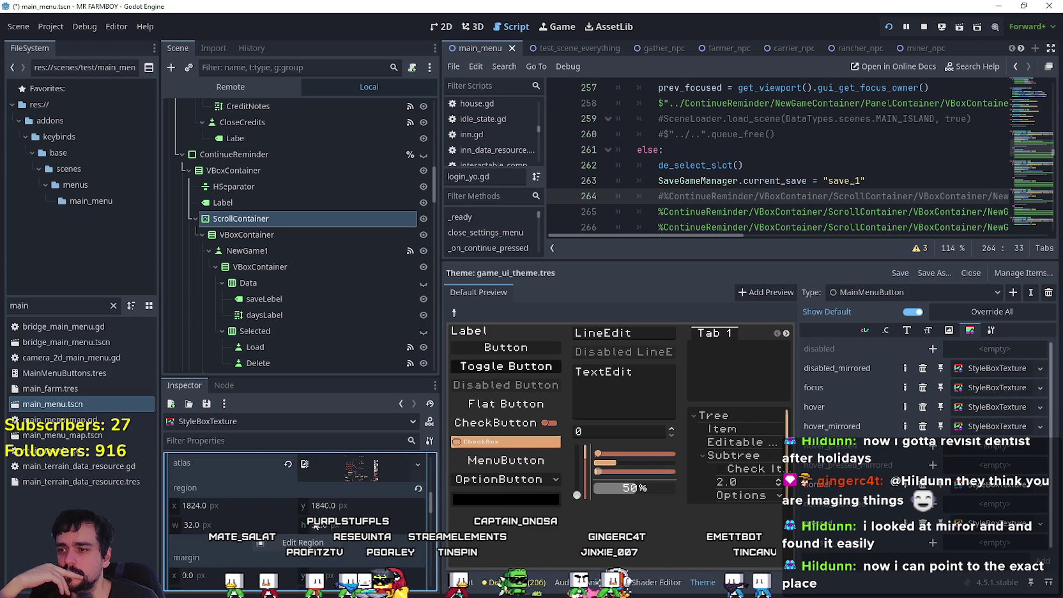
- Set the MainMenuButton focus region to the second button frame sprite at x 1728
click(317, 543)
scroll(639, 304, down, 5)
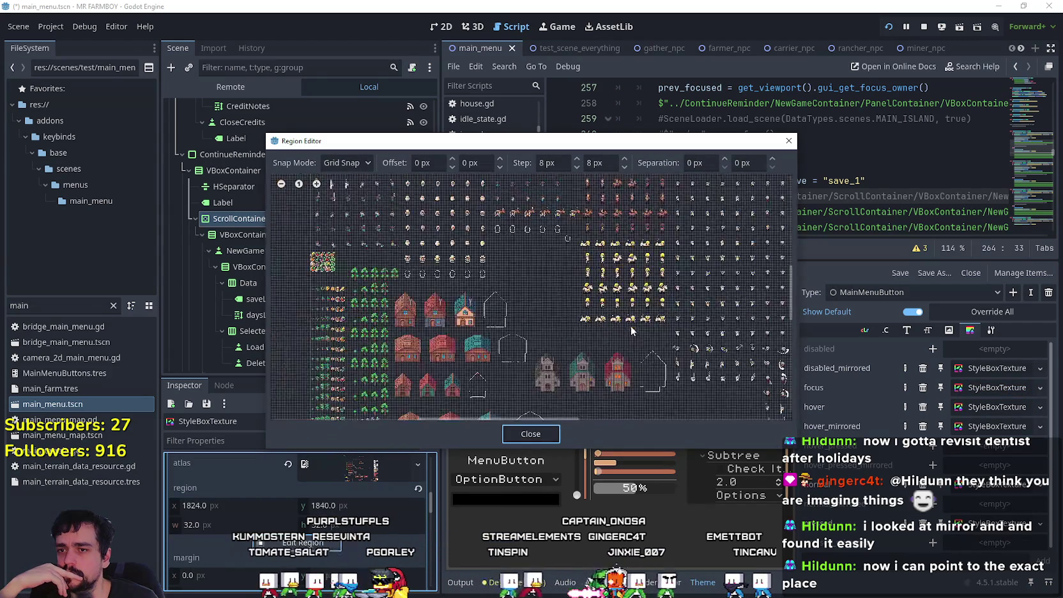
scroll(600, 220, up, 5)
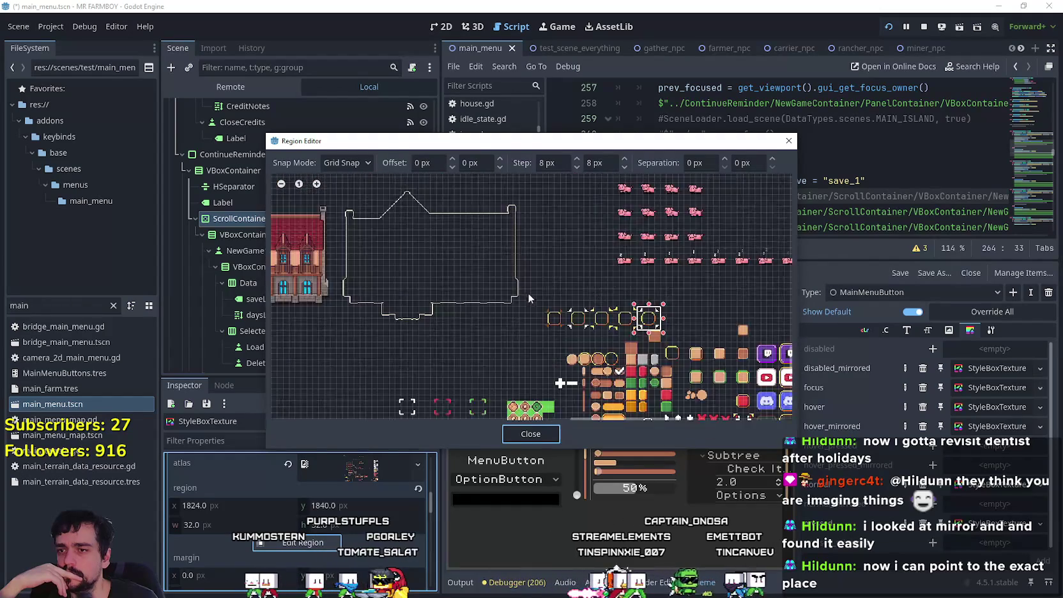
mouse_move(554, 273)
mouse_down()
mouse_move(568, 301)
mouse_move(604, 323)
mouse_up()
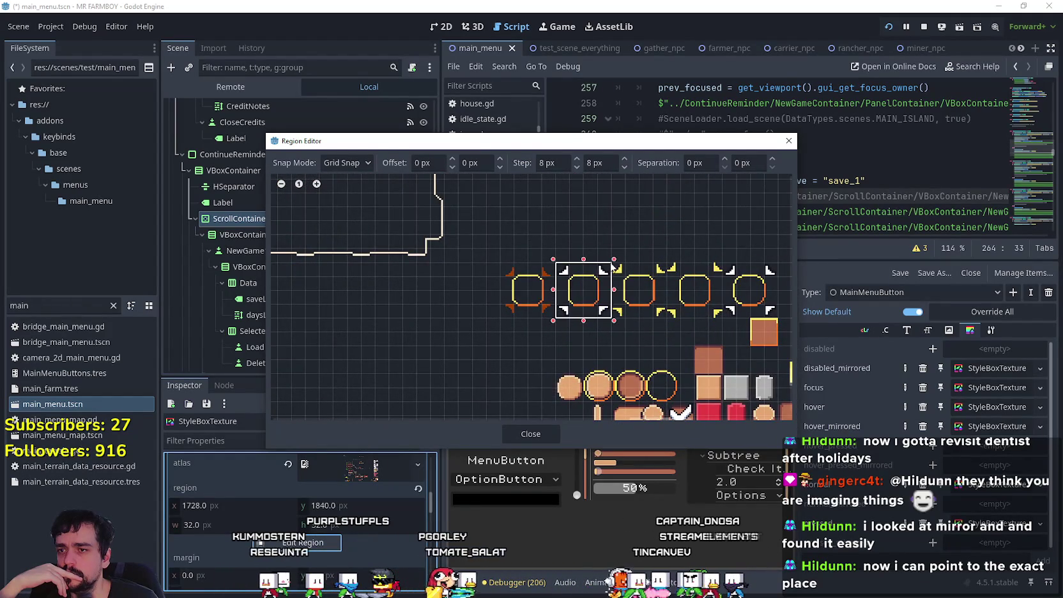
scroll(600, 286, up, 3)
click(531, 434)
scroll(389, 502, up, 3)
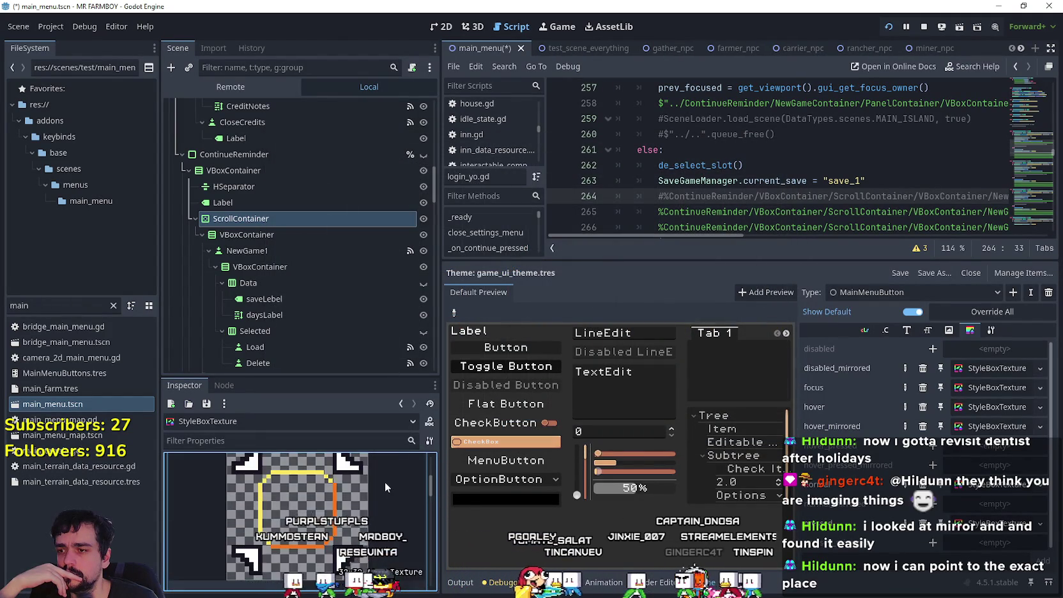
click(385, 482)
scroll(346, 495, down, 5)
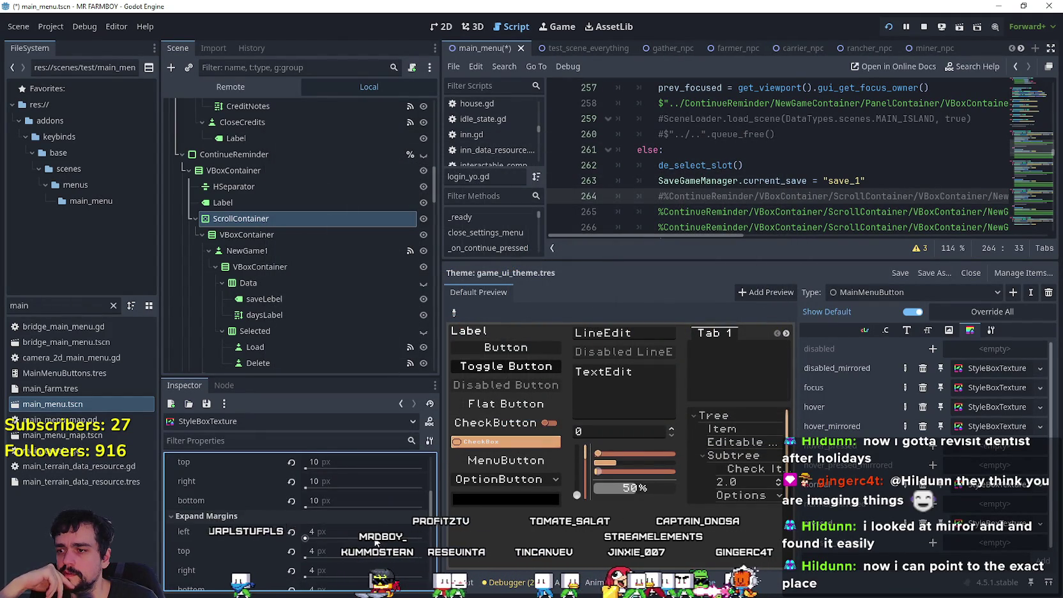
- Set the expand margins to 7 px and launch the game with F5
click(345, 516)
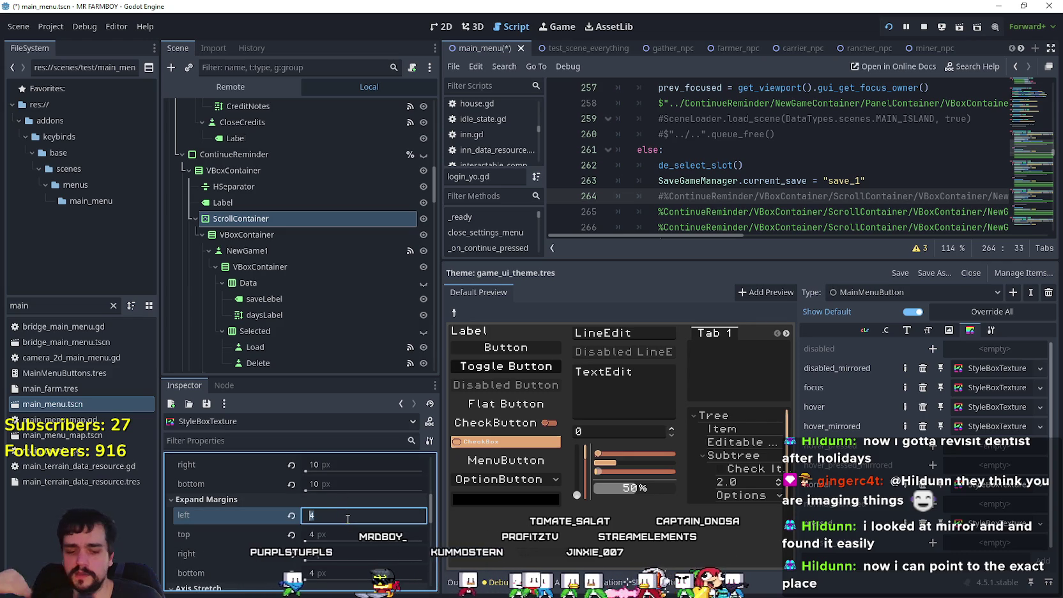
text(7)
key(Tab)
text(7)
key(Tab)
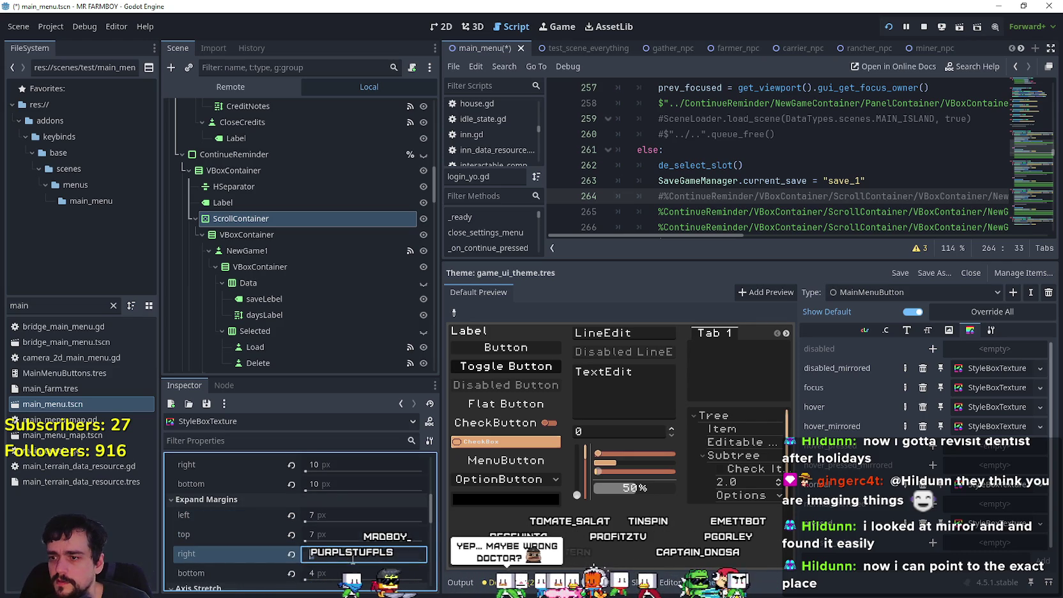
text(7)
key(Tab)
key(F5)
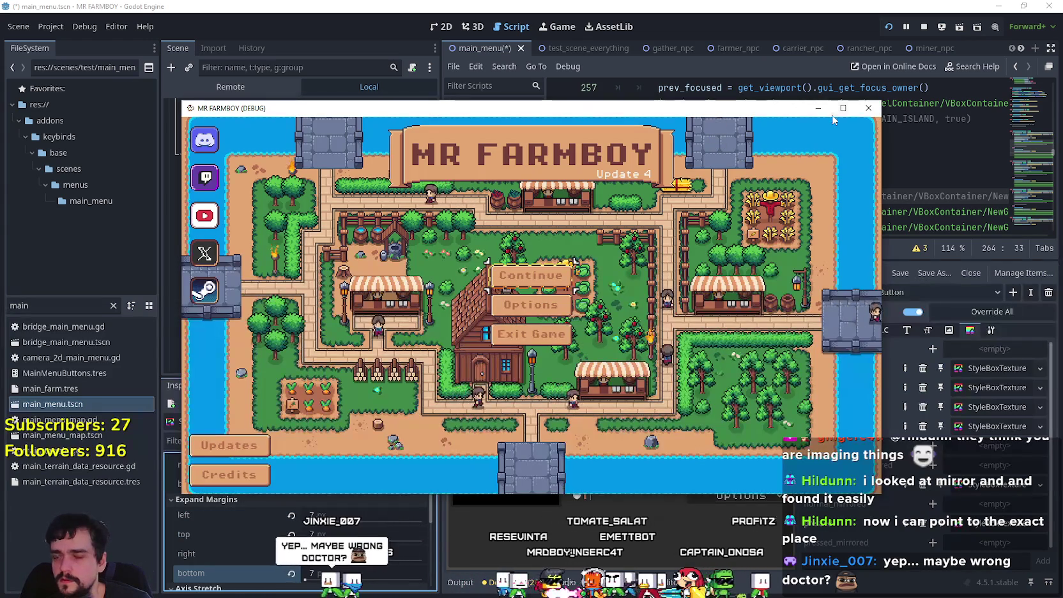
- Relaunch the game full screen, move focus left onto the Twitch icon, then stop the run
click(843, 108)
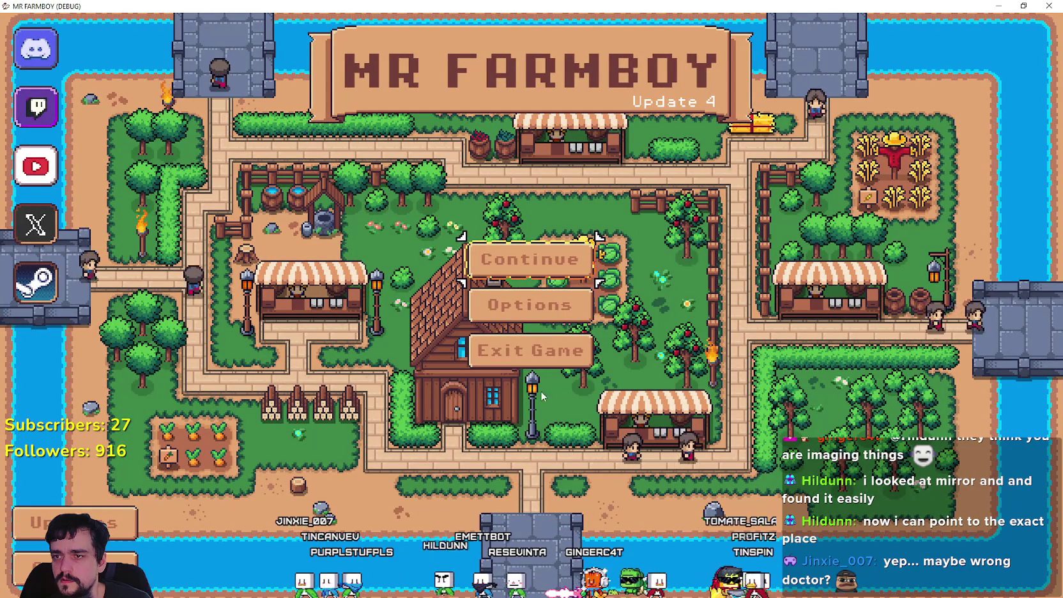
key(F8)
click(892, 23)
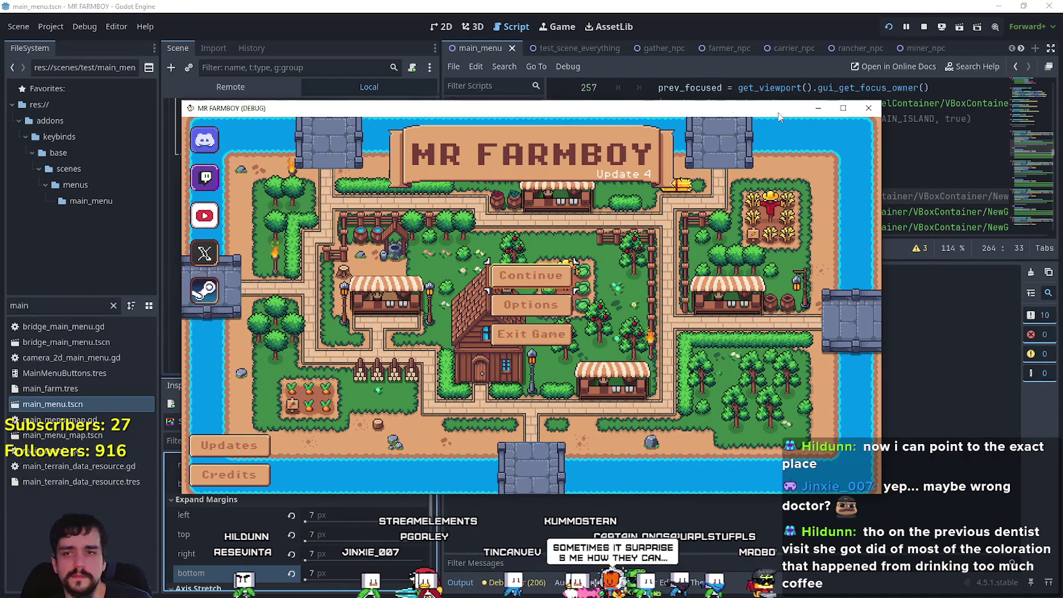
click(844, 108)
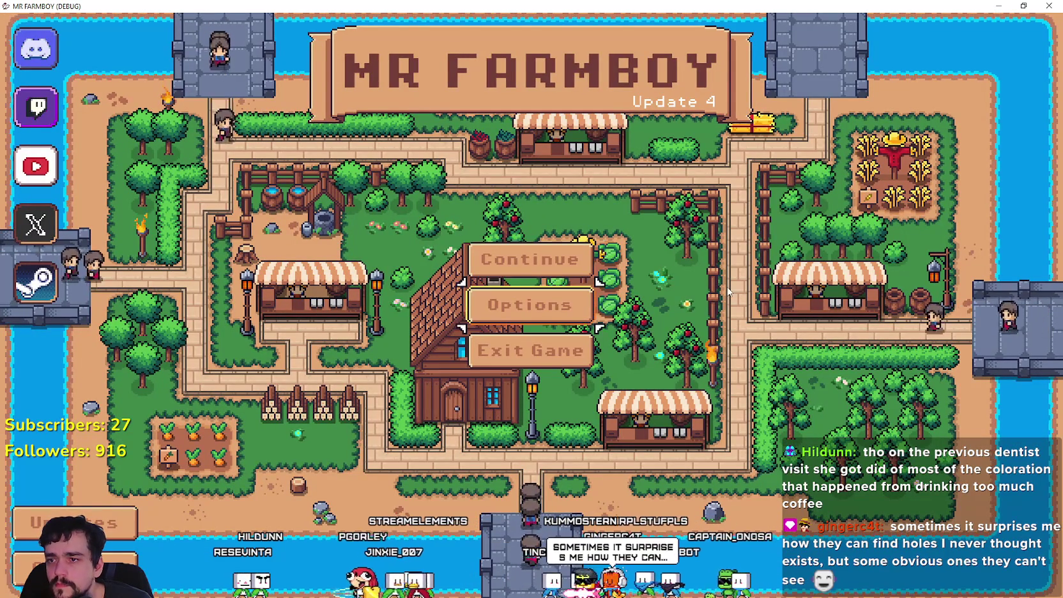
key(Left)
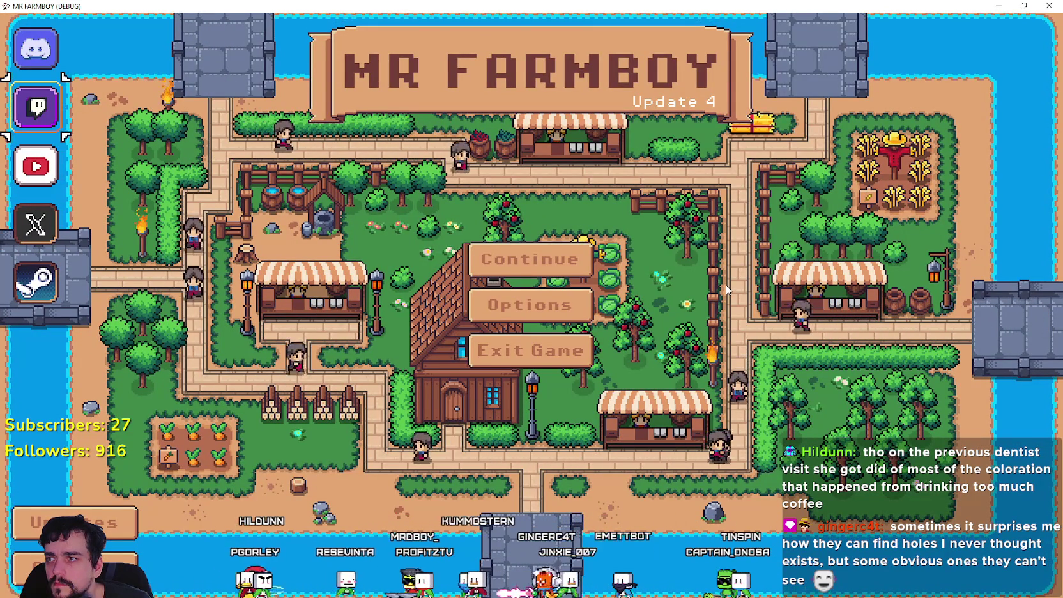
key(super+Down)
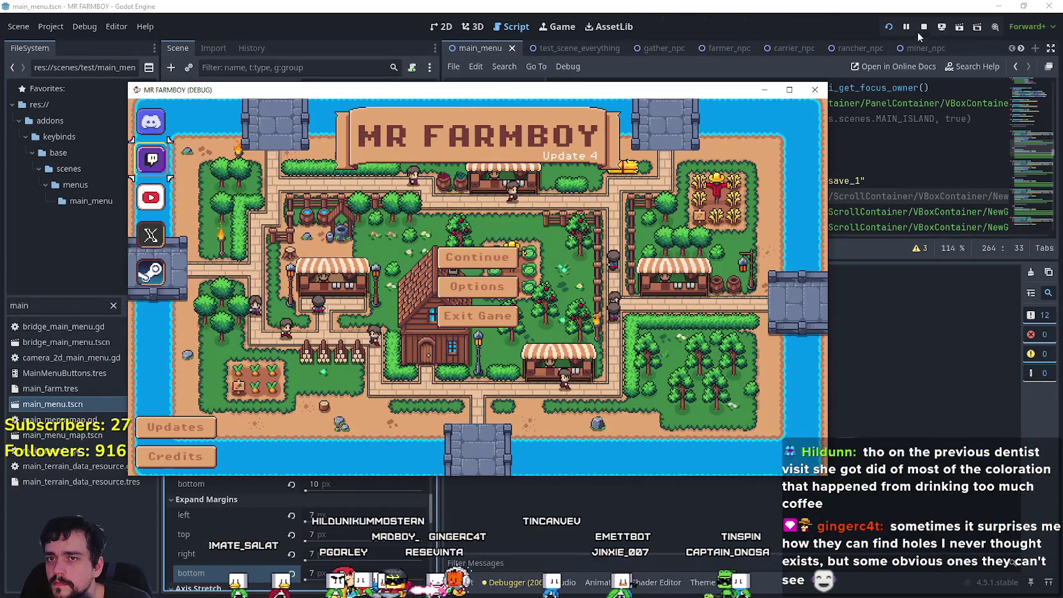
click(923, 28)
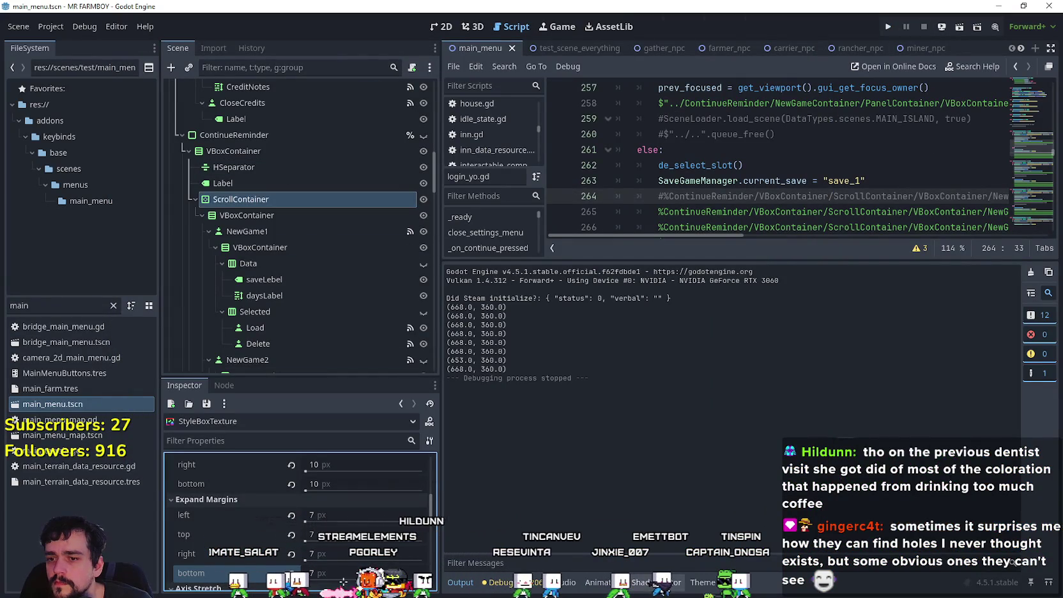
click(708, 583)
- On the TwitchButton type, make both the focus and hover styles unique copies
click(965, 289)
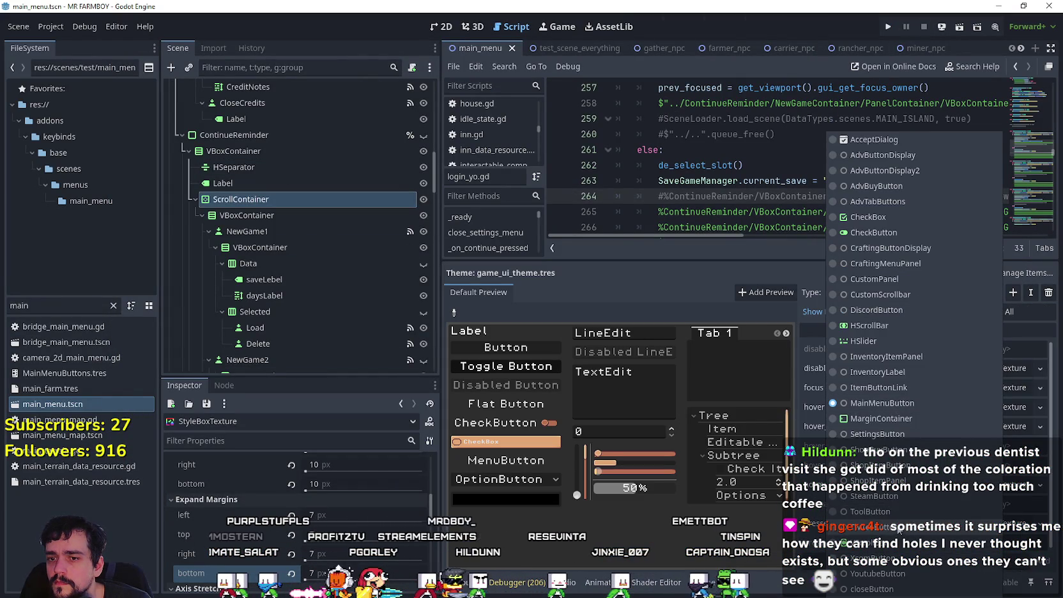
key(Escape)
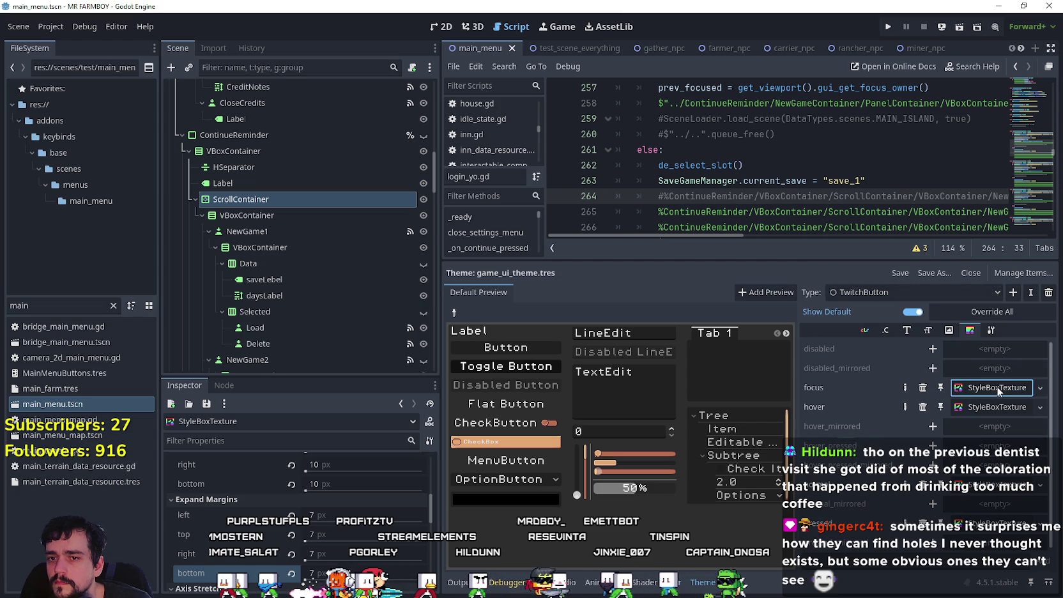
scroll(390, 460, up, 3)
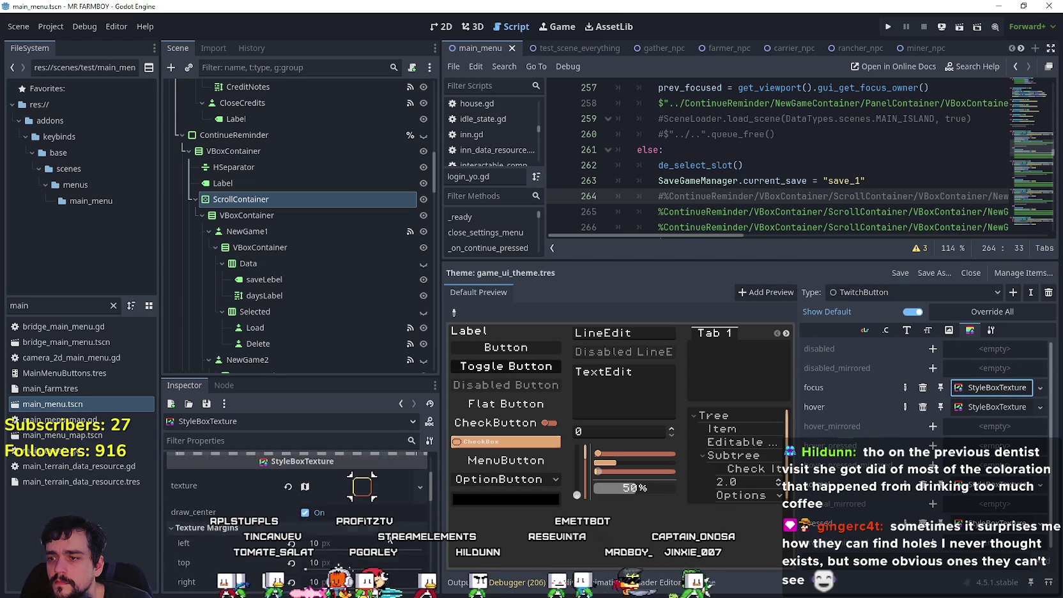
scroll(384, 529, up, 4)
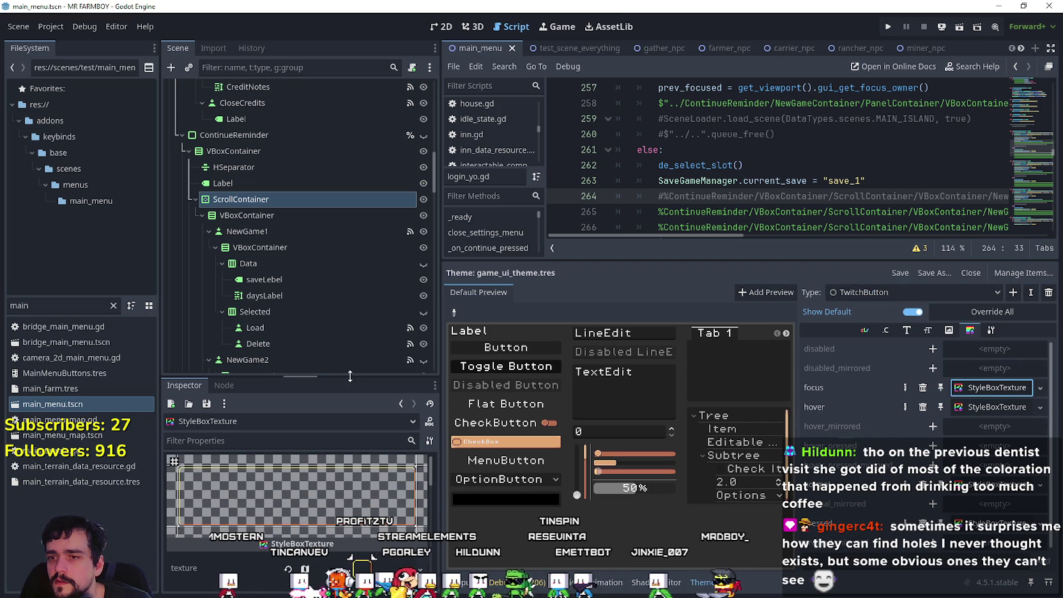
drag(350, 375, 350, 186)
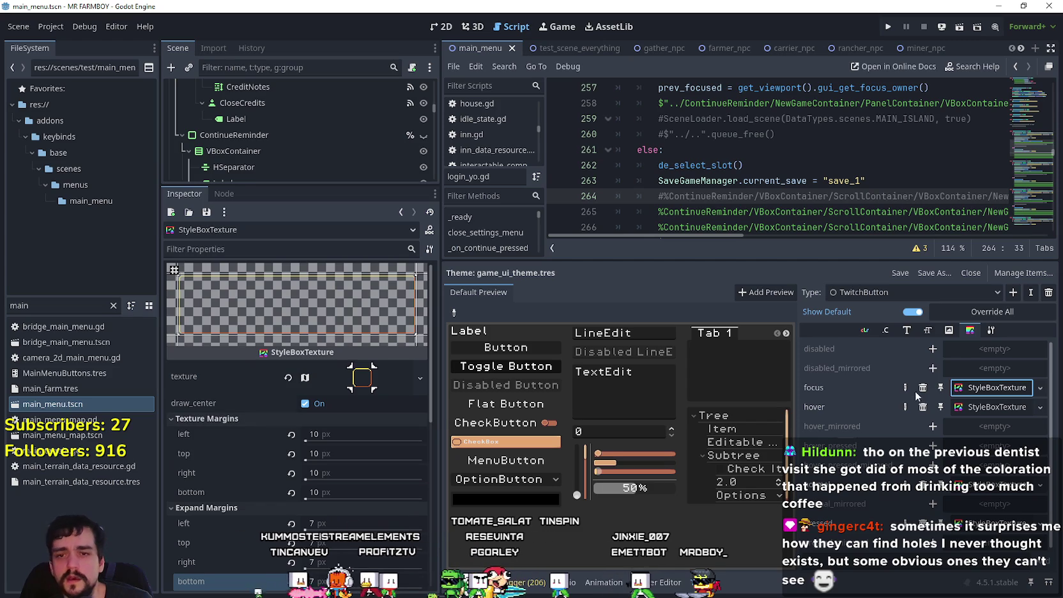
right_click(982, 388)
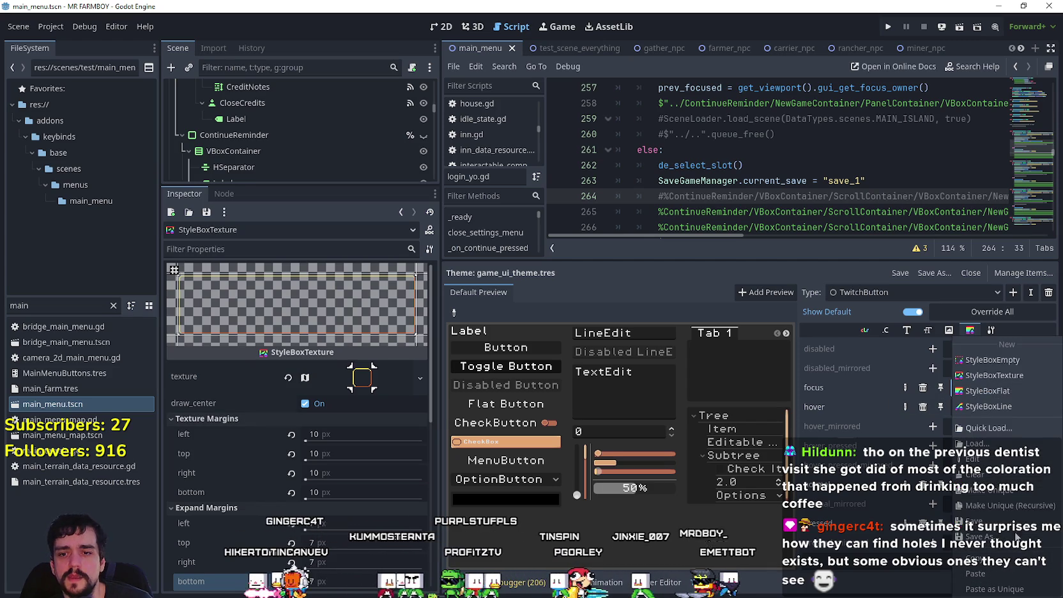
click(1015, 492)
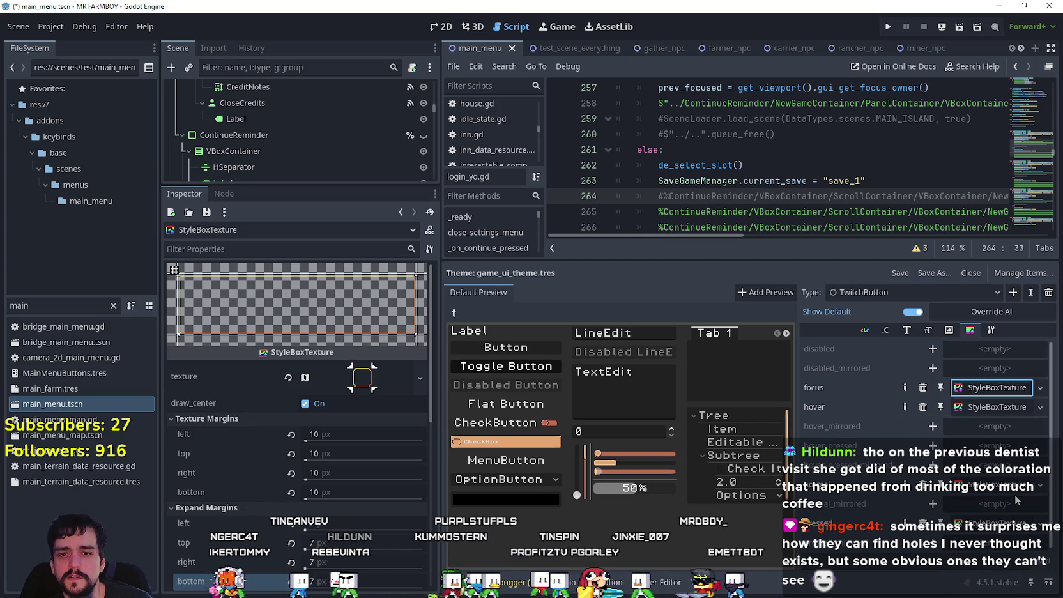
click(993, 389)
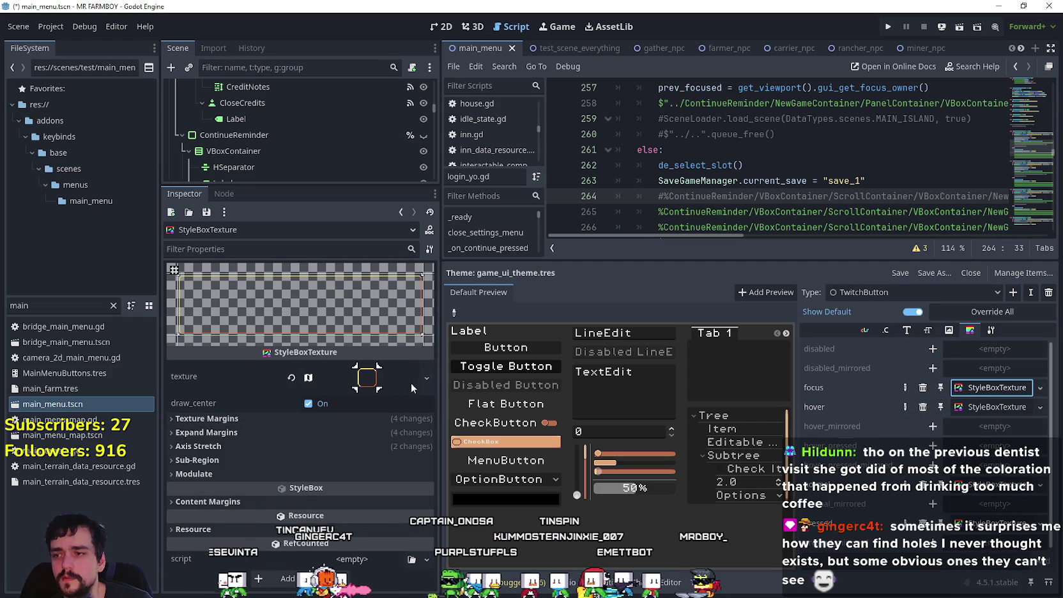
right_click(1007, 414)
click(994, 491)
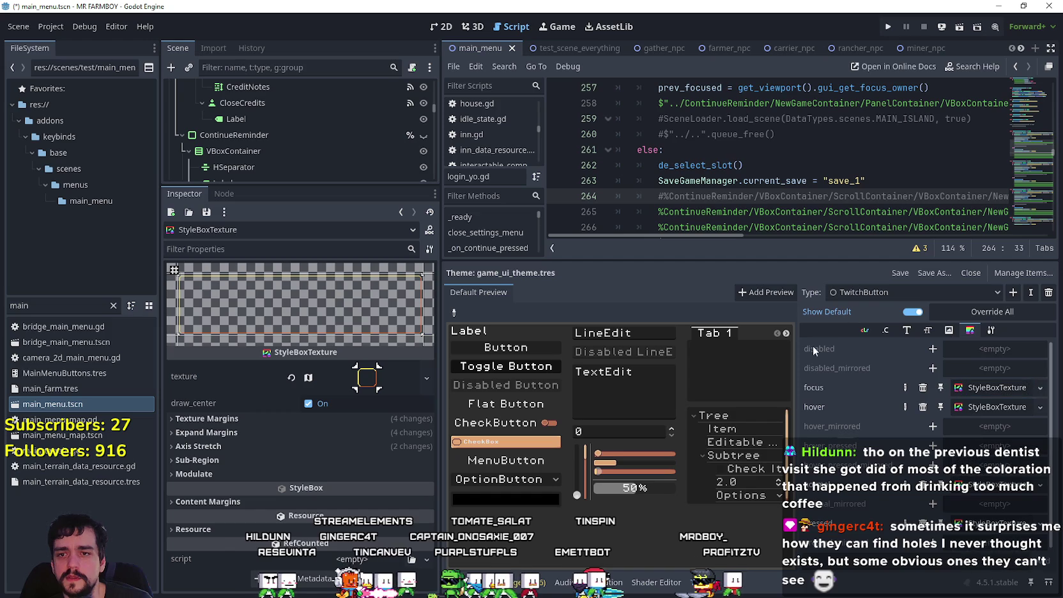
- Move the focus atlas region onto the neighbouring ring sprite at x 1824 and run the game
click(358, 387)
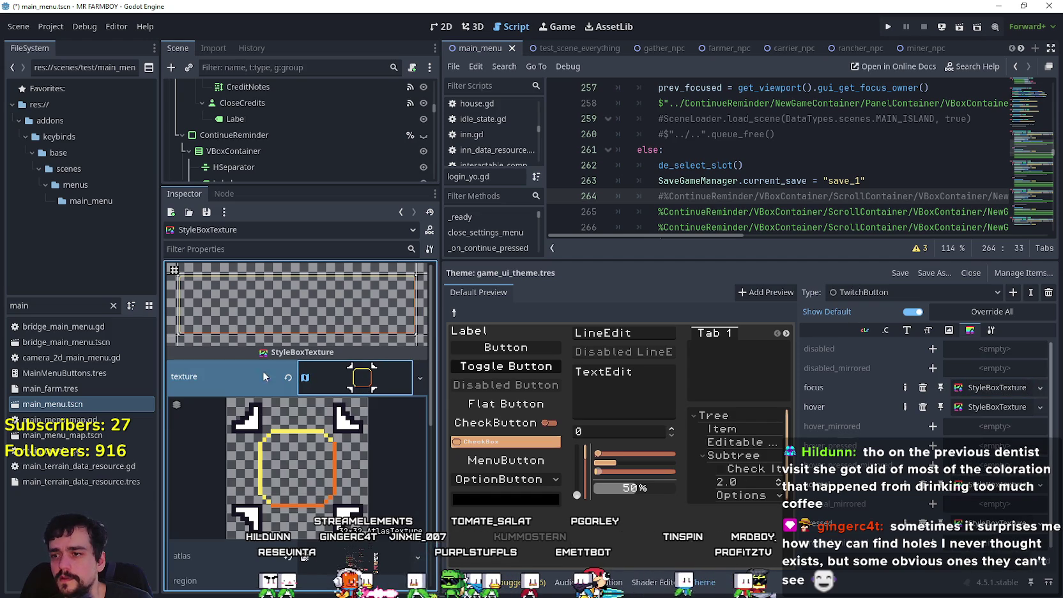
right_click(355, 384)
scroll(383, 511, down, 3)
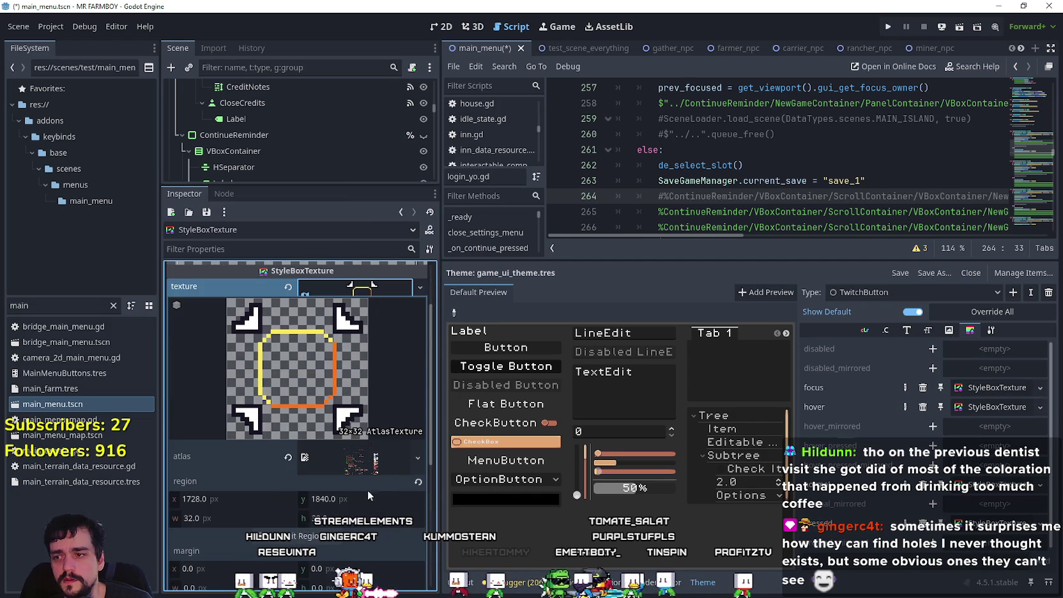
click(323, 538)
scroll(528, 334, down, 5)
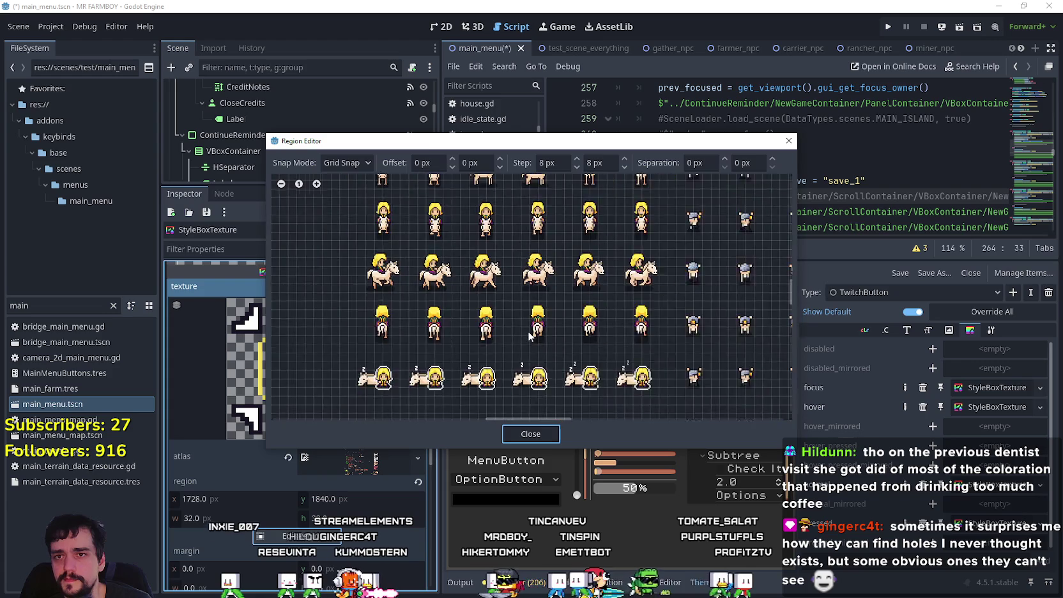
scroll(528, 335, down, 6)
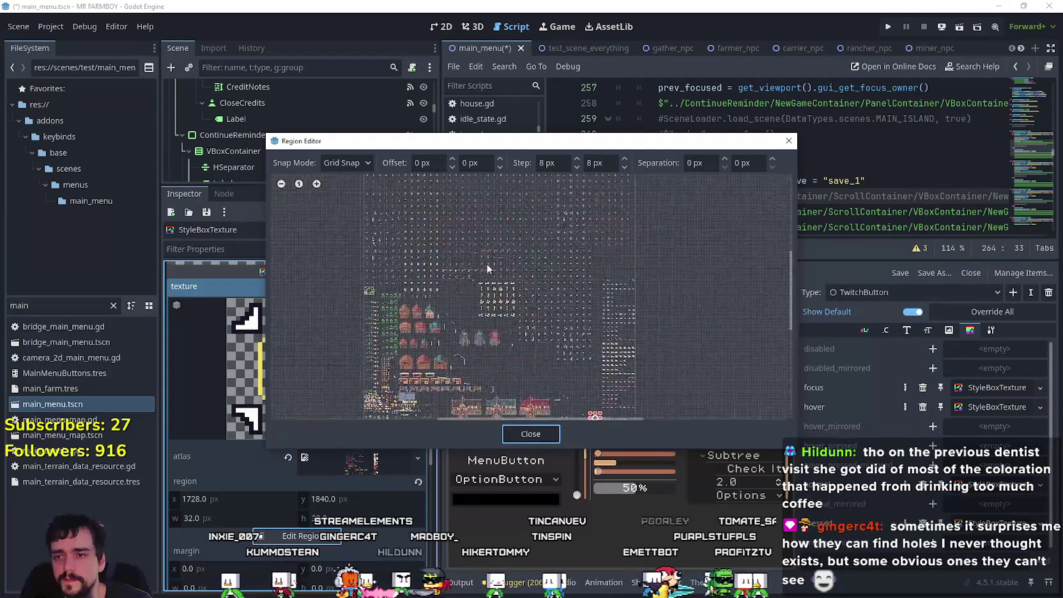
scroll(399, 293, up, 10)
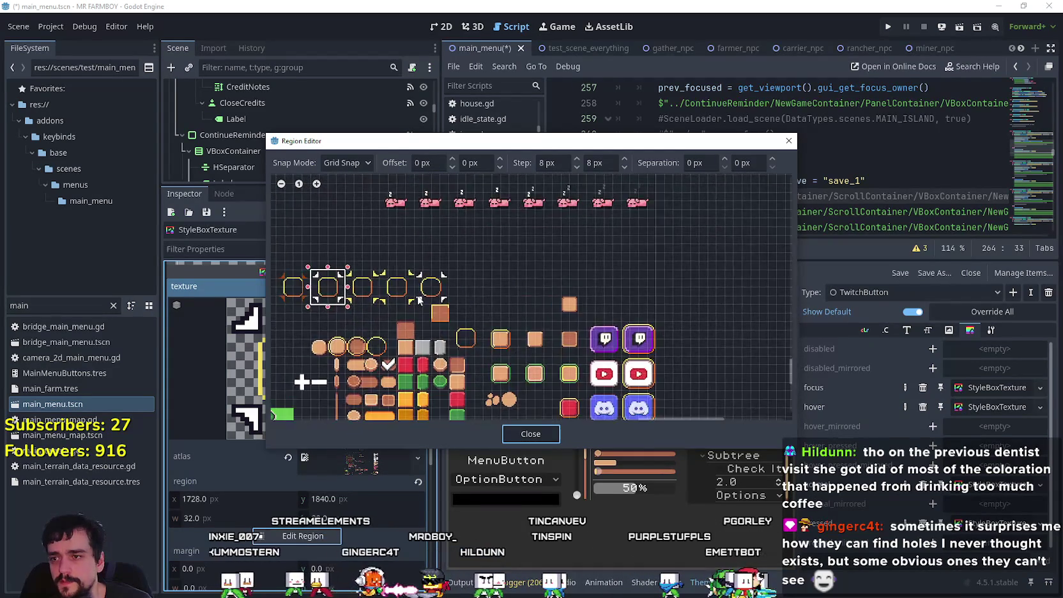
drag(411, 307, 486, 249)
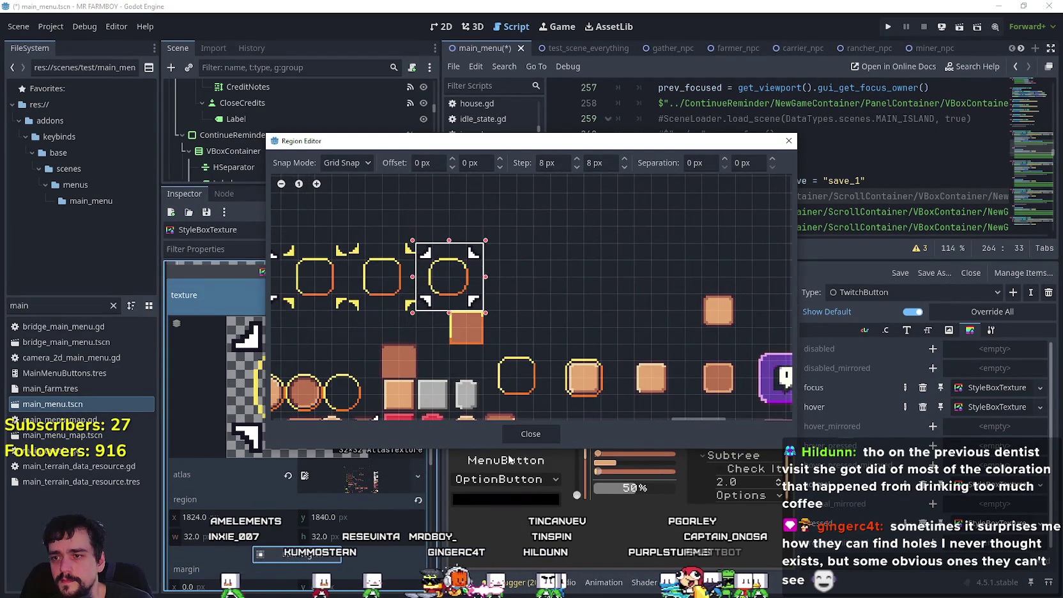
click(530, 435)
click(390, 383)
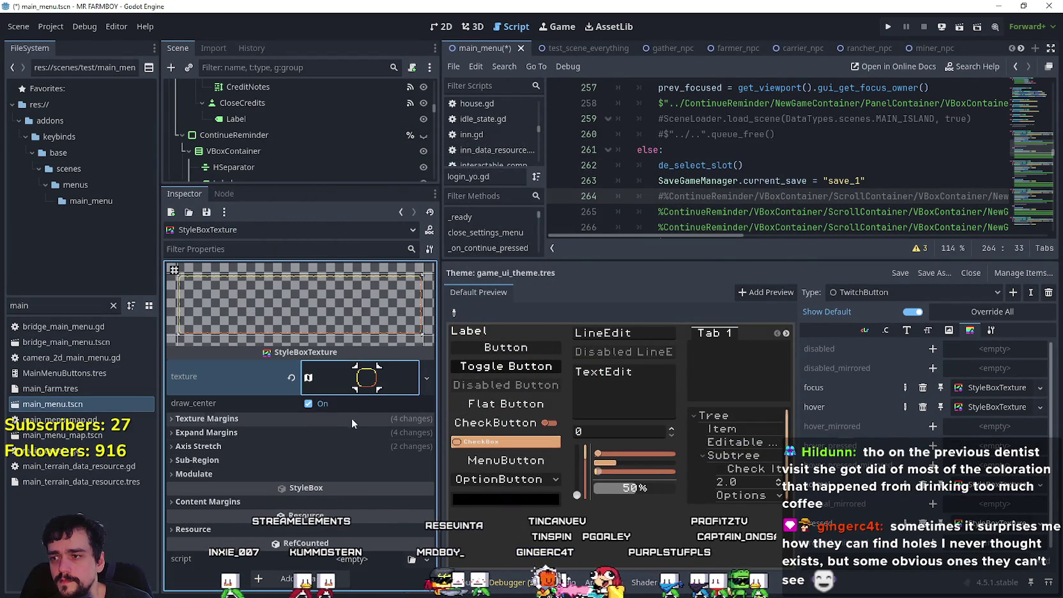
click(888, 27)
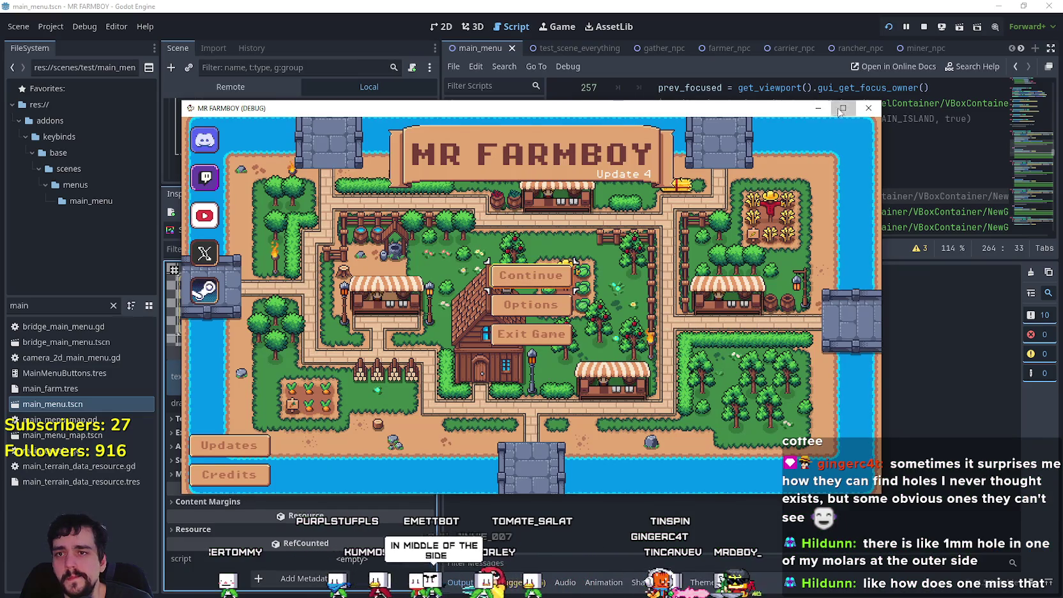
- View the main menu full screen to inspect the Twitch icon's focus frame, then close the game
click(843, 108)
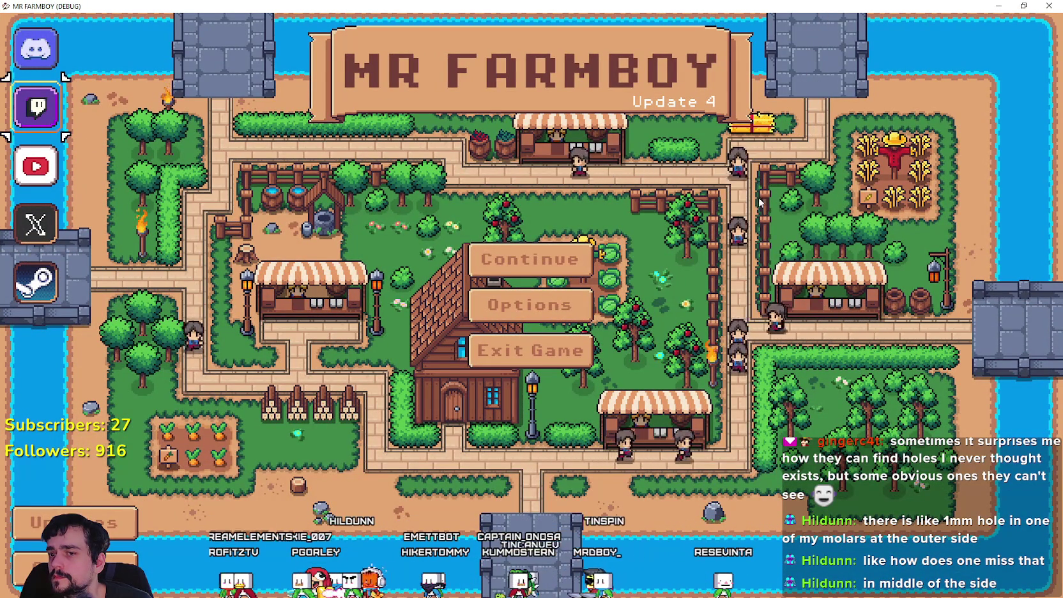
key(alt+F4)
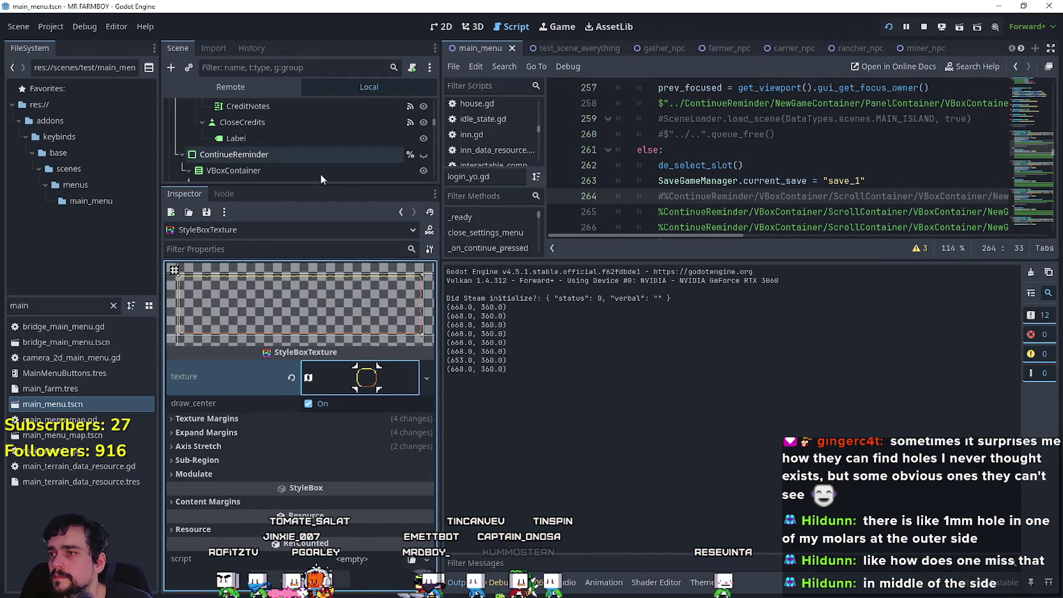
- Make TwitchButton's focus stylebox a unique copy in the game_ui_theme.tres theme
click(702, 582)
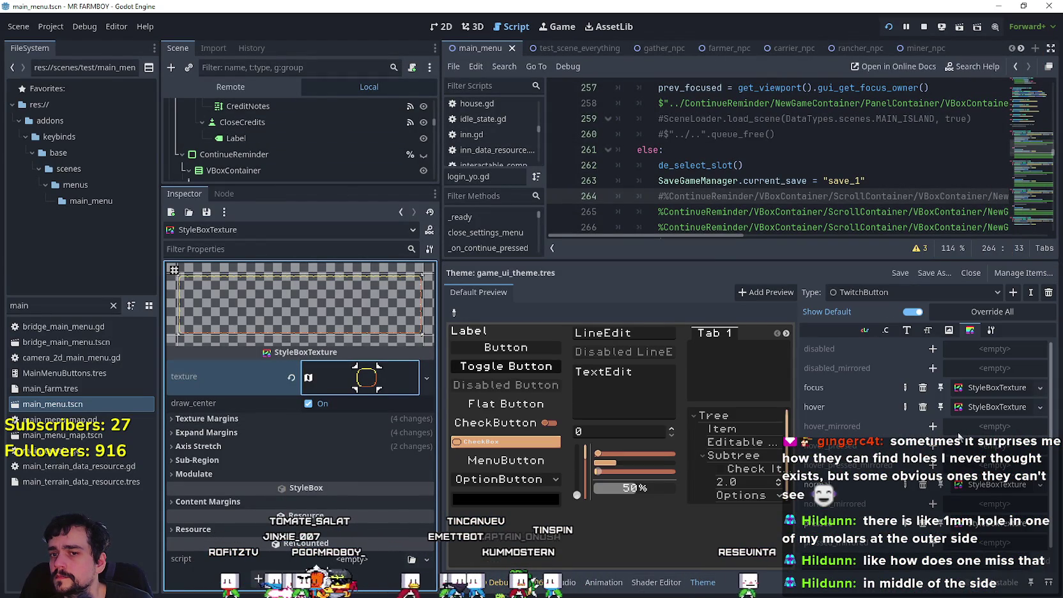
click(986, 390)
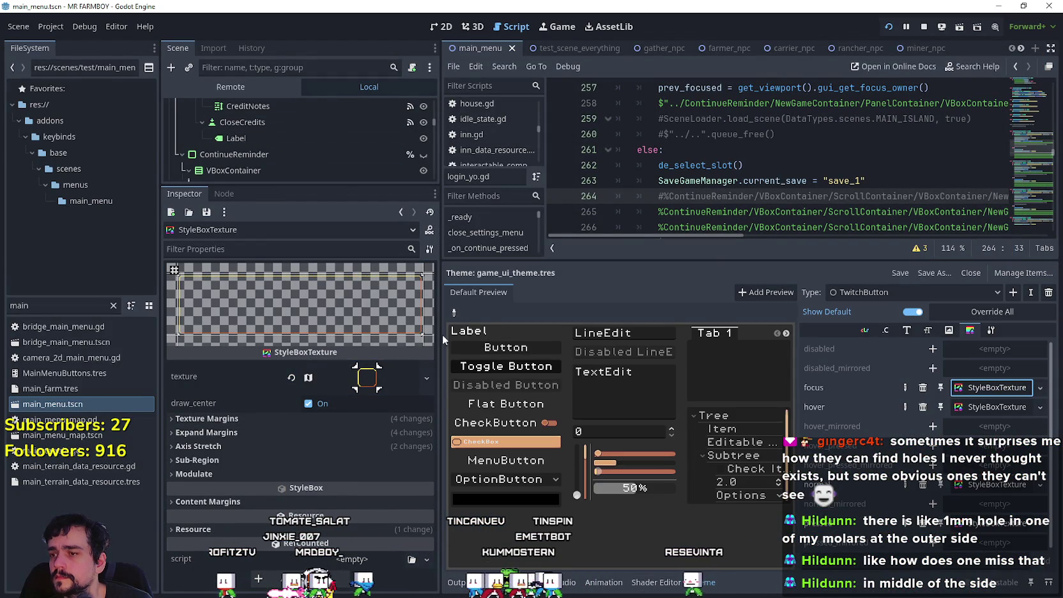
click(366, 377)
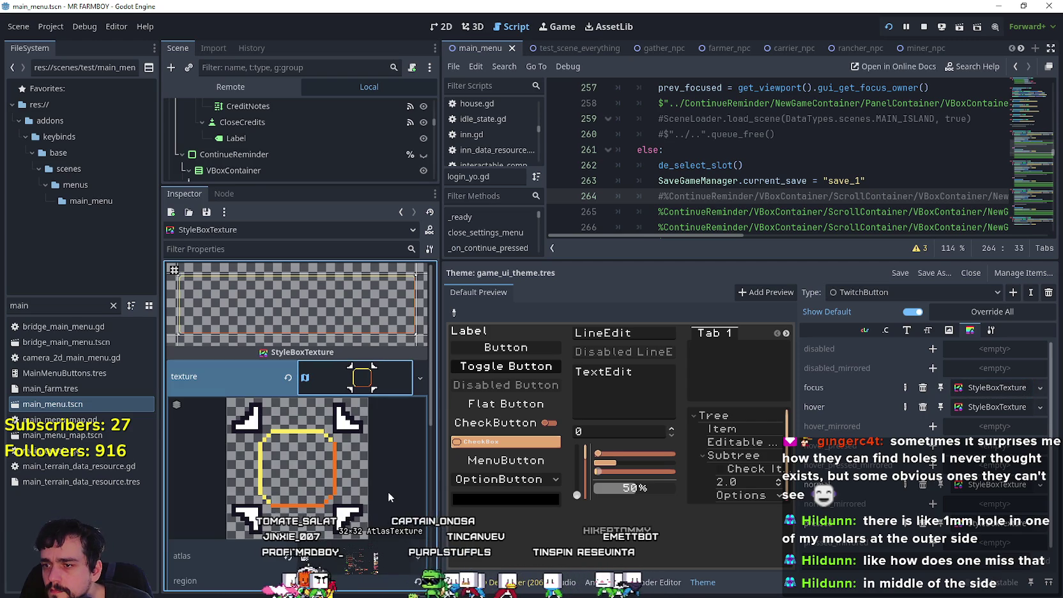
click(987, 388)
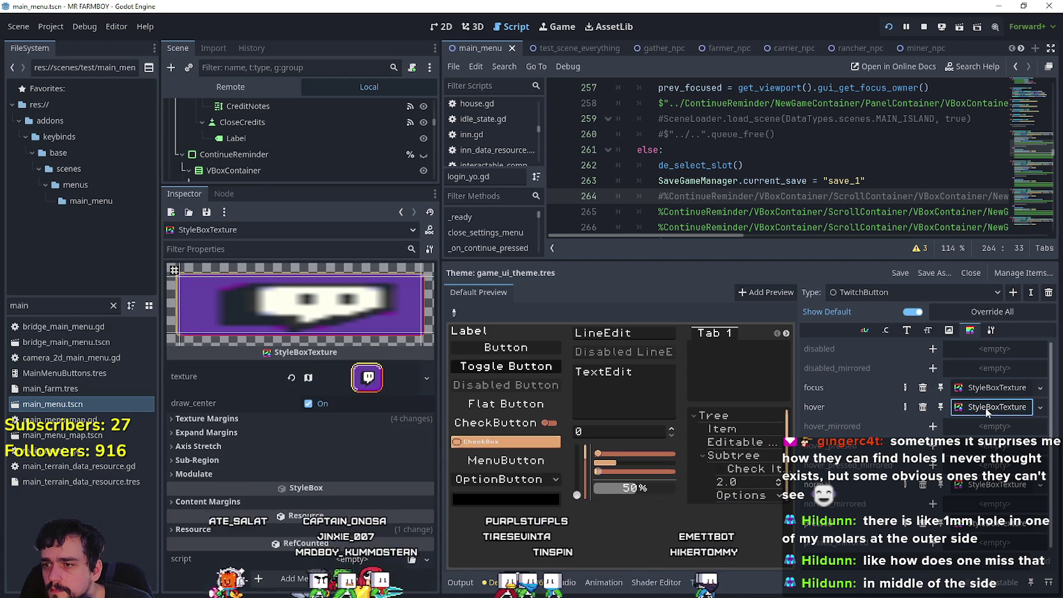
right_click(987, 386)
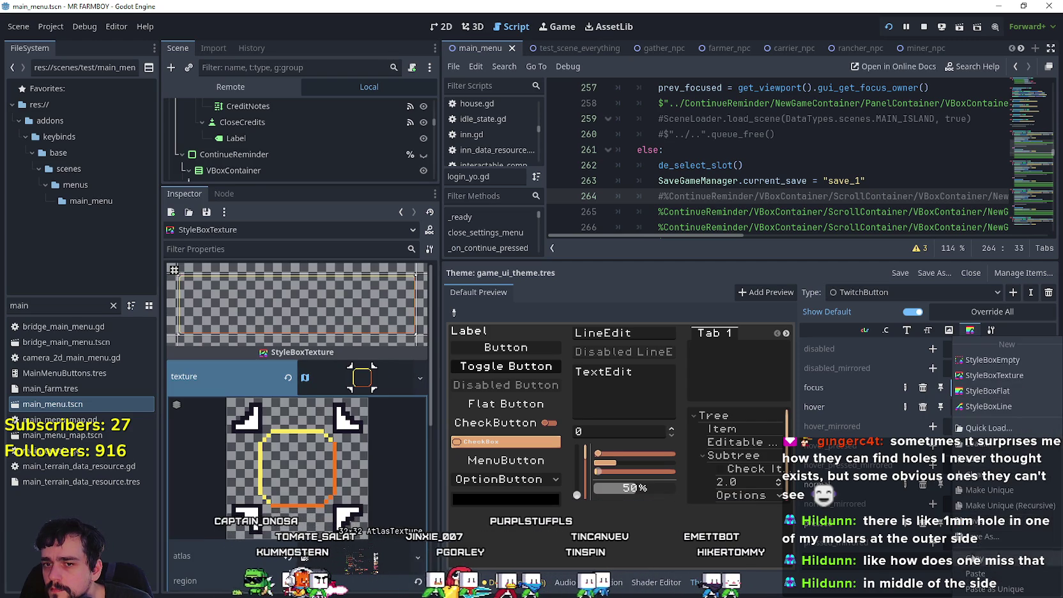
click(996, 489)
- Crop the atlas region around the ring frame, extended lower, starting at x 1832, 24 px wide
scroll(340, 480, down, 5)
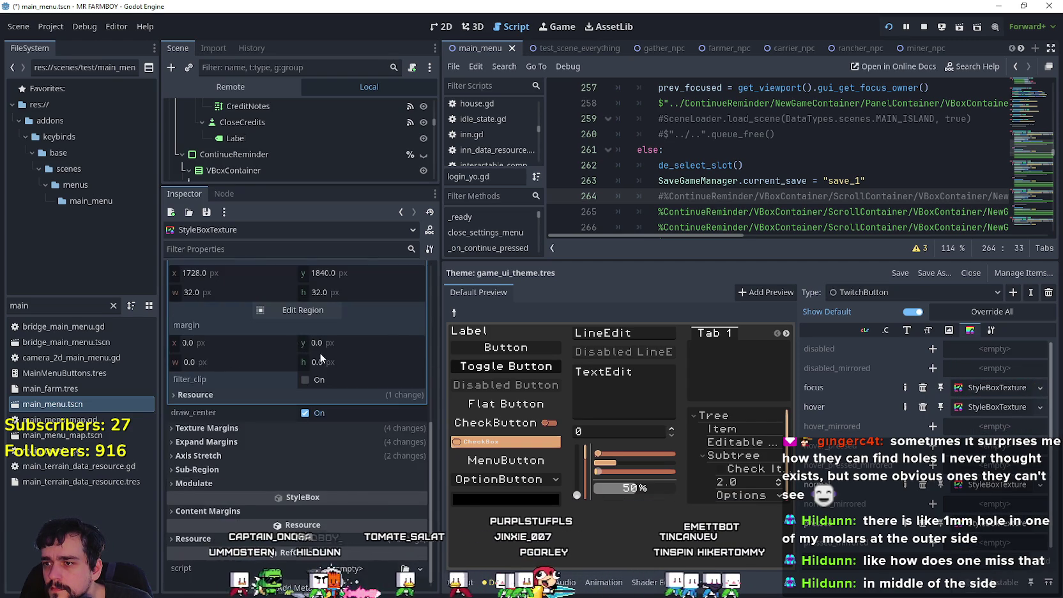
click(303, 432)
scroll(554, 307, down, 5)
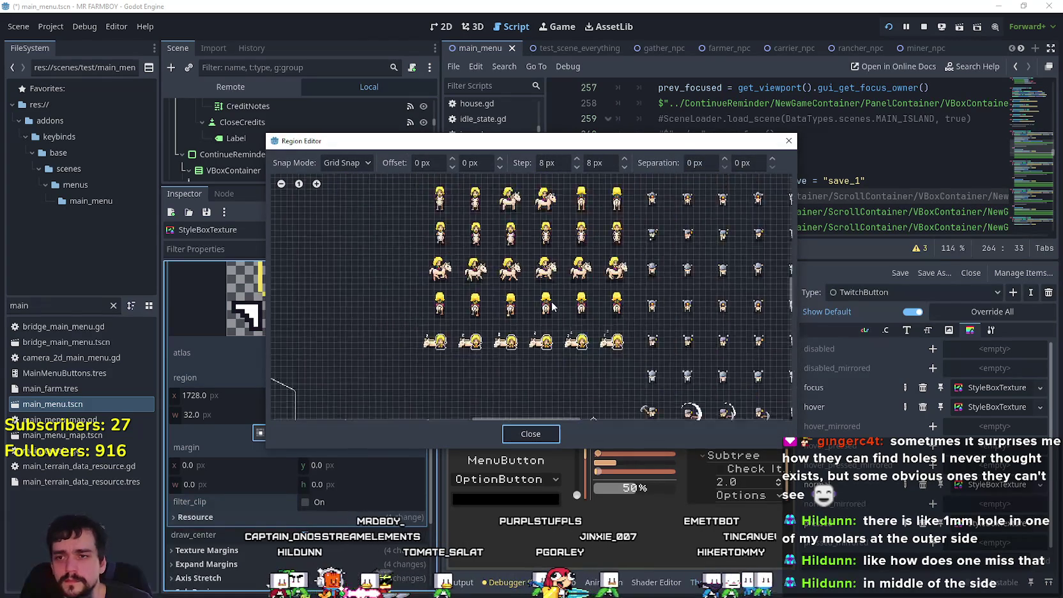
scroll(642, 385, down, 5)
scroll(505, 274, up, 5)
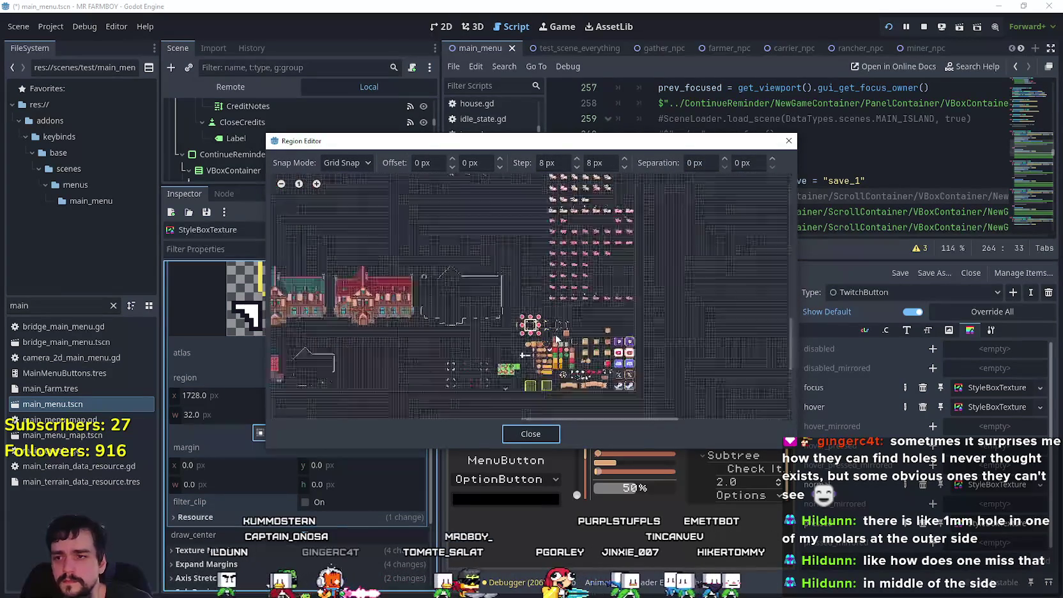
scroll(568, 334, up, 5)
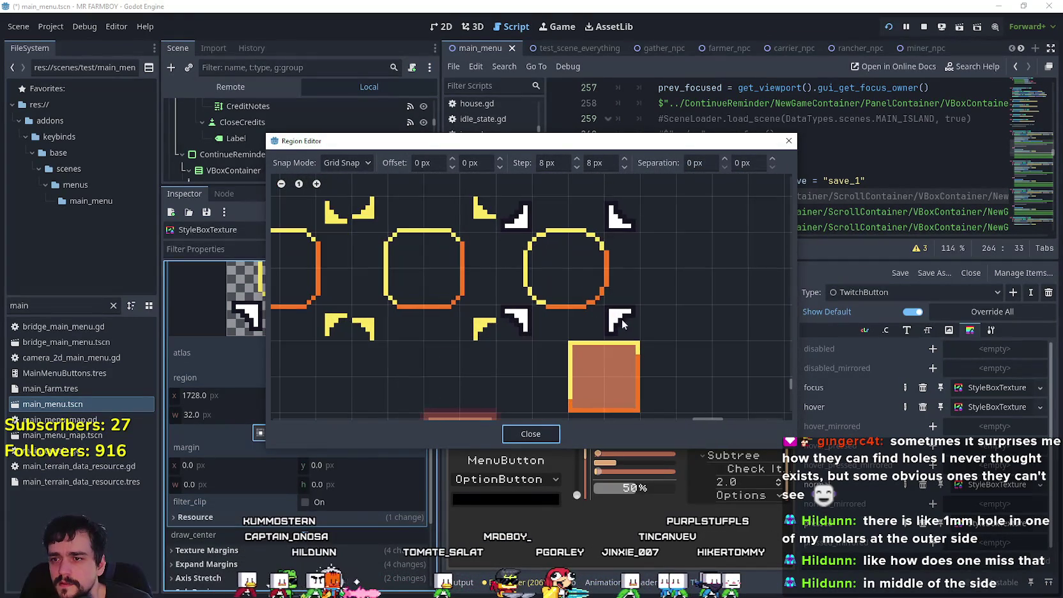
drag(639, 305, 503, 207)
mouse_move(646, 339)
mouse_down()
mouse_move(572, 300)
mouse_move(511, 210)
mouse_up()
click(504, 429)
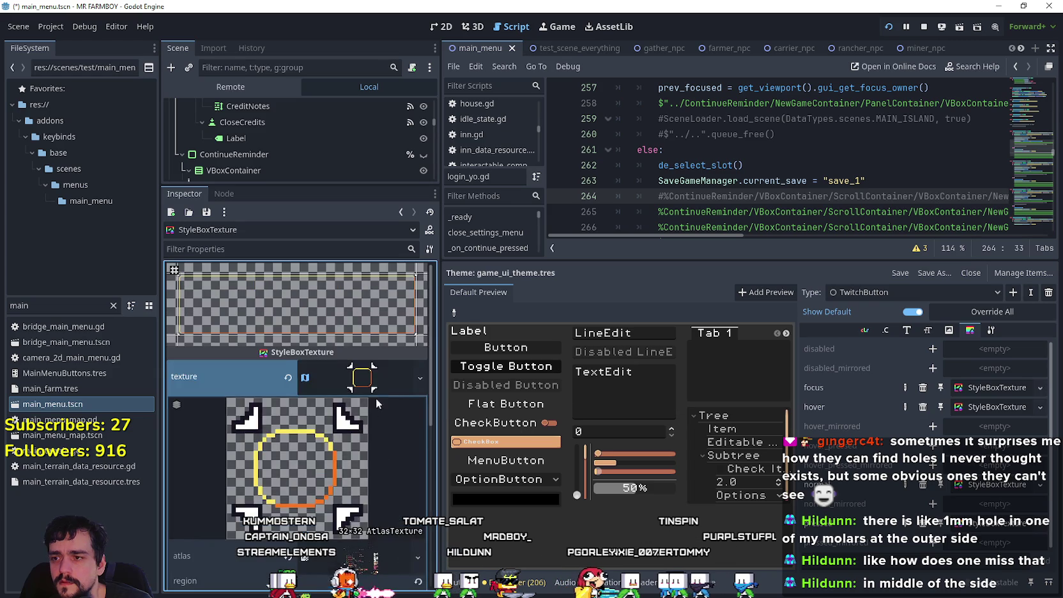
click(379, 407)
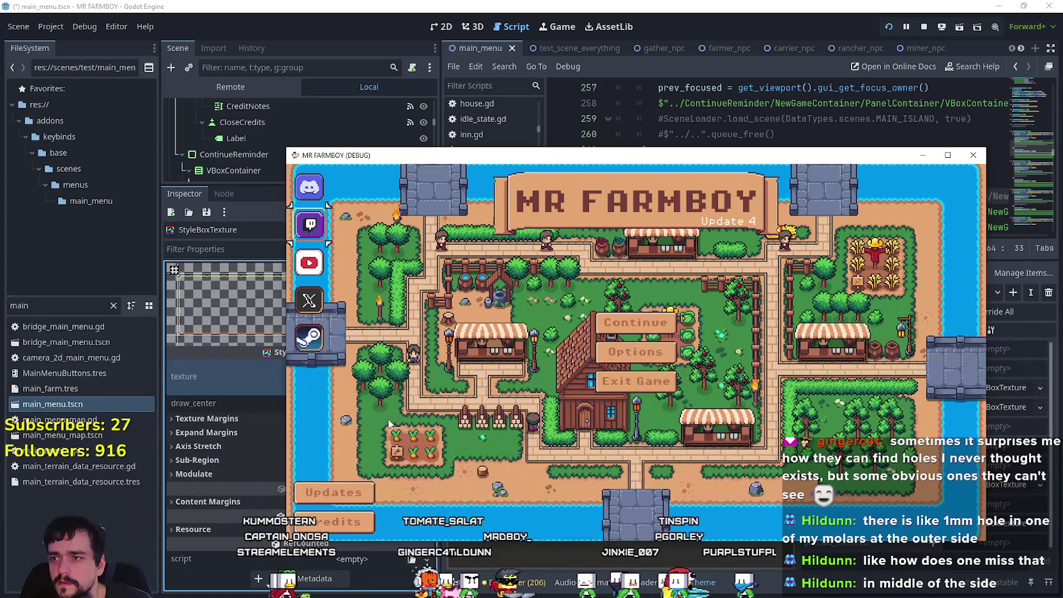
- Restart the game with F5, review the menu full screen, then shrink the window and stop it
key(F8)
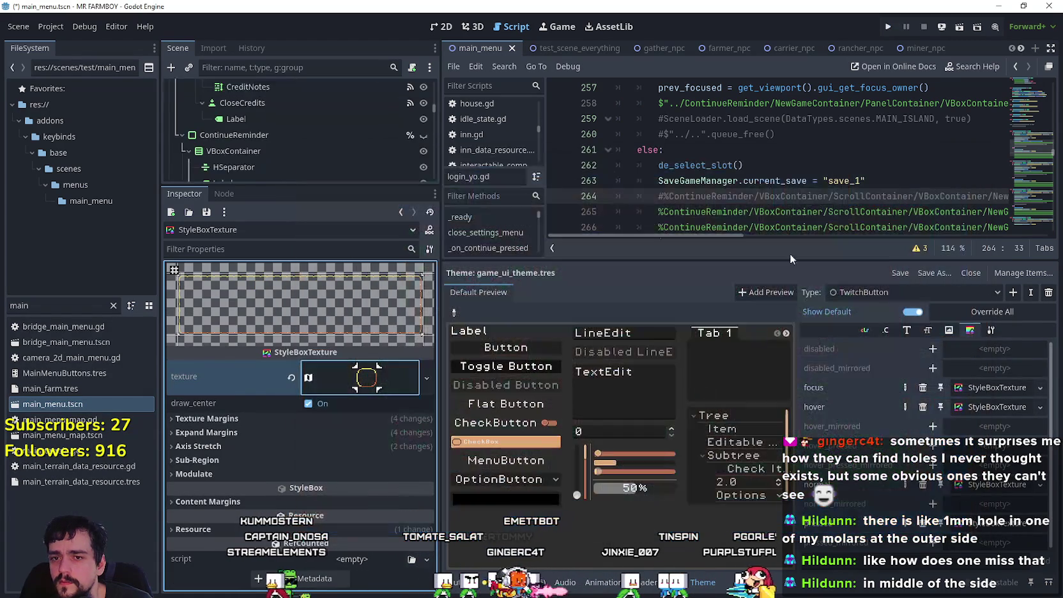
key(F5)
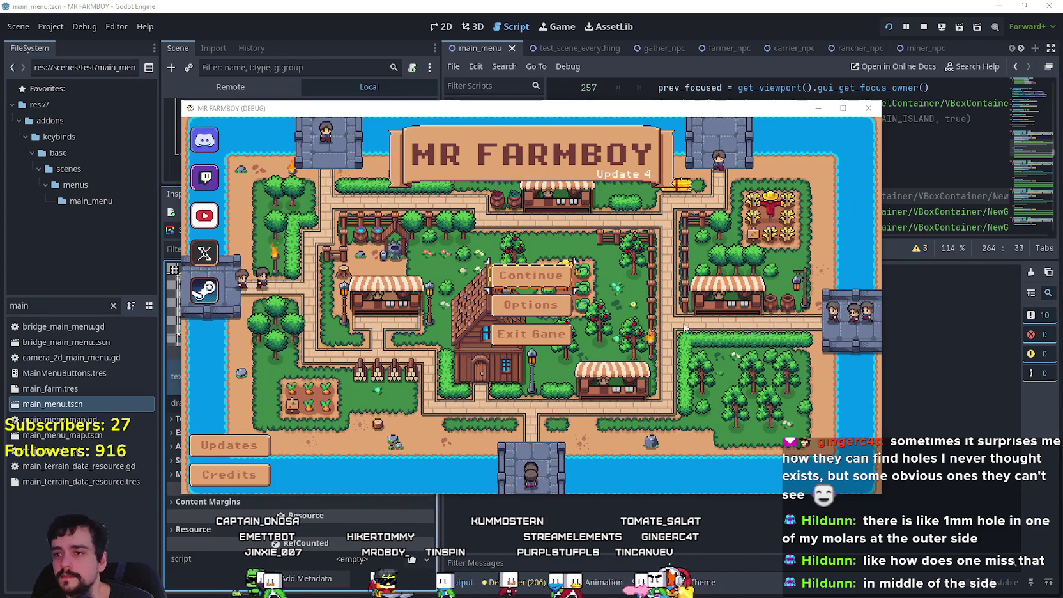
click(843, 108)
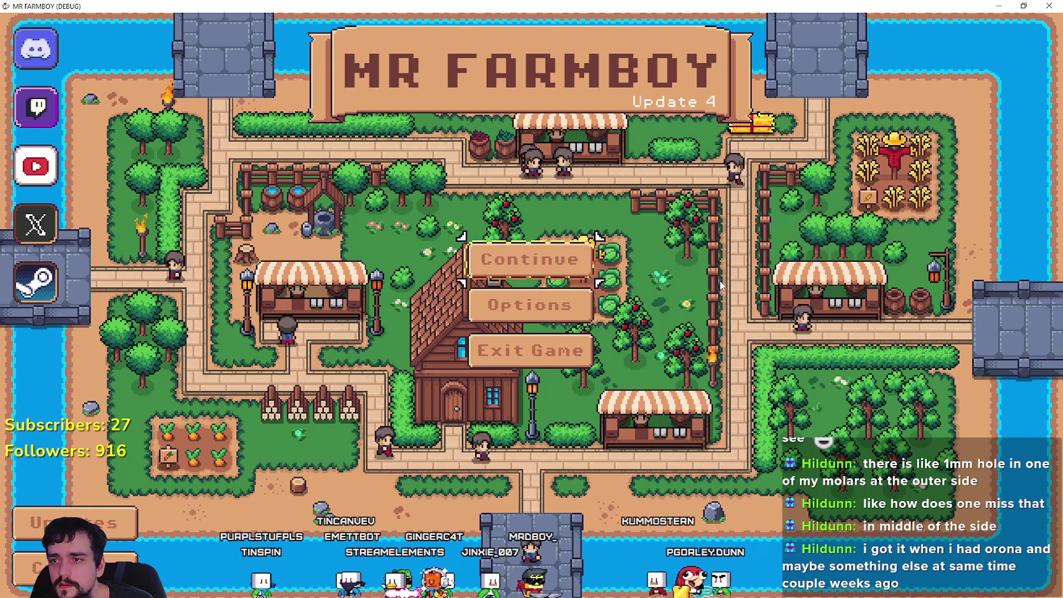
click(1023, 5)
click(924, 26)
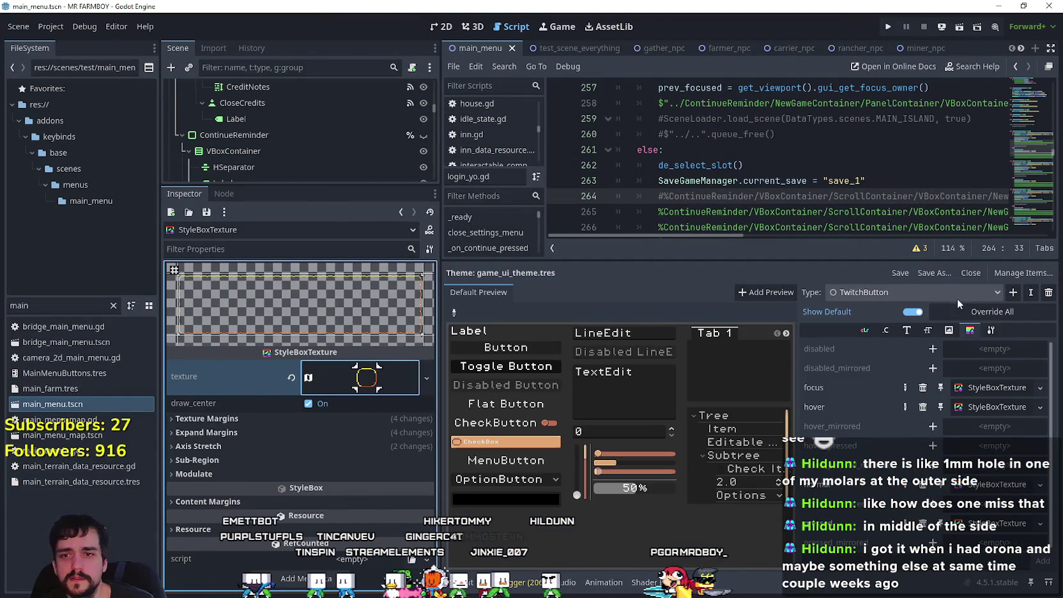
- Open MainMenuButton's focus StyleBoxTexture and bring up its atlas region editor
click(961, 299)
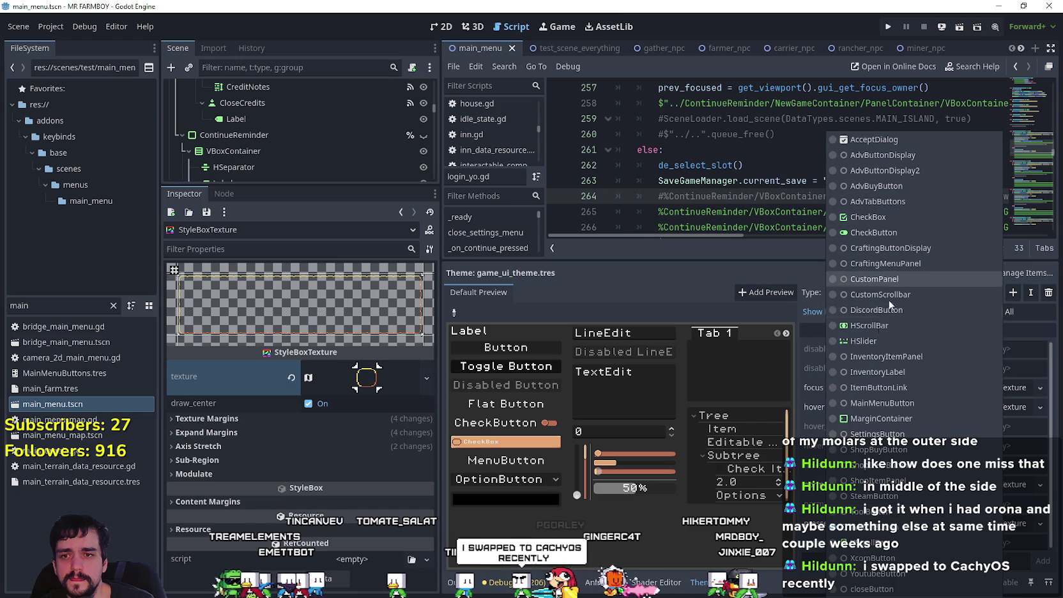
click(887, 404)
click(986, 388)
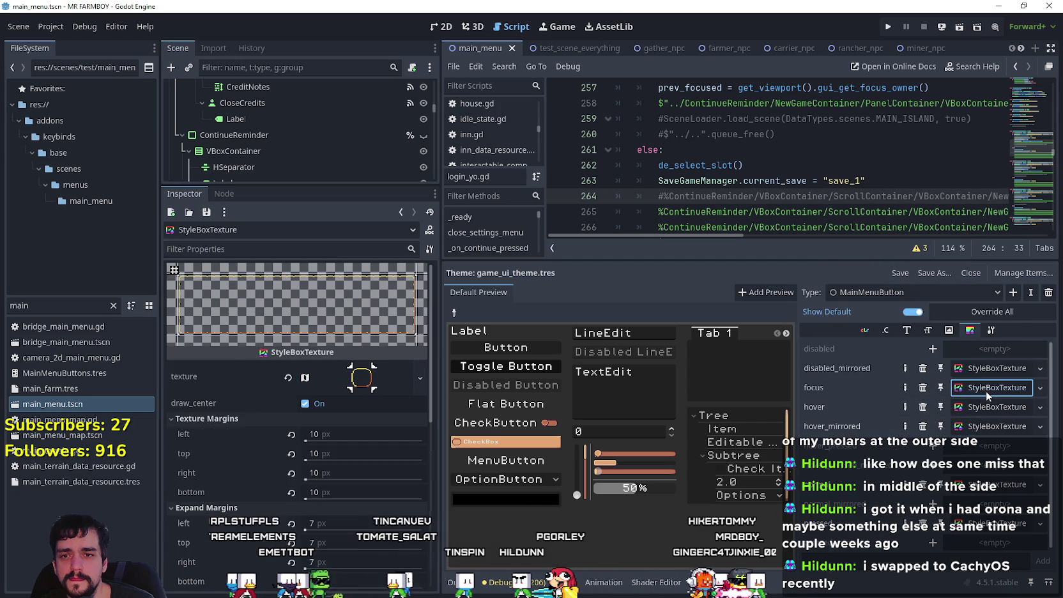
click(392, 380)
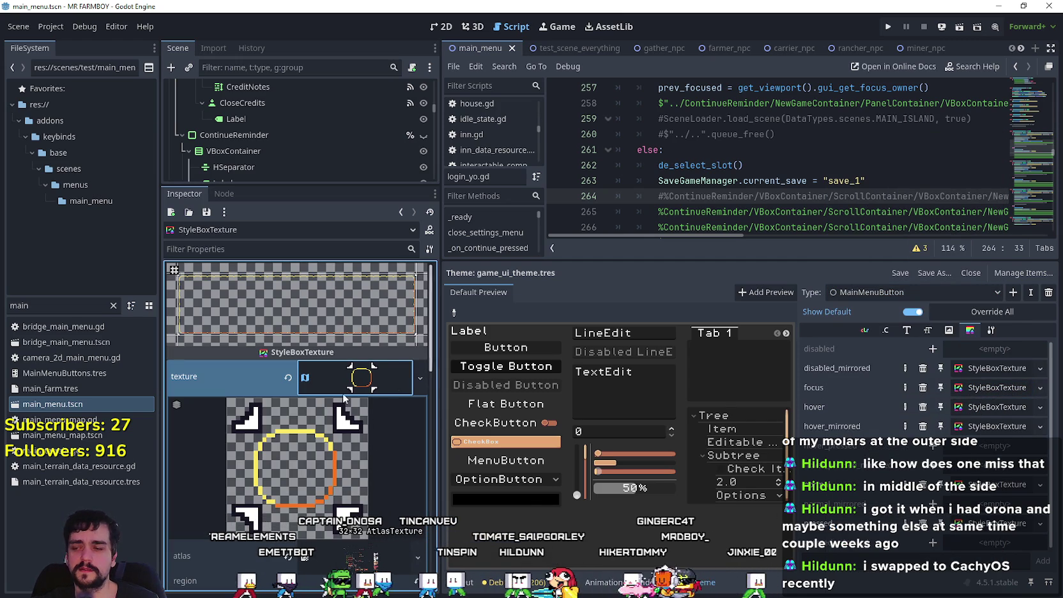
scroll(326, 440, down, 3)
click(321, 471)
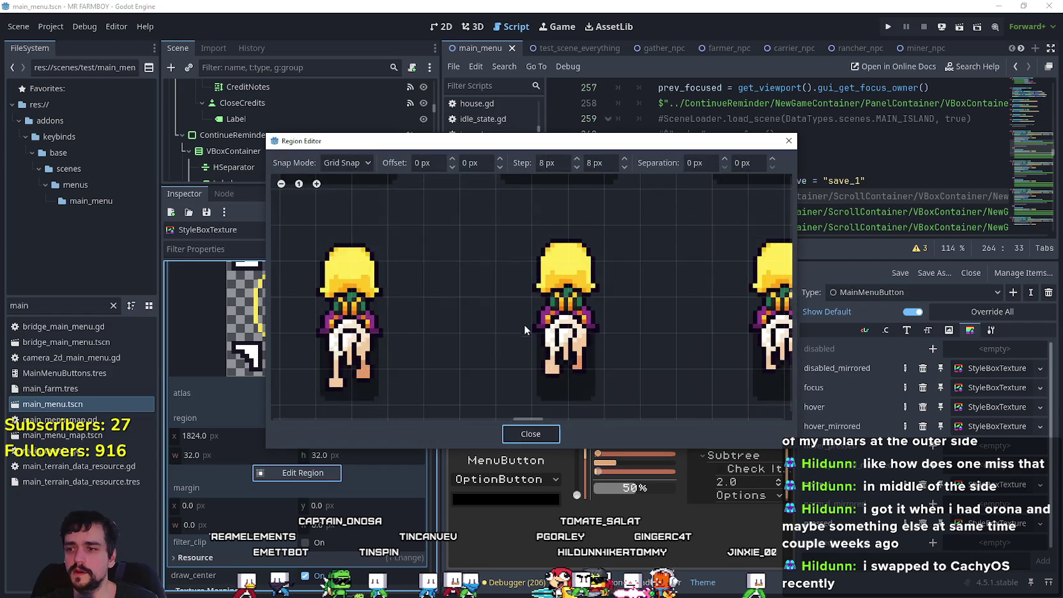
scroll(519, 333, down, 3)
scroll(528, 315, down, 6)
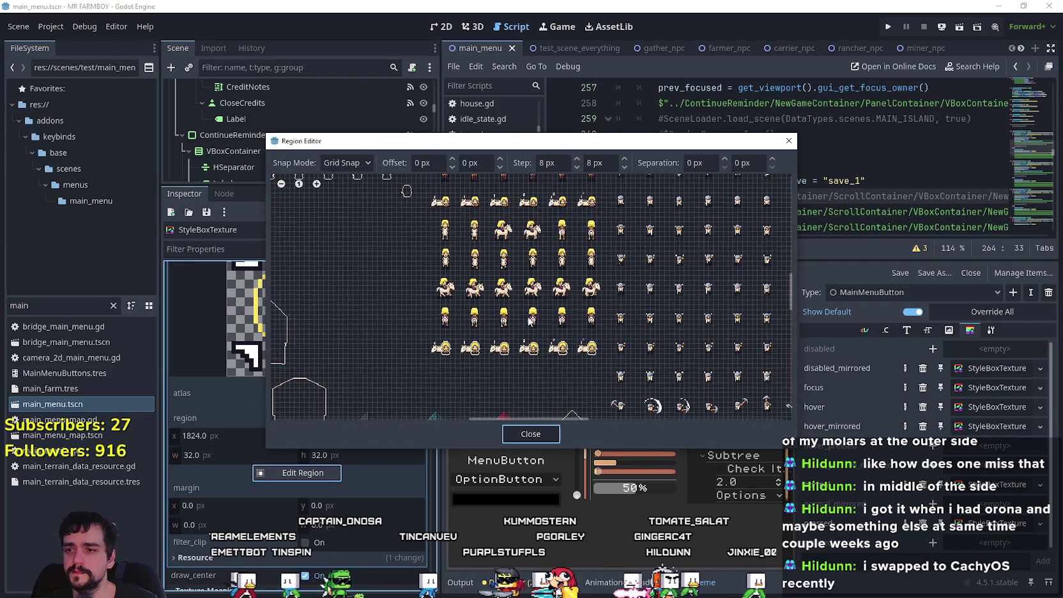
scroll(521, 274, up, 6)
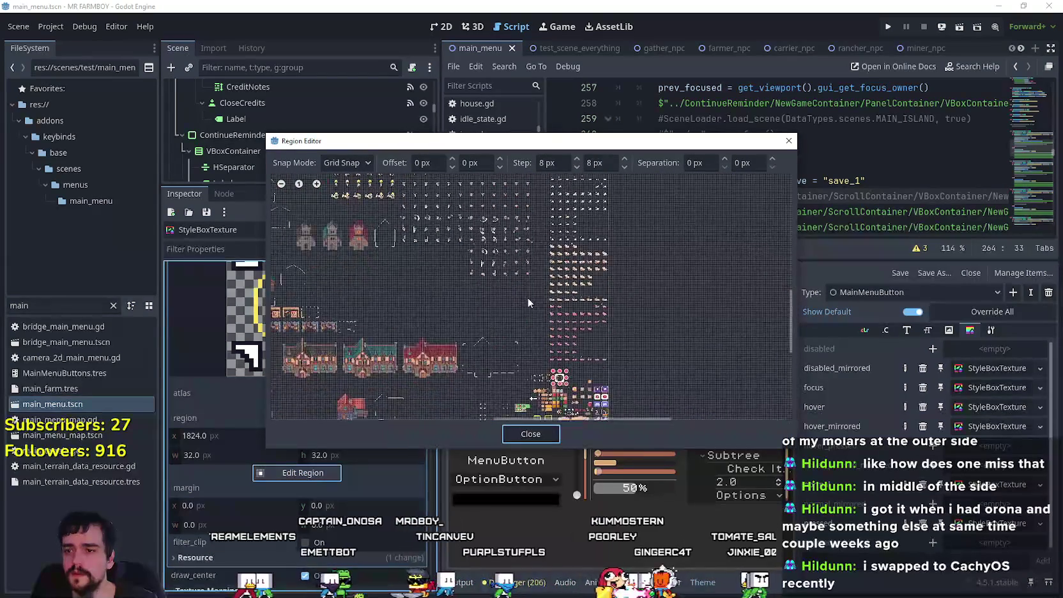
scroll(491, 317, up, 4)
- Select the taller button frame sprite as MainMenuButton's focus region and save the scene
drag(471, 324, 533, 260)
click(533, 440)
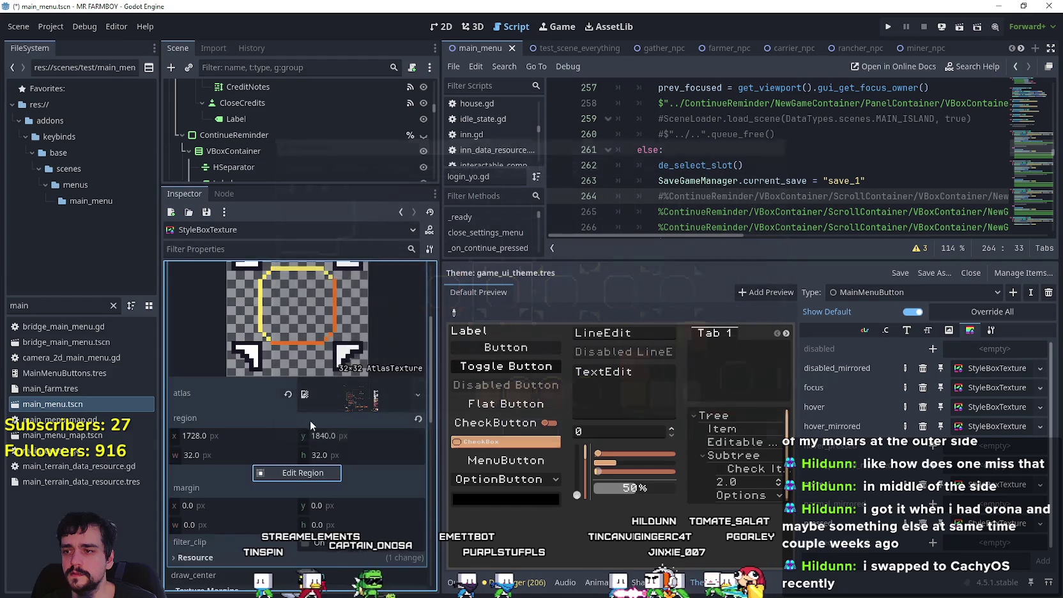
scroll(338, 416, down, 5)
scroll(367, 357, down, 2)
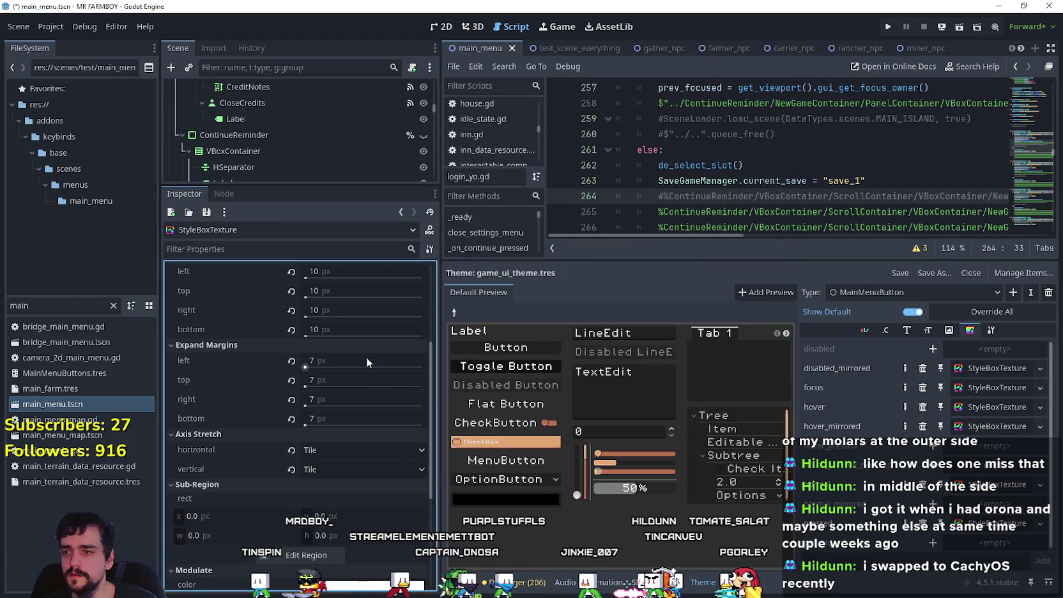
click(1009, 387)
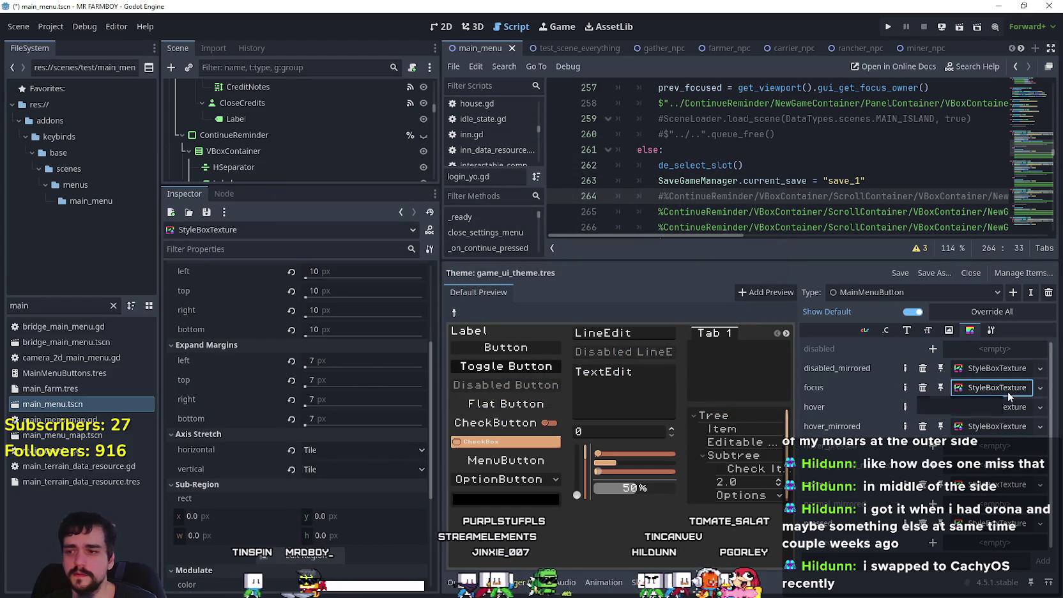
scroll(400, 469, up, 3)
scroll(399, 469, up, 1)
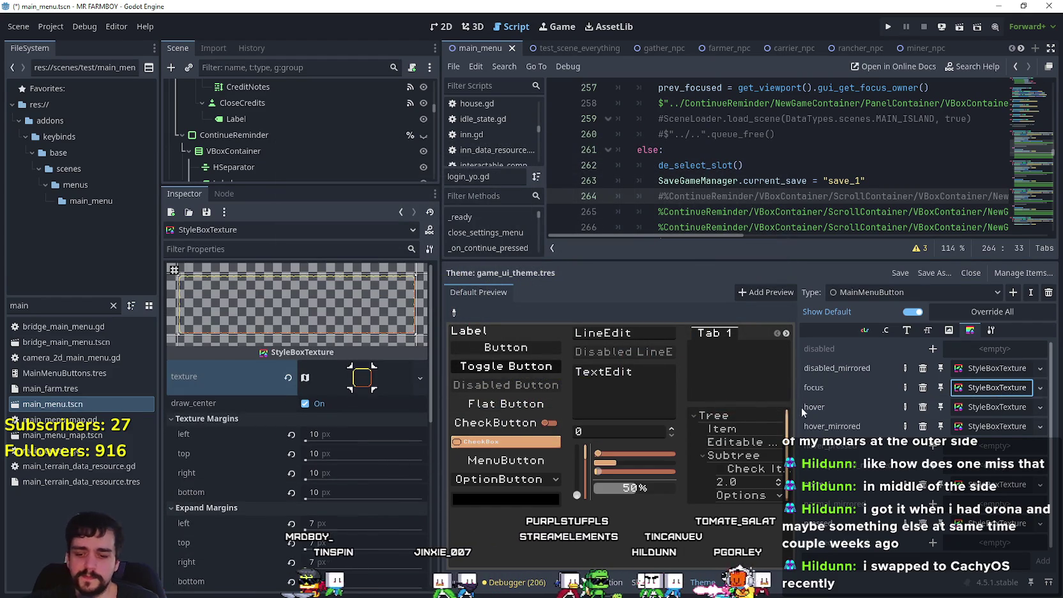
key(ctrl+s)
- Delete the TwitchButton theme type's own focus style and save the scene
scroll(375, 422, down, 8)
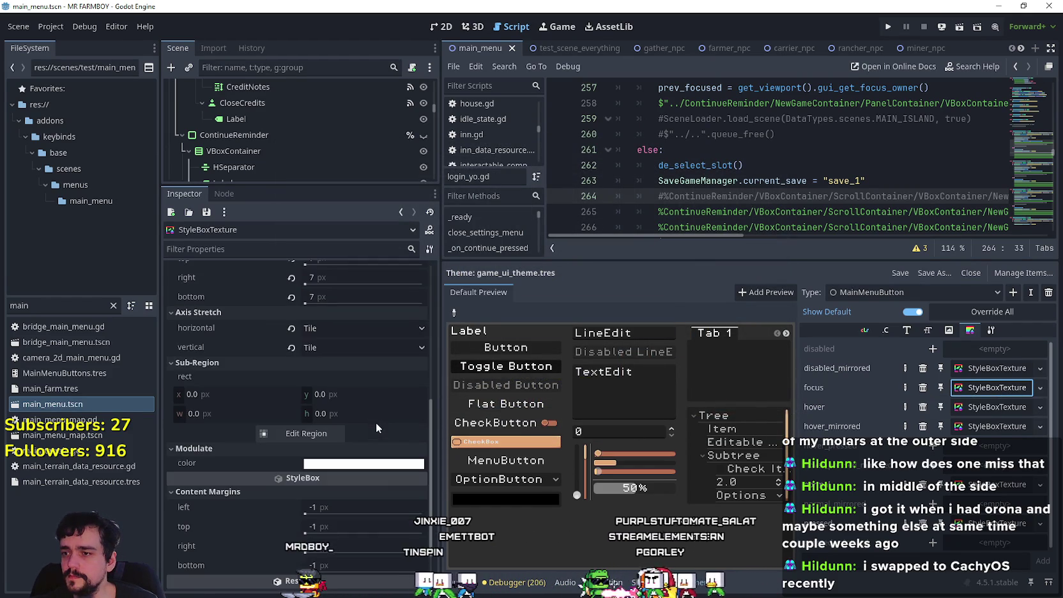
scroll(380, 419, up, 8)
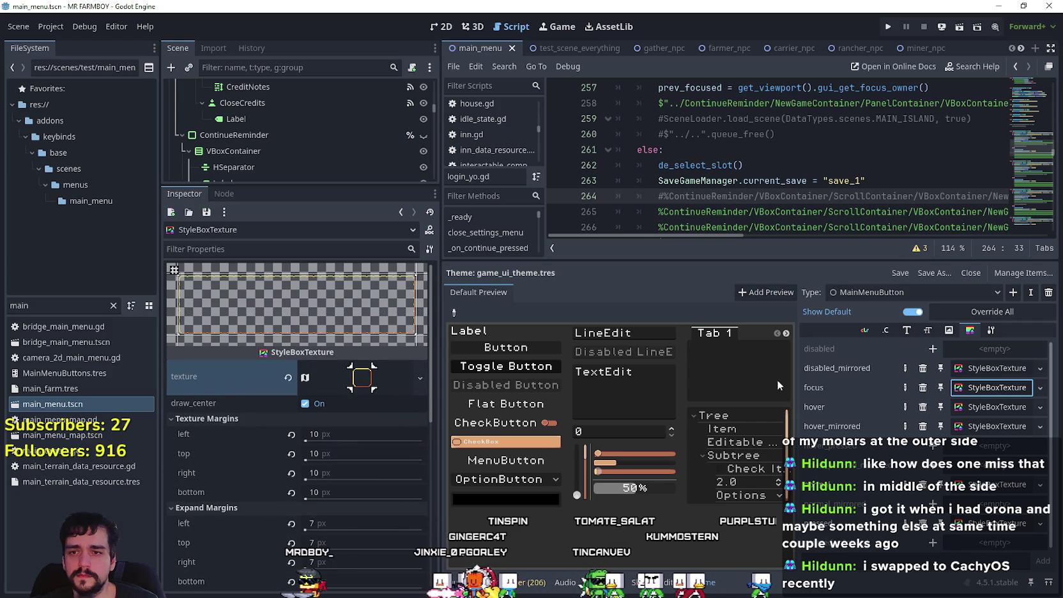
click(947, 295)
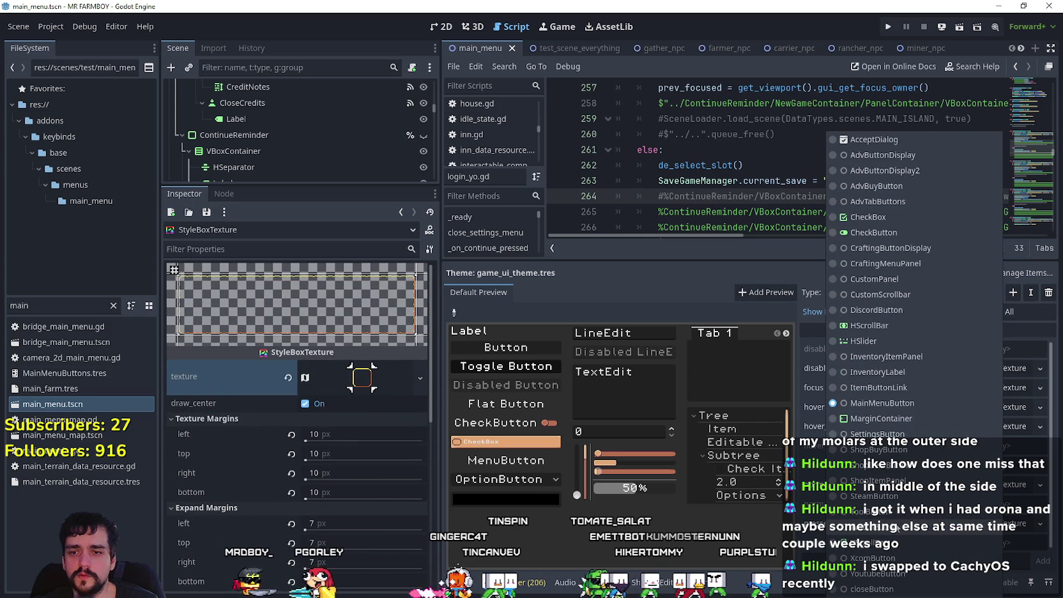
click(881, 542)
click(989, 388)
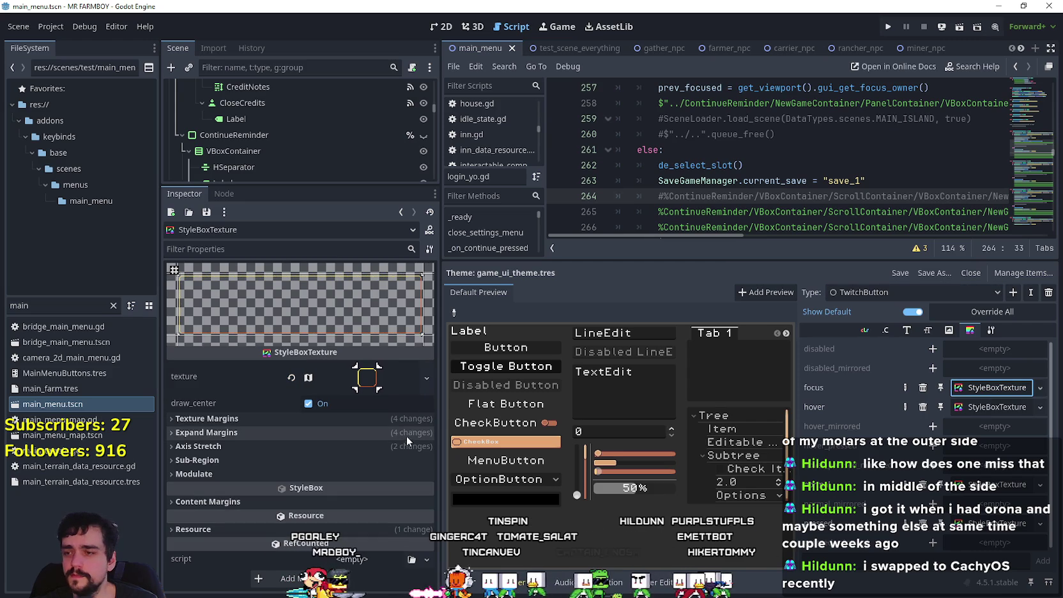
click(924, 389)
click(924, 389)
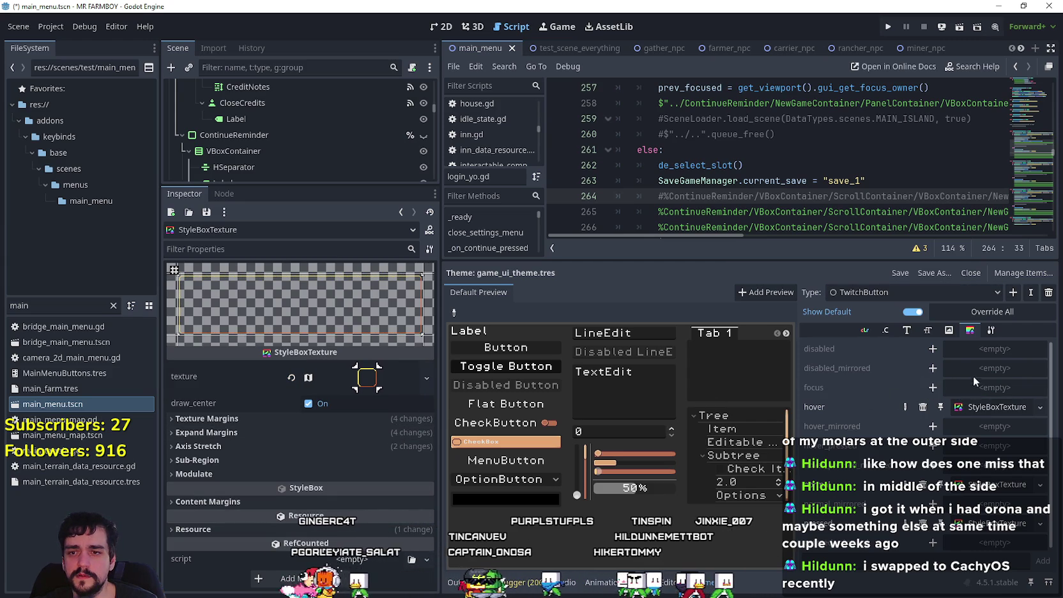
key(ctrl+s)
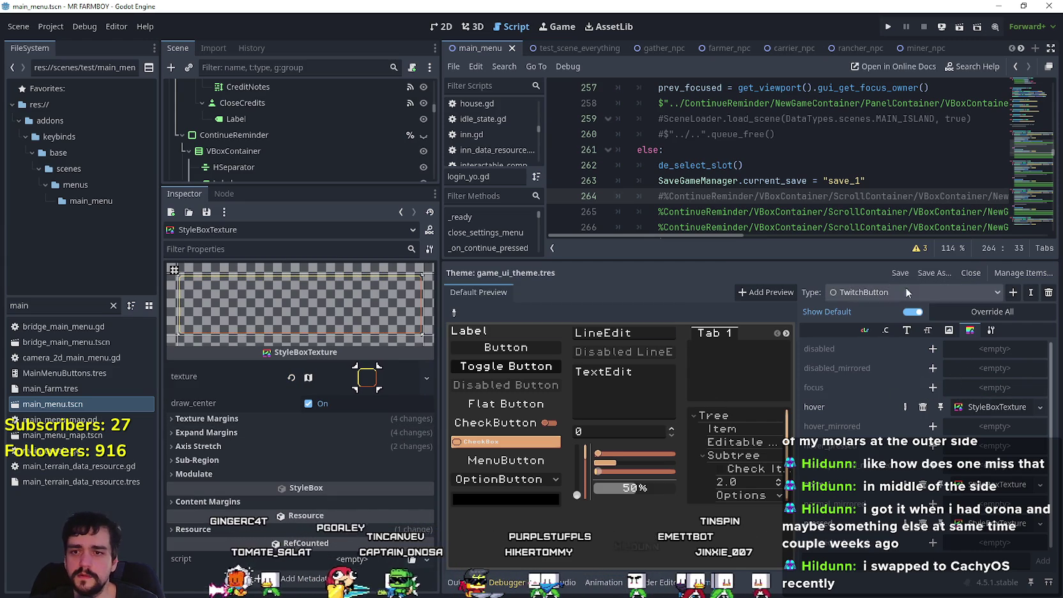
- Return to MainMenuButton's focus style and launch the game
click(905, 289)
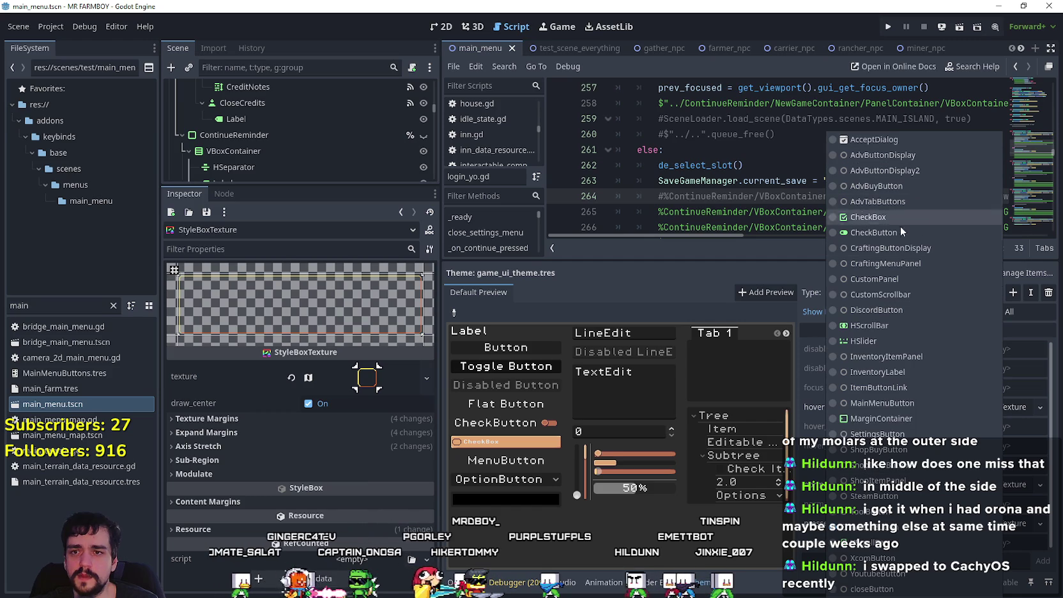
click(896, 403)
click(999, 391)
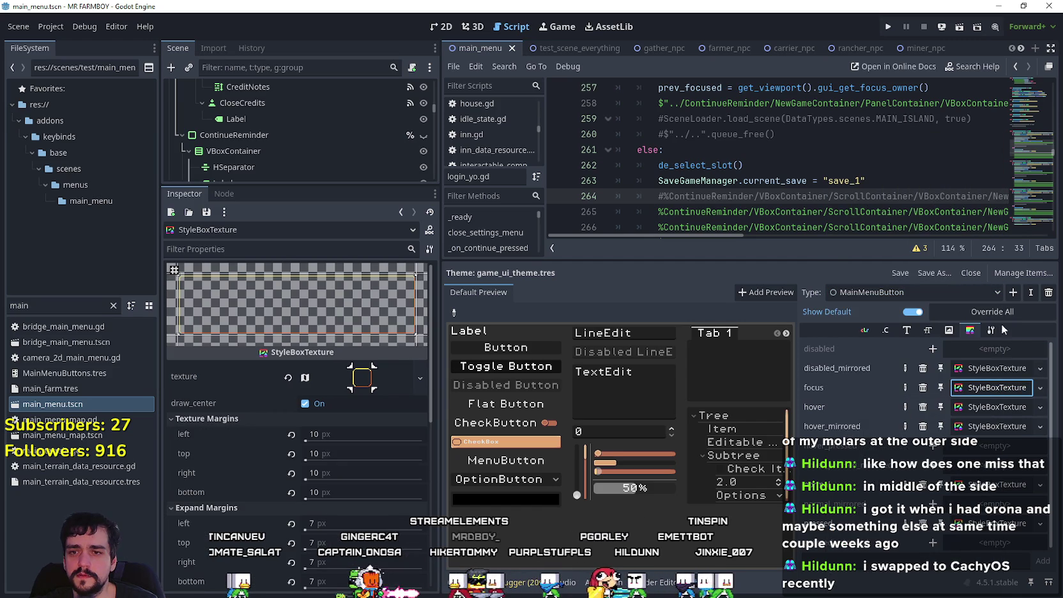
click(888, 26)
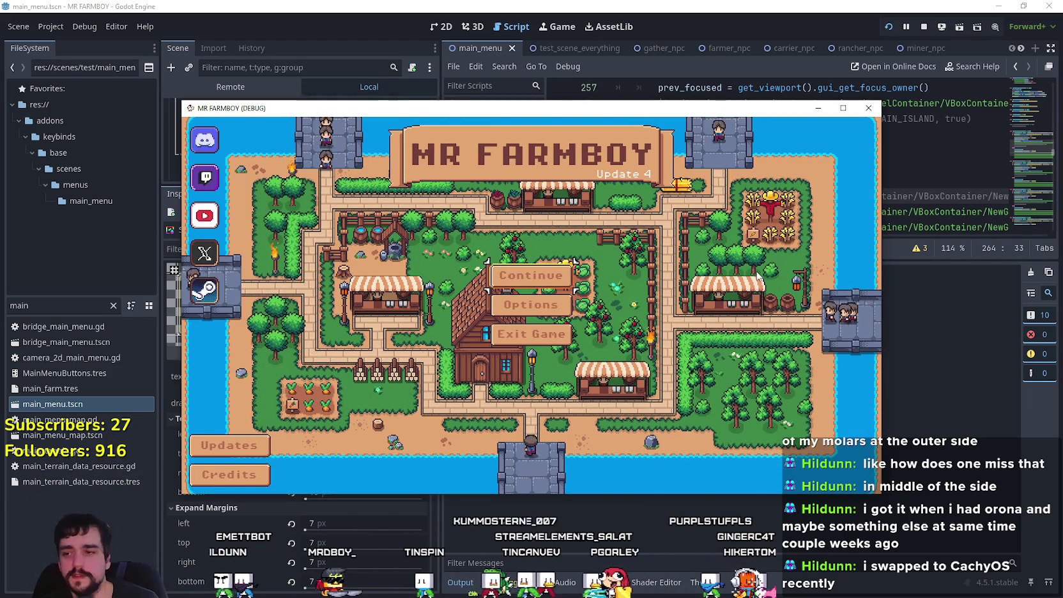
- Maximize the game window, focus the Twitch icon to view its frame, then close the game
key(super+Up)
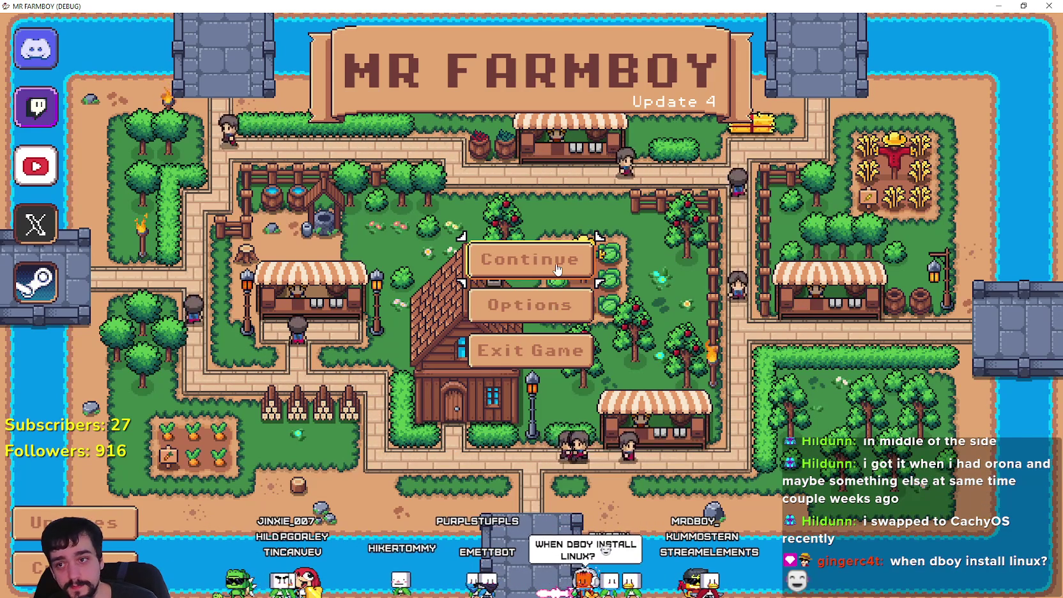
click(43, 128)
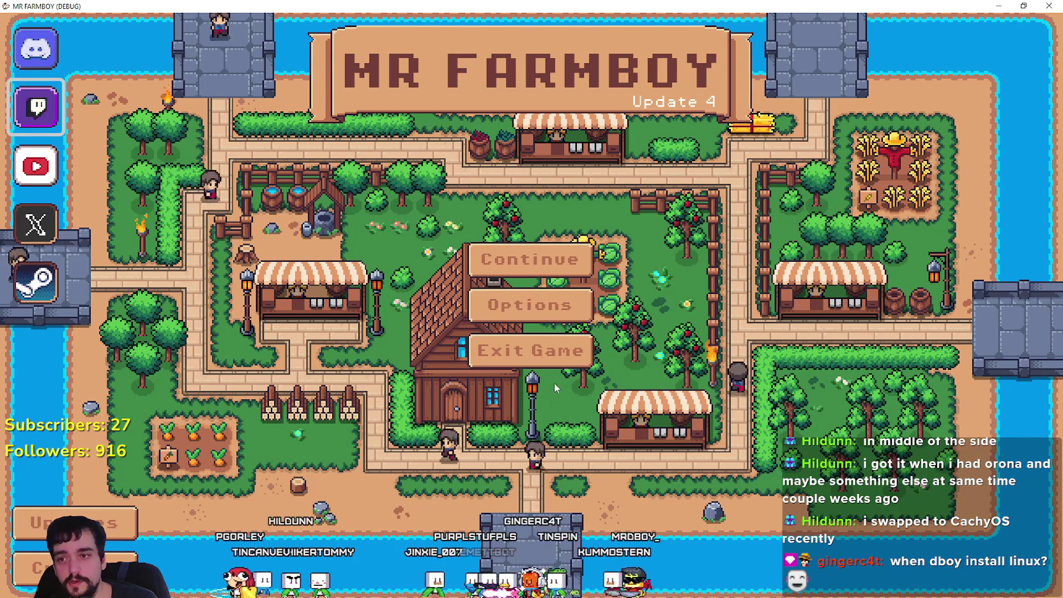
click(551, 353)
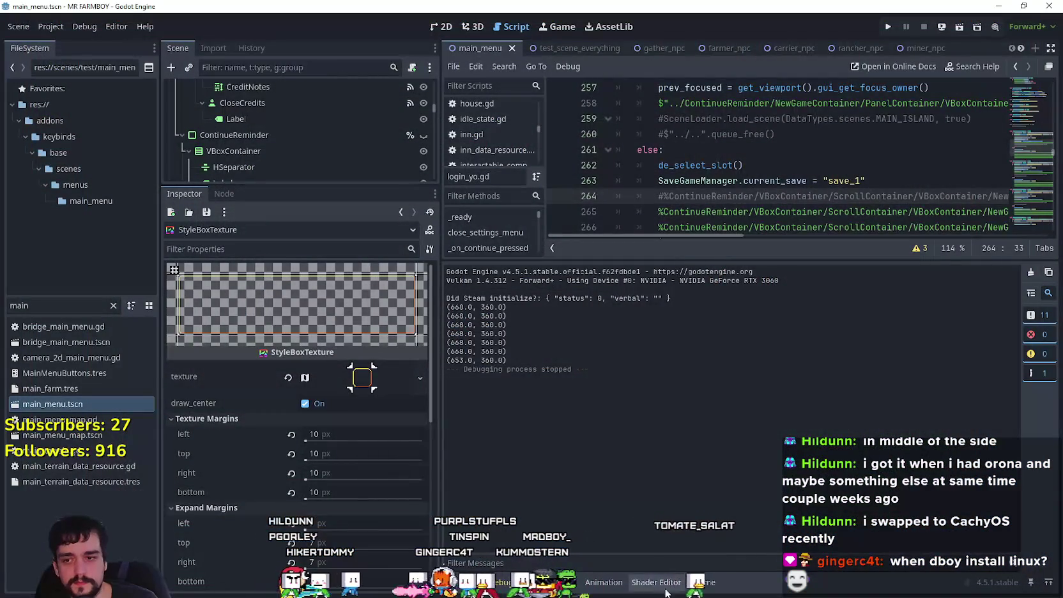
- Add a new StyleBoxTexture focus style to the TwitchButton theme type
click(697, 583)
click(910, 296)
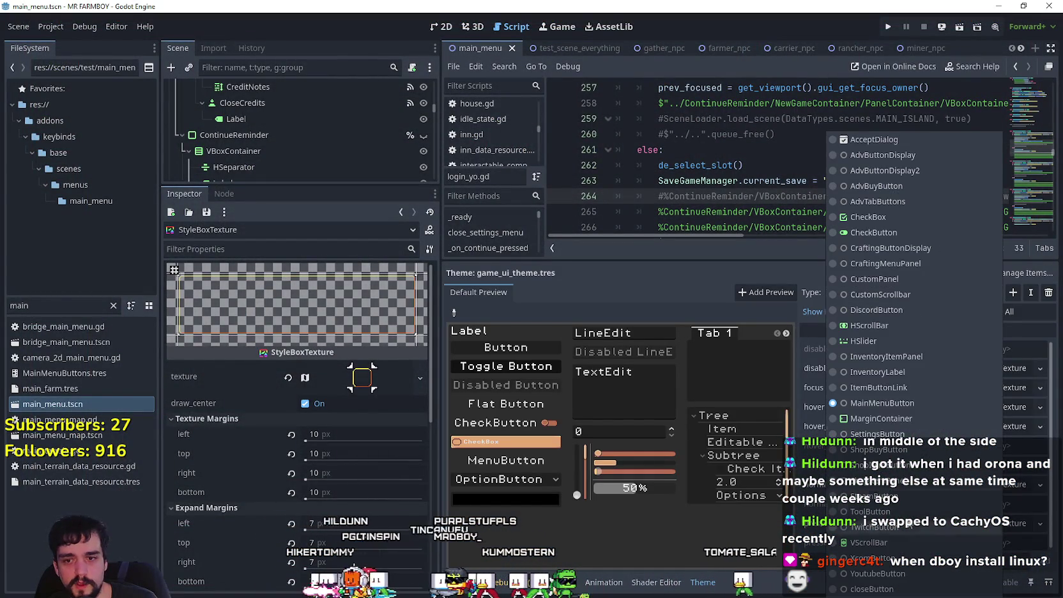
click(957, 527)
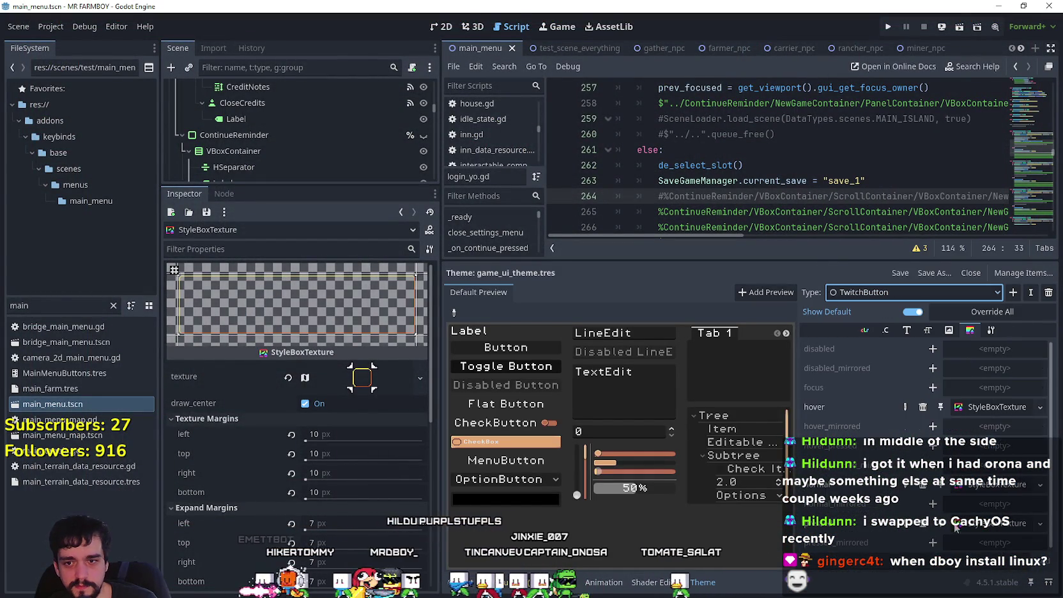
click(977, 407)
click(984, 523)
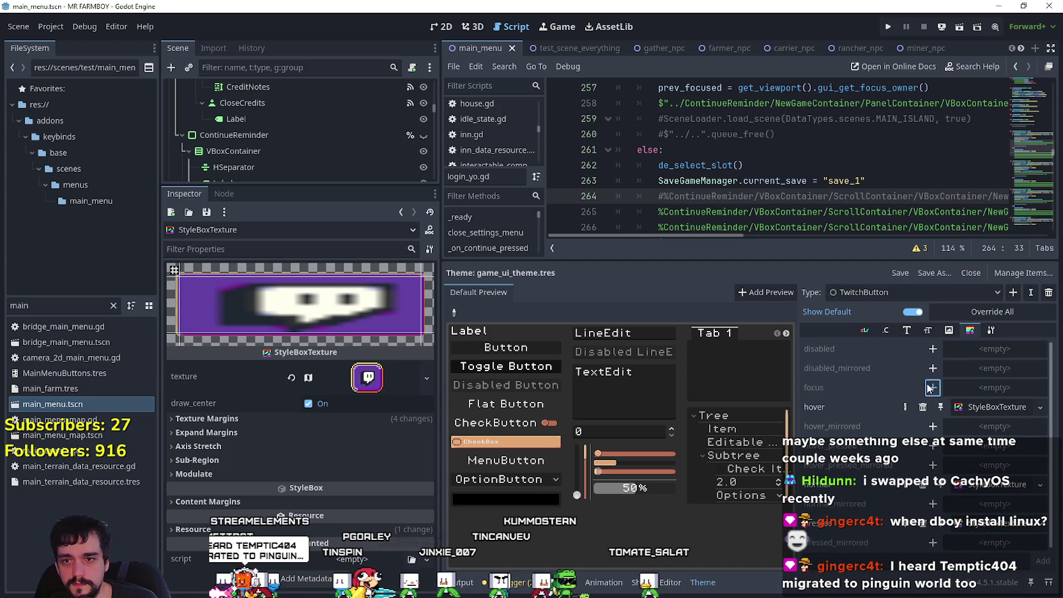
click(980, 391)
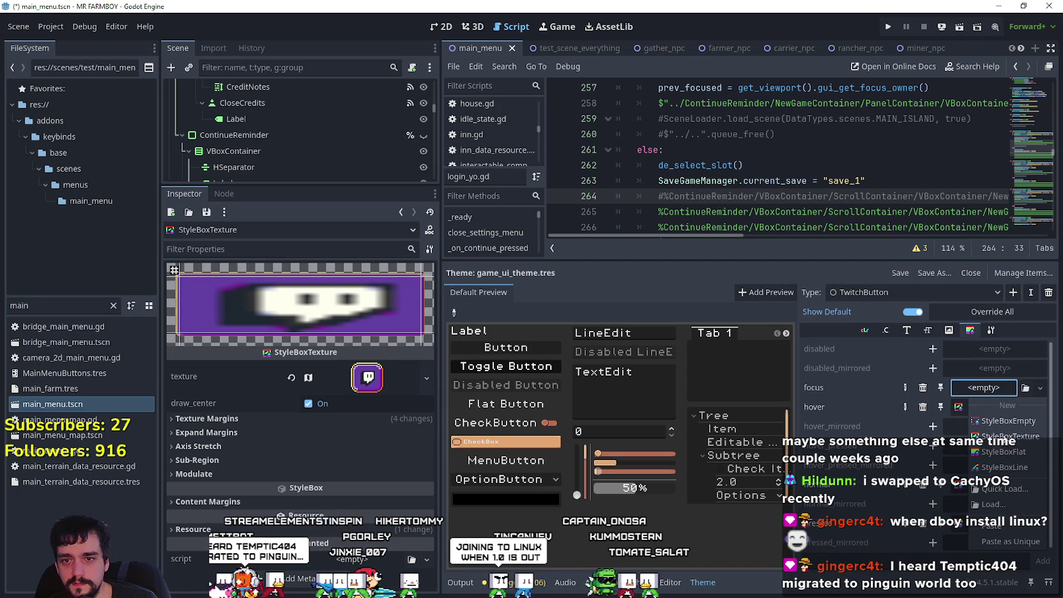
click(999, 435)
click(999, 386)
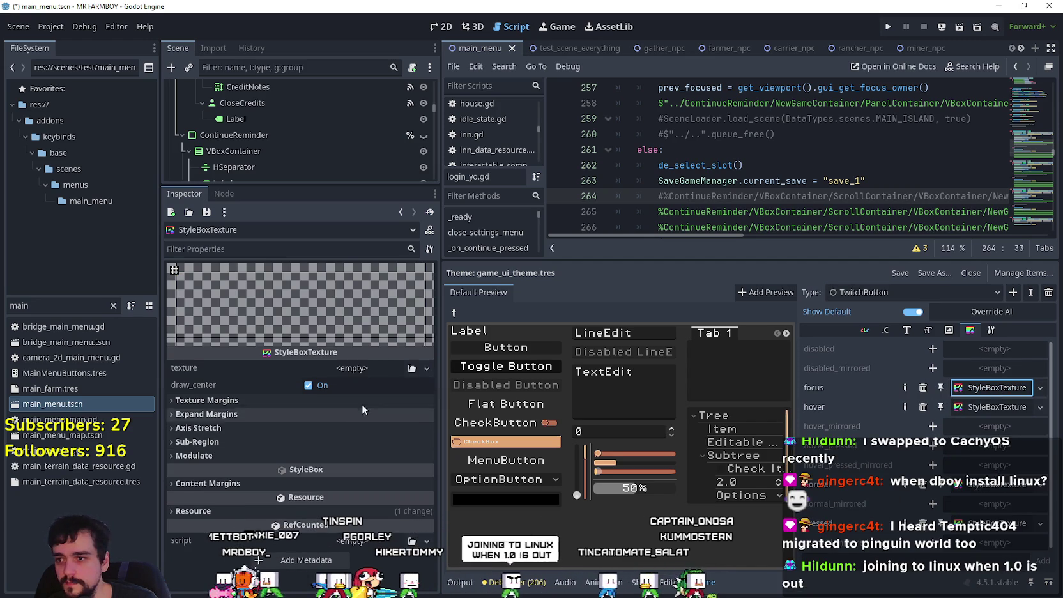
- Give the focus style an AtlasTexture using the 2048x2048 sprite sheet
click(366, 370)
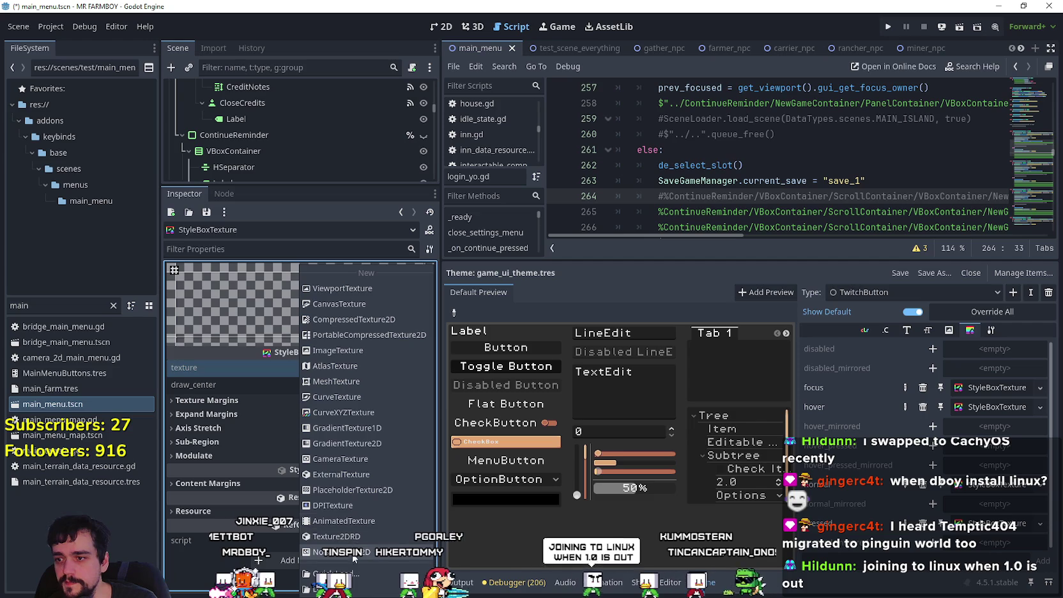
click(355, 387)
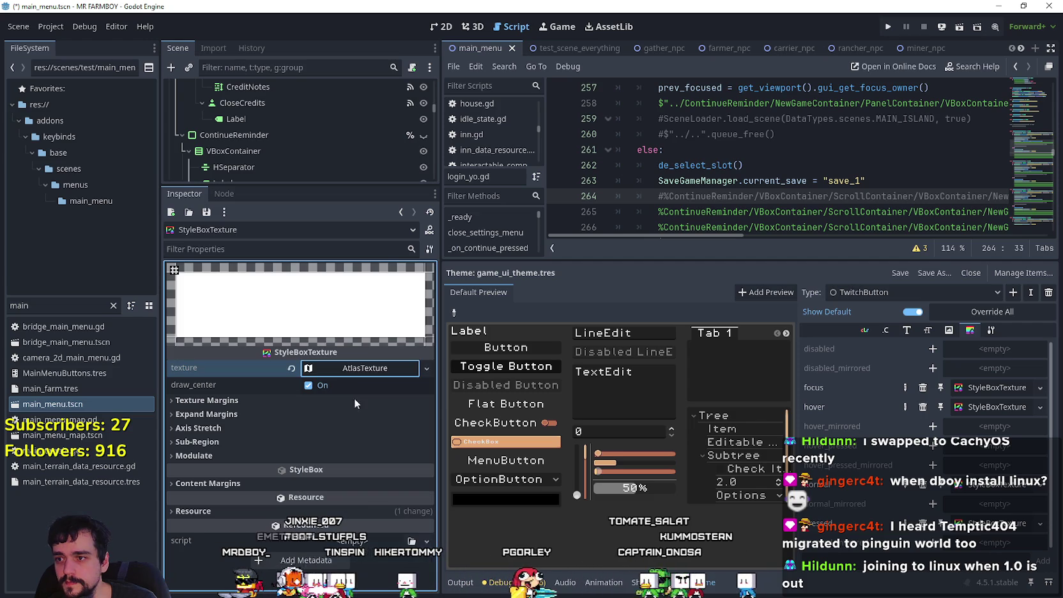
click(350, 377)
click(358, 448)
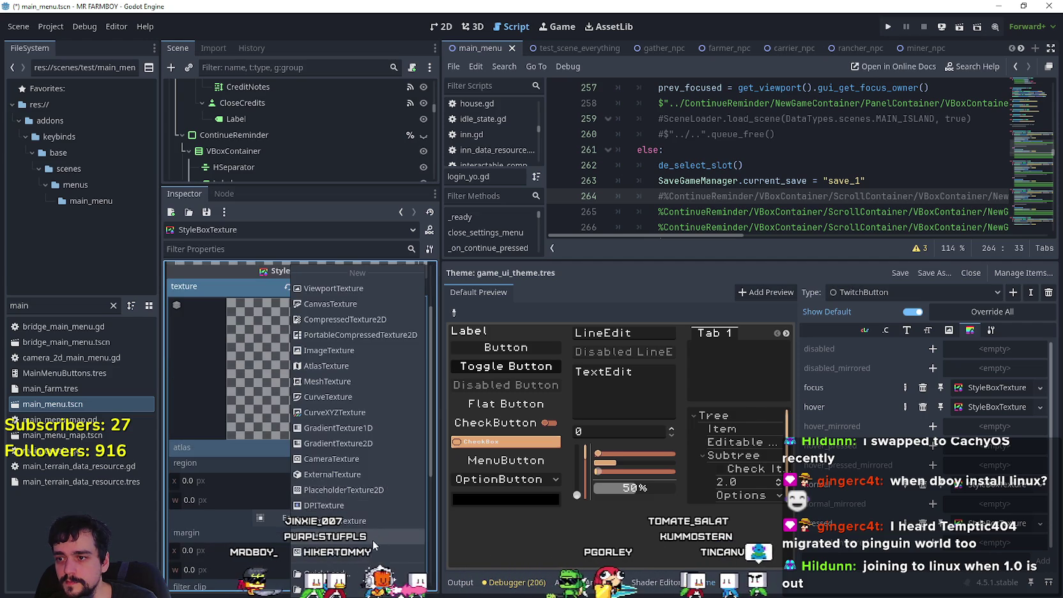
click(374, 572)
double_click(357, 184)
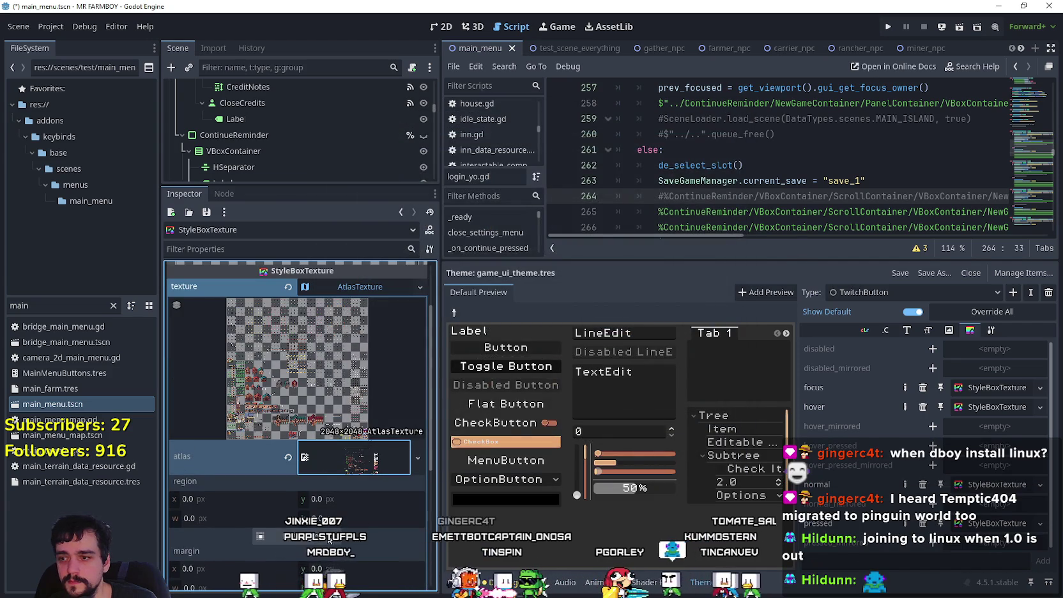
click(331, 539)
- Select the 32×32 ring frame at x 1824, y 1840 as the atlas region and confirm
scroll(573, 246, down, 5)
scroll(571, 253, down, 4)
scroll(559, 325, up, 3)
scroll(546, 333, up, 6)
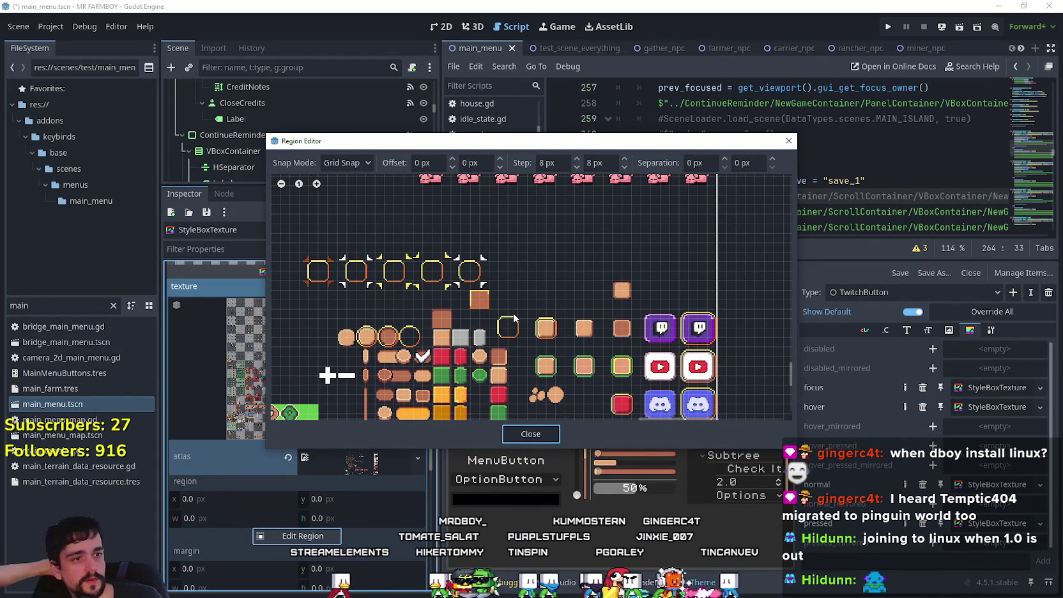
scroll(514, 317, up, 3)
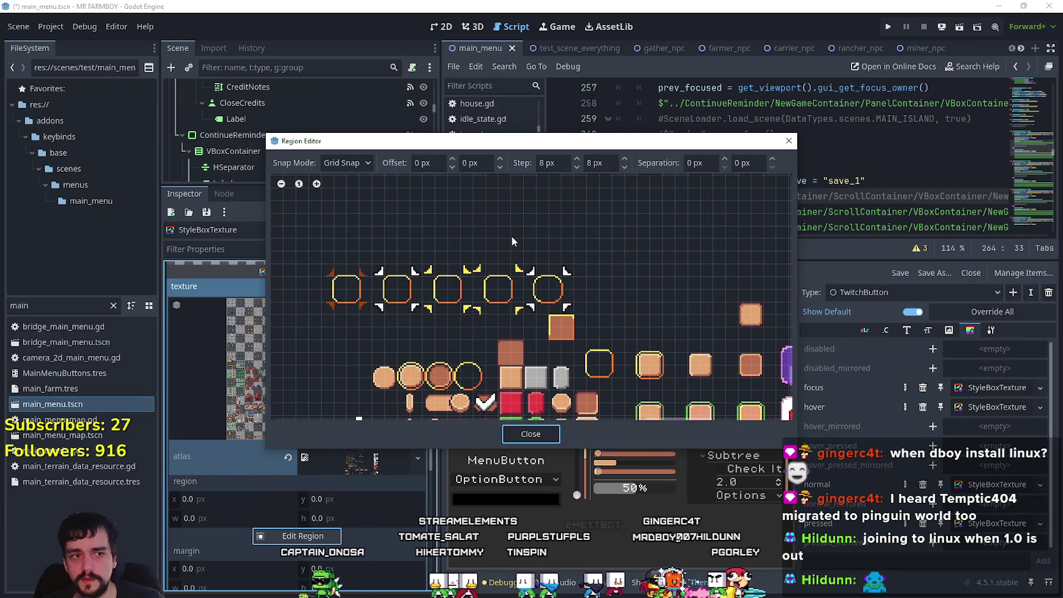
scroll(563, 292, up, 2)
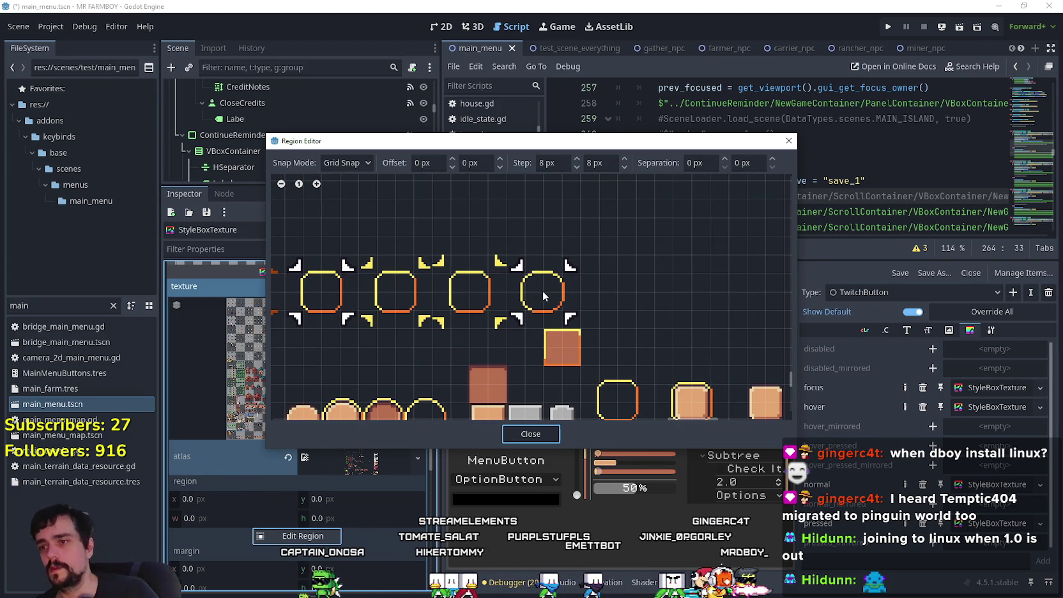
scroll(585, 321, up, 2)
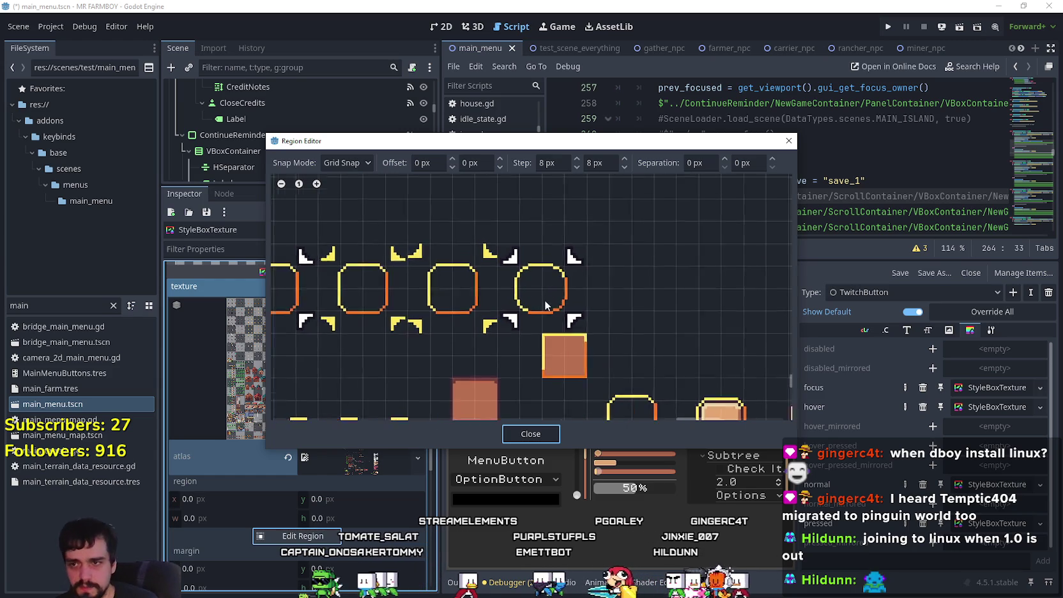
drag(587, 337, 489, 238)
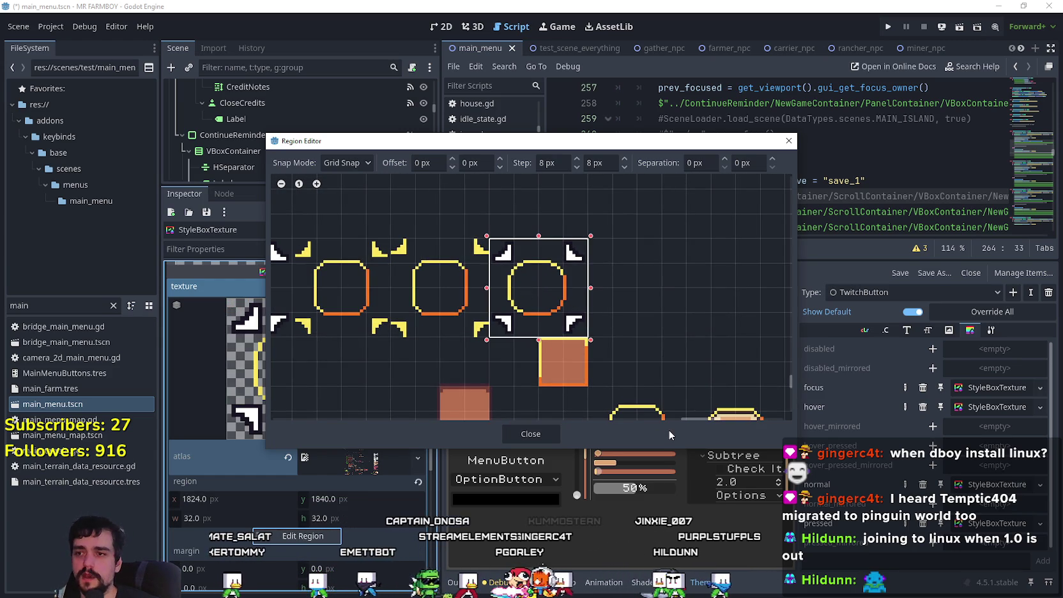
scroll(613, 353, down, 3)
scroll(612, 347, up, 2)
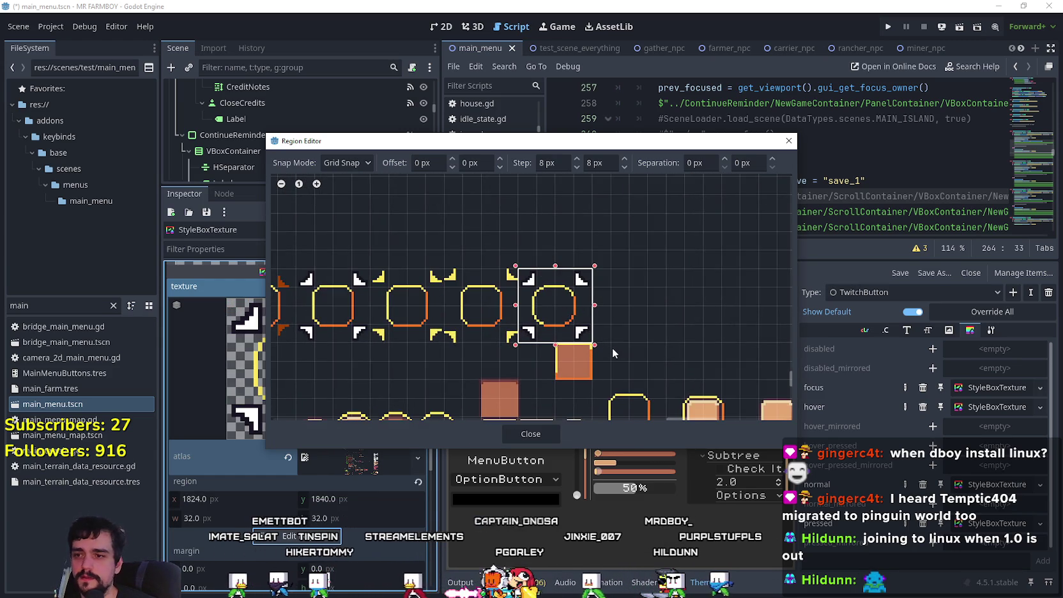
scroll(612, 347, up, 2)
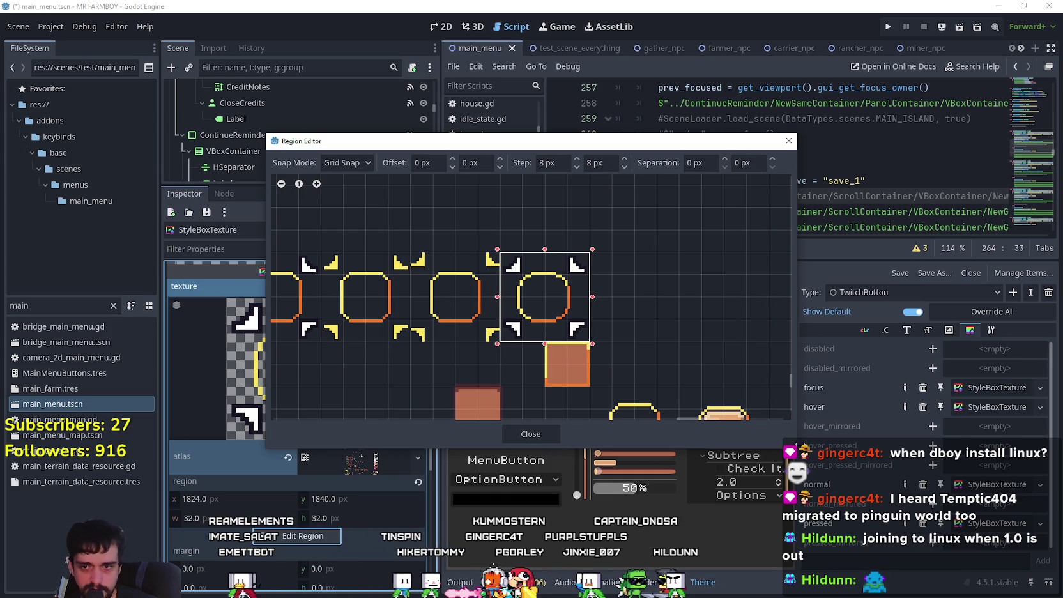
drag(797, 445, 815, 512)
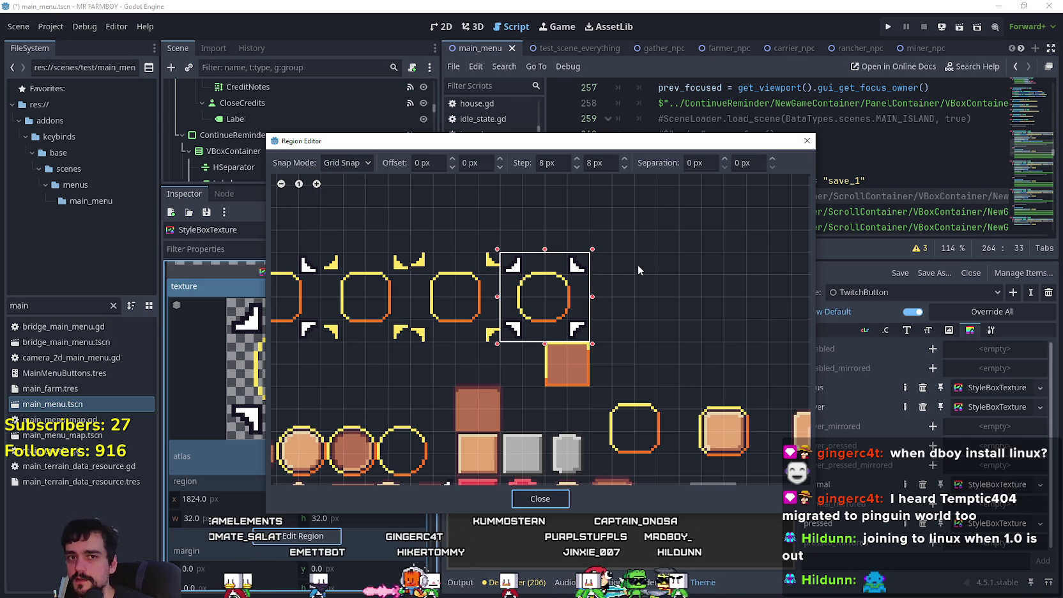
click(538, 501)
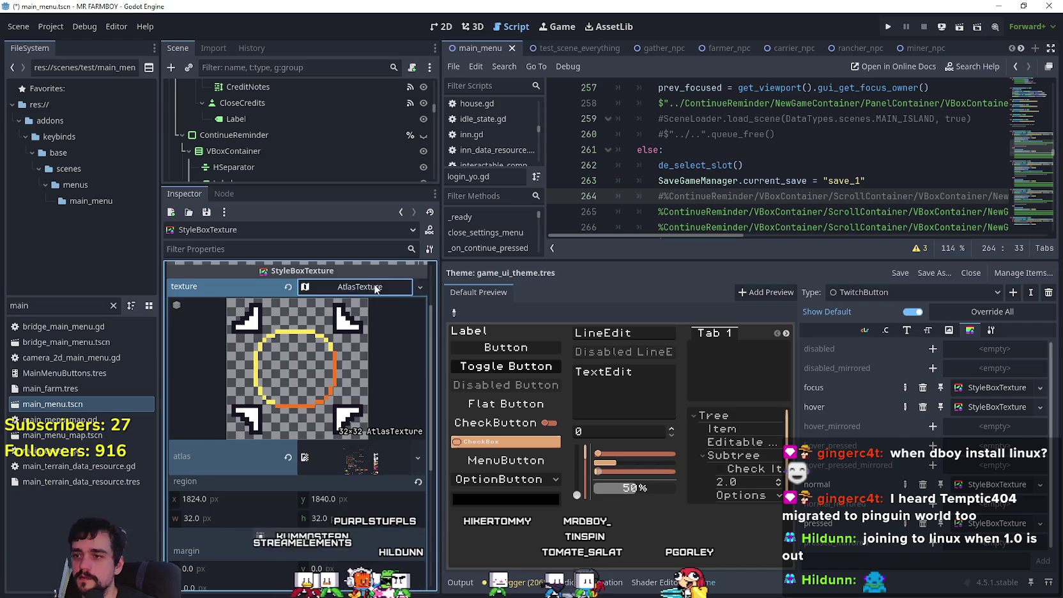
- Open the focus style's sub-region editor with Pixel Snap enabled
click(358, 287)
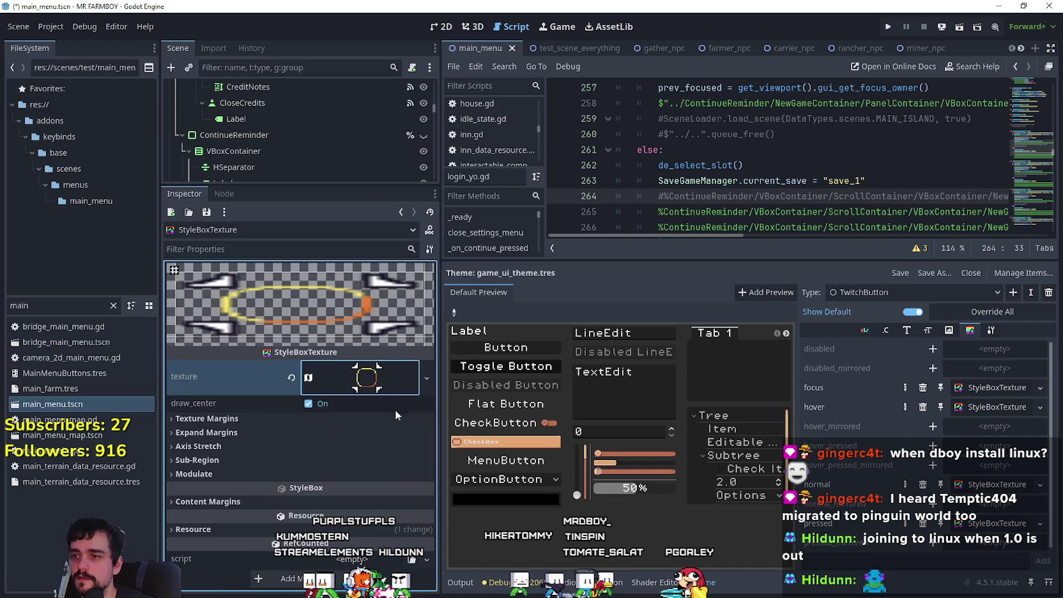
click(286, 432)
scroll(302, 450, down, 2)
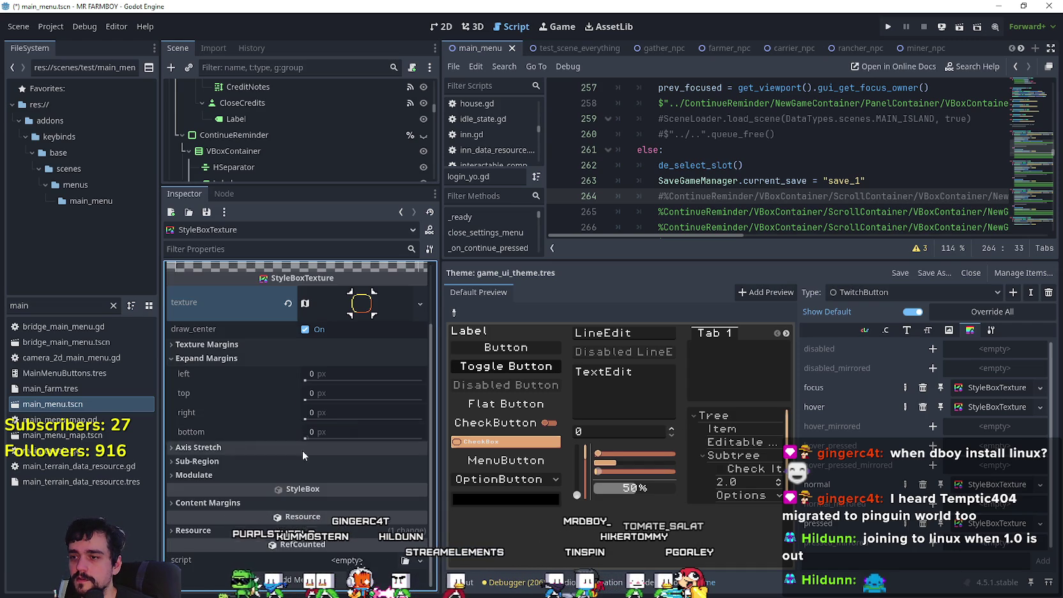
click(272, 461)
click(305, 532)
scroll(593, 300, up, 5)
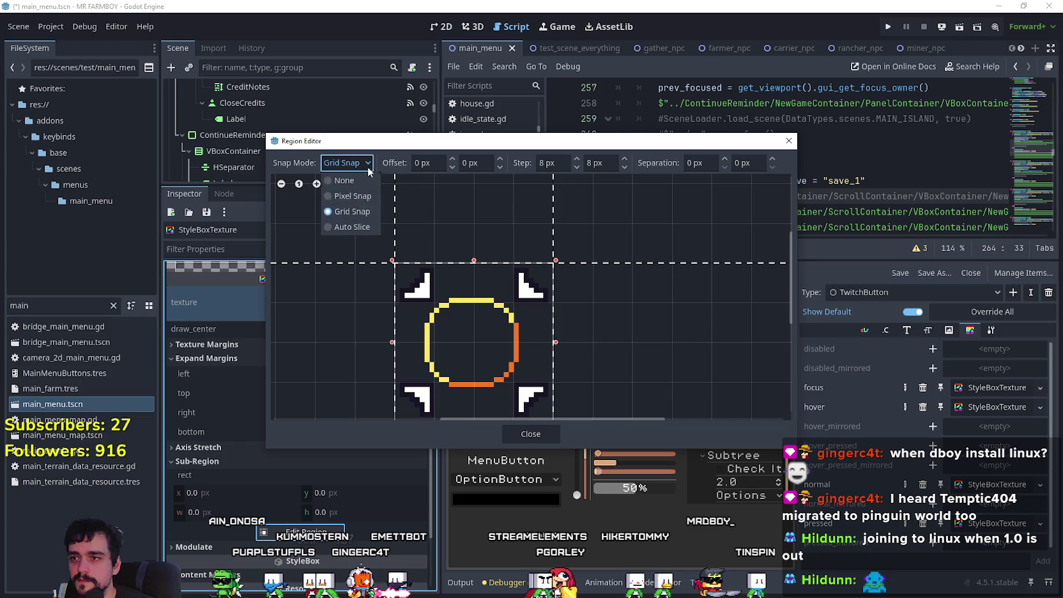
click(347, 162)
click(345, 192)
- Pull the top, bottom and right texture margins inside the corner brackets, then run the game
scroll(582, 264, up, 1)
drag(581, 263, 605, 195)
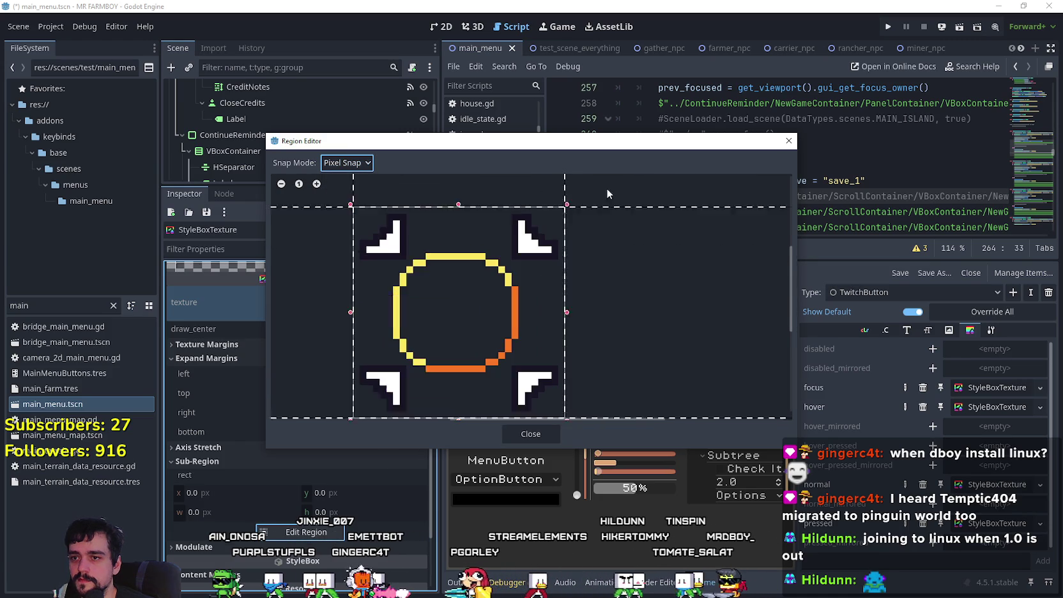
drag(605, 253, 607, 278)
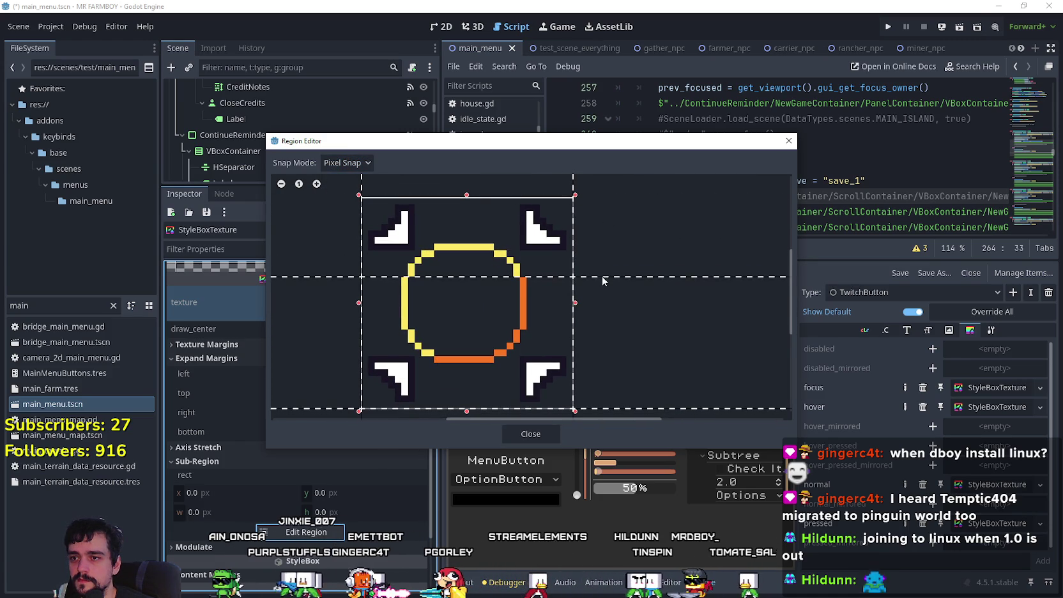
drag(630, 407, 631, 331)
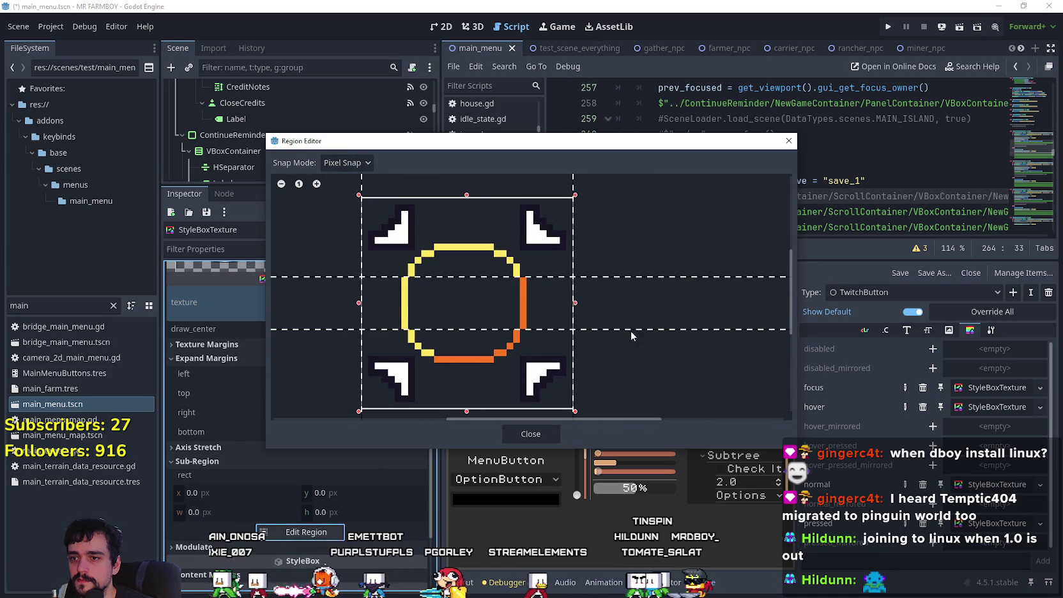
mouse_move(364, 163)
mouse_down()
mouse_move(410, 224)
mouse_move(465, 240)
mouse_up()
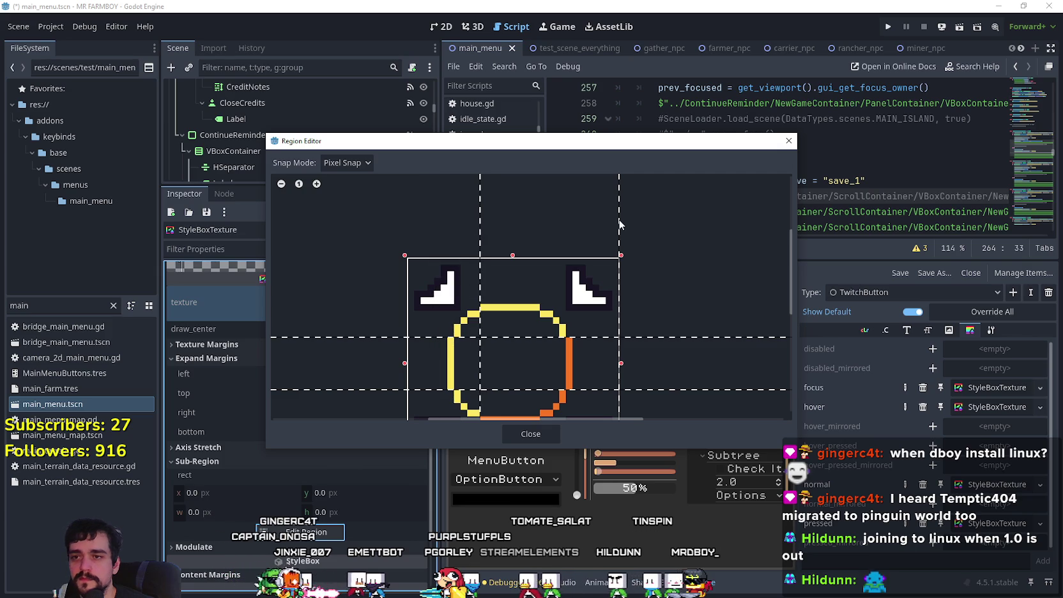
drag(620, 222, 540, 231)
click(538, 439)
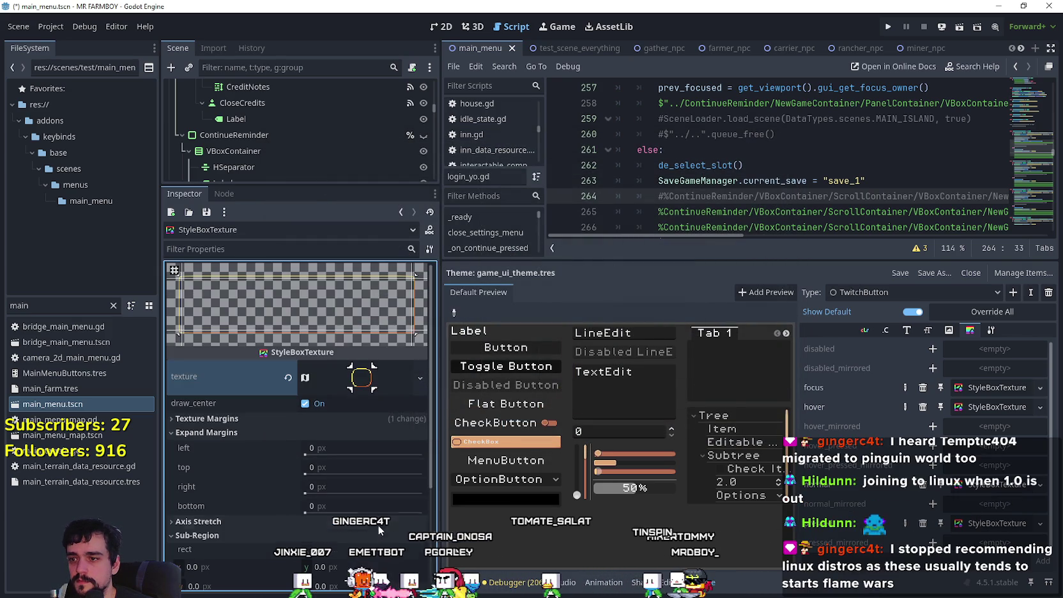
click(991, 388)
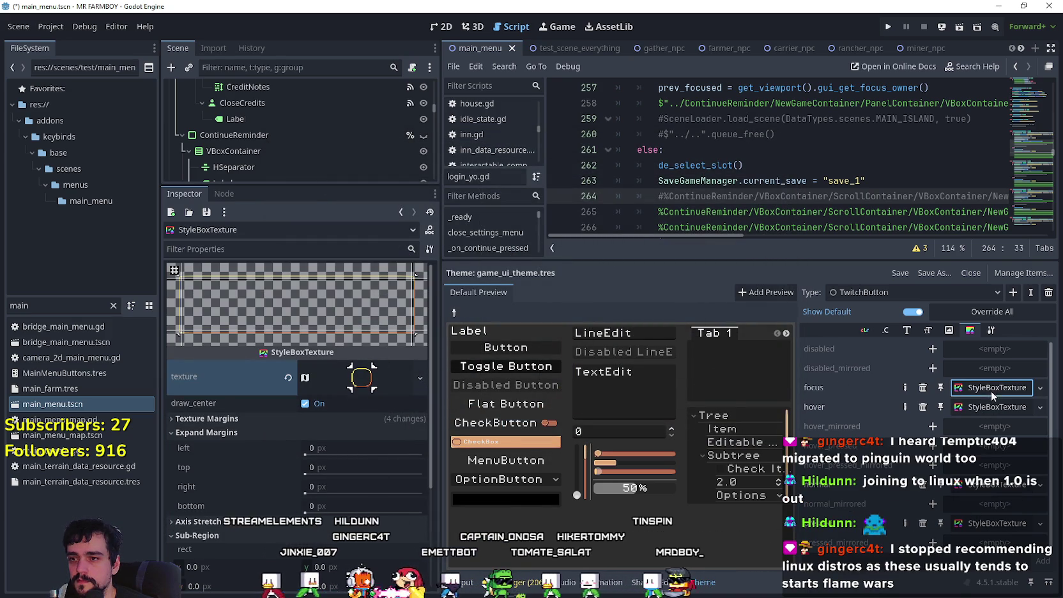
scroll(334, 478, down, 3)
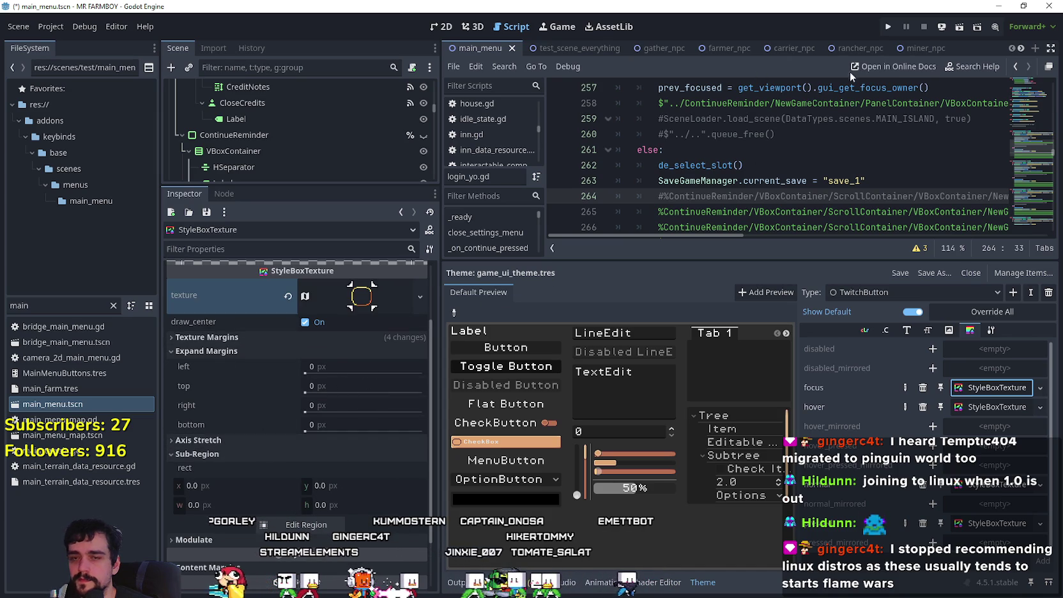
click(889, 27)
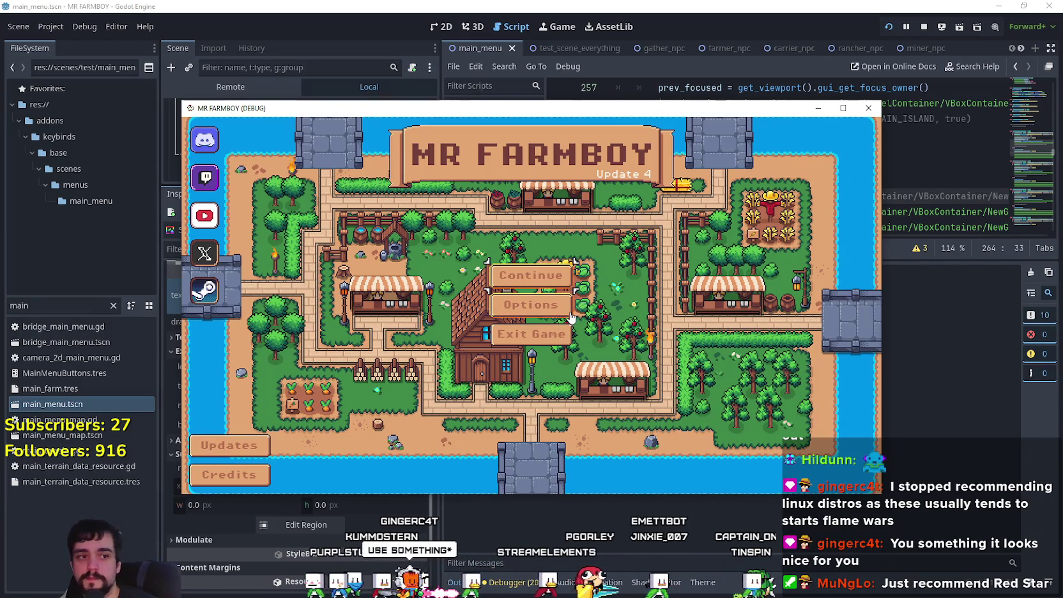
- Move focus between the Updates and Twitch buttons, toggle fullscreen on and off, then quit with F8
key(Down)
key(Down)
key(Down)
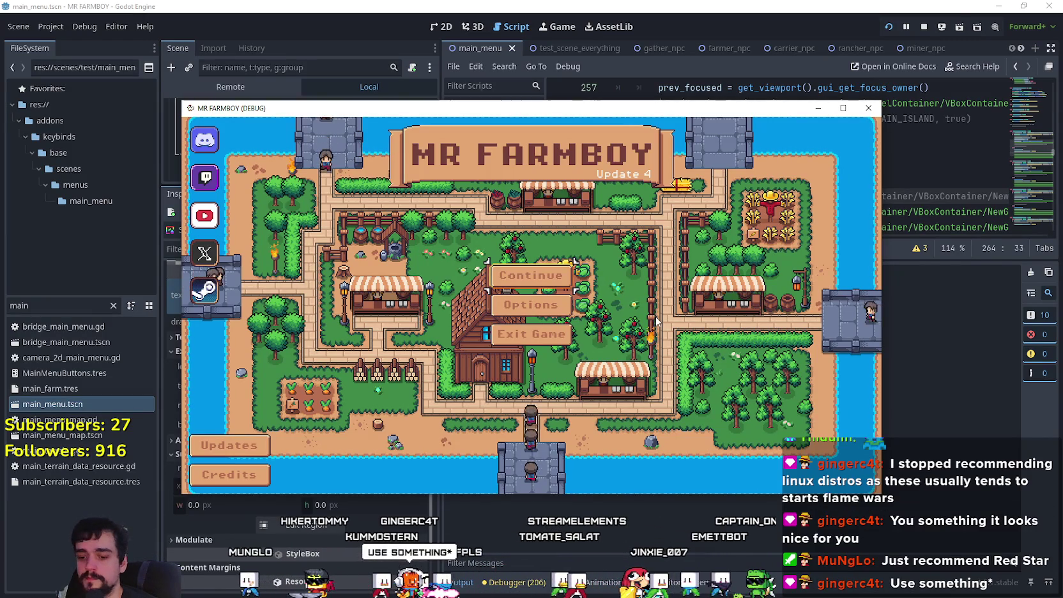
key(Up)
key(Up)
key(Up)
key(Up)
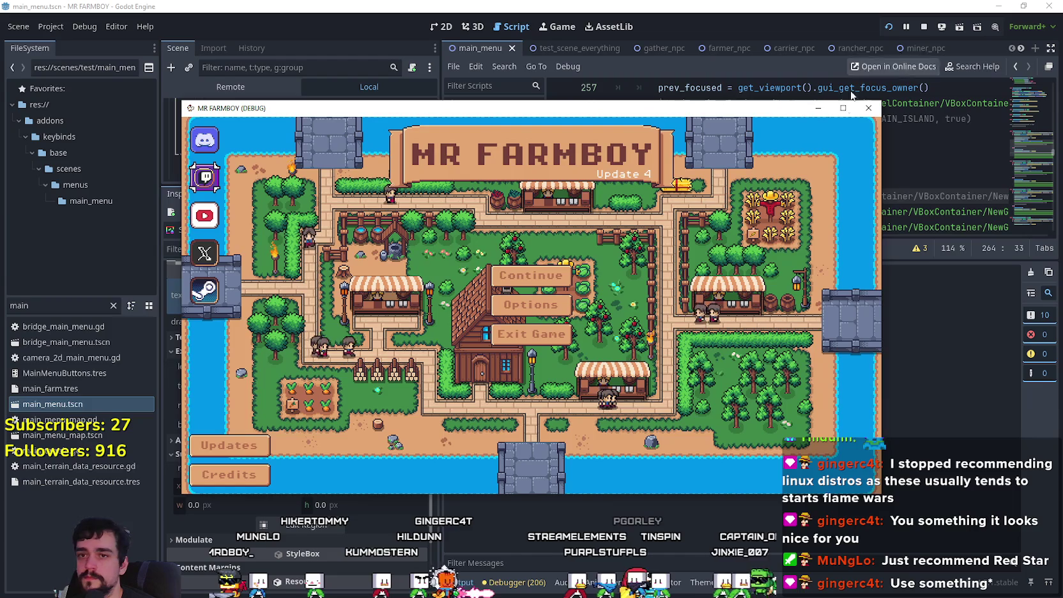
key(F11)
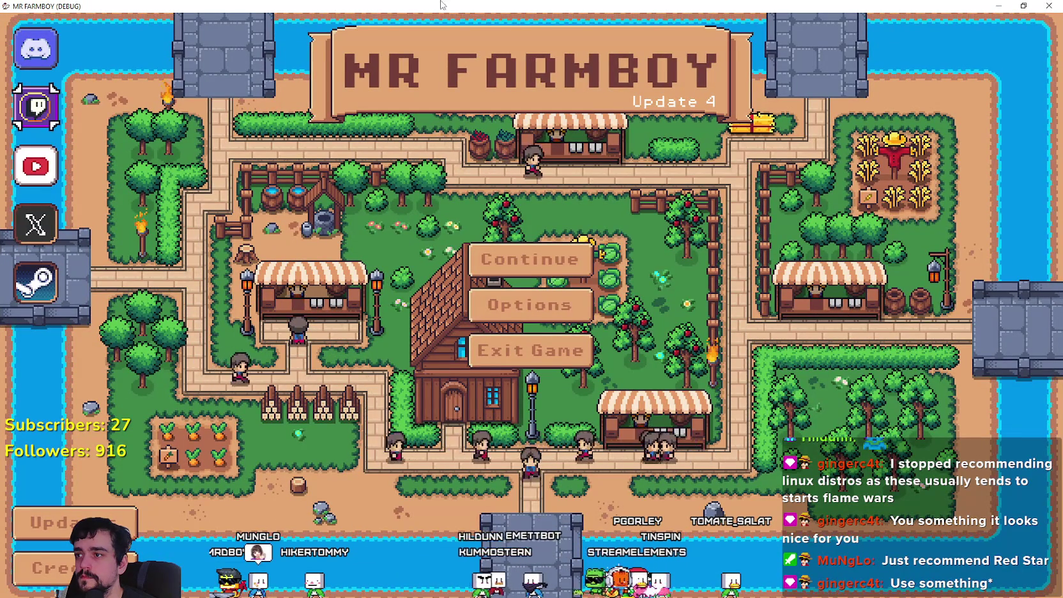
key(F11)
key(F8)
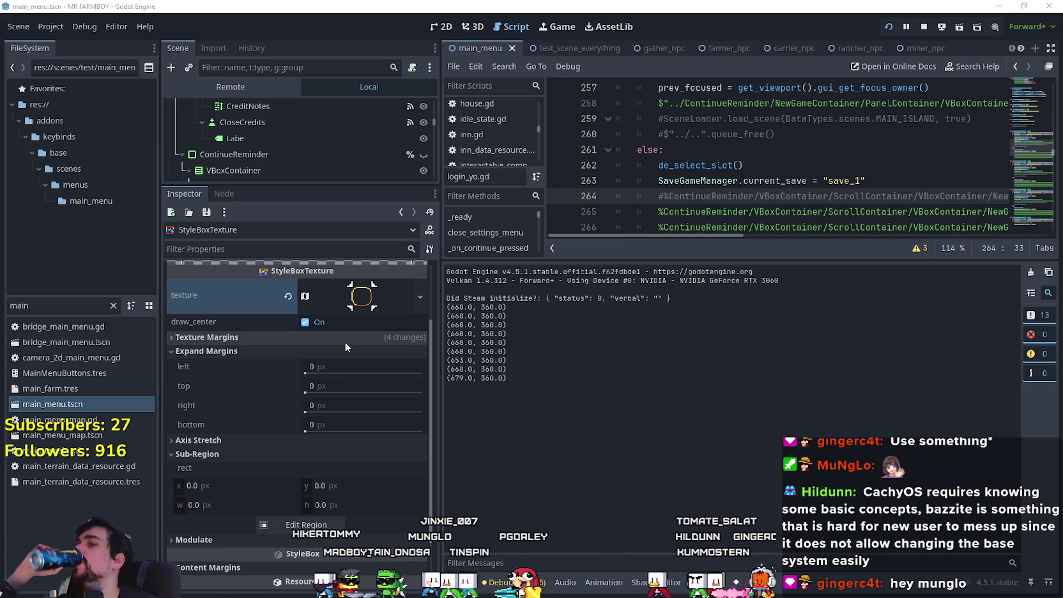
- Enter 4 into the top, right and bottom expand margins
click(335, 368)
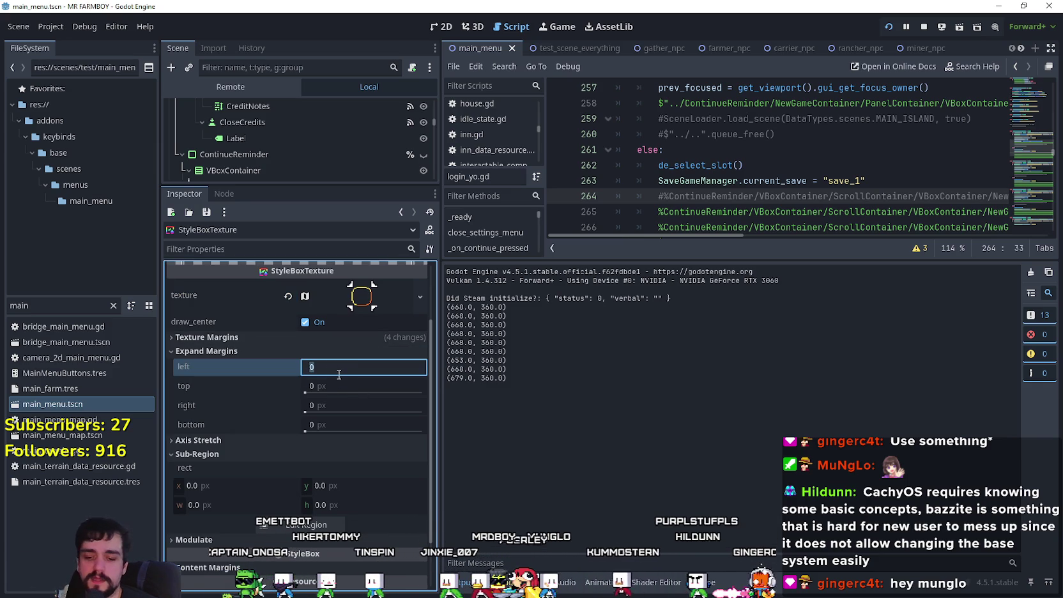
text(4)
click(345, 388)
text(4)
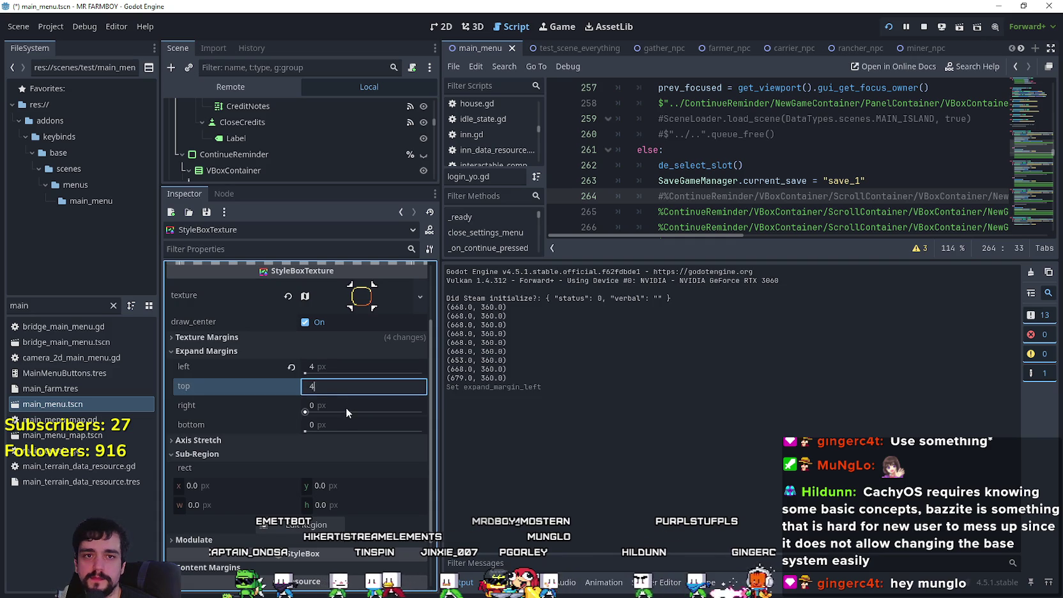
click(346, 407)
text(4)
click(347, 426)
text(4)
- Change the left, top, right and bottom expand margins to 5 px
click(361, 366)
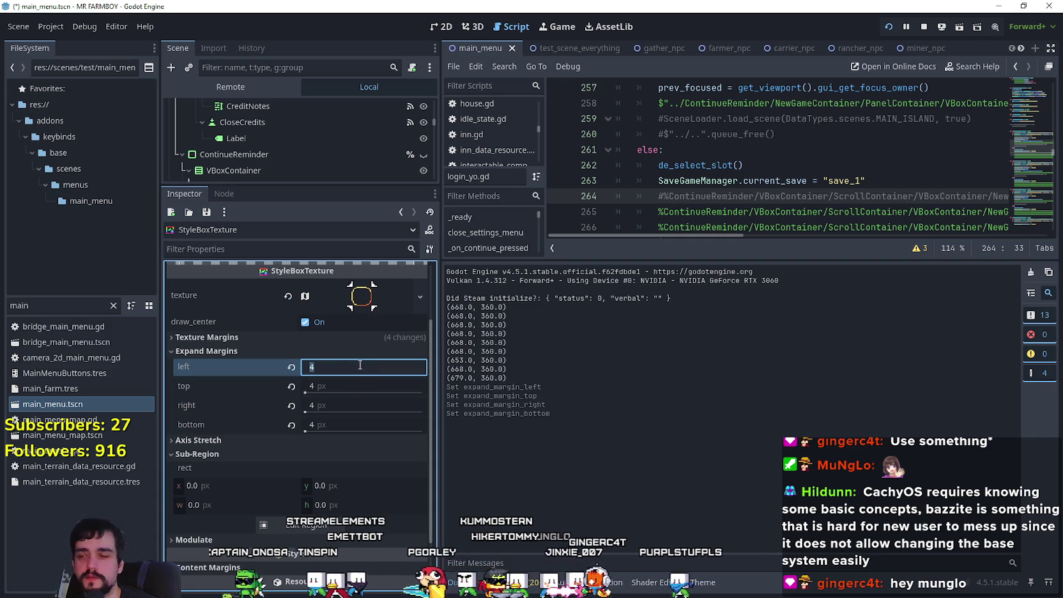
text(5)
click(332, 384)
text(5)
click(333, 402)
text(5)
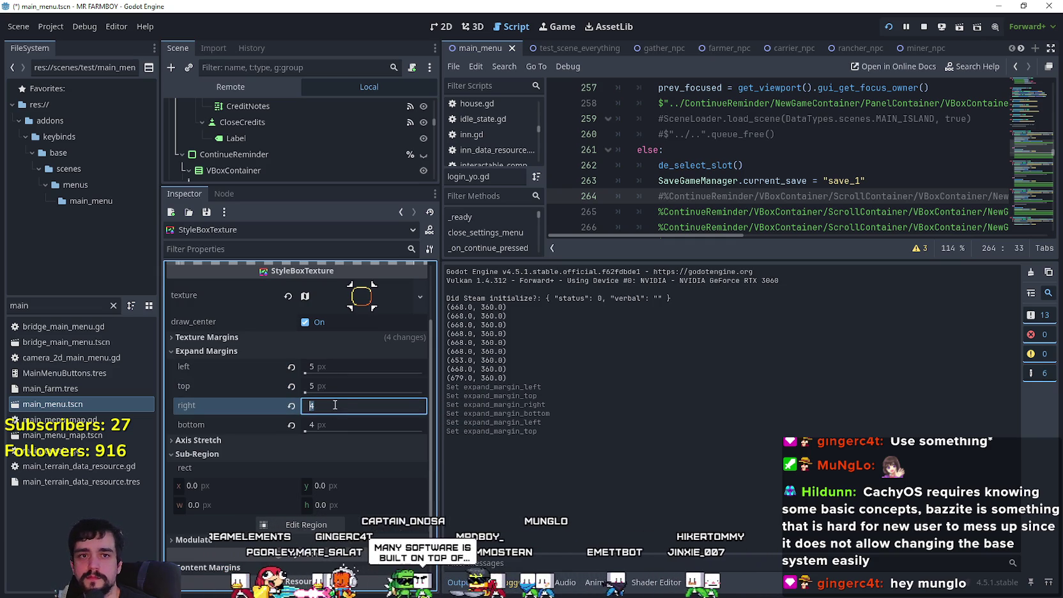
click(334, 426)
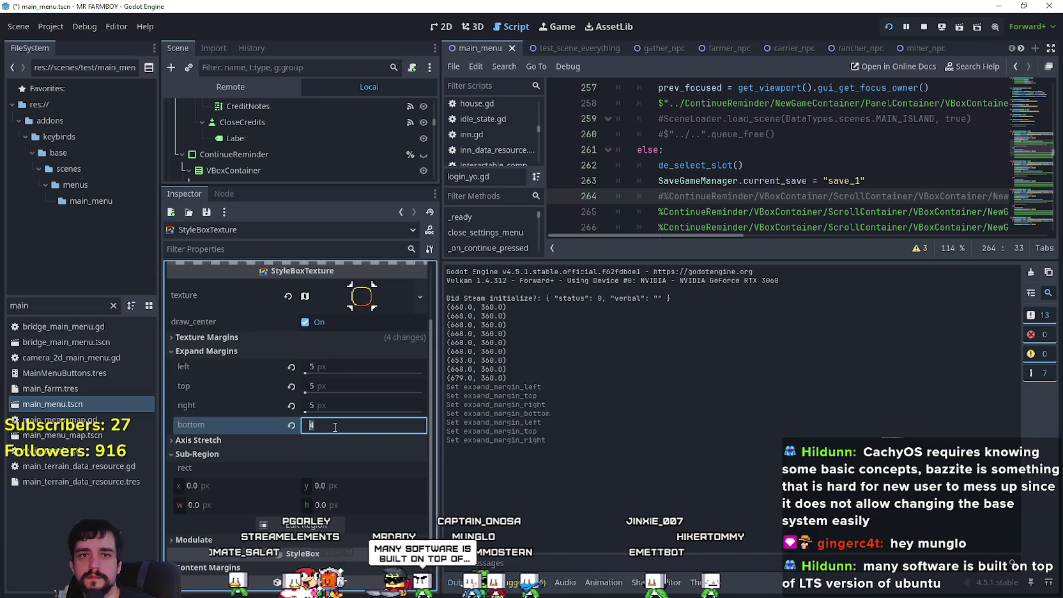
text(5)
click(342, 405)
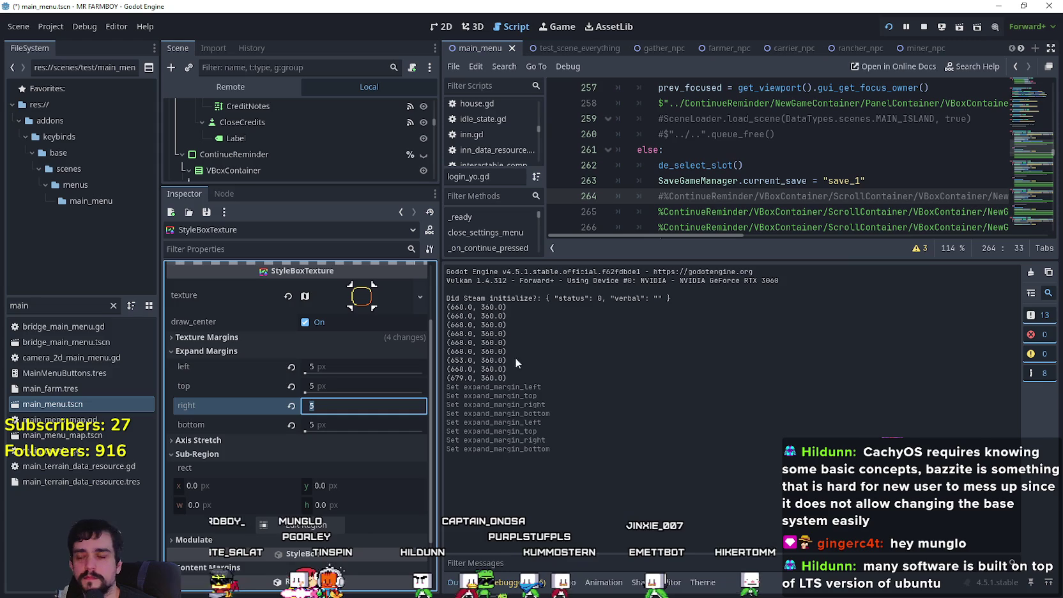
- Correct stray 6 entries so the left and top expand margins are back at 5
click(354, 364)
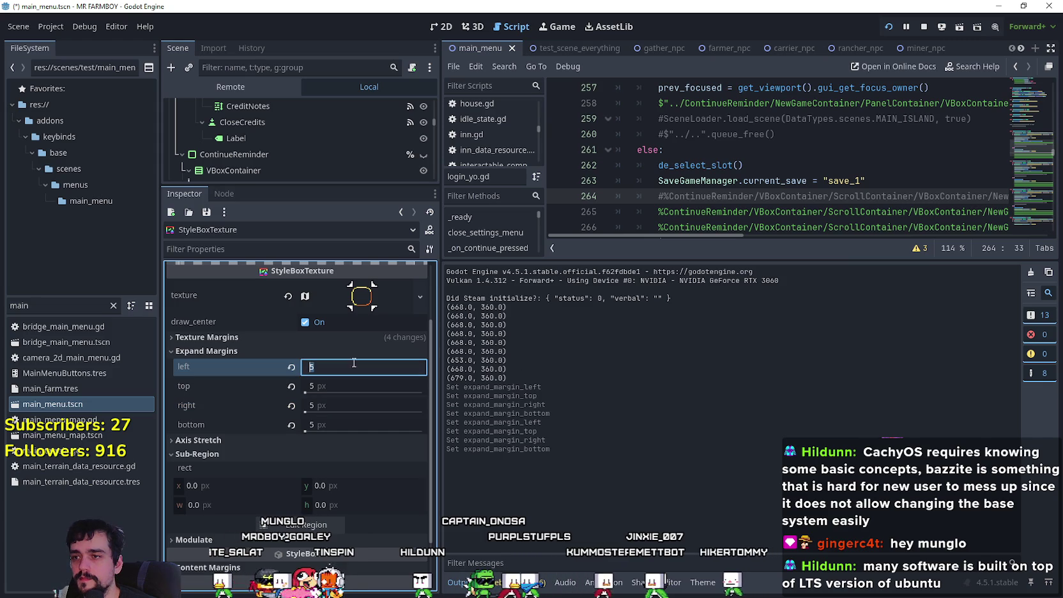
click(330, 387)
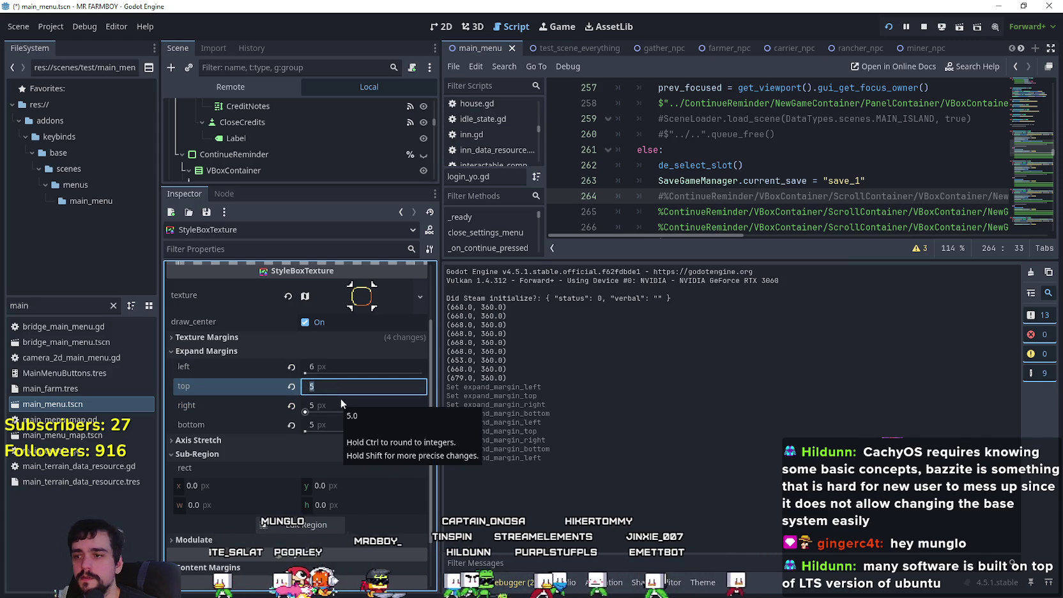
text(6)
key(BackSpace)
text(5)
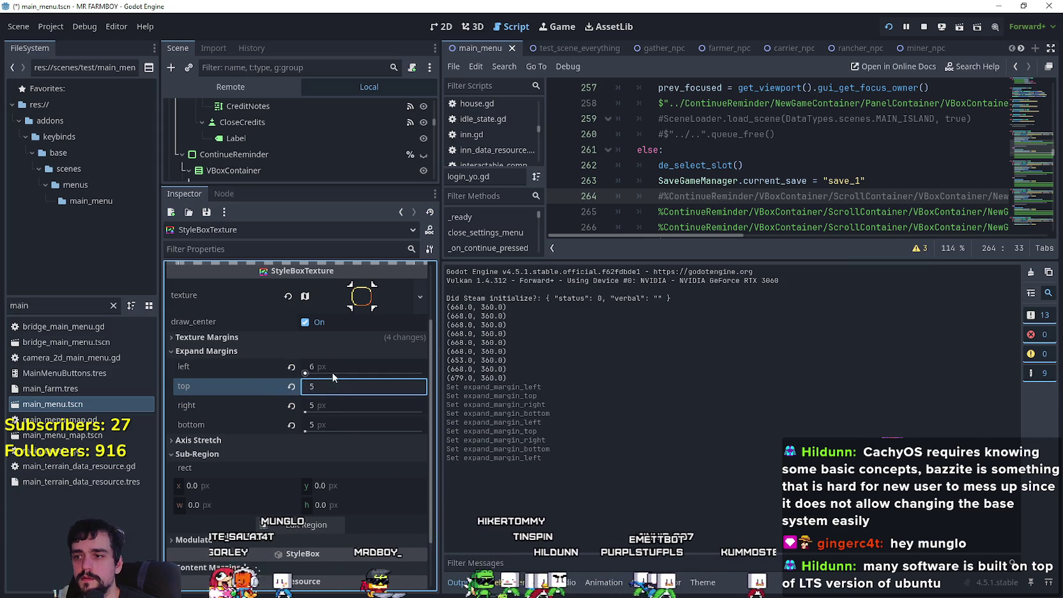
drag(332, 372, 322, 372)
click(333, 392)
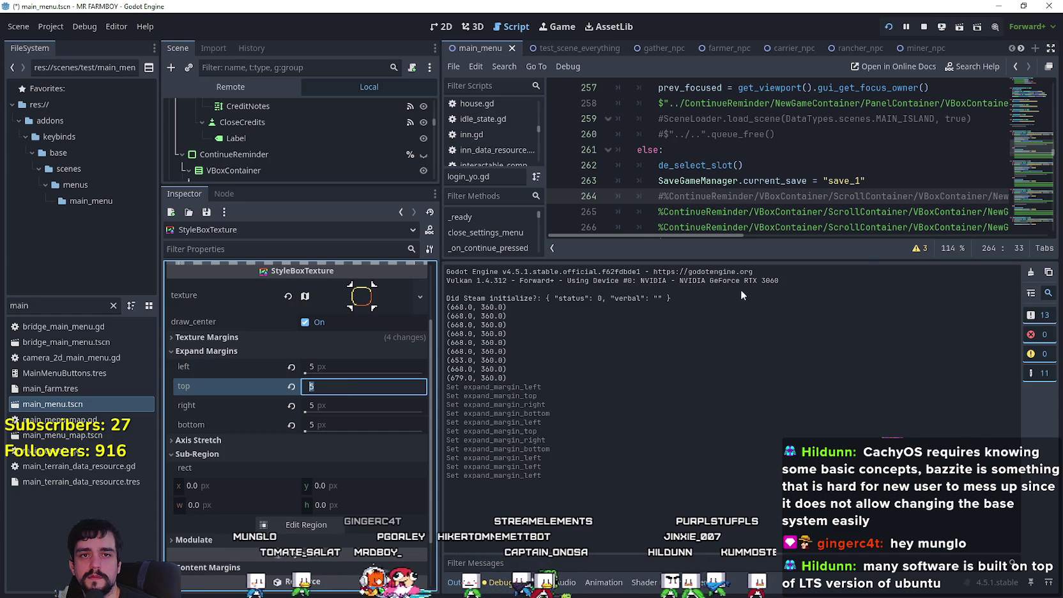
click(306, 524)
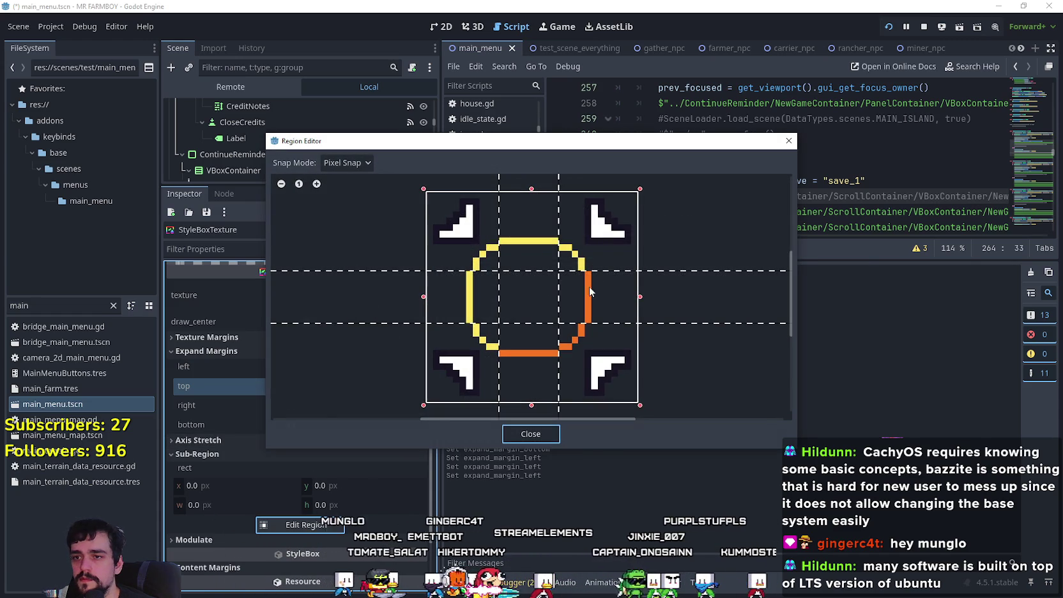
- Nudge the right slice margin slightly outward, then close the region editor
scroll(605, 276, up, 1)
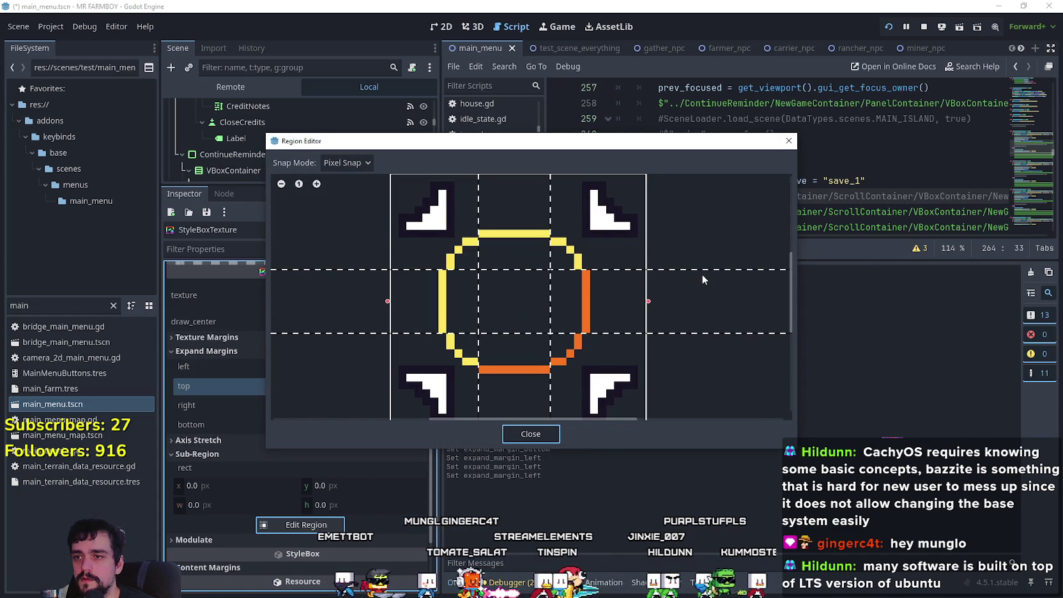
scroll(576, 196, down, 1)
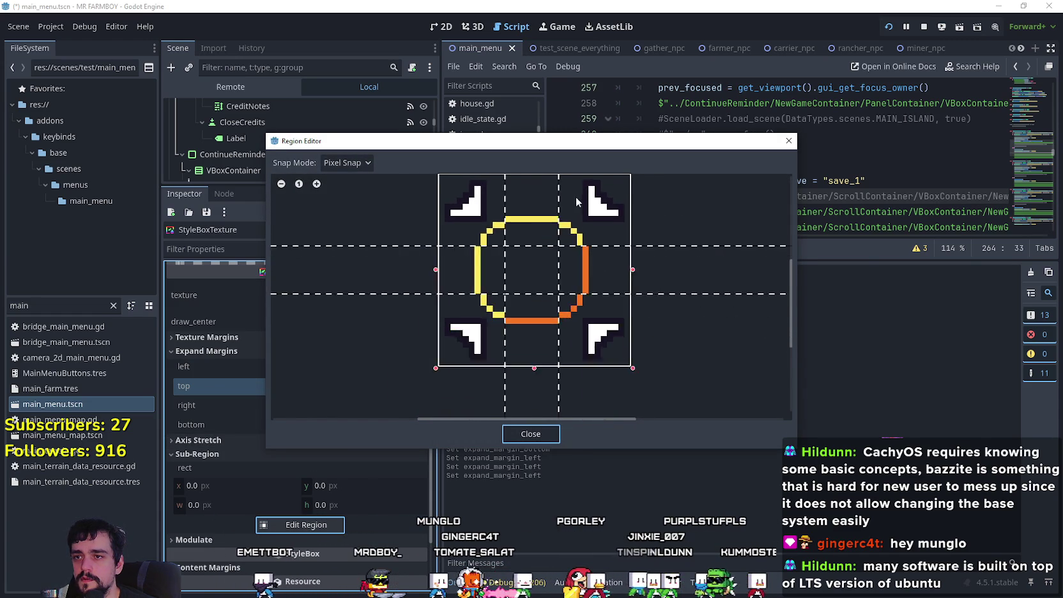
scroll(577, 199, down, 1)
drag(572, 362, 564, 362)
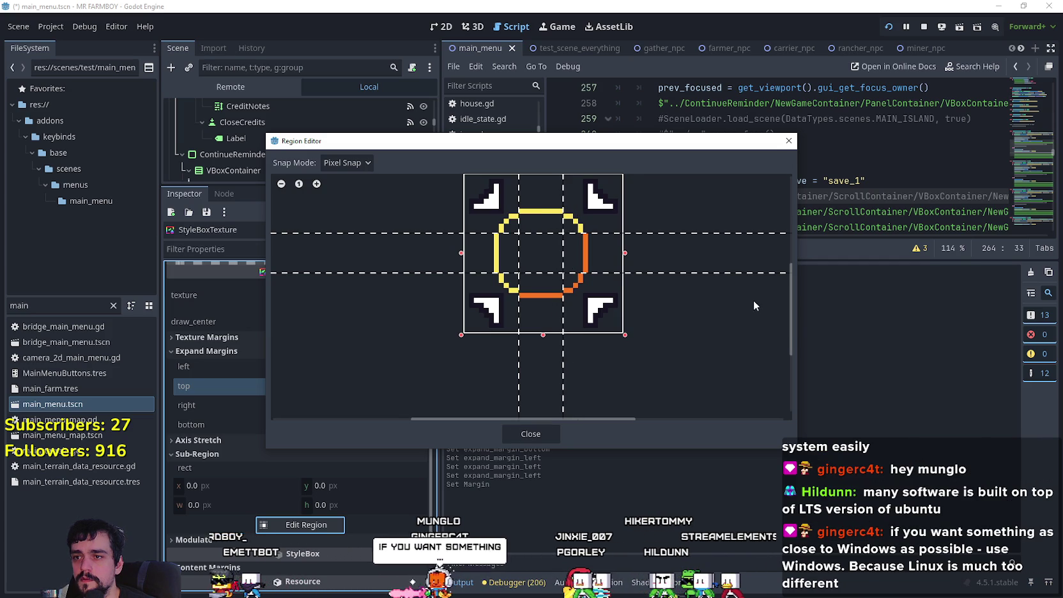
scroll(655, 262, up, 1)
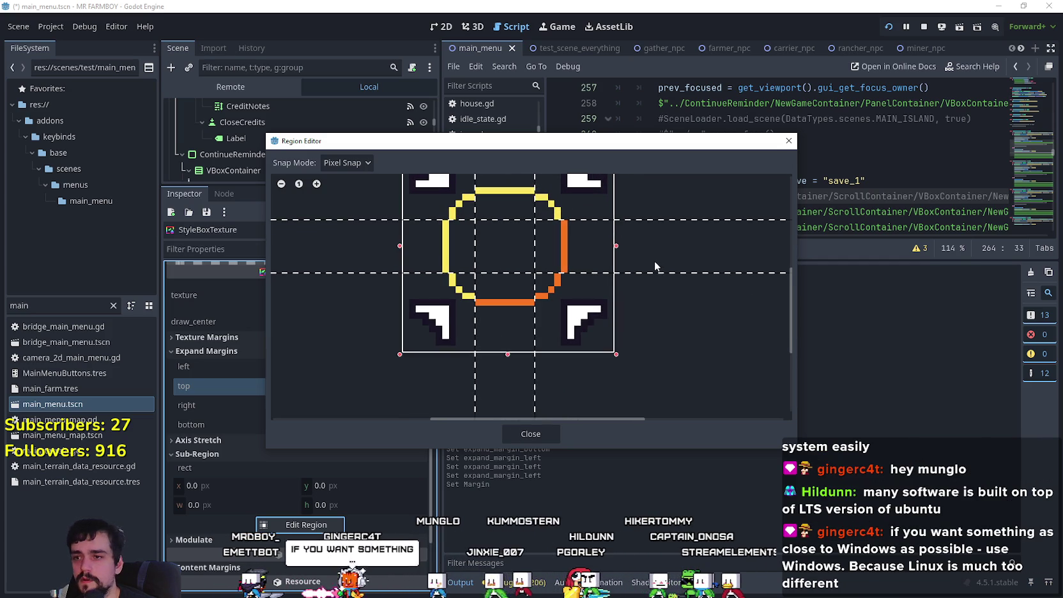
scroll(731, 310, up, 2)
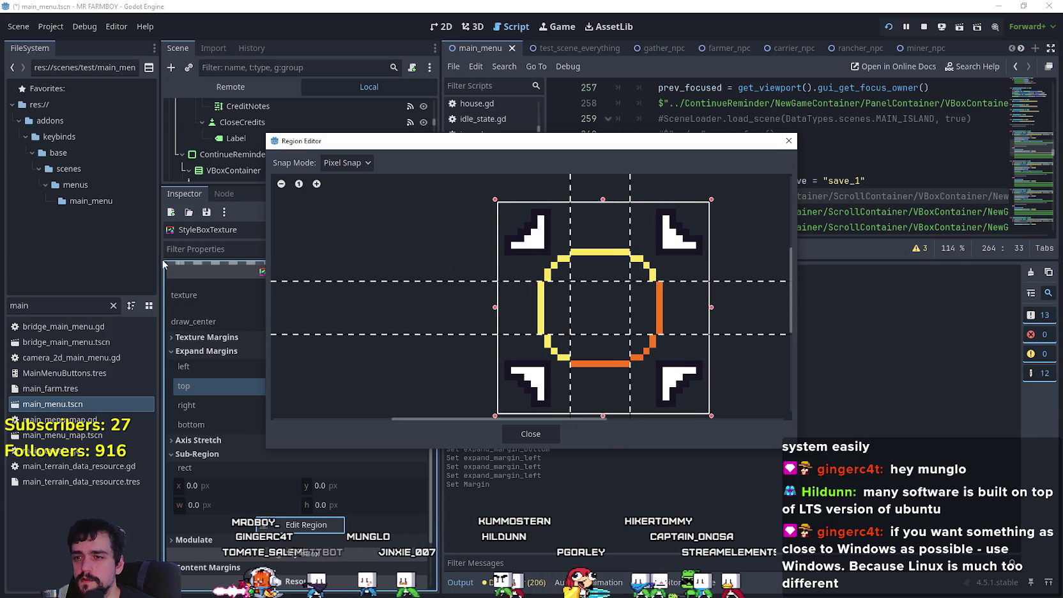
scroll(483, 319, left, 1)
scroll(480, 318, left, 1)
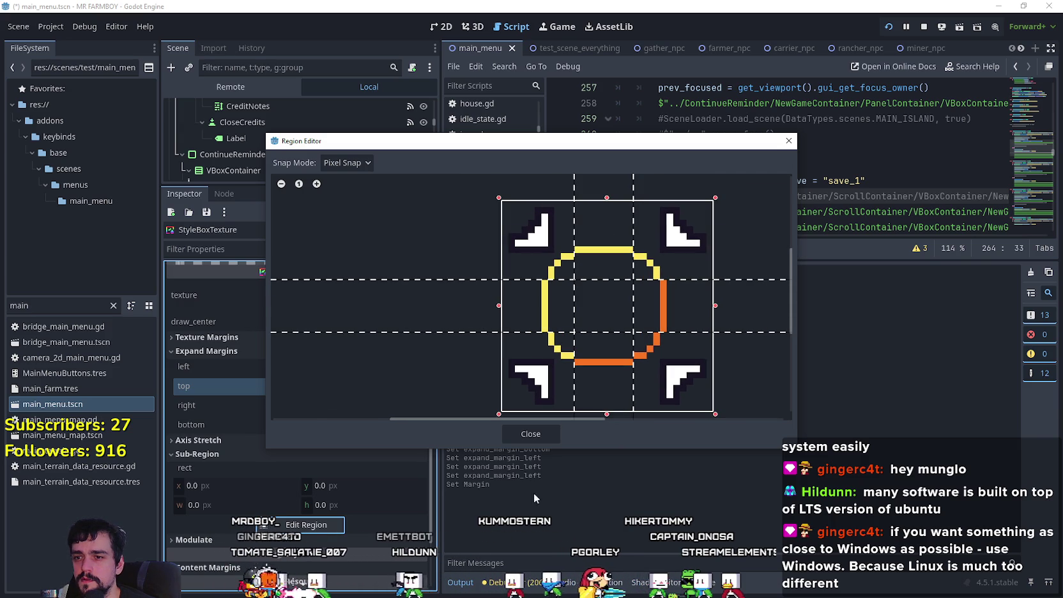
click(536, 440)
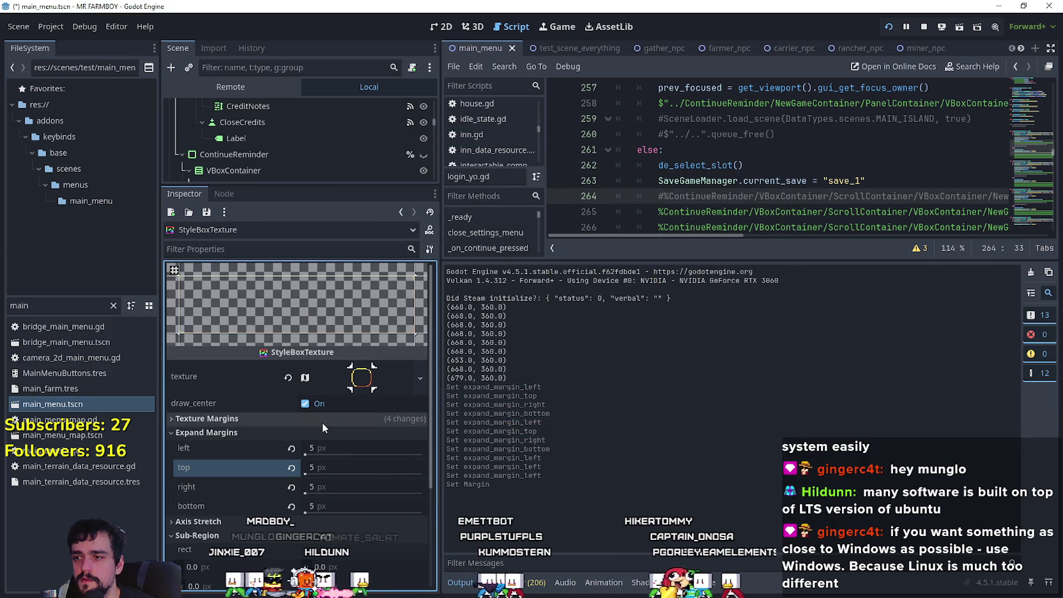
- Reset the left, top, right and bottom texture margins to 0 px
click(322, 421)
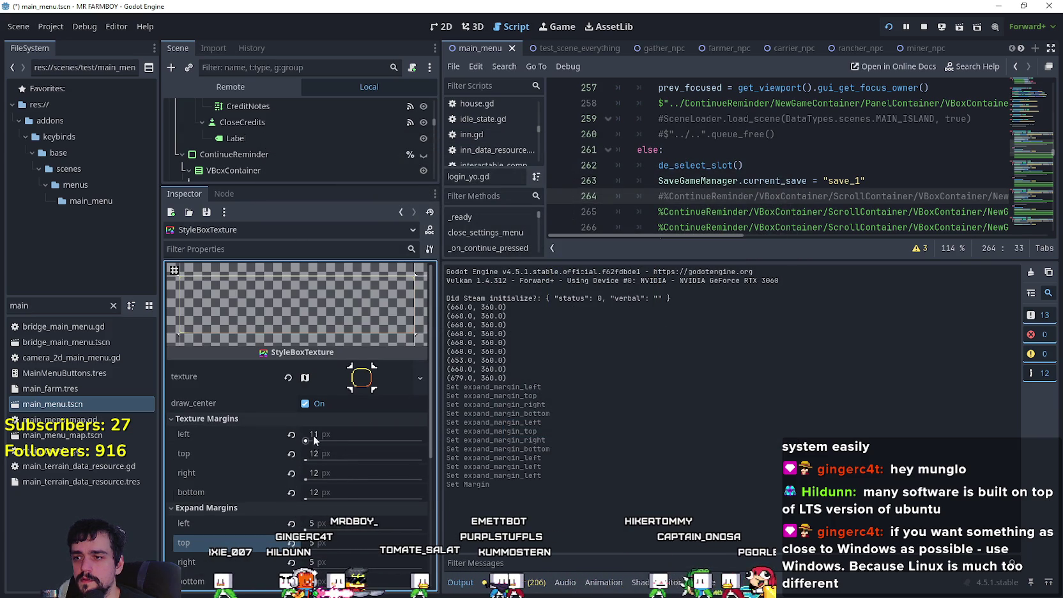
click(338, 434)
key(Up)
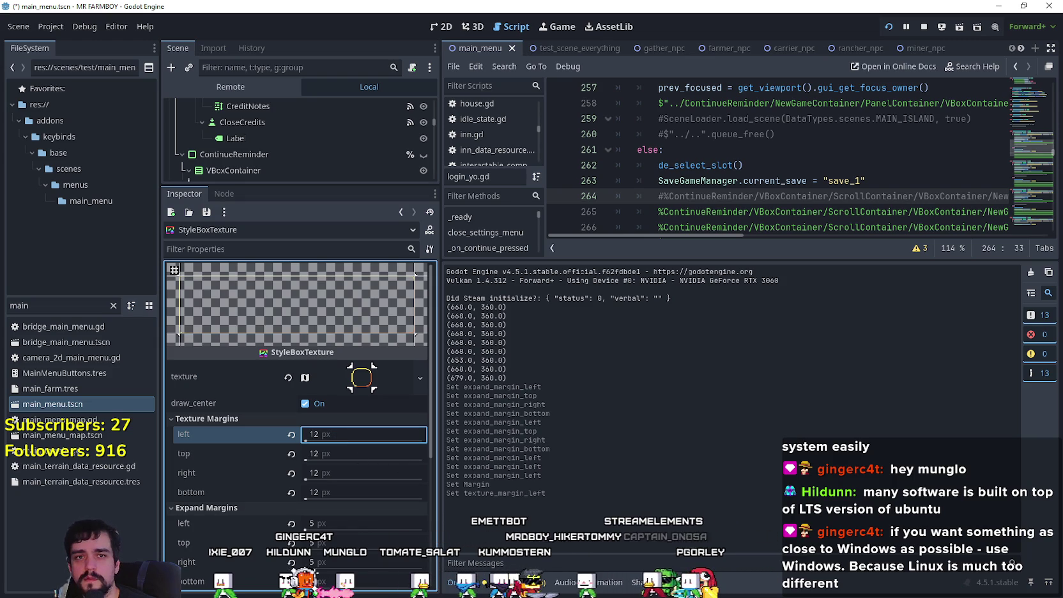
click(367, 389)
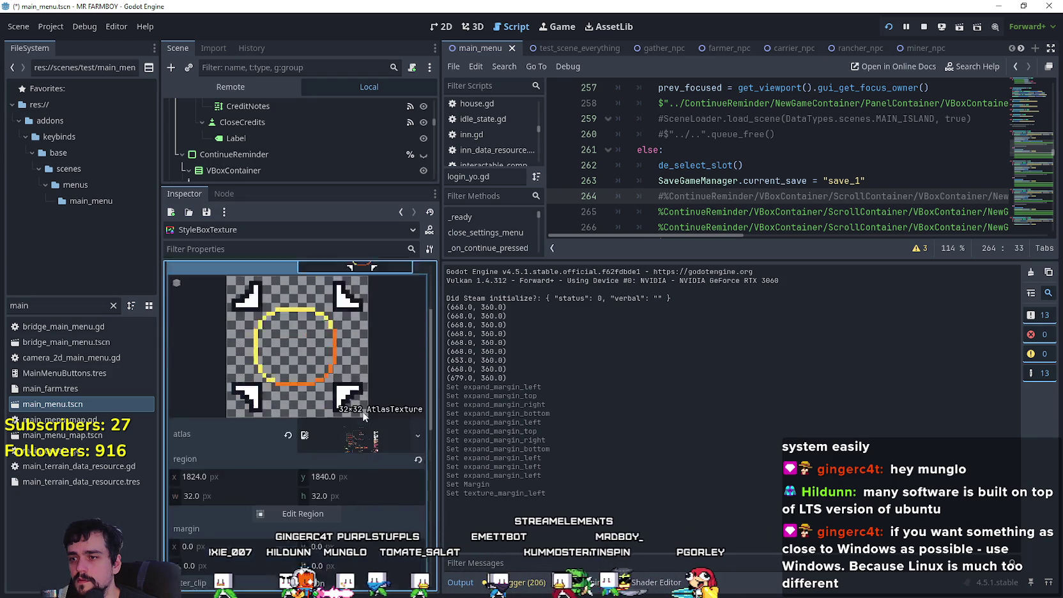
click(373, 391)
click(290, 435)
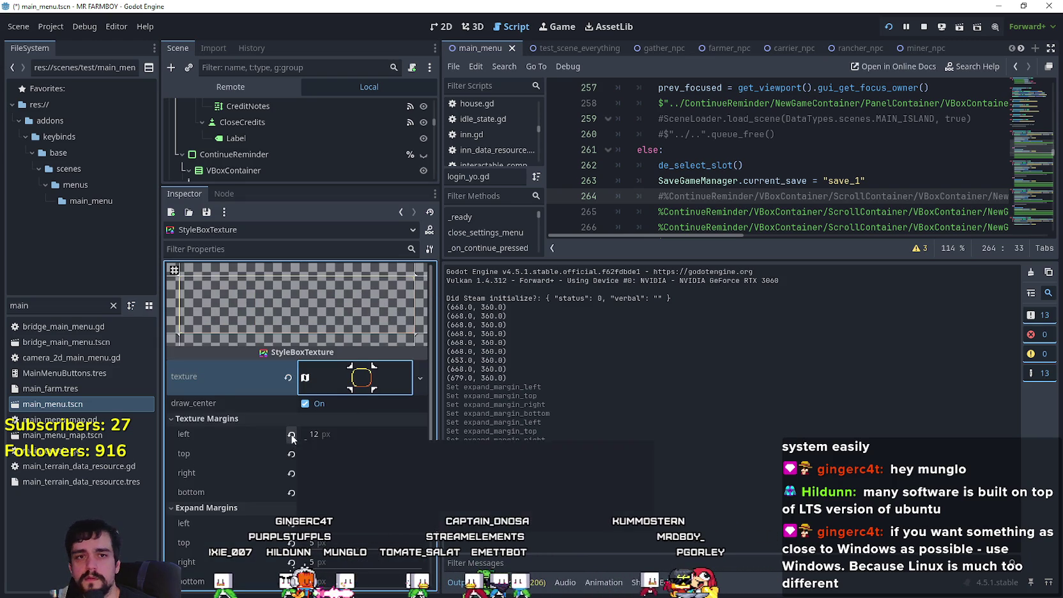
click(291, 453)
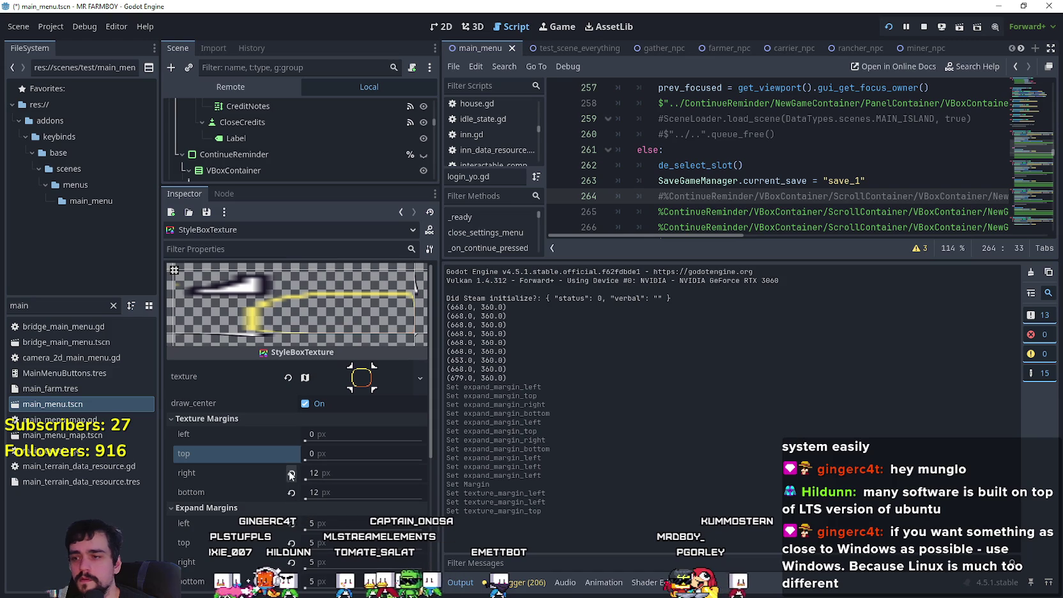
click(291, 473)
click(292, 492)
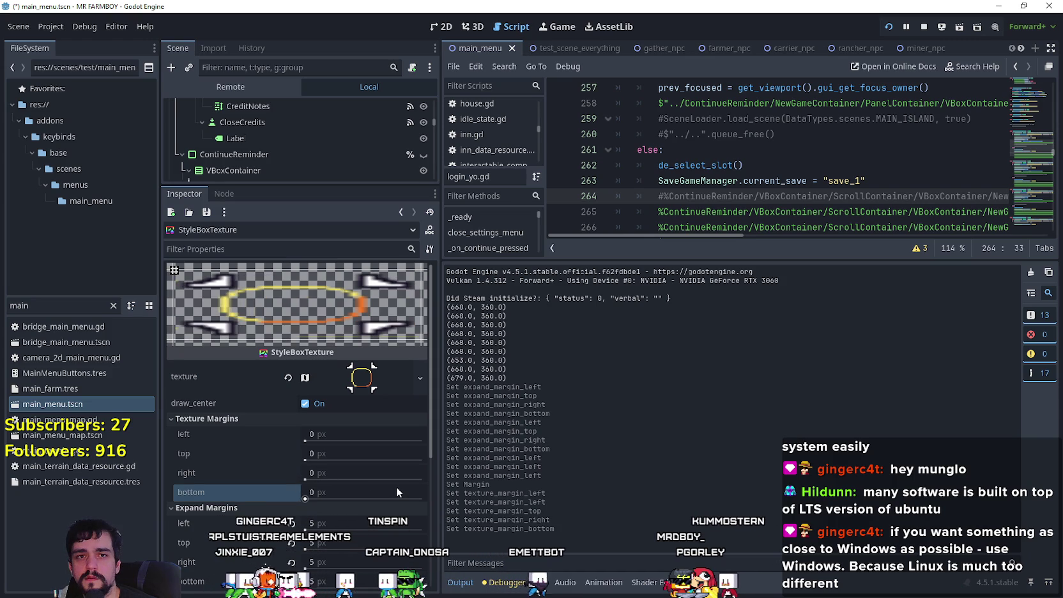
- Set the left, top and bottom expand margins to 7 px
scroll(396, 489, down, 5)
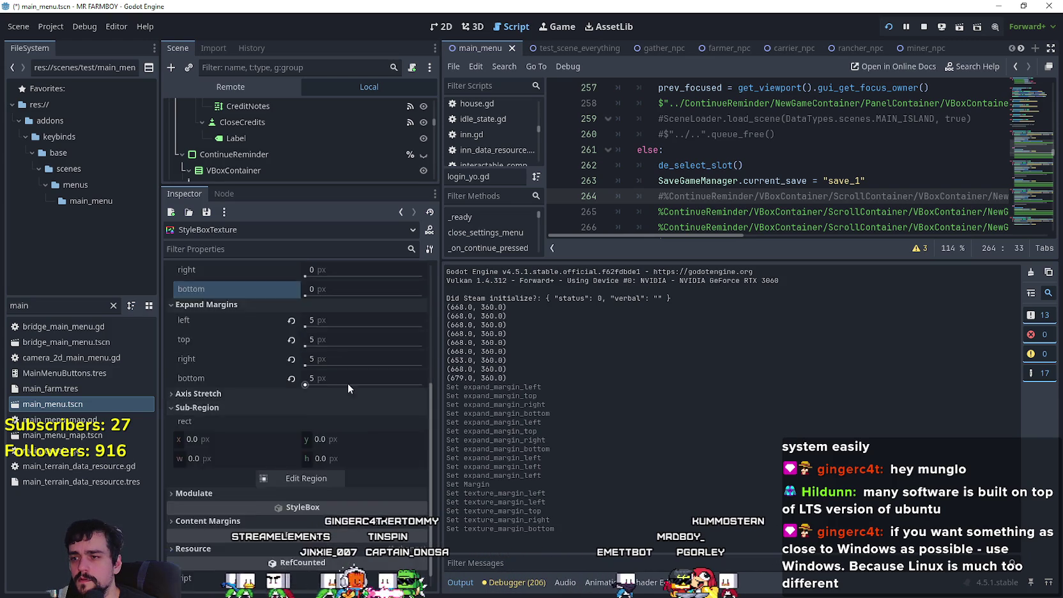
scroll(349, 386, up, 2)
click(338, 403)
text(7)
click(345, 421)
text(7)
click(347, 440)
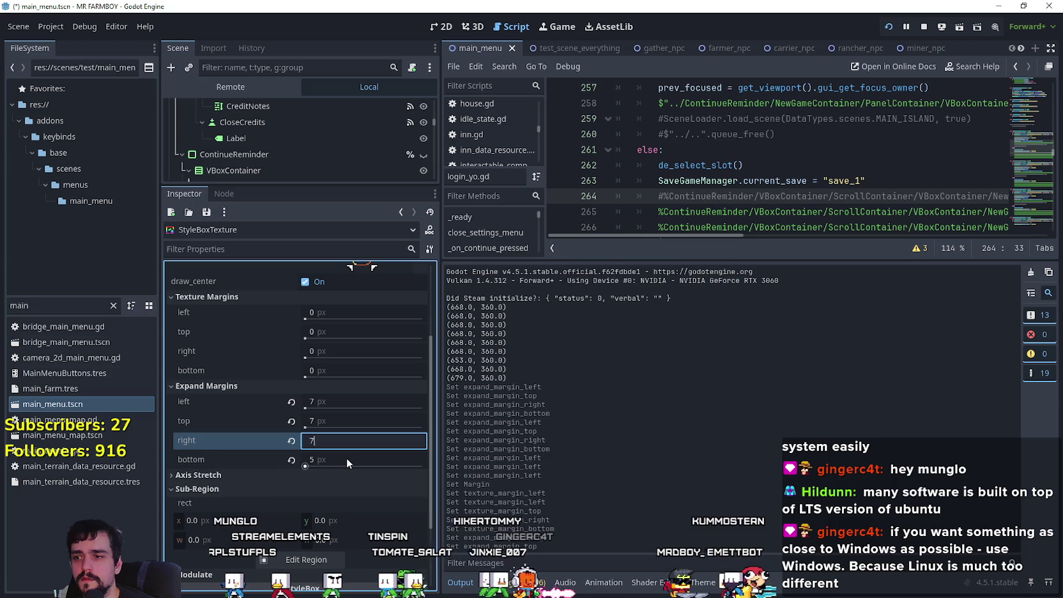
click(347, 458)
text(7)
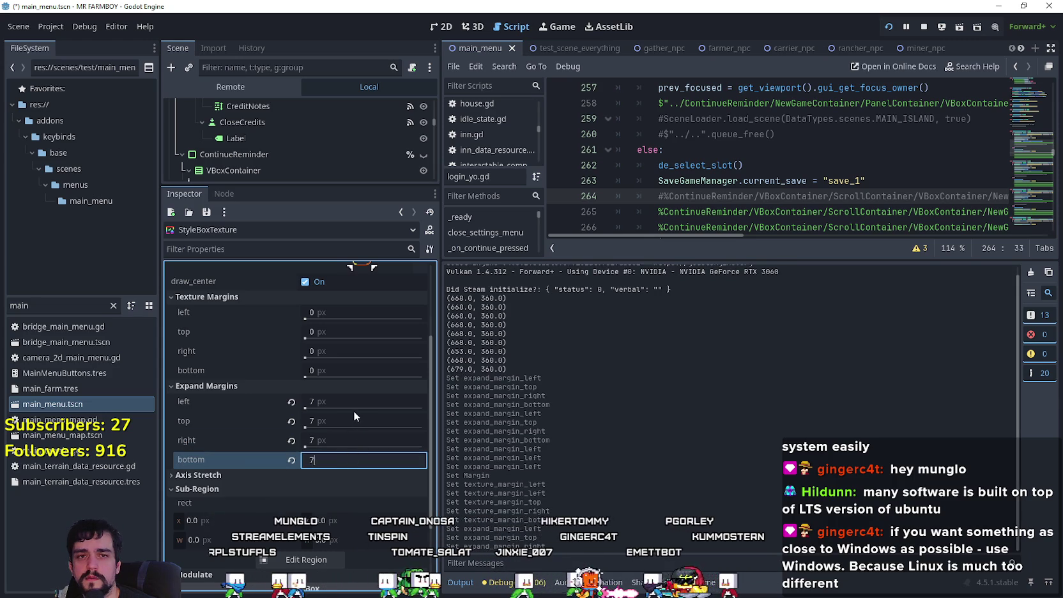
key(Return)
- Change all four expand margins to 10 px and expand the Axis Stretch settings
click(351, 401)
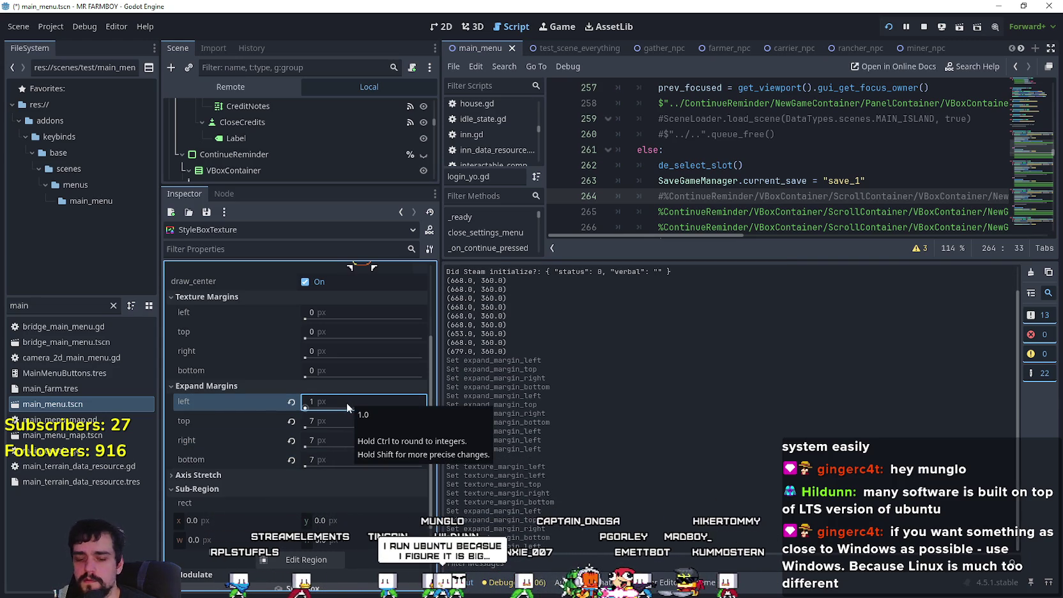
text(10)
click(347, 421)
text(1)
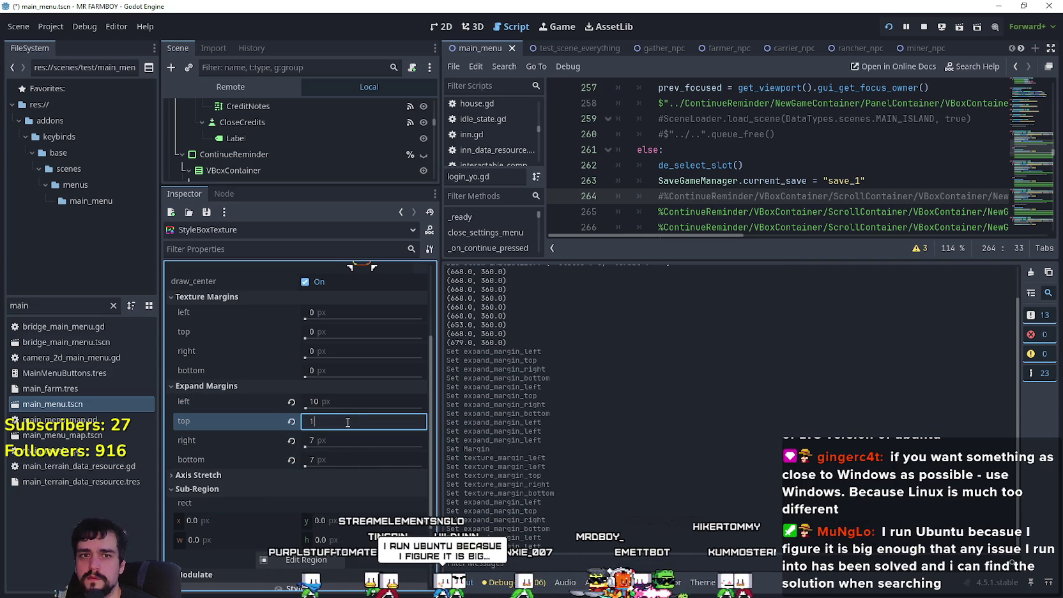
text(0)
click(352, 439)
text(1)
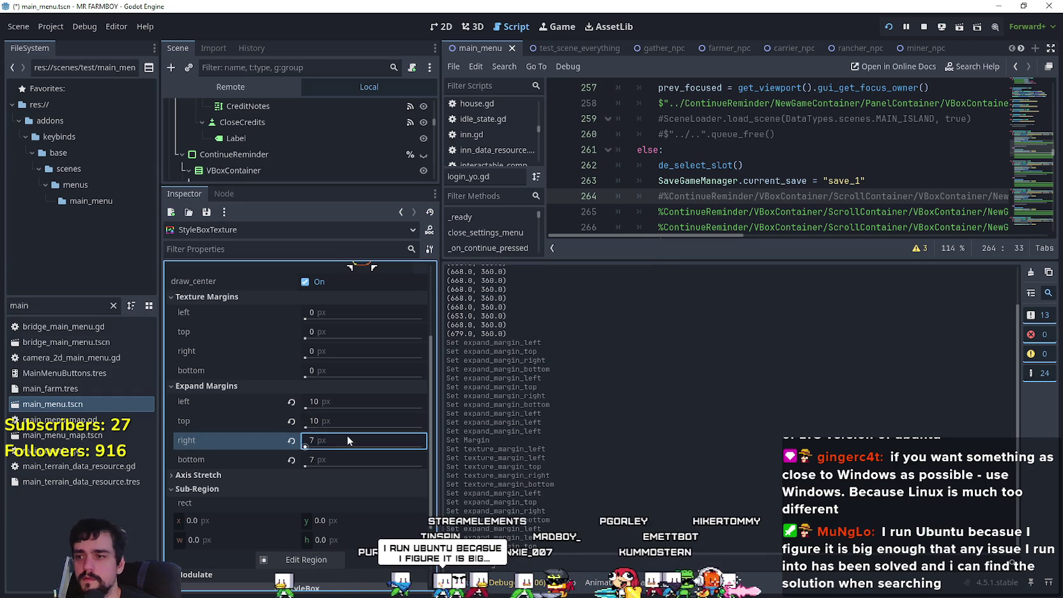
text(0)
key(Return)
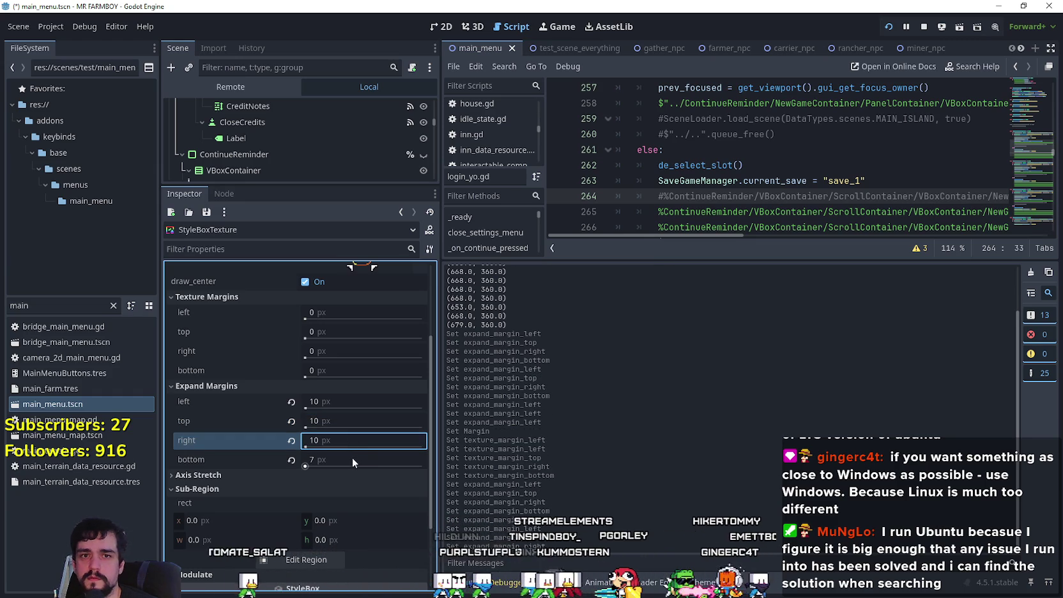
click(350, 459)
text(10)
key(Return)
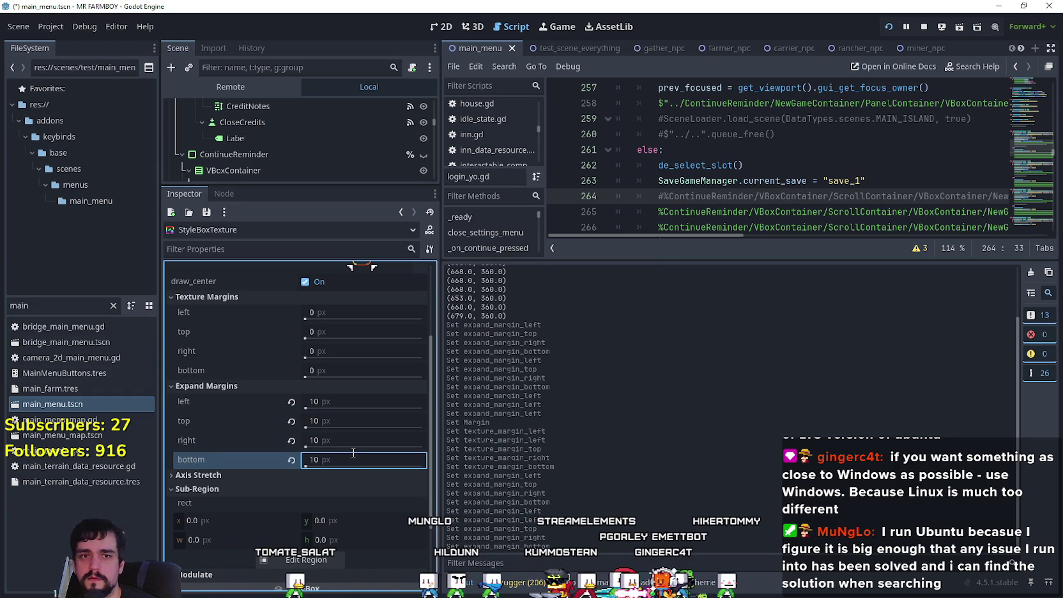
click(348, 309)
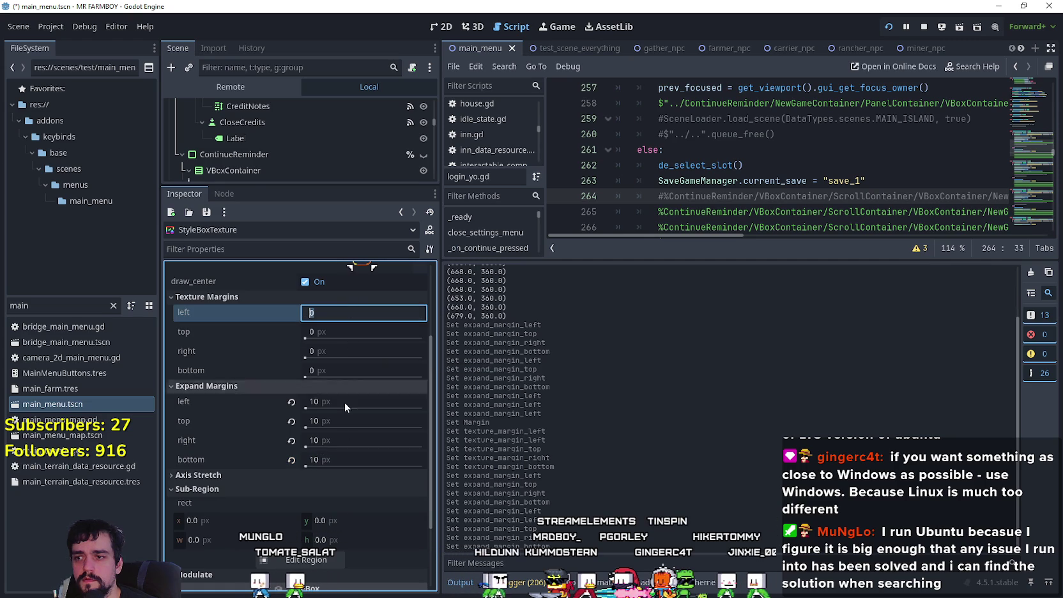
click(306, 476)
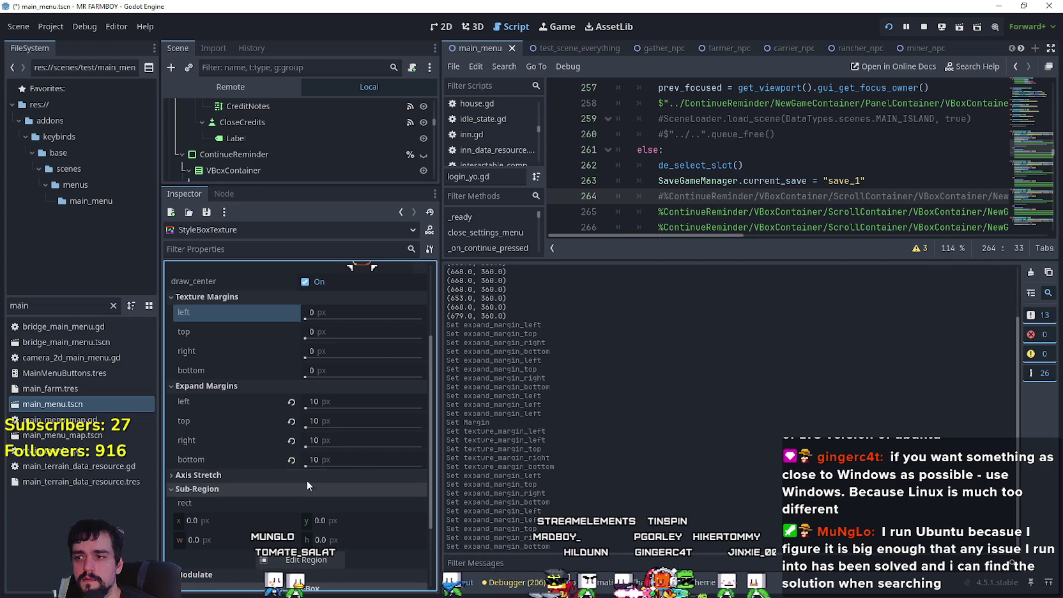
scroll(321, 484, down, 1)
- In the region editor, drag the top, bottom and left slice margins inward past the corner brackets
click(319, 557)
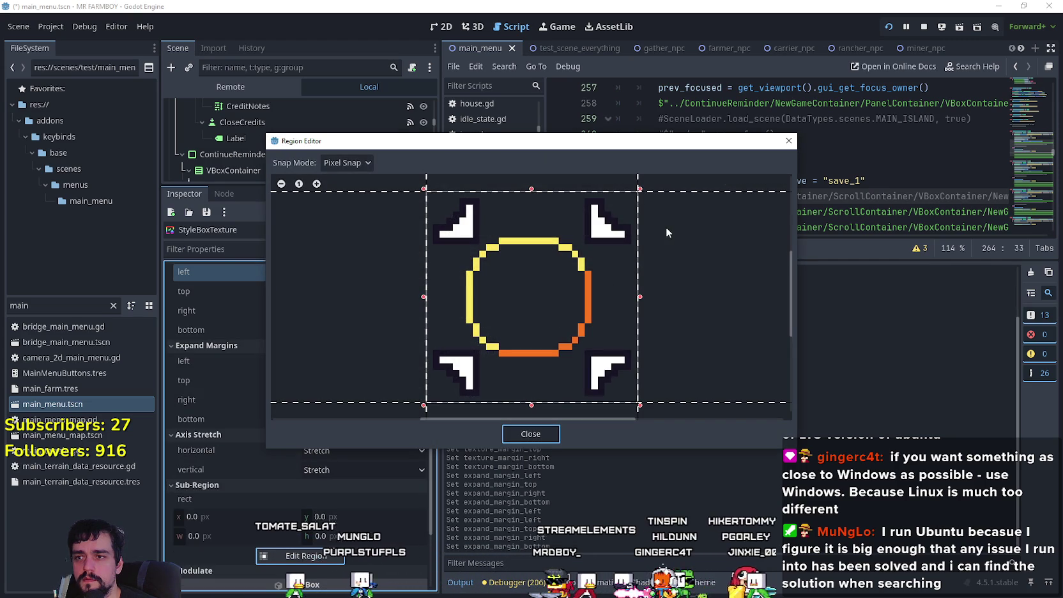
drag(694, 189, 675, 272)
drag(696, 403, 699, 323)
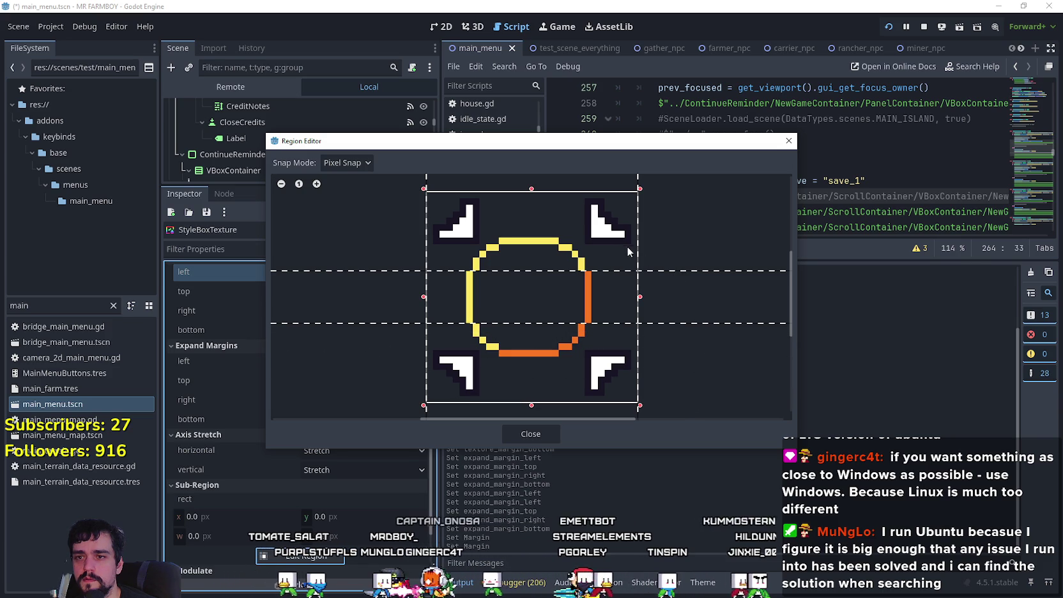
scroll(435, 228, down, 2)
drag(436, 229, 481, 212)
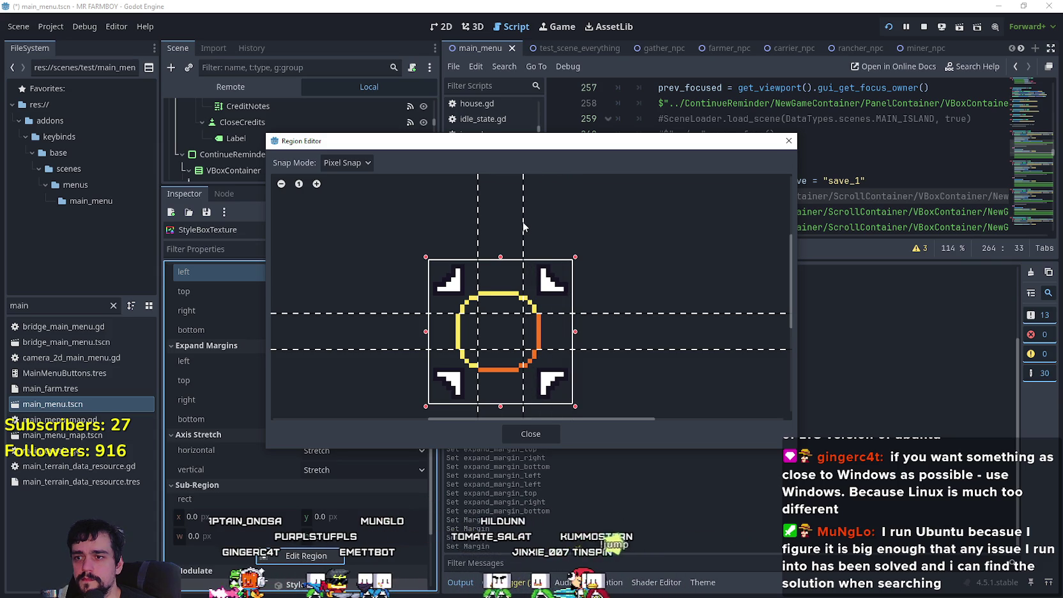
scroll(589, 215, up, 1)
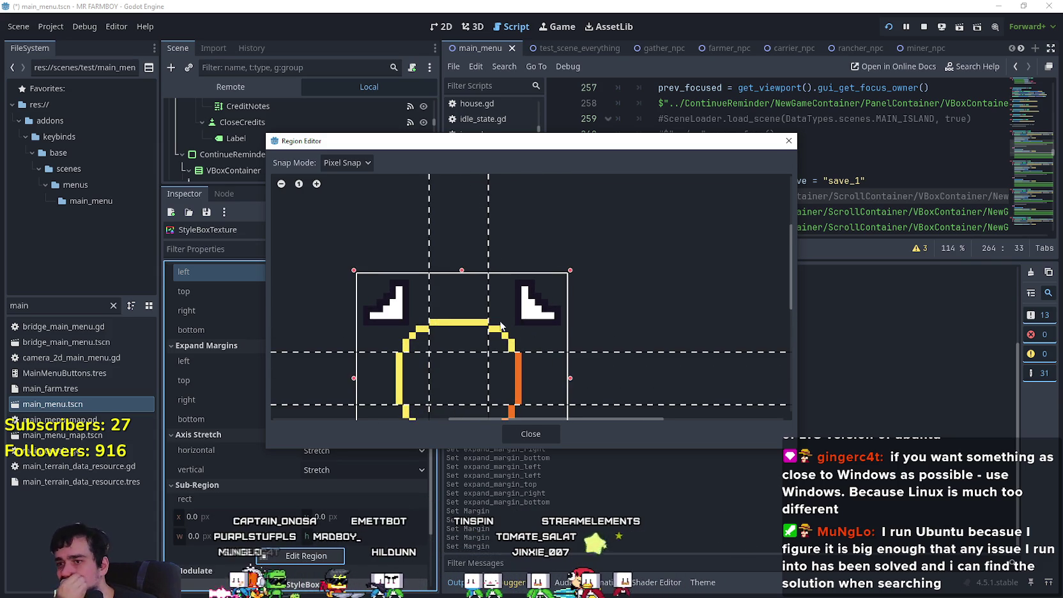
click(525, 435)
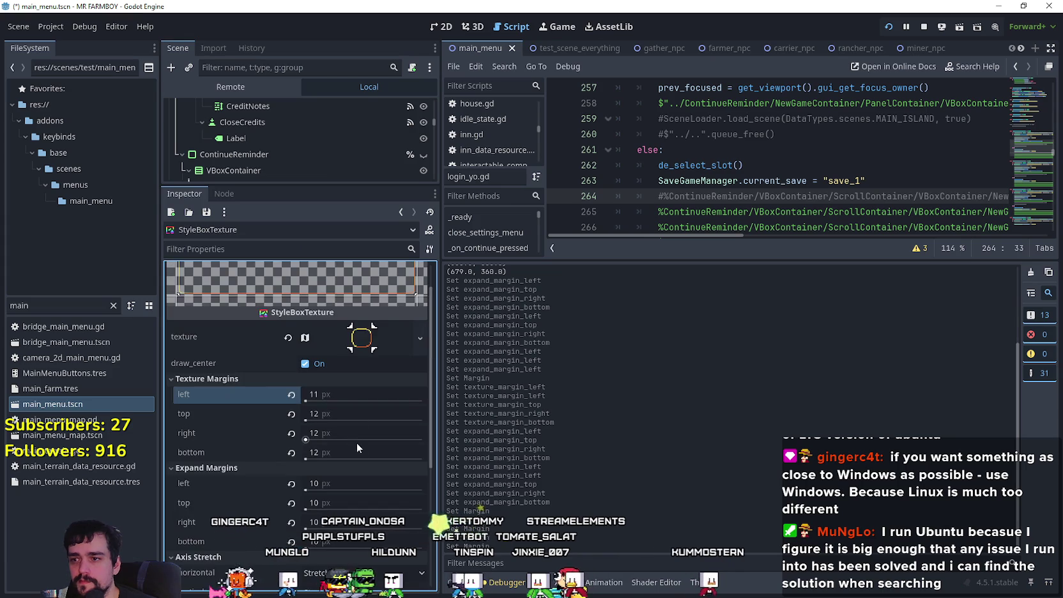
- Set expand margins to 5 px left, top, bottom and 6 px right, then run the game with F5
click(360, 484)
text(5)
click(347, 502)
text(5)
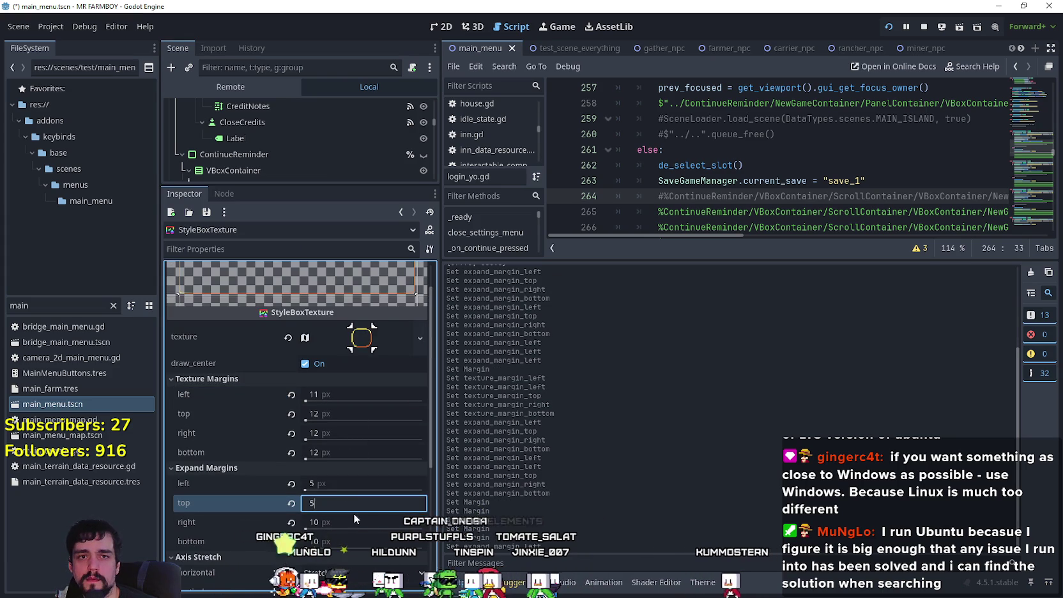
click(348, 521)
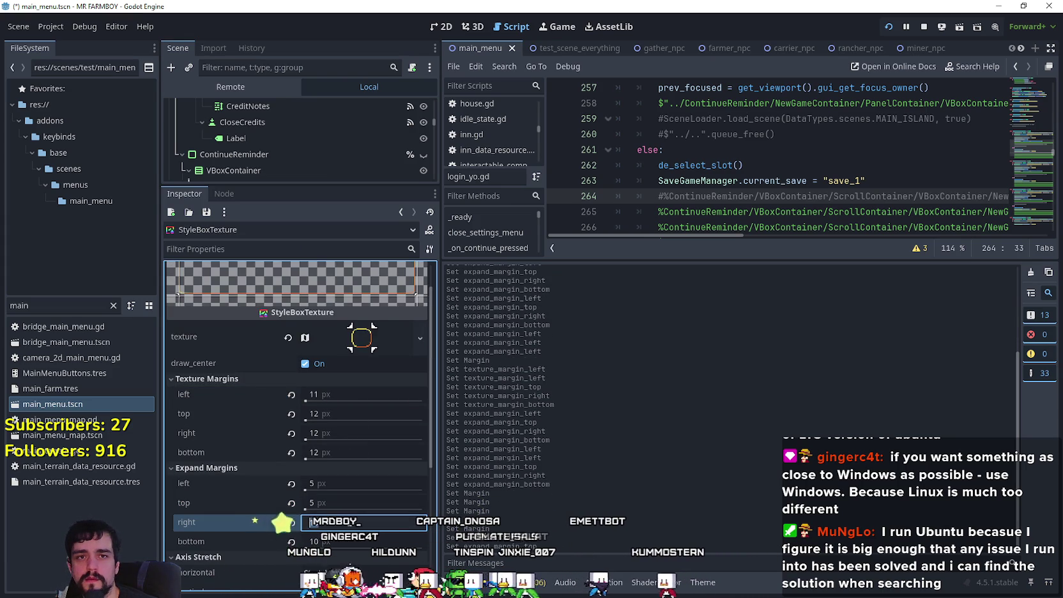
text(5)
click(346, 541)
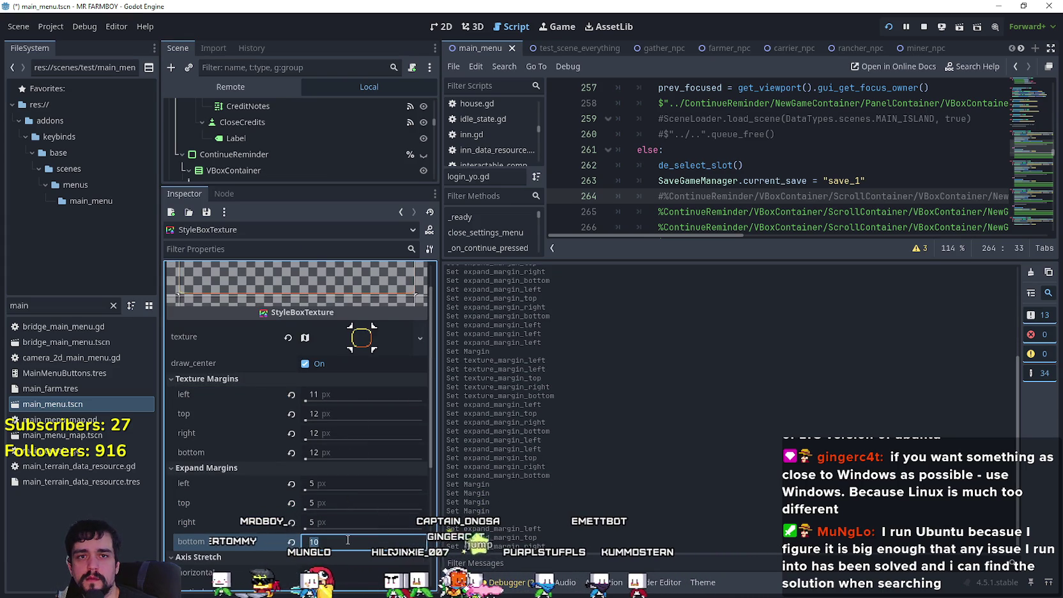
click(345, 530)
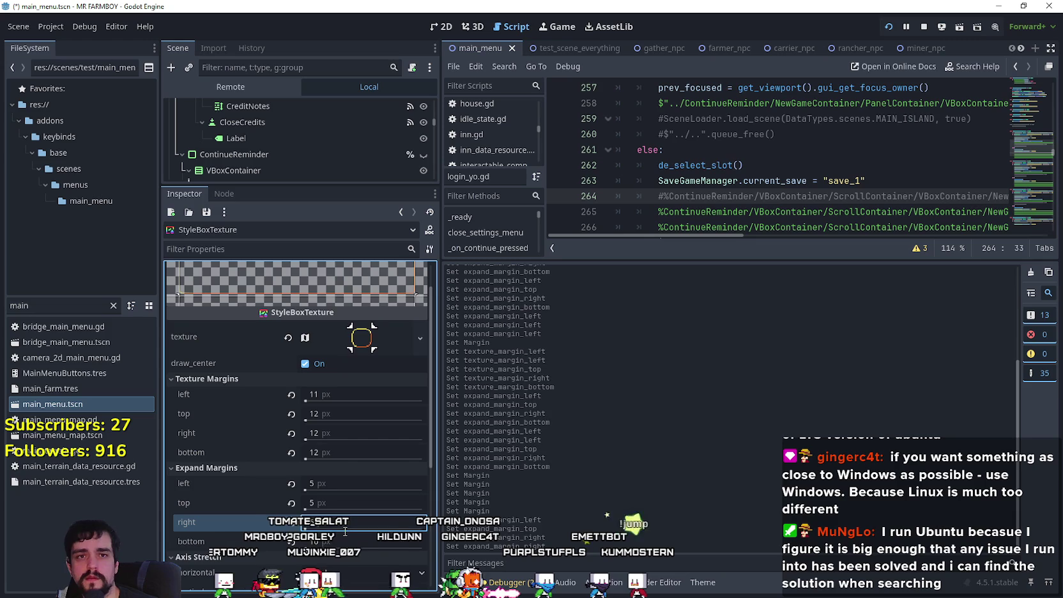
scroll(346, 513, down, 3)
click(323, 420)
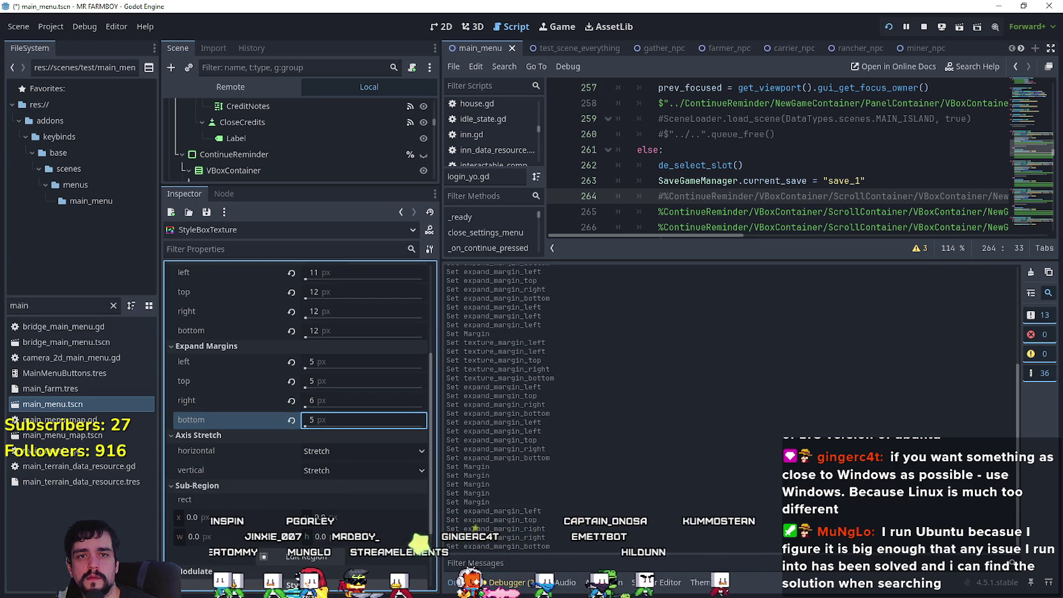
key(F5)
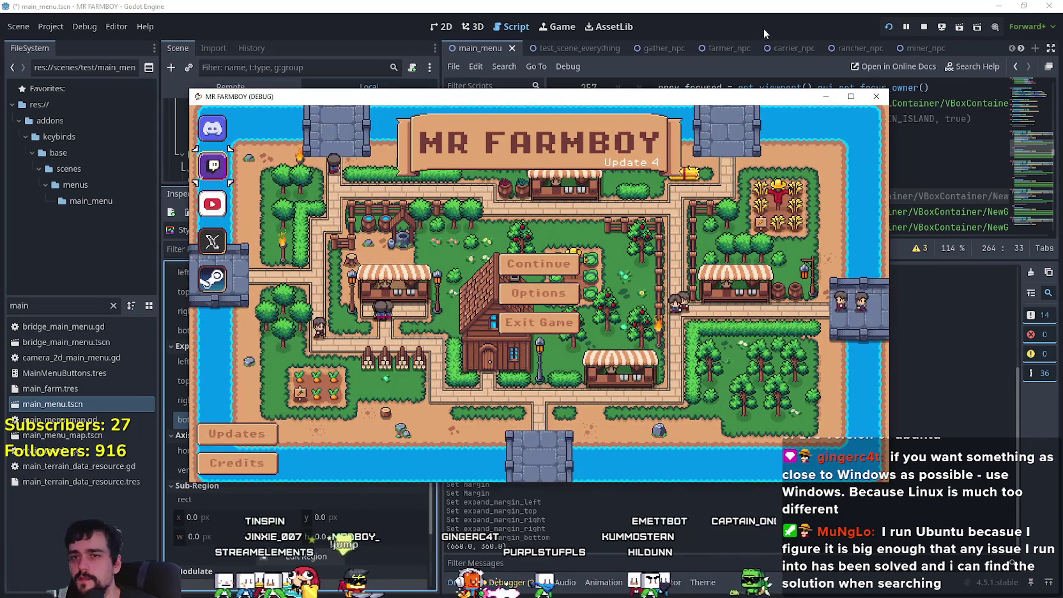
drag(230, 96, 88, 5)
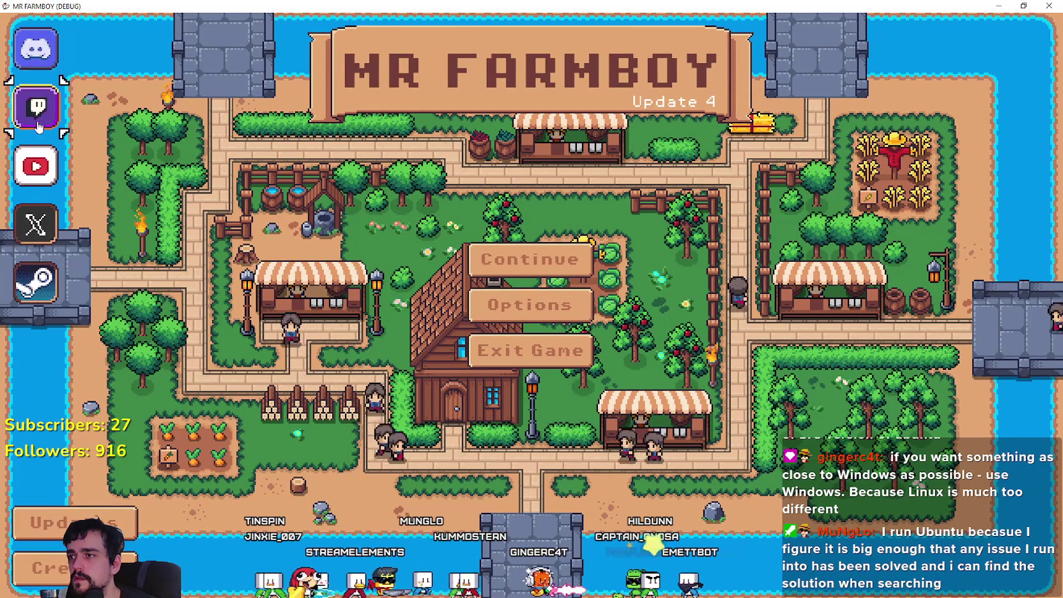
key(super+Down)
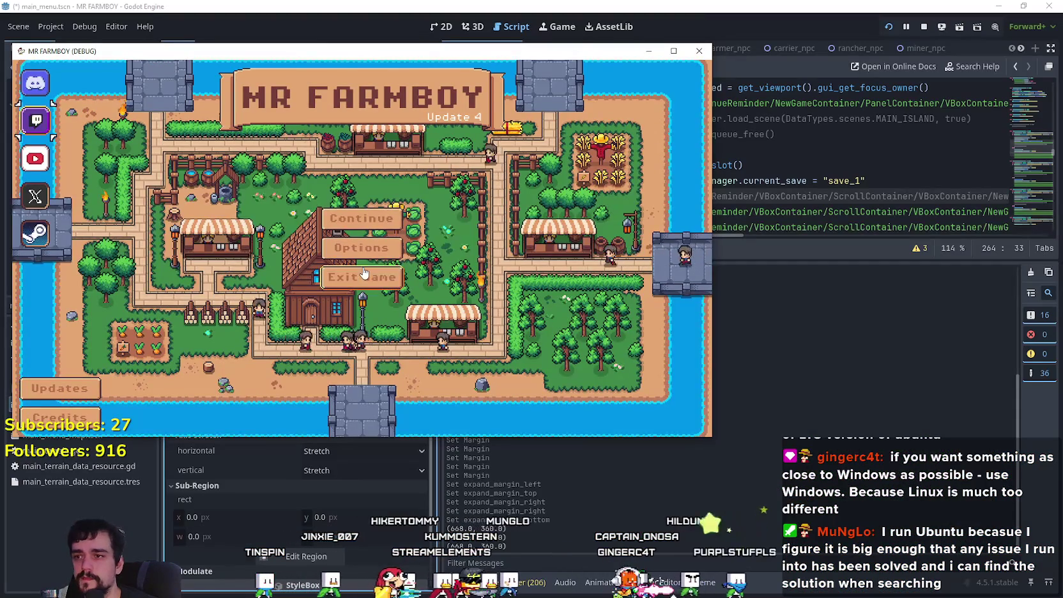
key(alt+F4)
- Copy TwitchButton's focus StyleBoxTexture and paste it into XcomButton's focus style
click(993, 386)
scroll(305, 390, down, 2)
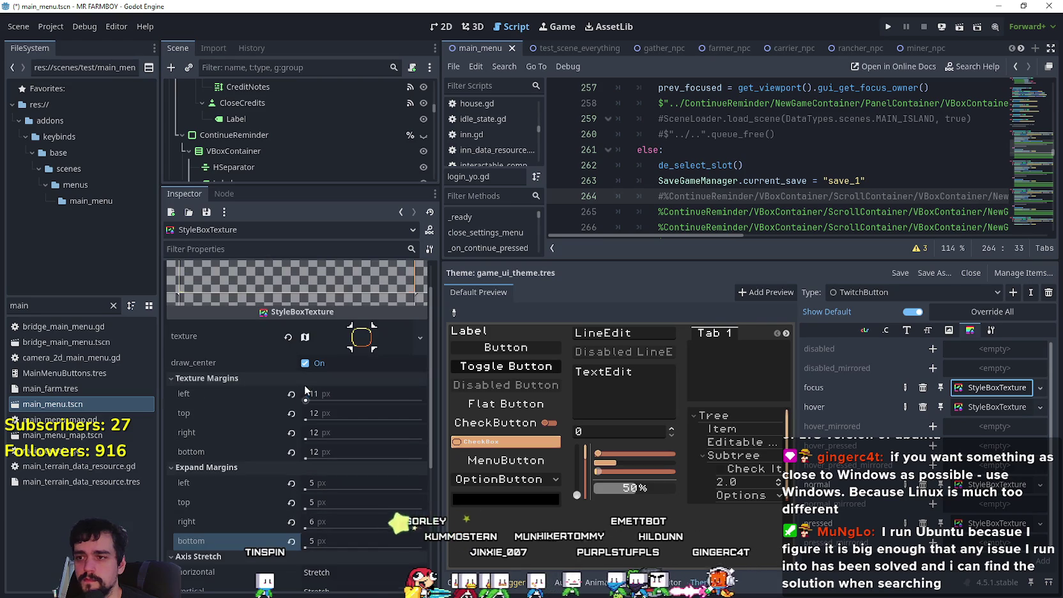
right_click(1012, 395)
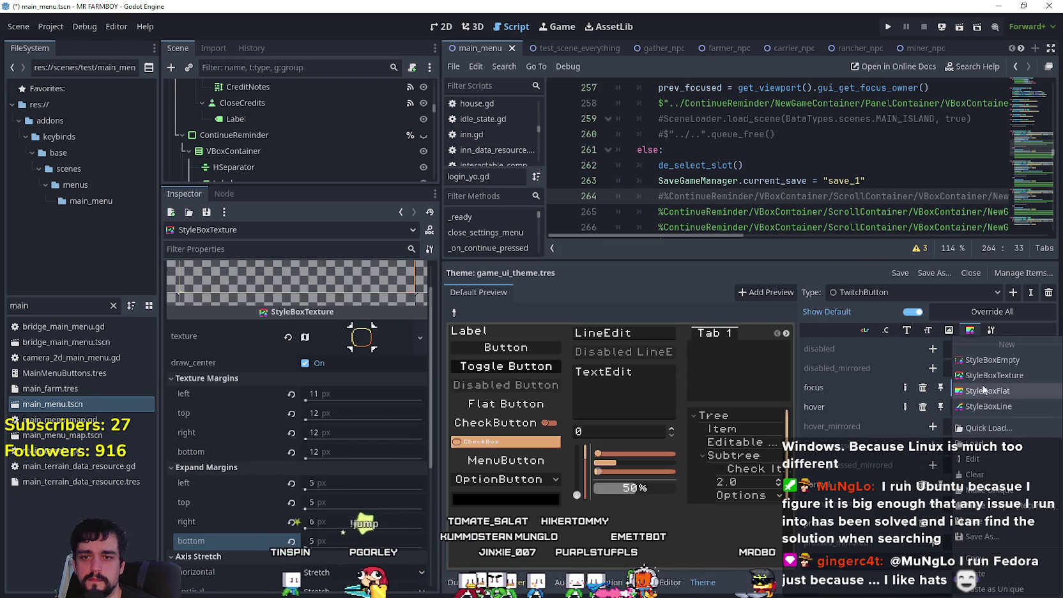
click(993, 574)
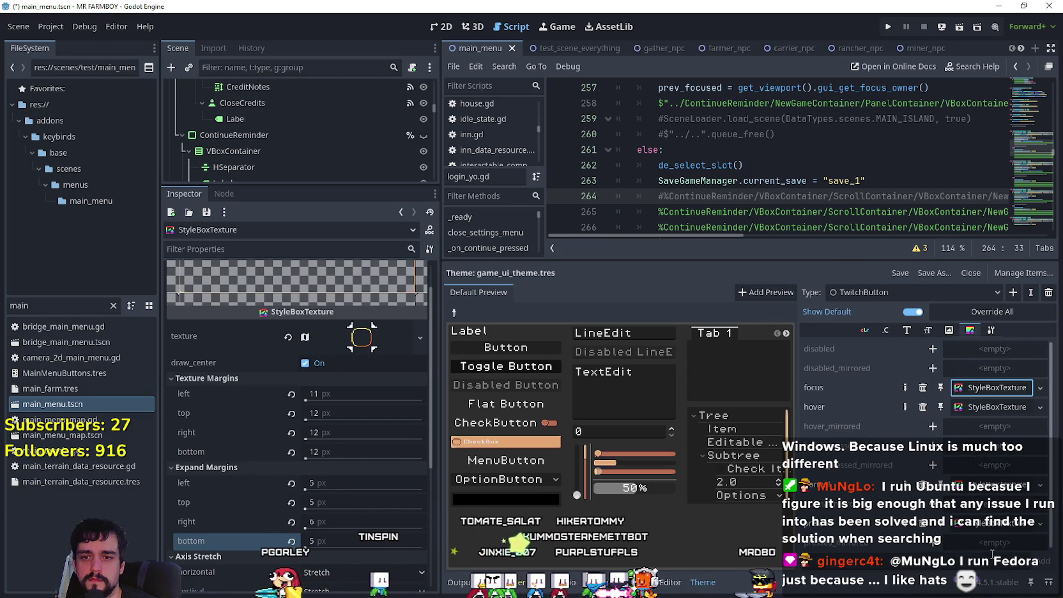
click(914, 292)
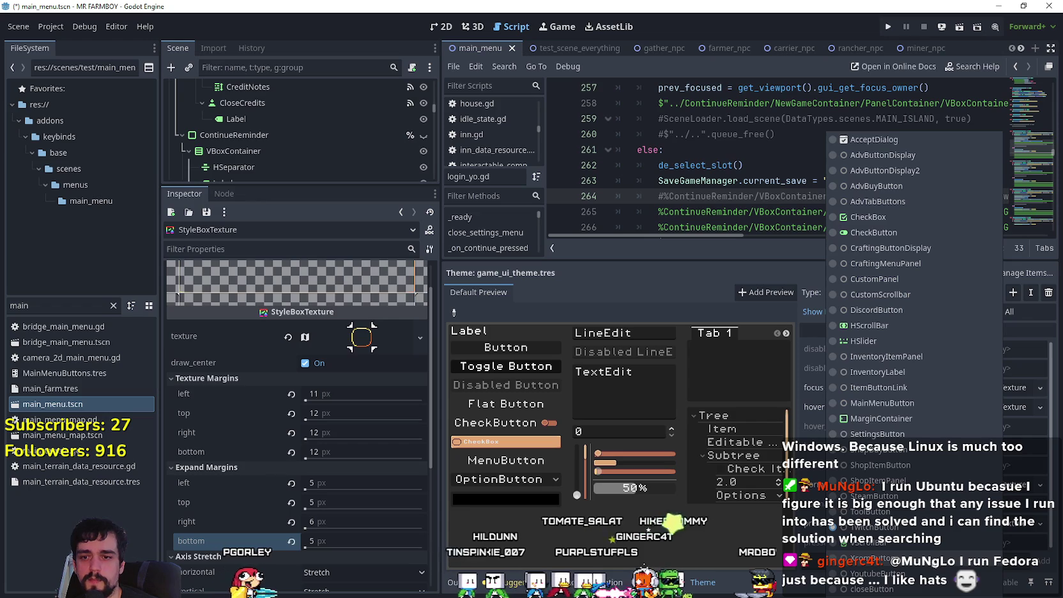
click(872, 558)
click(989, 388)
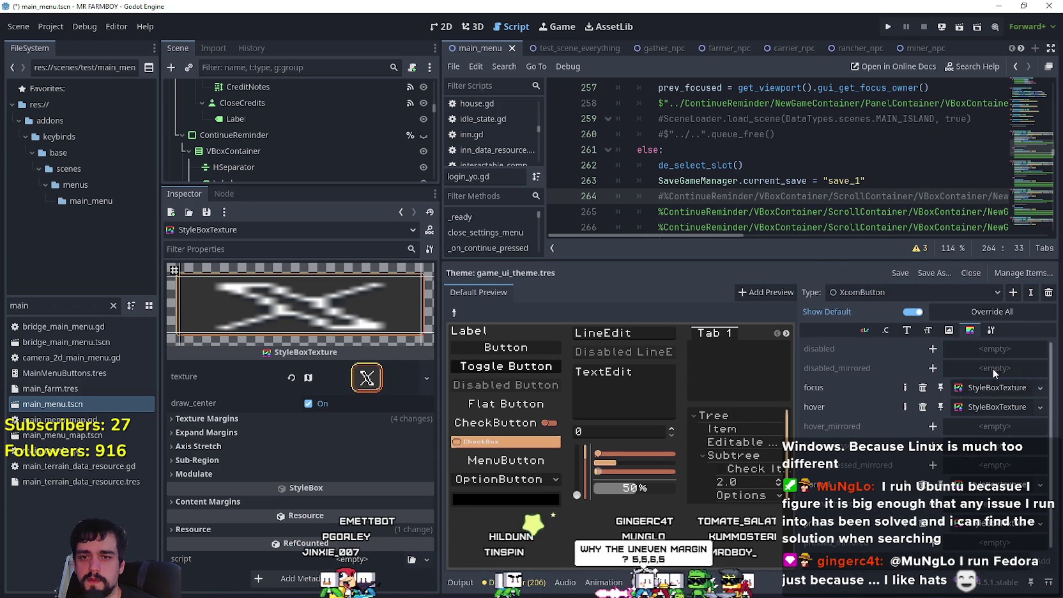
click(993, 386)
- Paste the copied focus frame into the YoutubeButton and SteamButton focus styles
click(967, 289)
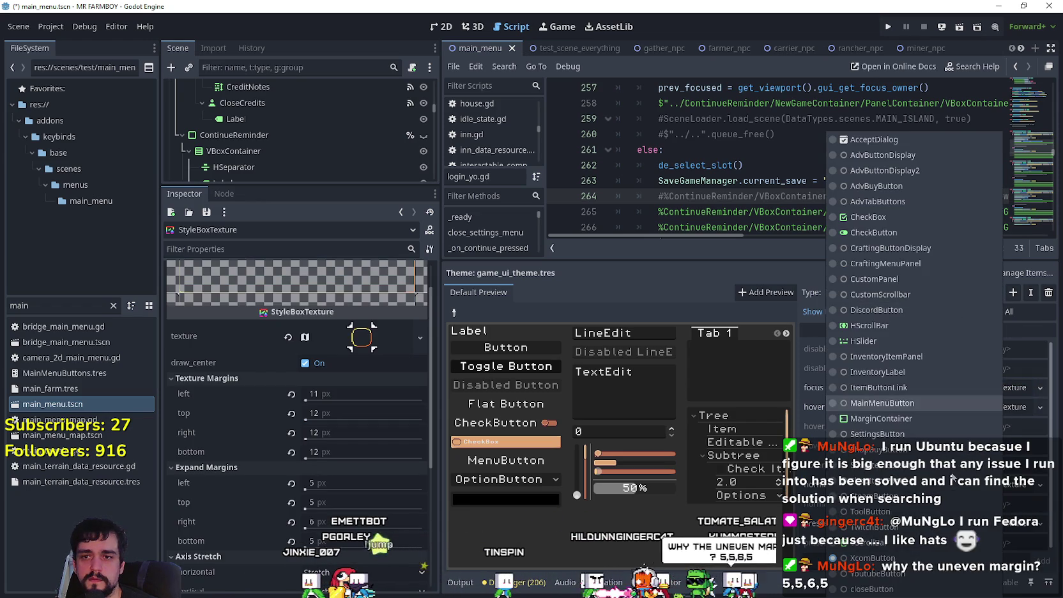
click(873, 573)
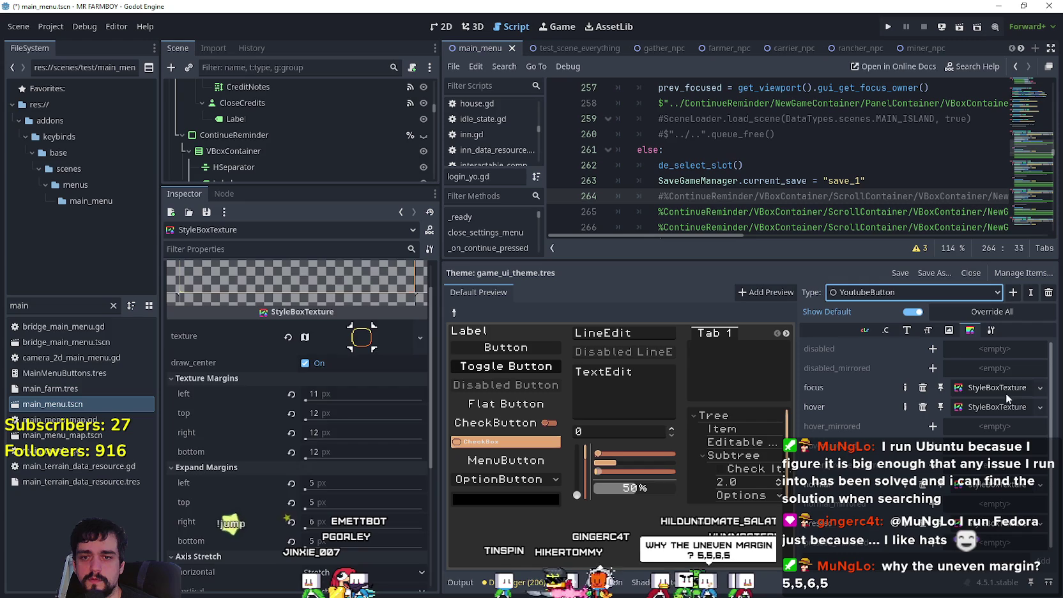
click(988, 387)
right_click(985, 386)
click(975, 573)
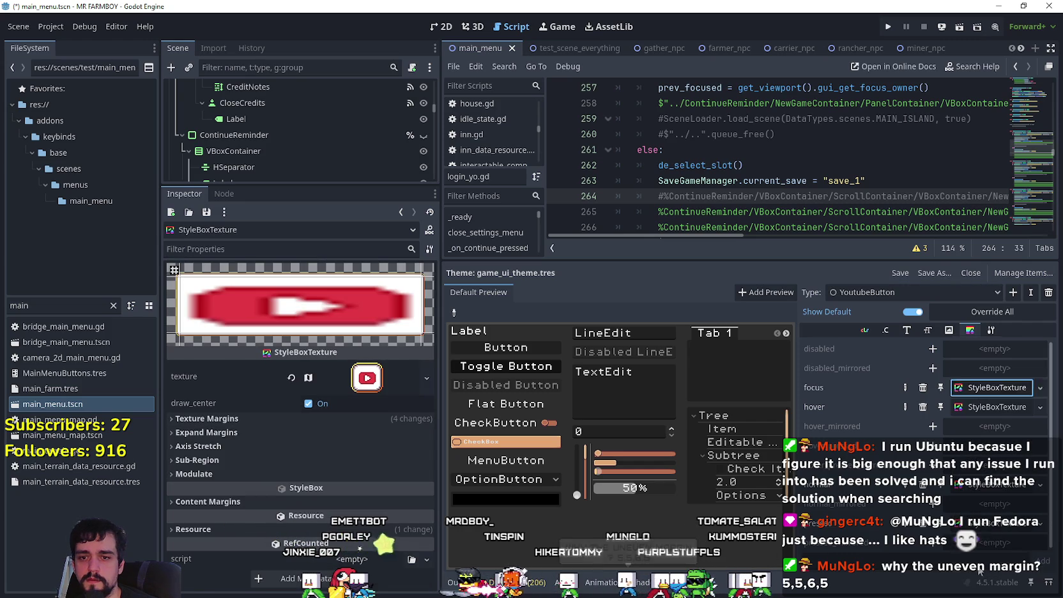
click(995, 392)
click(948, 294)
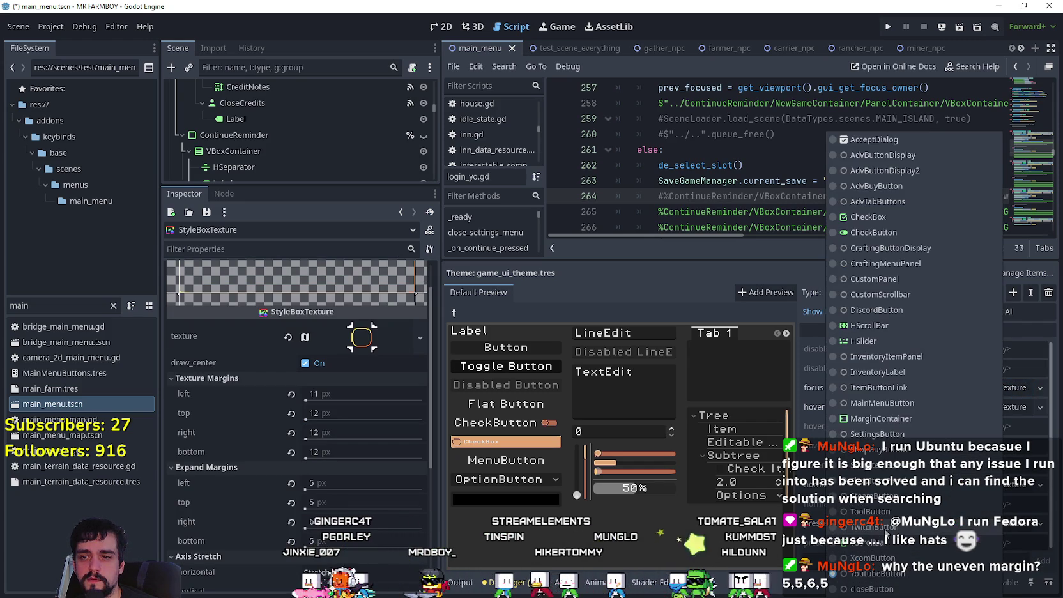
click(876, 496)
click(981, 387)
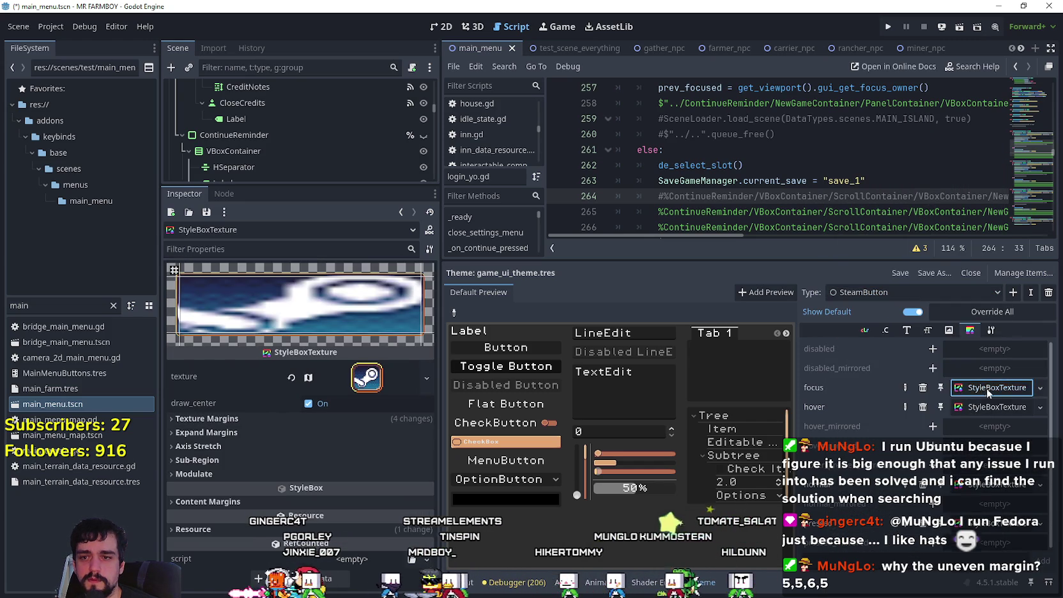
right_click(981, 388)
click(991, 386)
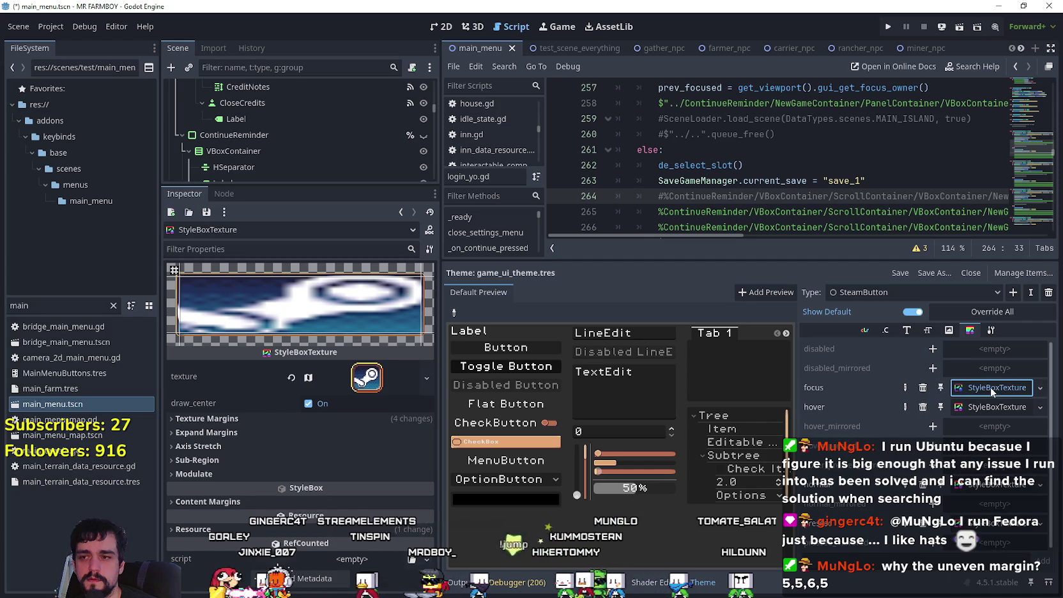
click(990, 386)
- Paste the focus frame into DiscordButton's focus style and run the game to check it
click(969, 295)
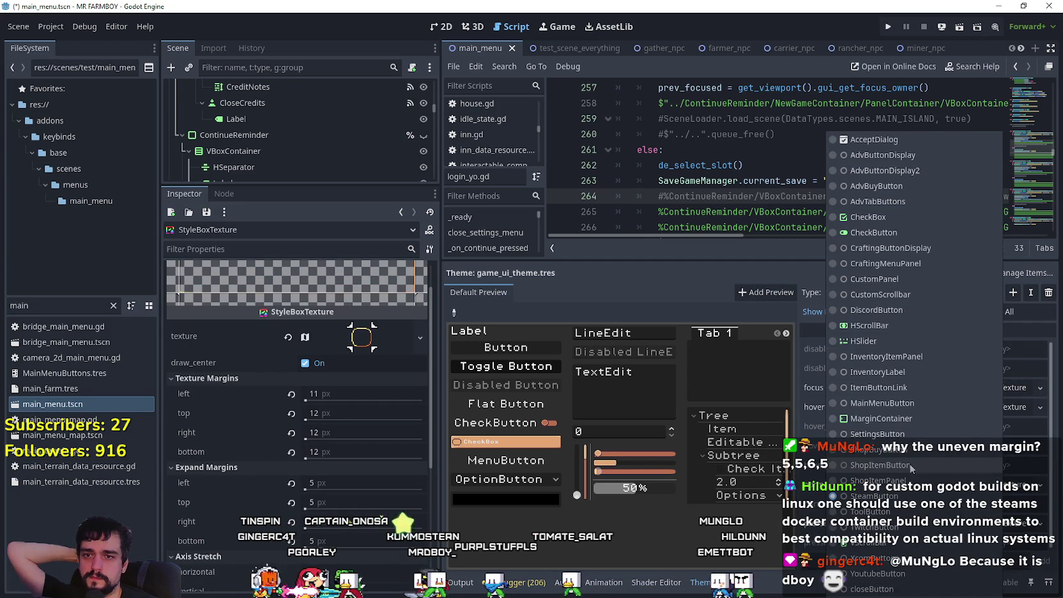
click(895, 310)
click(978, 387)
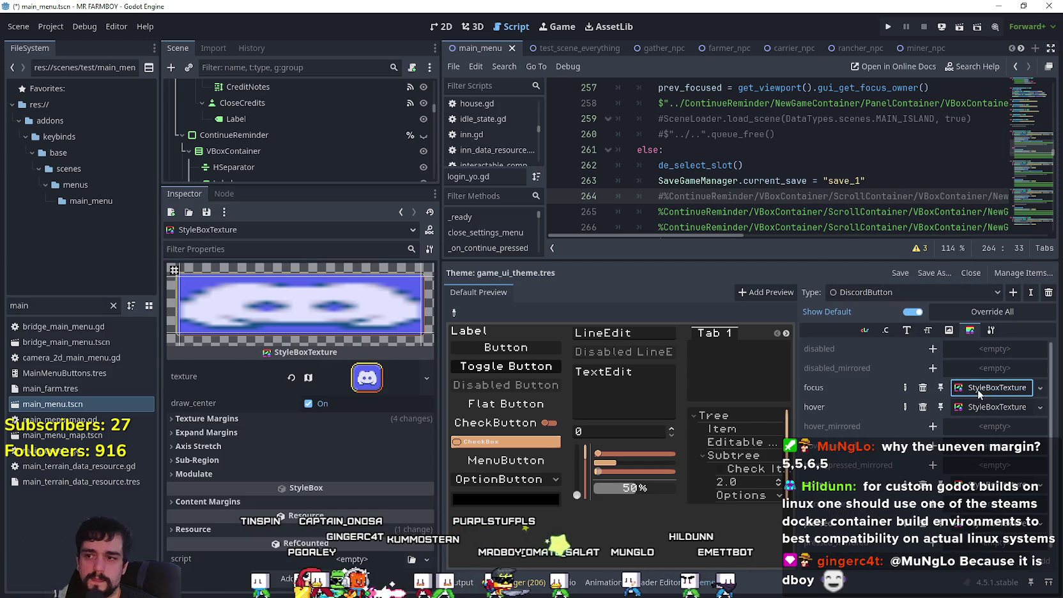
right_click(977, 388)
click(976, 573)
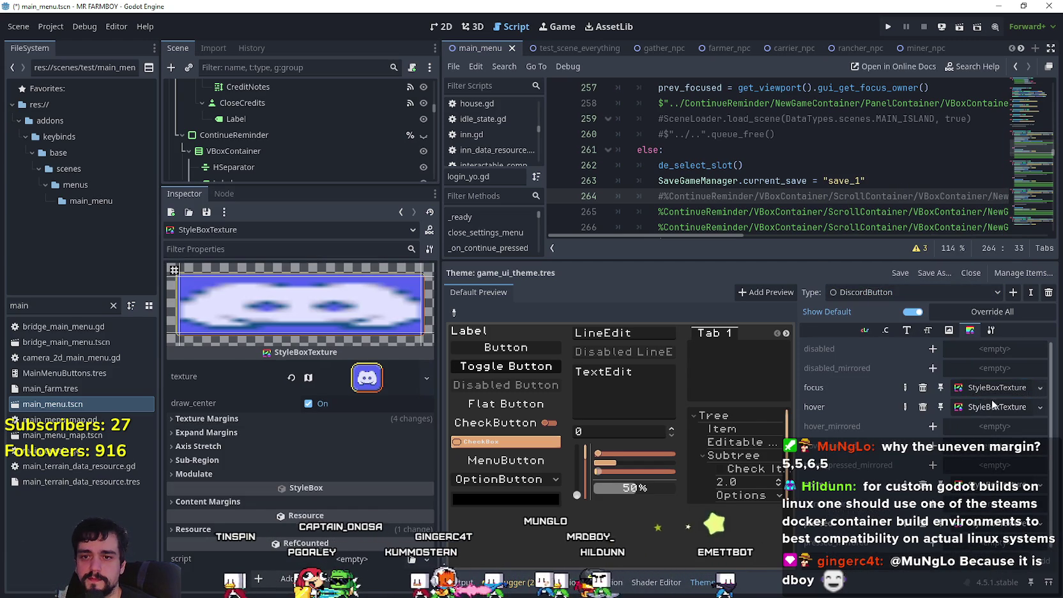
click(959, 294)
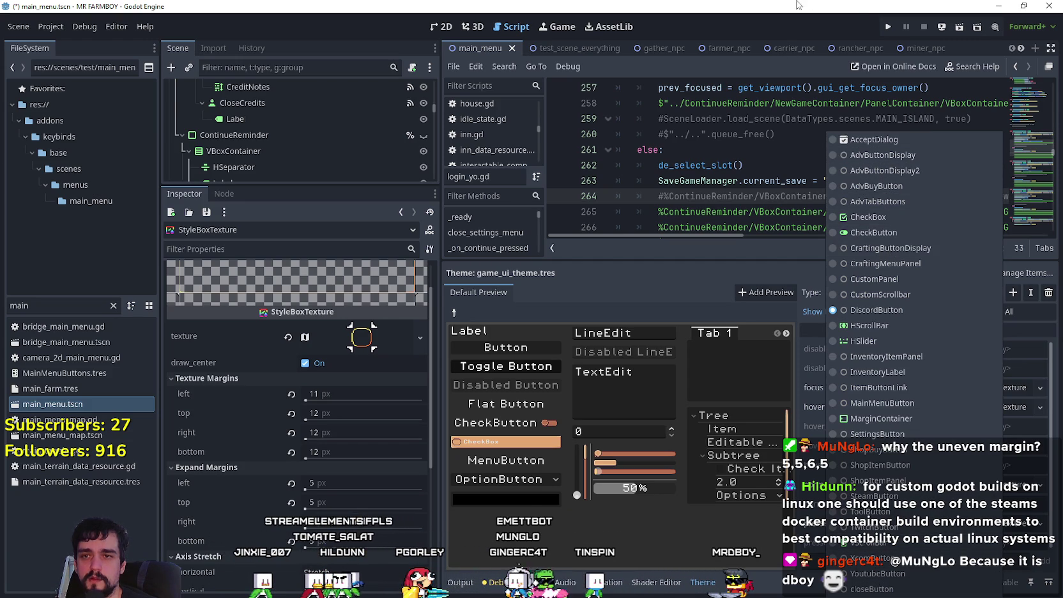
click(888, 26)
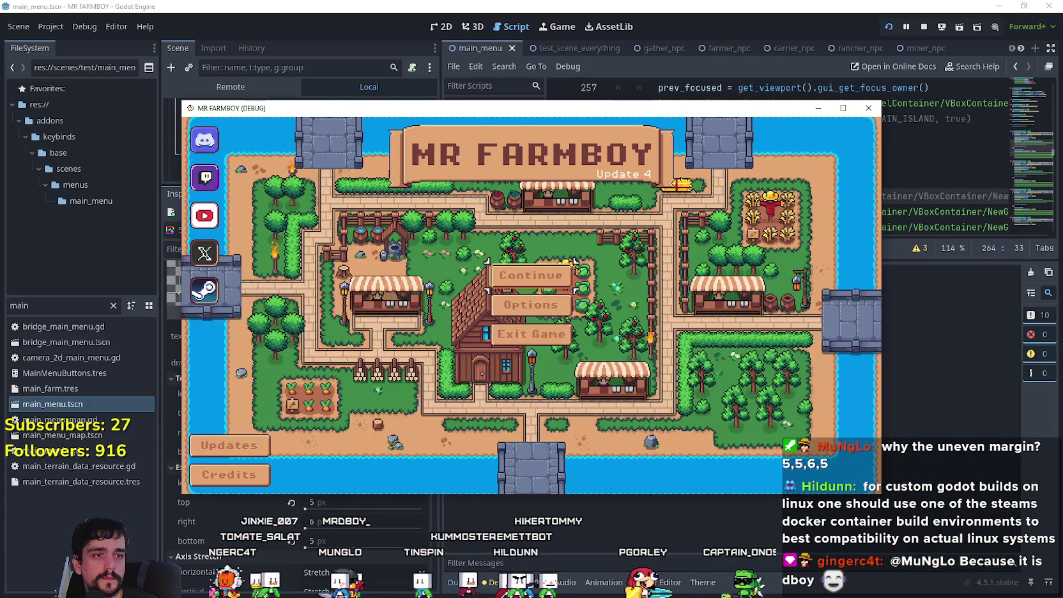
- Maximize the MR FARMBOY game window so the main menu fills the screen
click(843, 108)
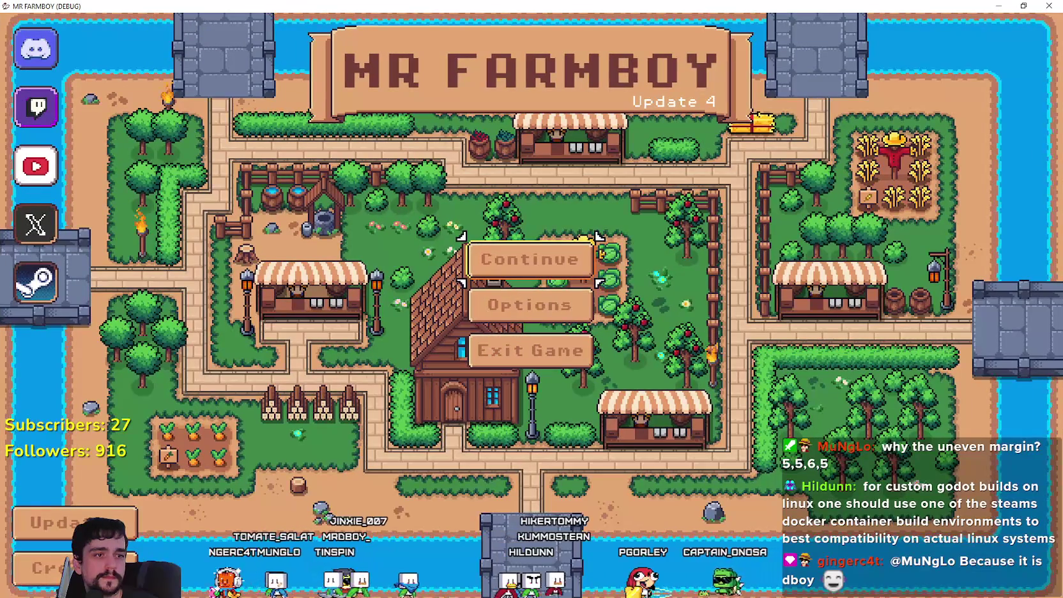
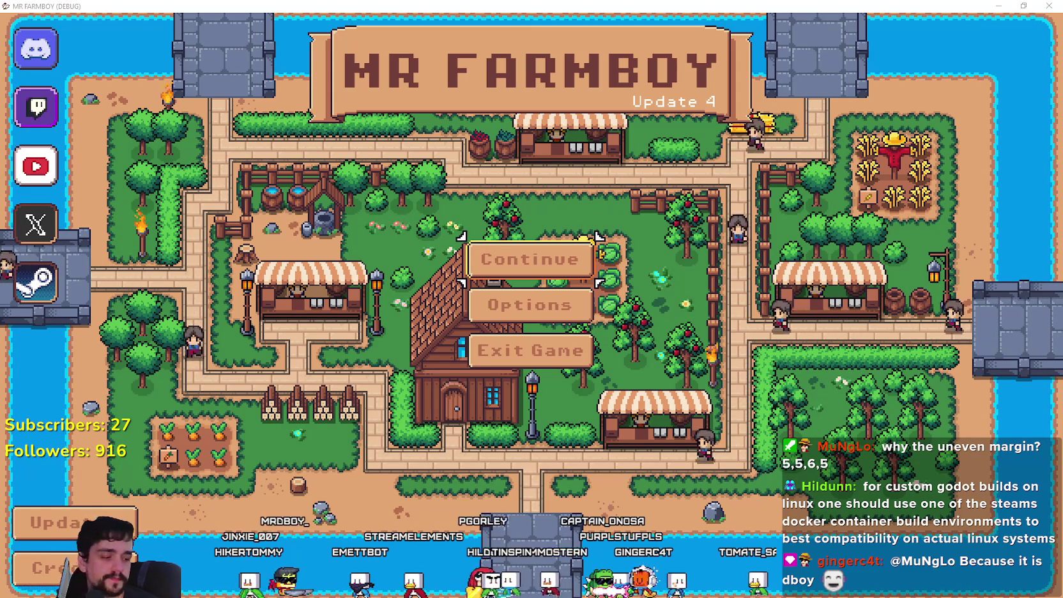
- Move keyboard focus from Options up through the Steam, YouTube, Twitch and Discord icons
key(Down)
key(Down)
key(Down)
key(Up)
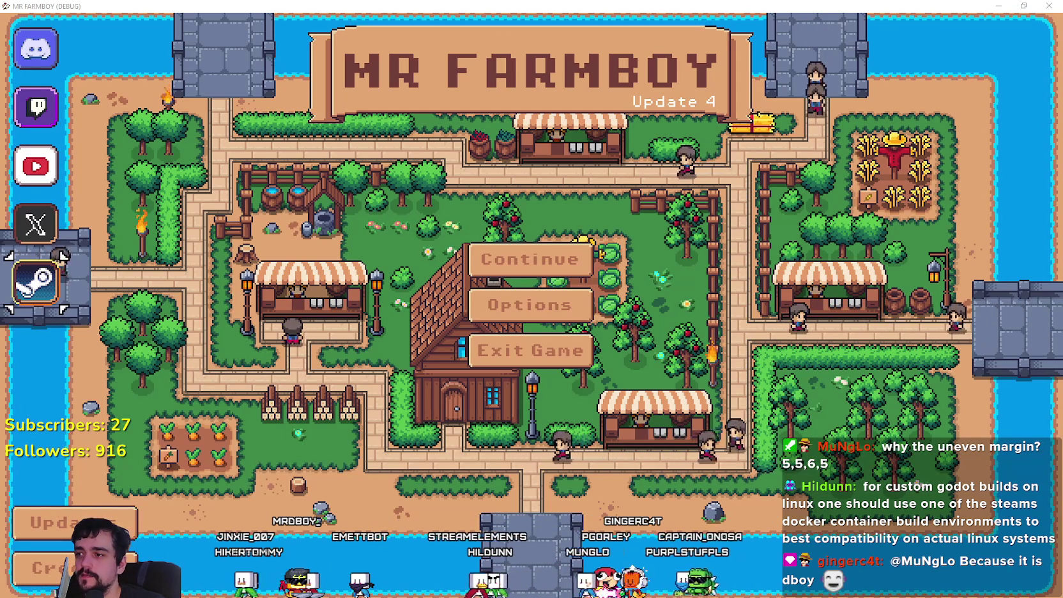
key(Up)
key(Up)
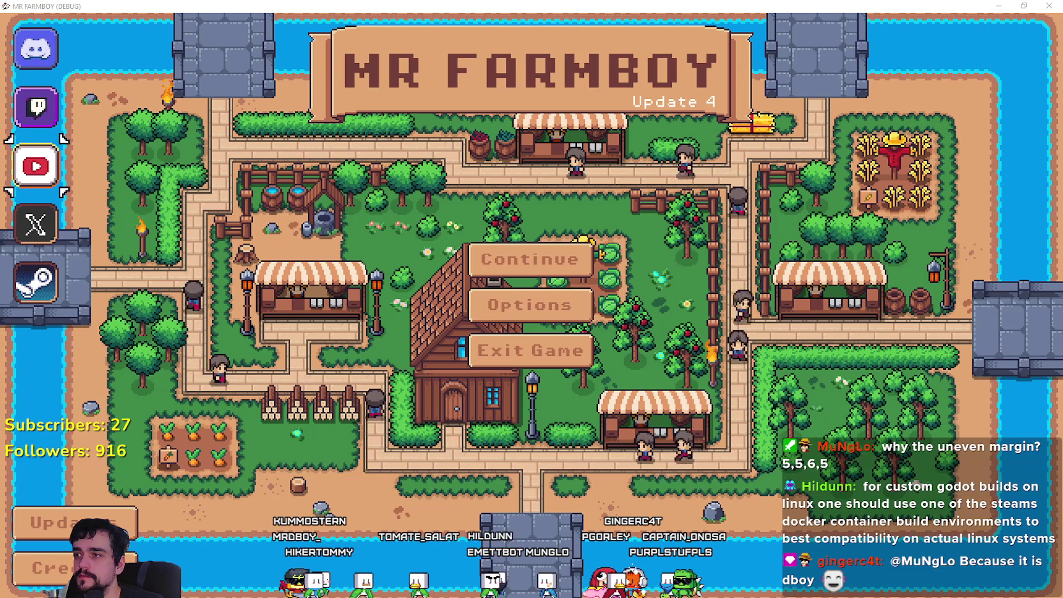
key(Up)
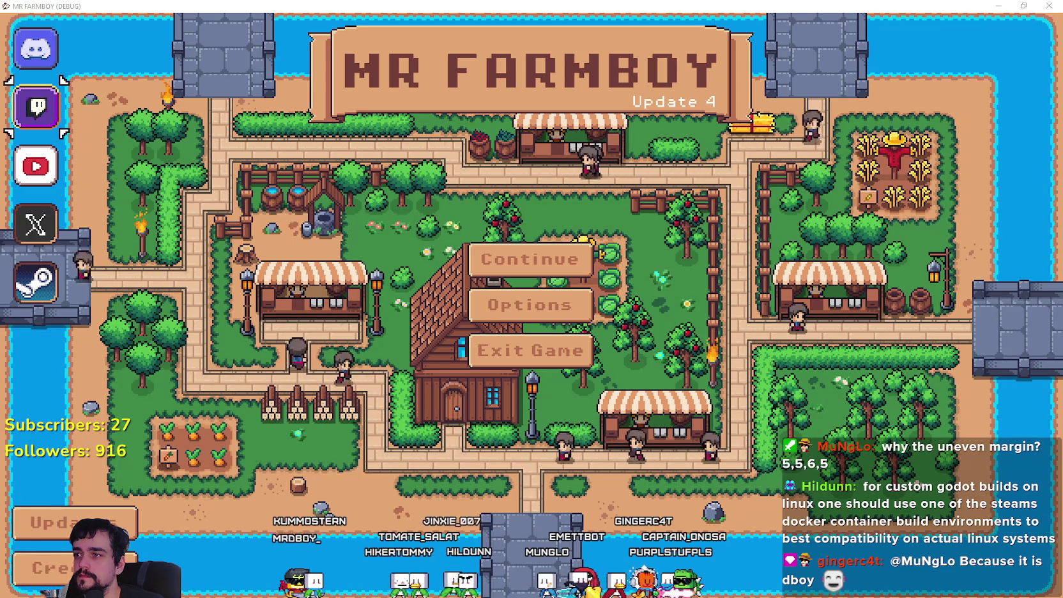
key(Up)
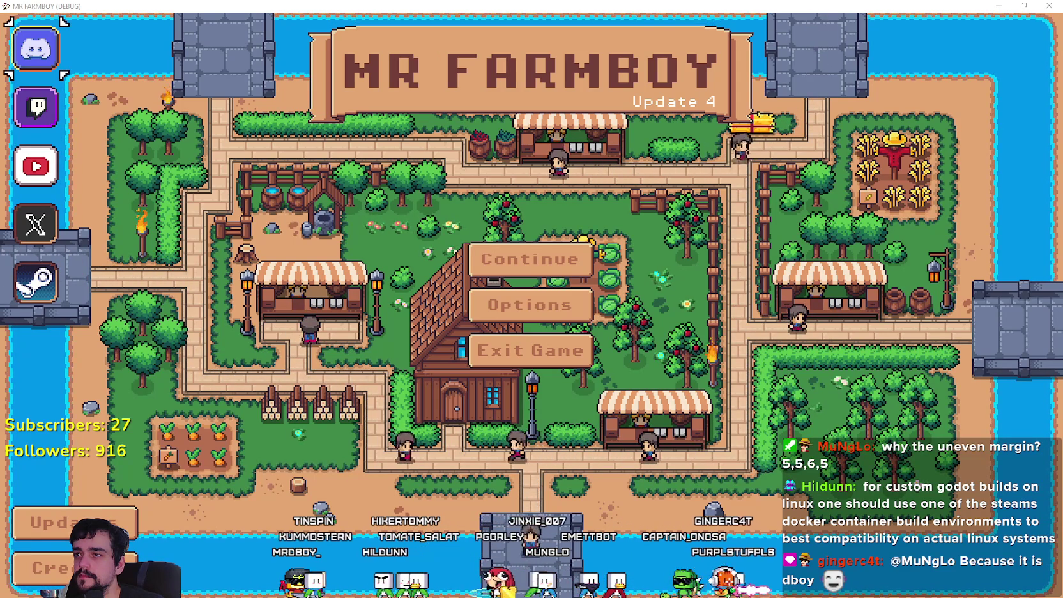
- Bring focus back via Update to Continue and open the save game selection
key(Down)
key(Down)
key(Down)
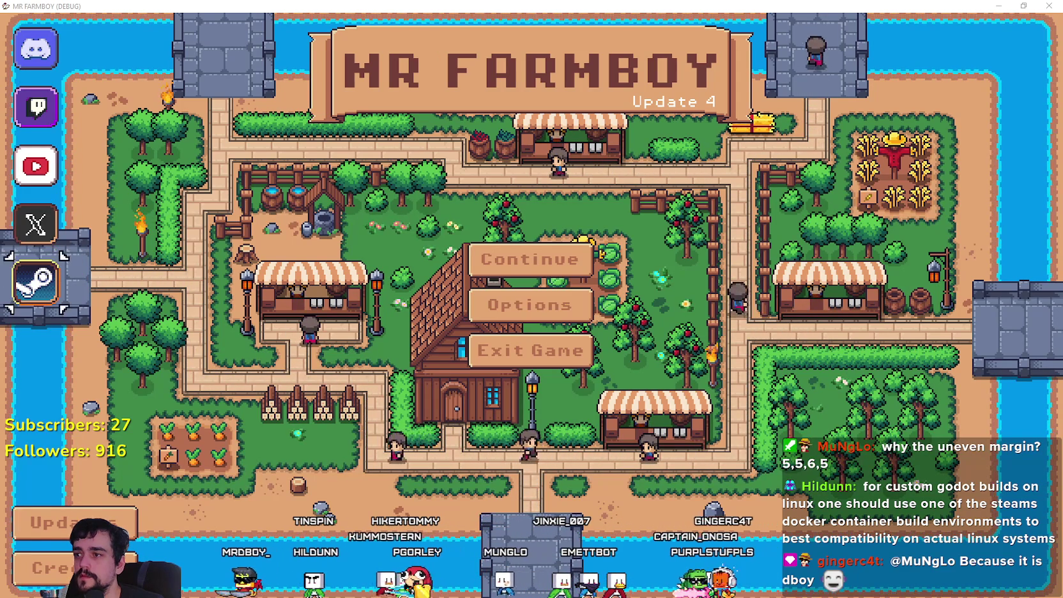
key(Right)
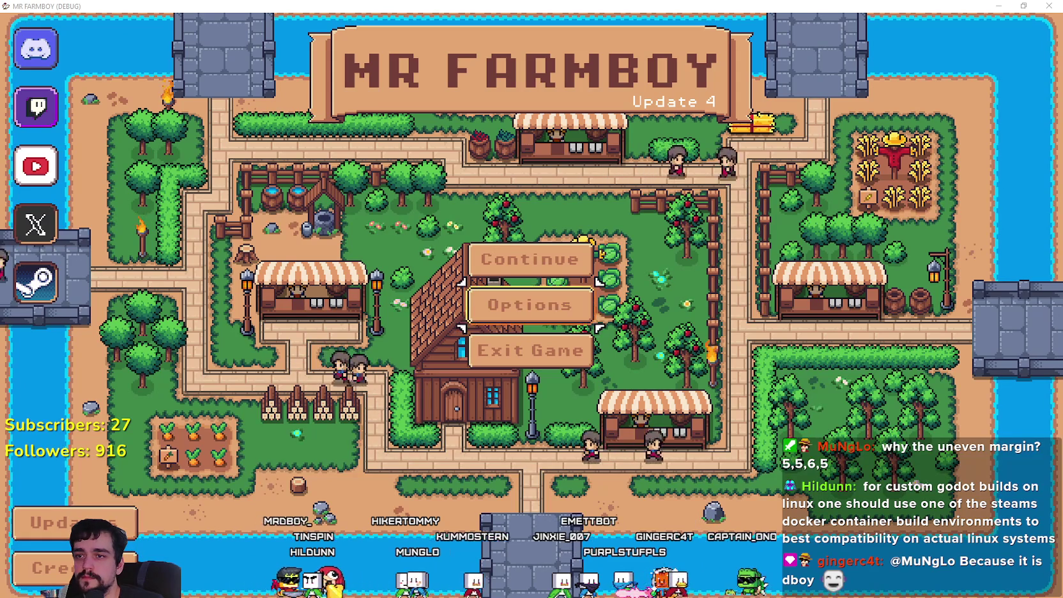
key(Return)
key(Down)
key(Down)
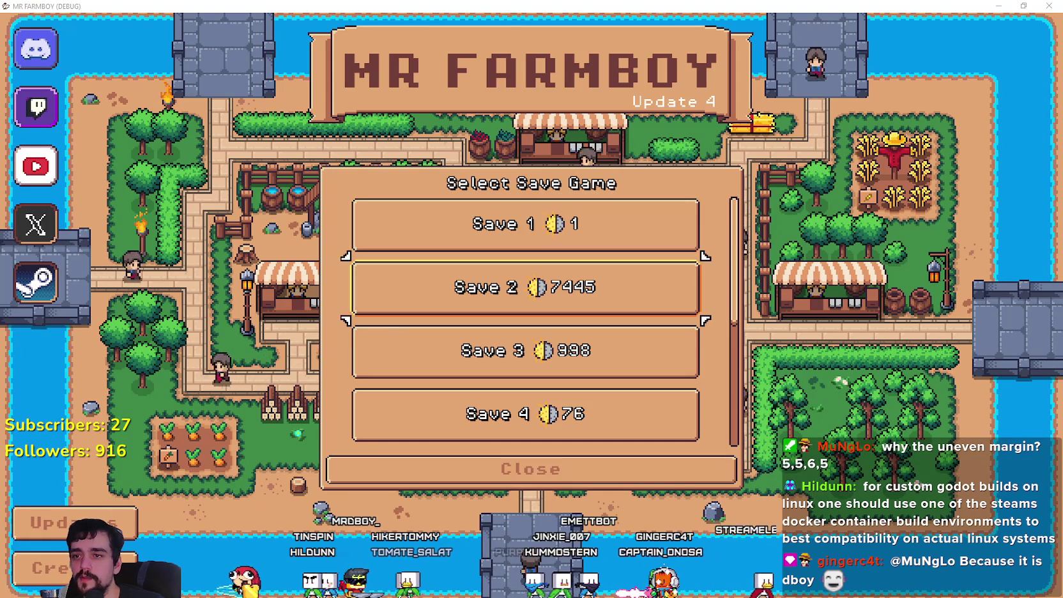
- Arrow through the save slots, expanding Save 5, 6 and 7 to show their actions
key(Down)
key(Down)
key(Down)
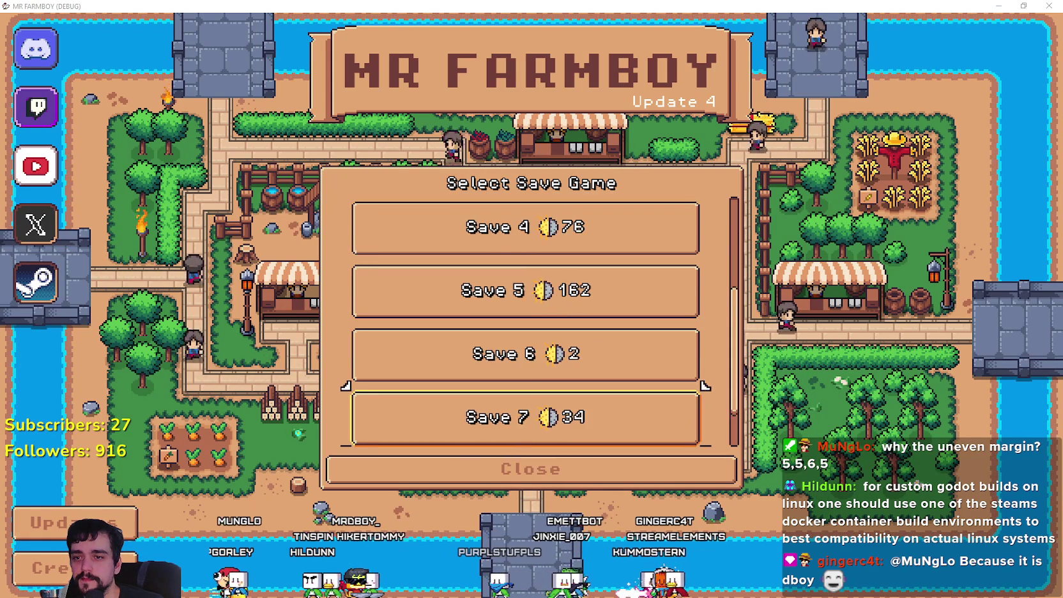
key(Up)
key(Up)
key(Up)
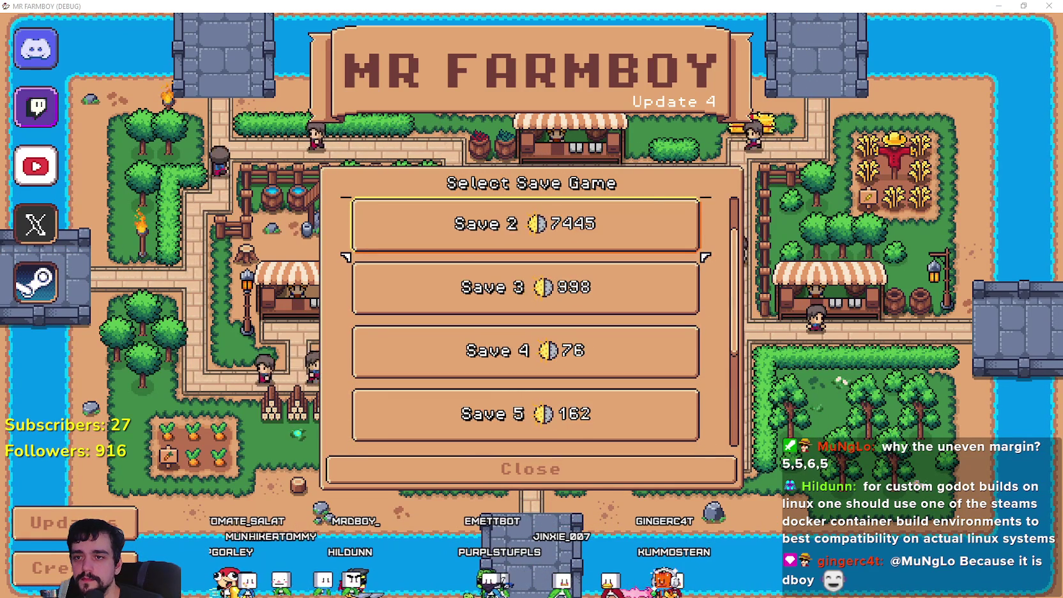
key(Down)
key(Down)
key(Down)
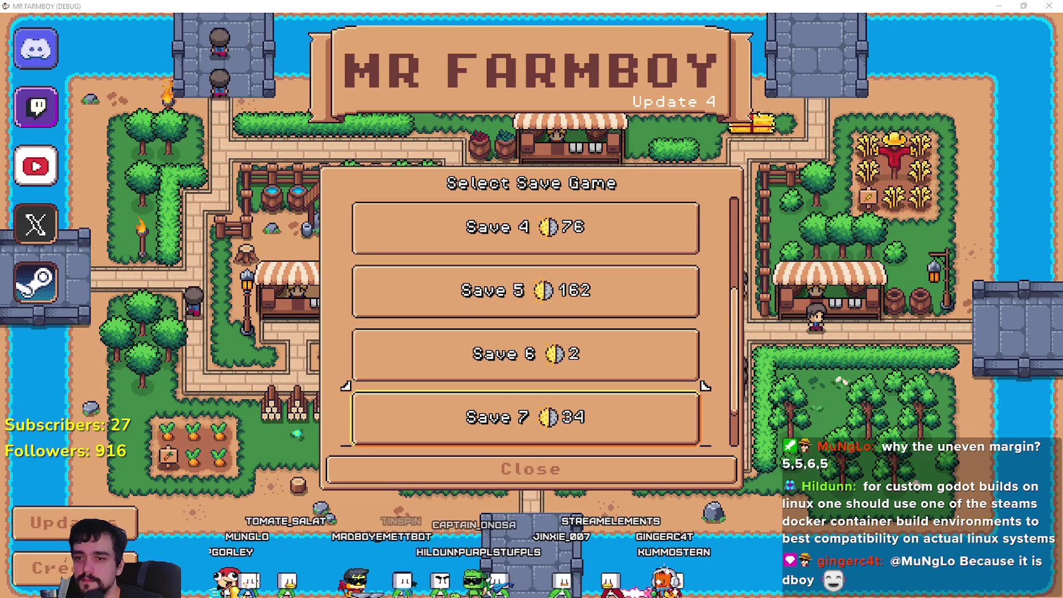
key(Up)
key(Up)
key(Return)
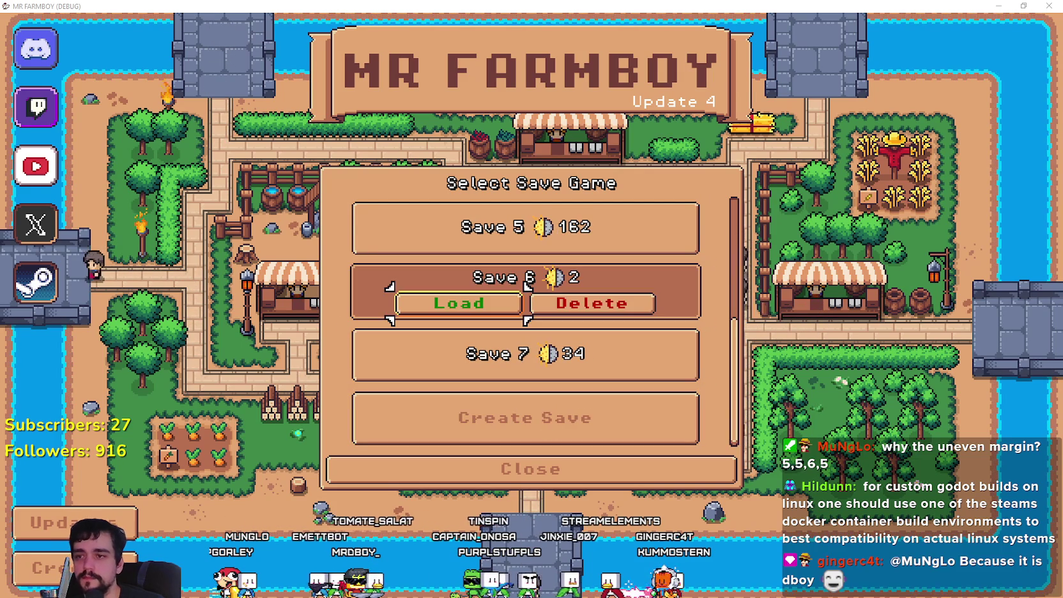
key(Up)
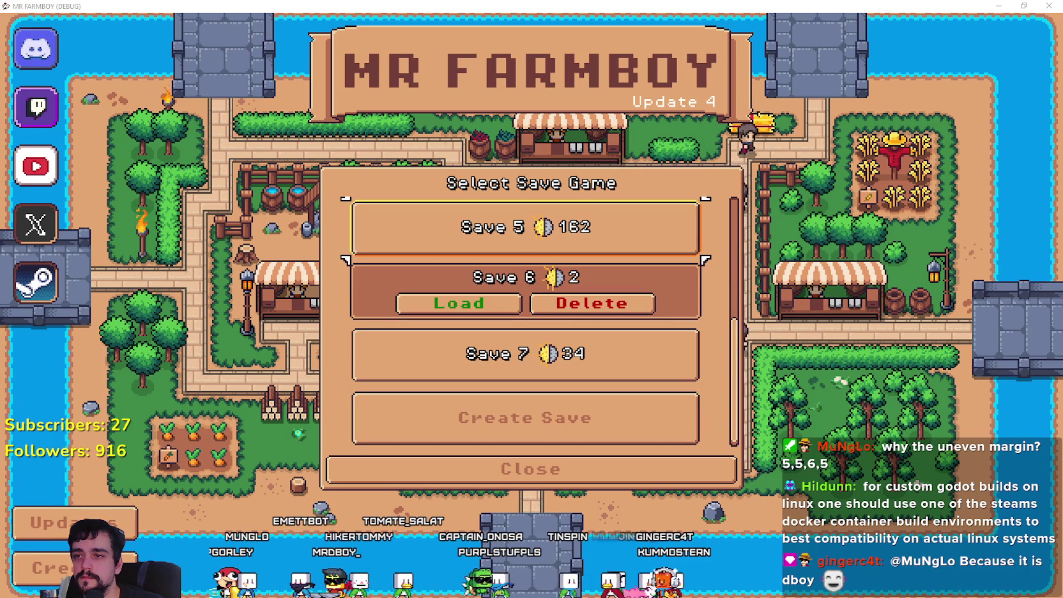
key(Return)
key(Down)
key(Down)
key(Return)
key(Up)
key(Return)
- In new game setup, move focus over Disable Replanting/Upkeep Cost and Cancel, then cancel
key(Down)
key(Down)
key(Return)
key(Down)
key(Up)
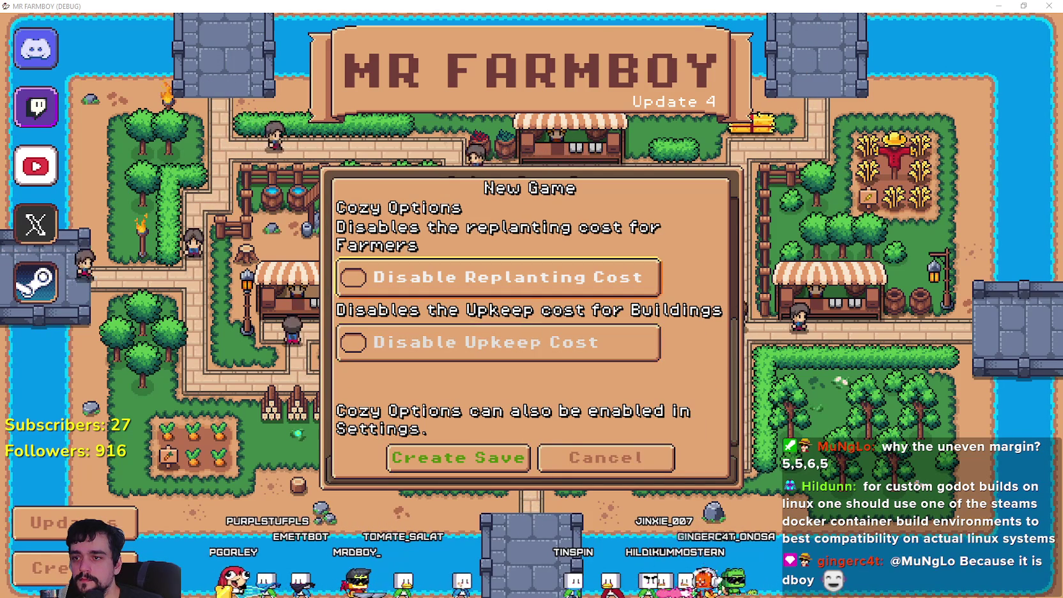
key(Down)
key(Down)
key(Right)
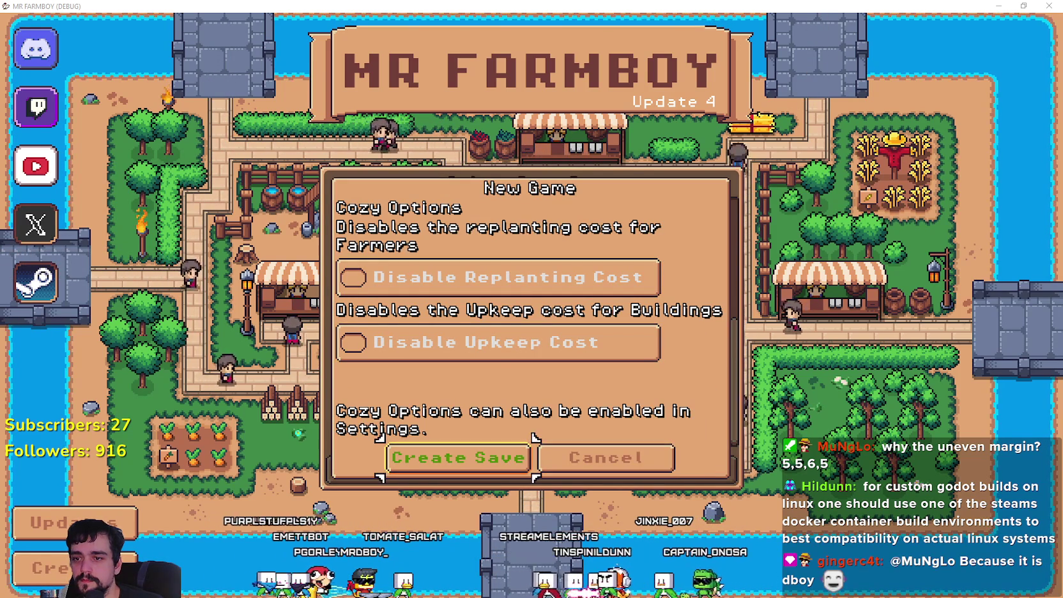
key(Up)
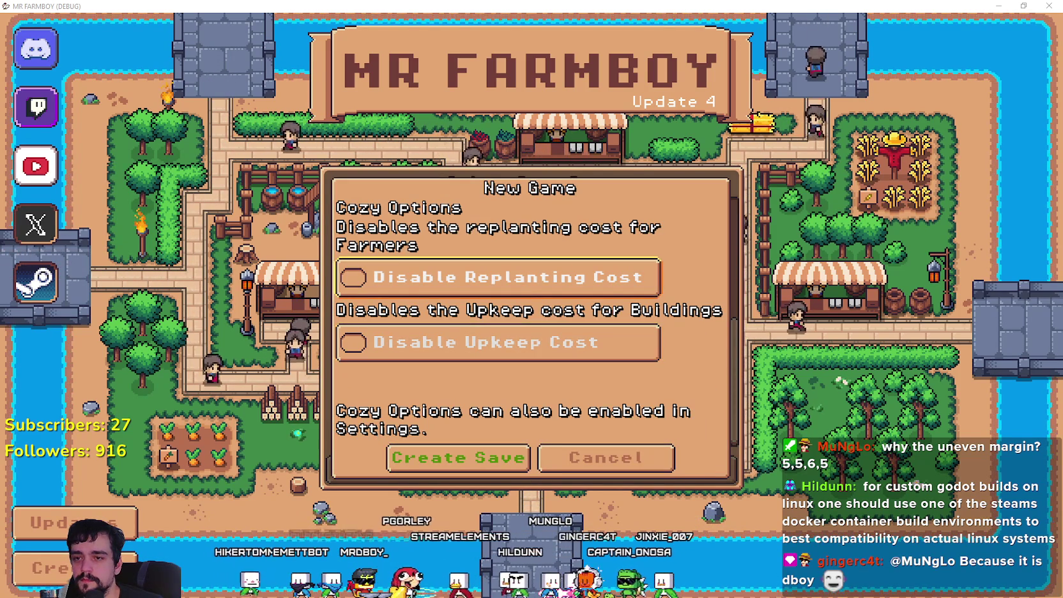
key(Down)
key(Right)
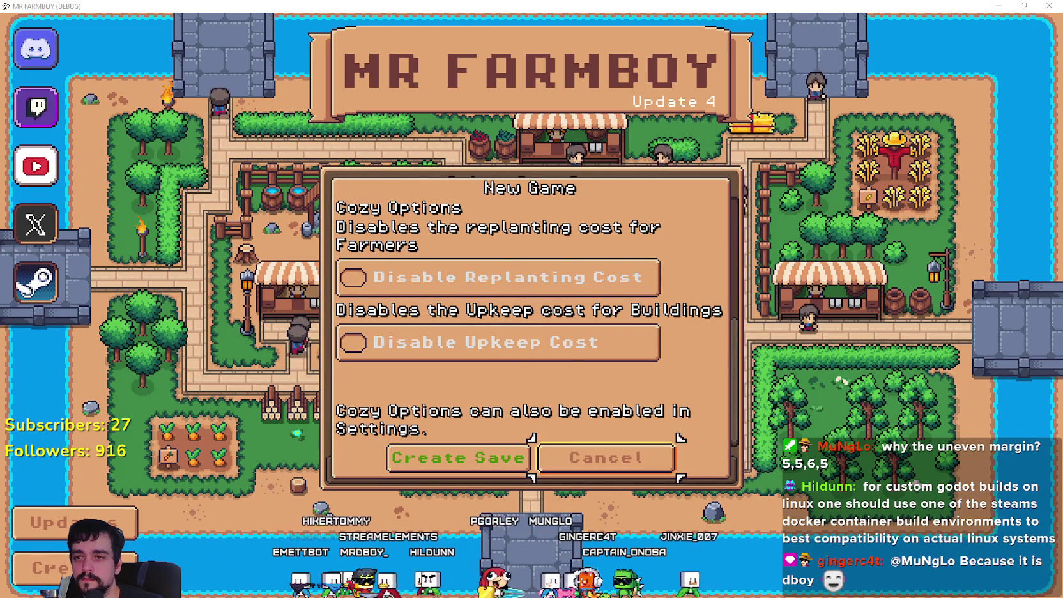
key(Return)
- Close the save game list and stop the running game with F8
key(Down)
key(Return)
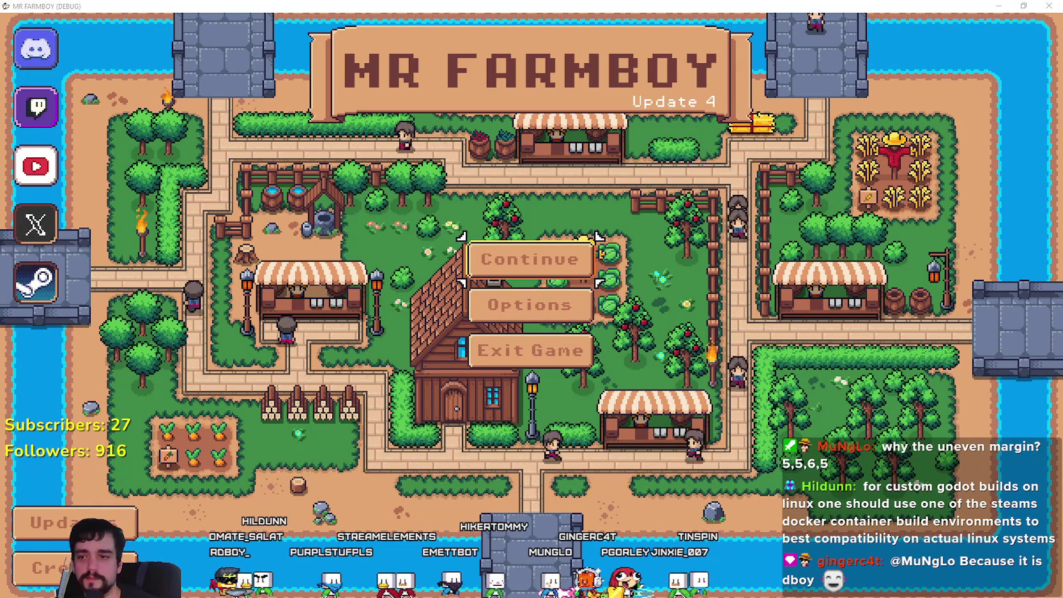
key(F8)
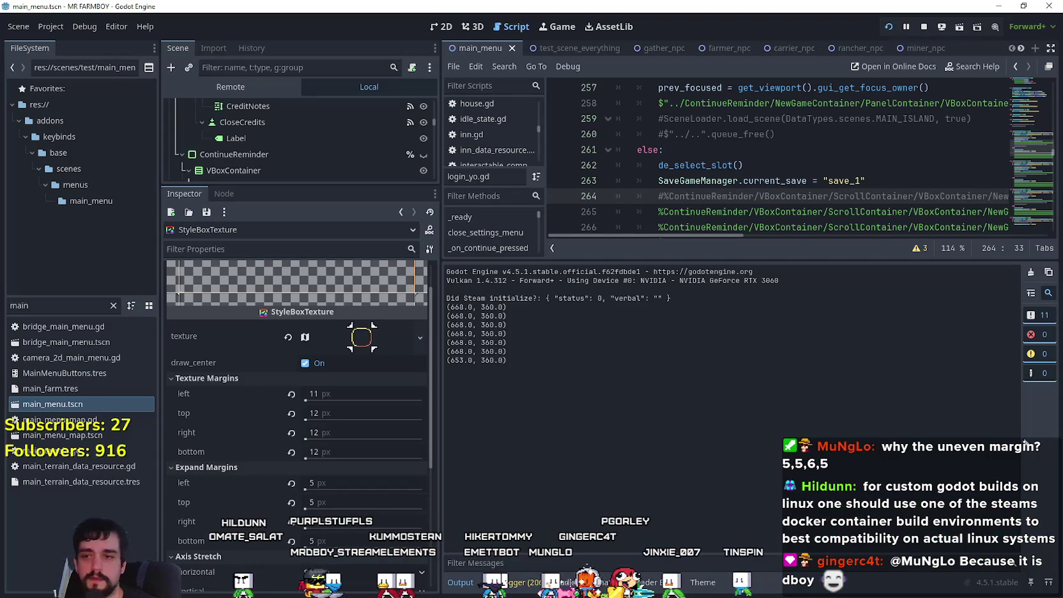
- Open game_ui_theme.tres in the theme editor and switch the edited type to CheckBox
click(703, 583)
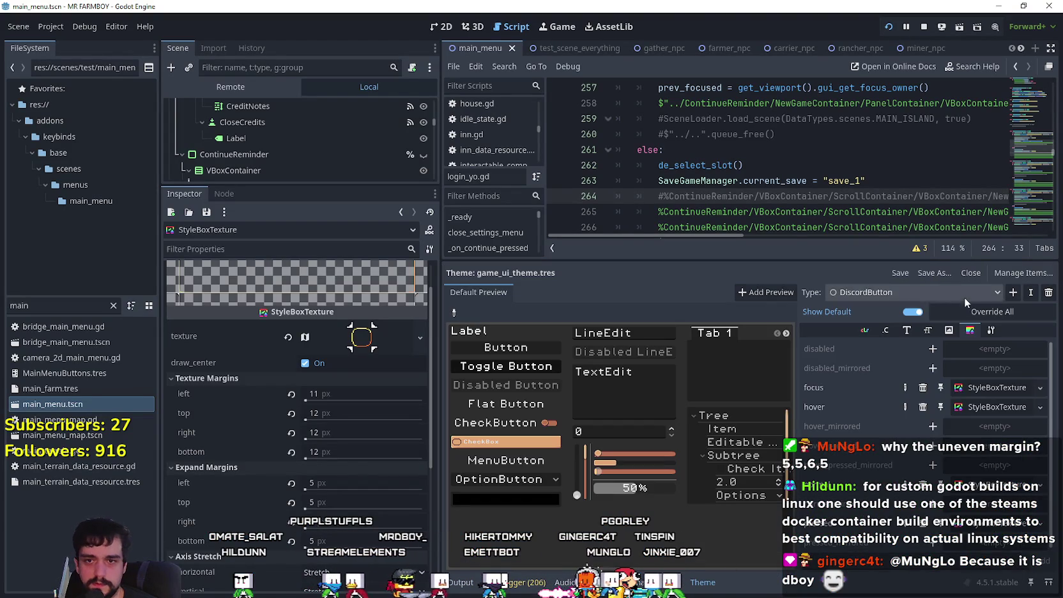
click(935, 292)
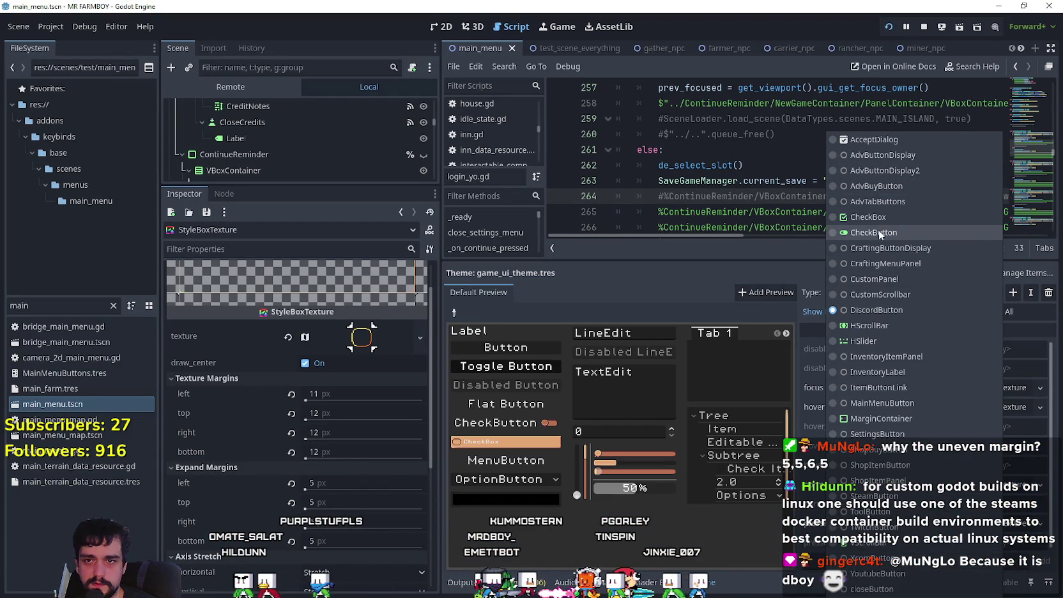
key(Escape)
- Inspect the CheckBox focus and hover StyleBoxTextures, then remove the focus override
click(984, 387)
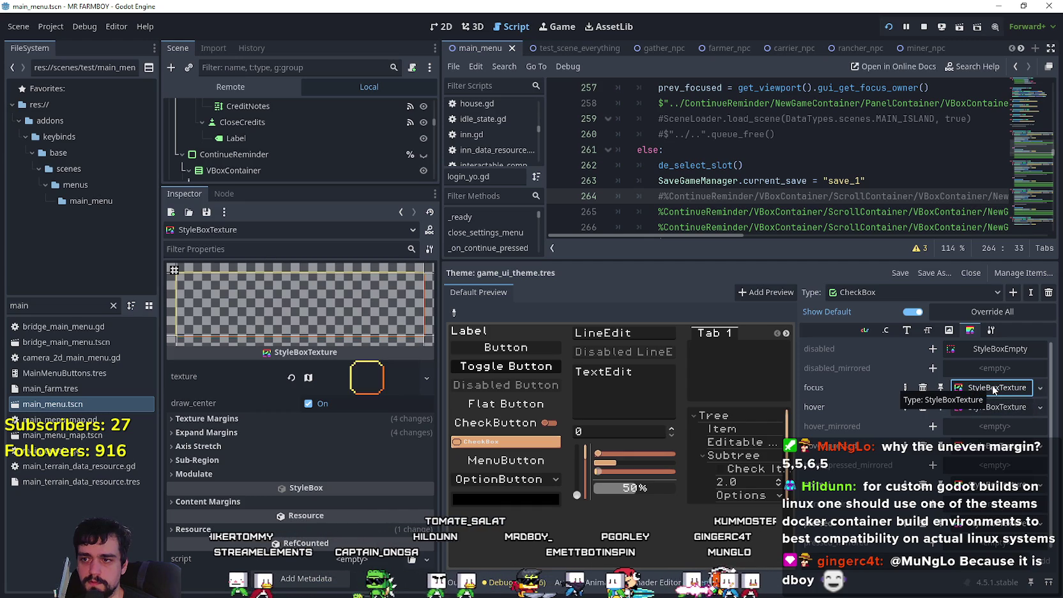
click(995, 406)
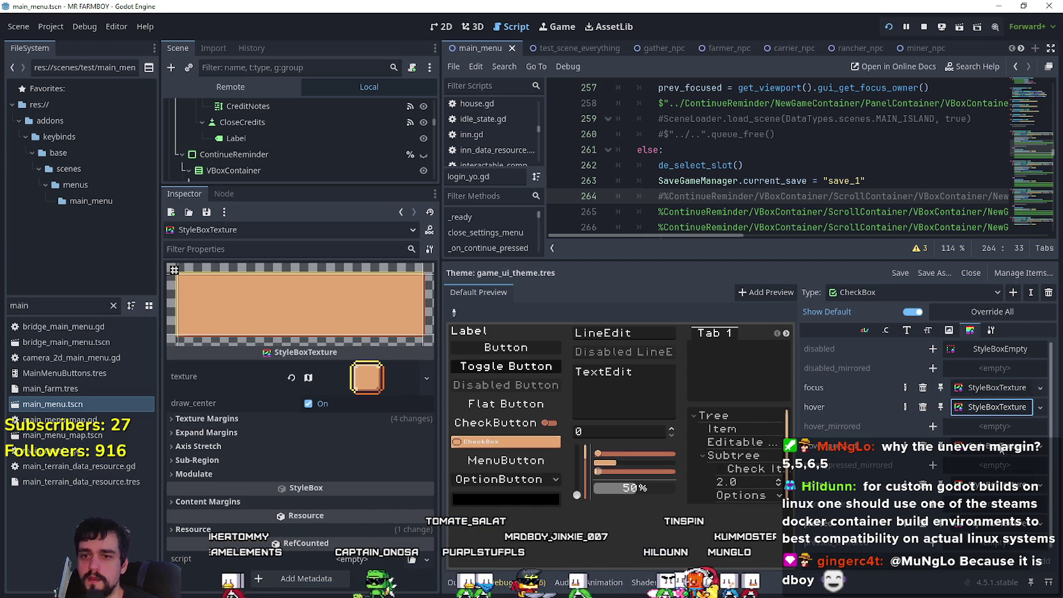
click(993, 389)
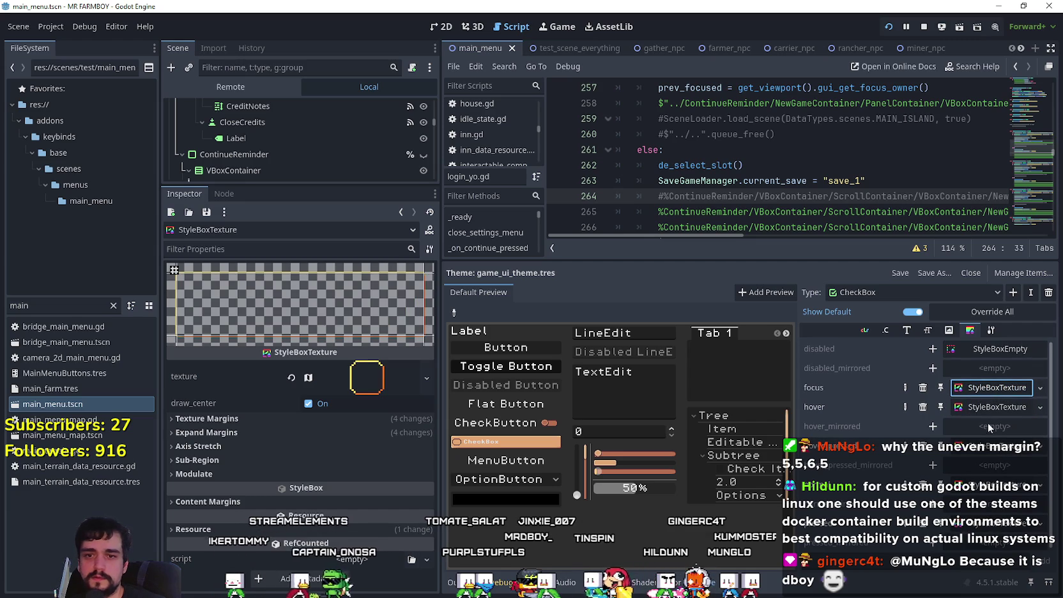
click(992, 387)
click(997, 351)
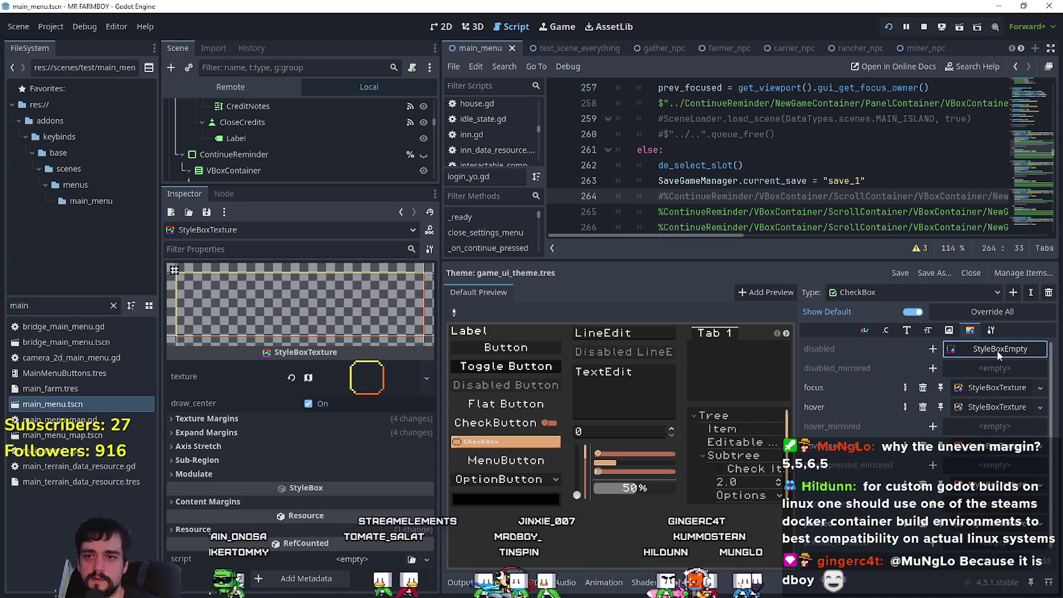
click(993, 392)
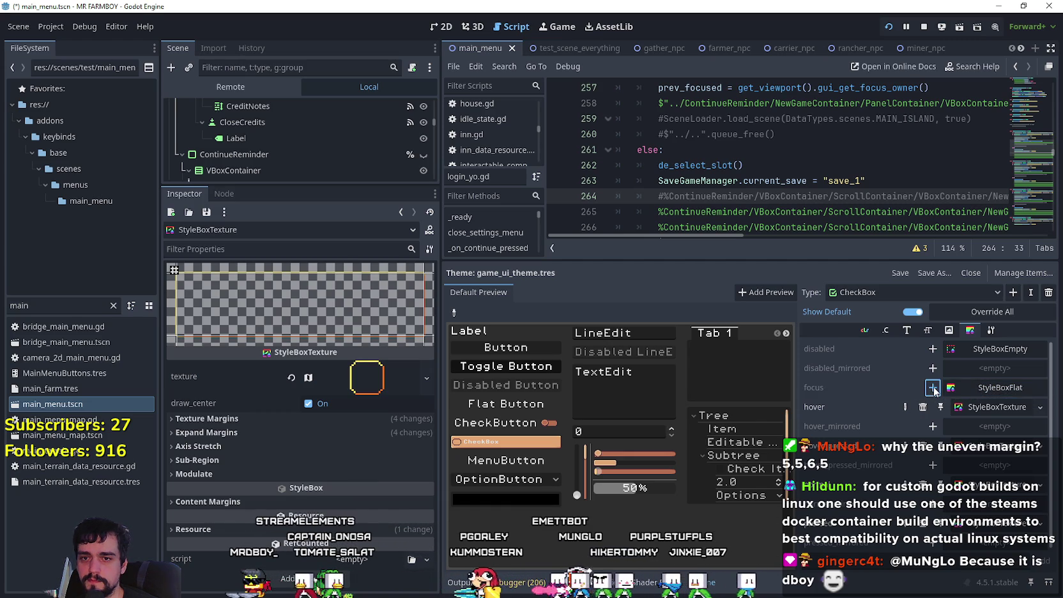
- Give focus a new StyleBoxTexture with an AtlasTexture using the 2048×2048 sprite sheet
click(959, 391)
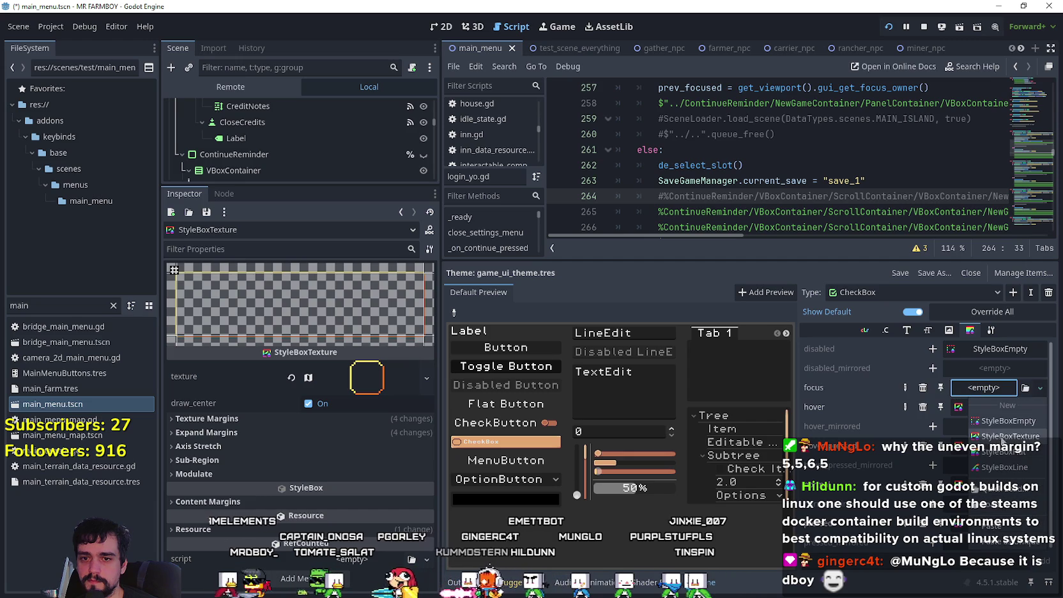
click(975, 396)
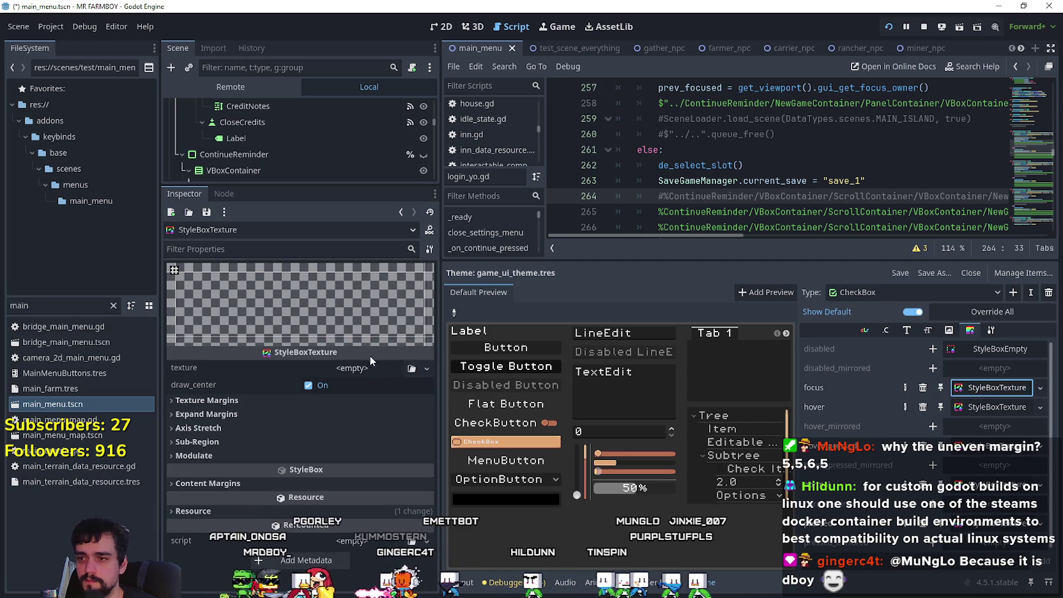
click(427, 378)
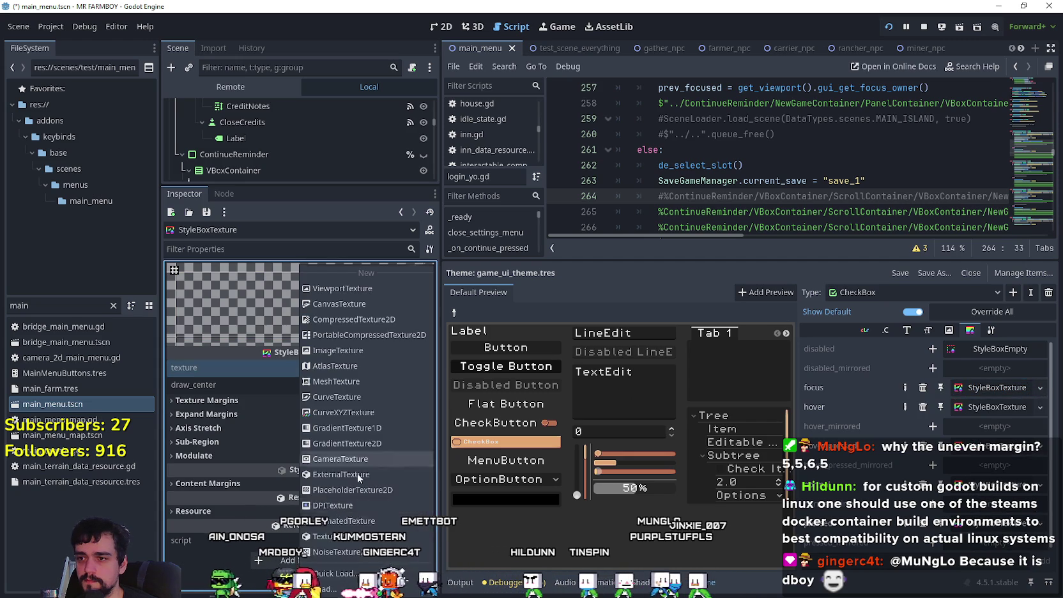
click(359, 365)
click(363, 372)
click(357, 528)
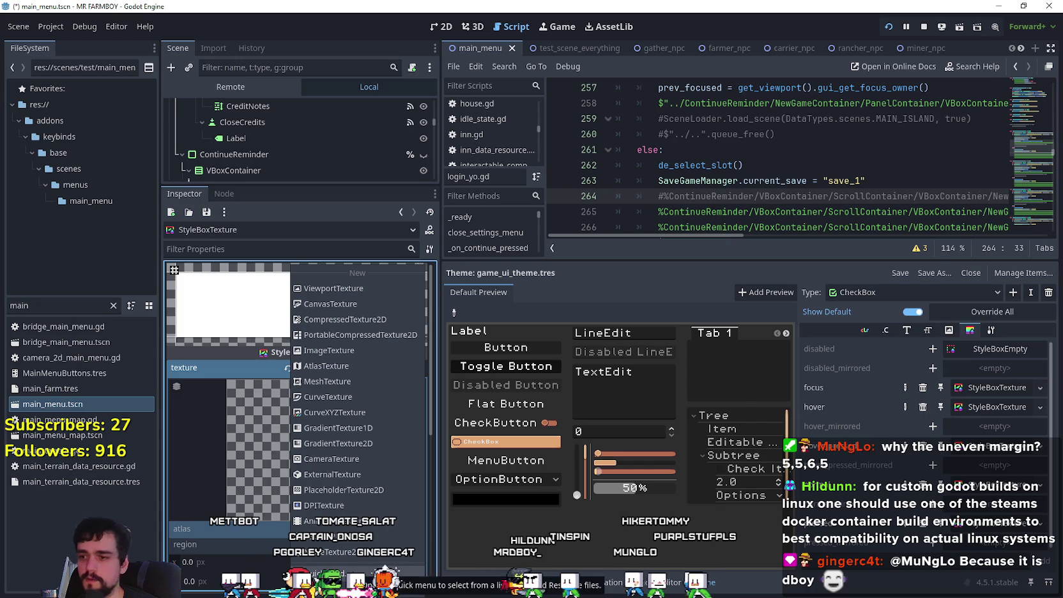
click(326, 574)
click(551, 280)
double_click(551, 280)
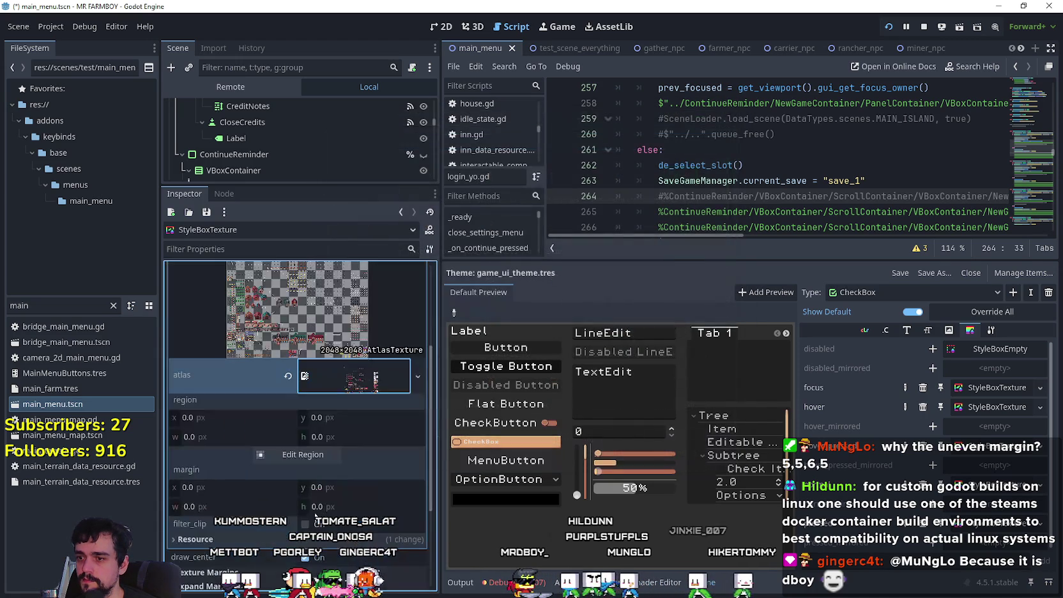
- With 8 px grid snap, set the atlas region around the ring sprite
click(311, 454)
scroll(505, 282, down, 3)
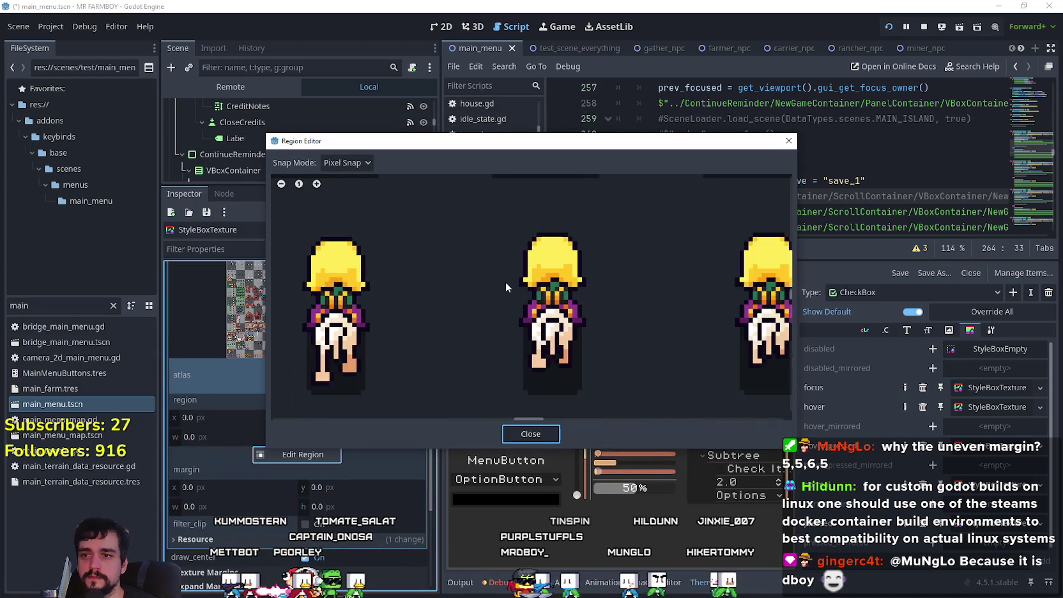
click(347, 163)
click(346, 211)
scroll(590, 309, down, 5)
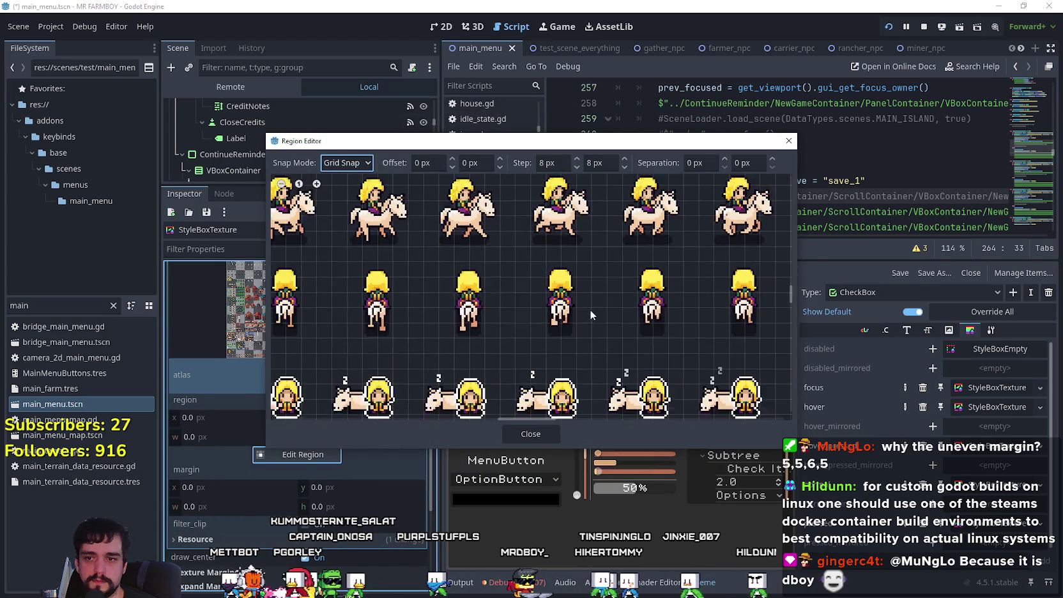
scroll(578, 316, down, 5)
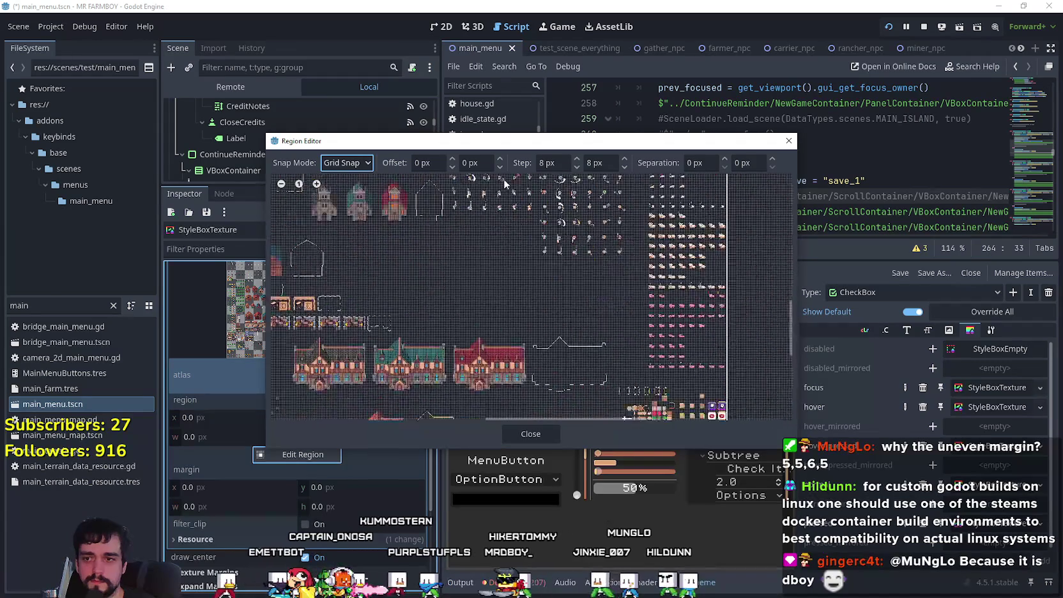
scroll(563, 325, up, 8)
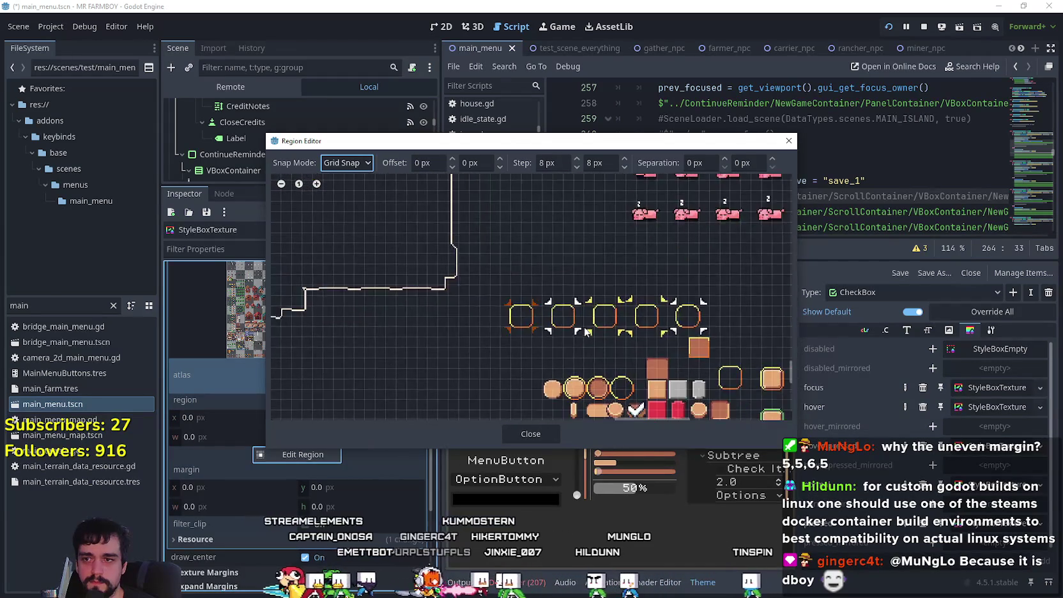
scroll(580, 337, up, 2)
drag(495, 249, 577, 334)
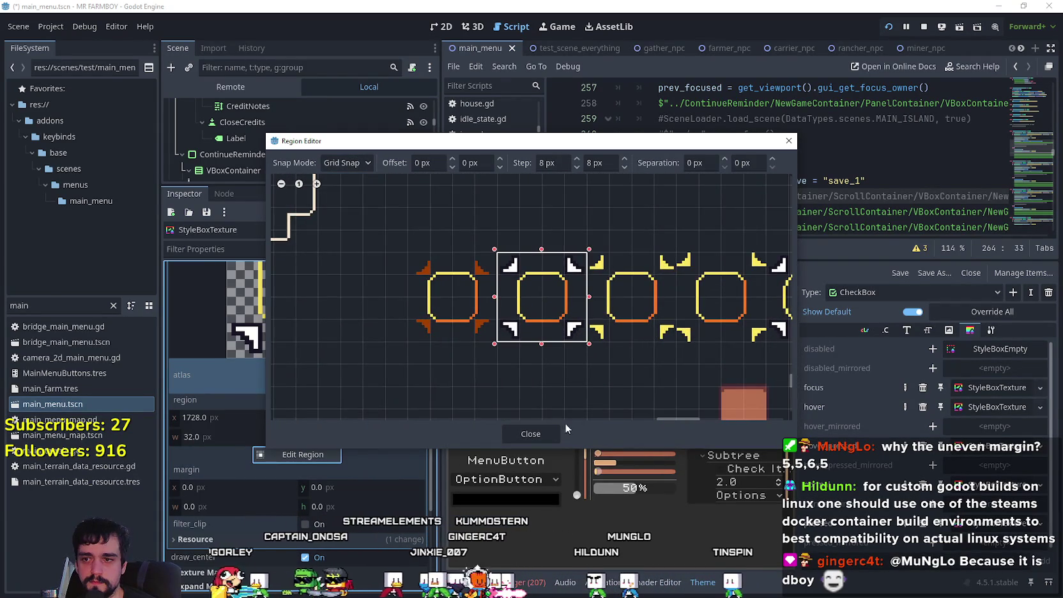
click(537, 434)
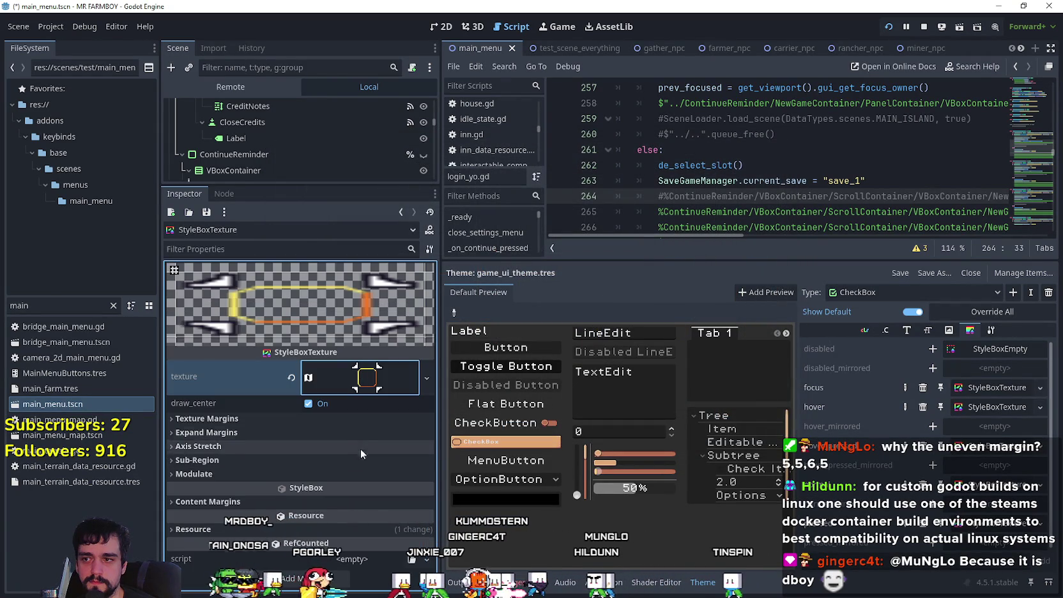
- Using Pixel Snap, drag the bottom, left and right texture margins just inside the ring corners
click(304, 460)
click(310, 530)
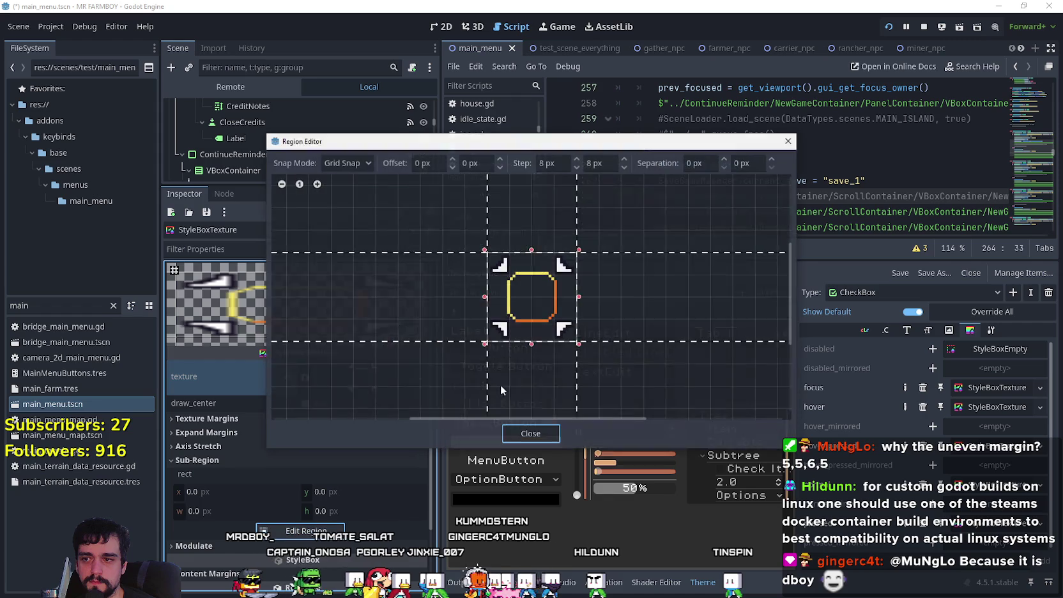
scroll(542, 300, up, 2)
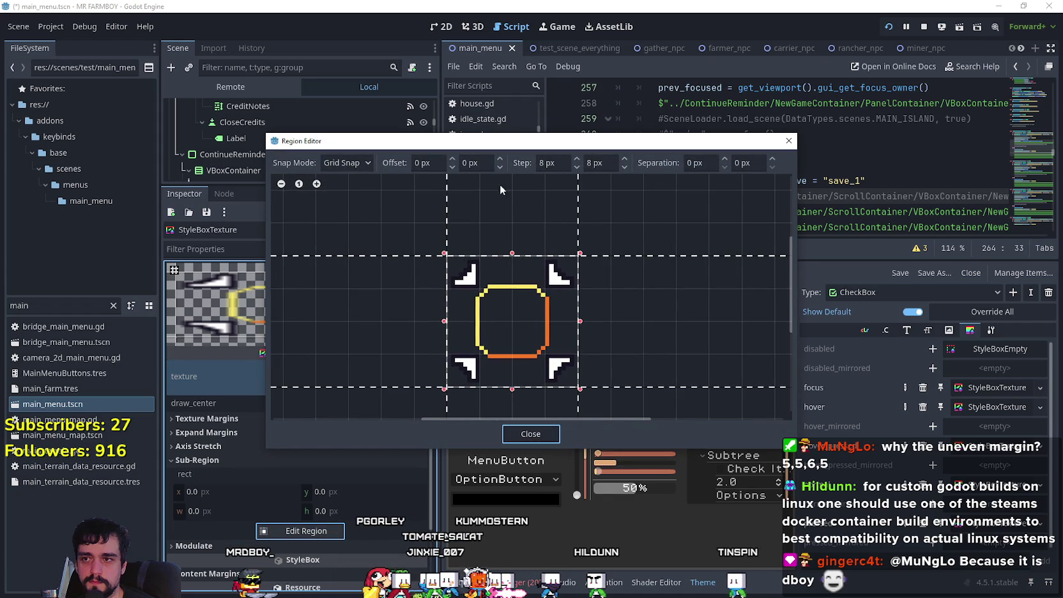
click(350, 196)
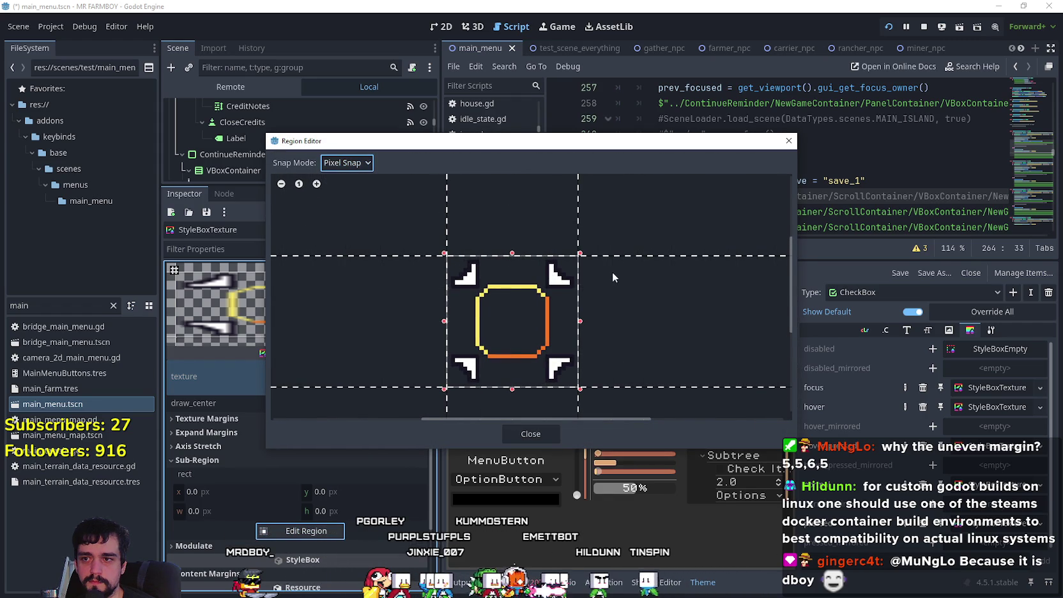
scroll(612, 274, up, 1)
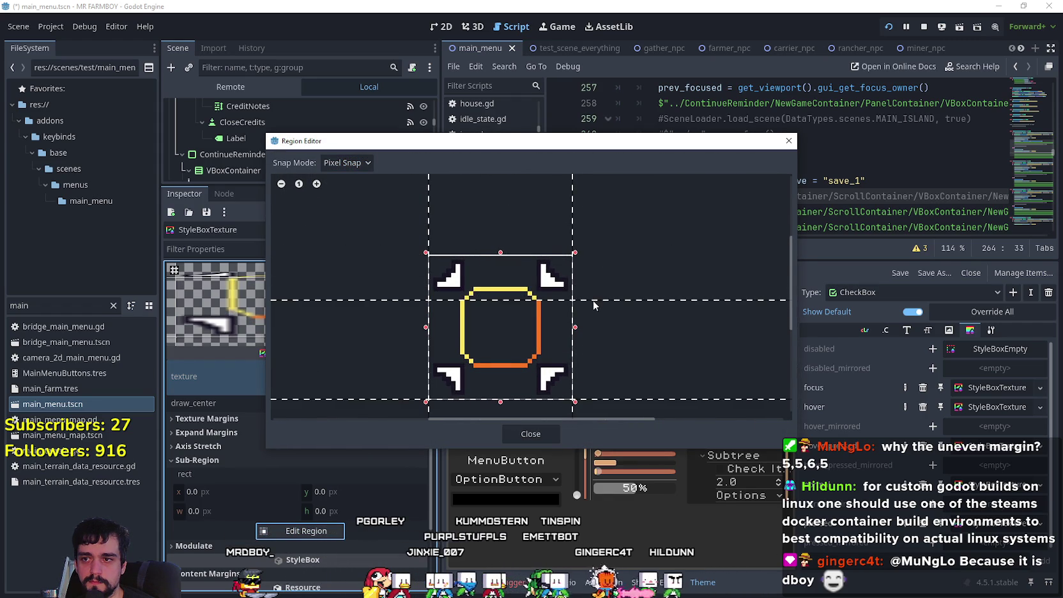
scroll(621, 377, up, 1)
drag(624, 361, 622, 350)
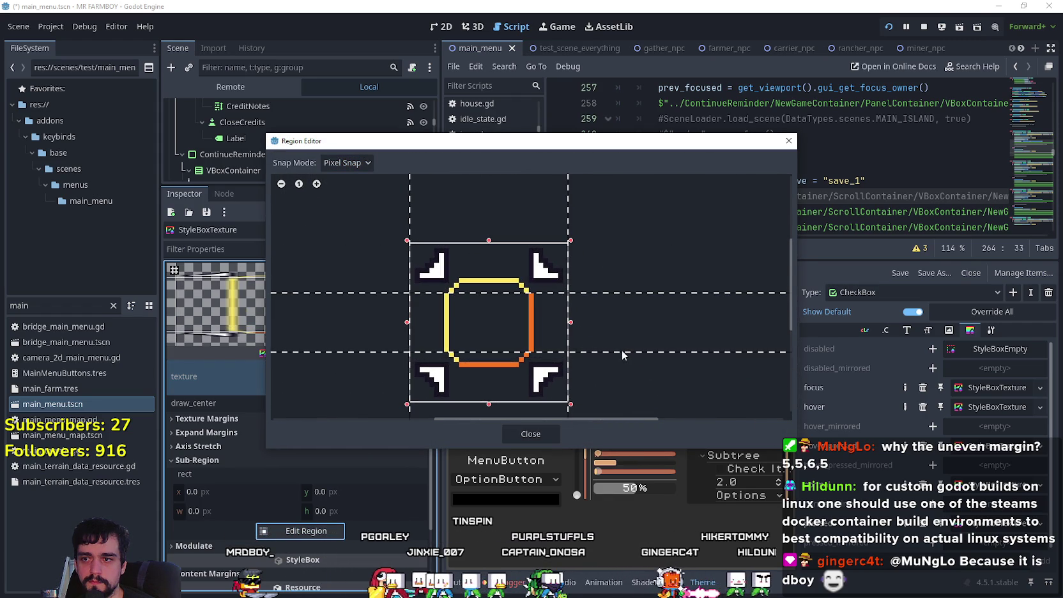
drag(411, 223, 459, 223)
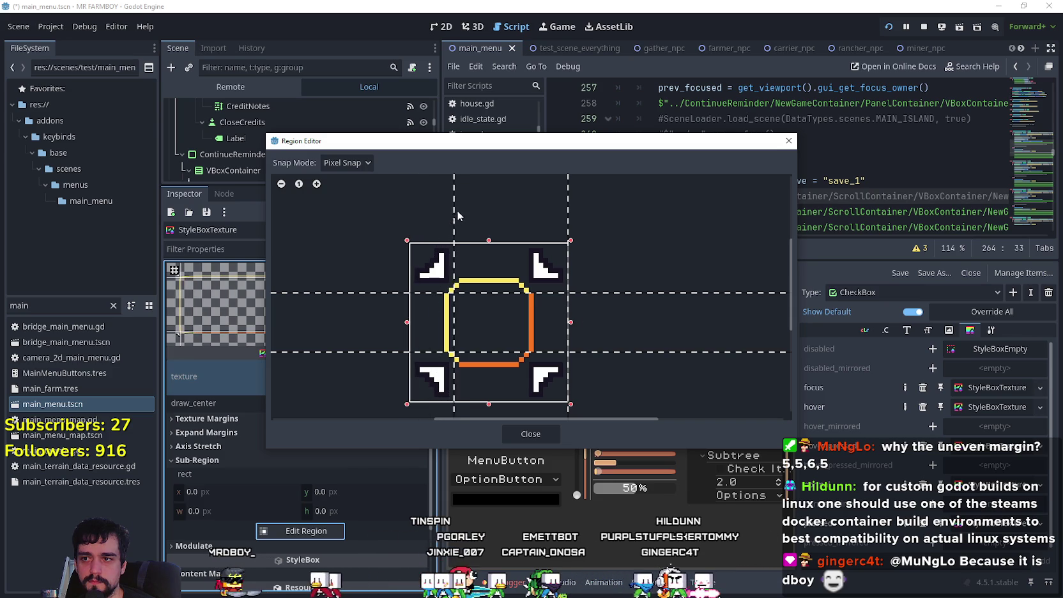
drag(567, 211, 519, 211)
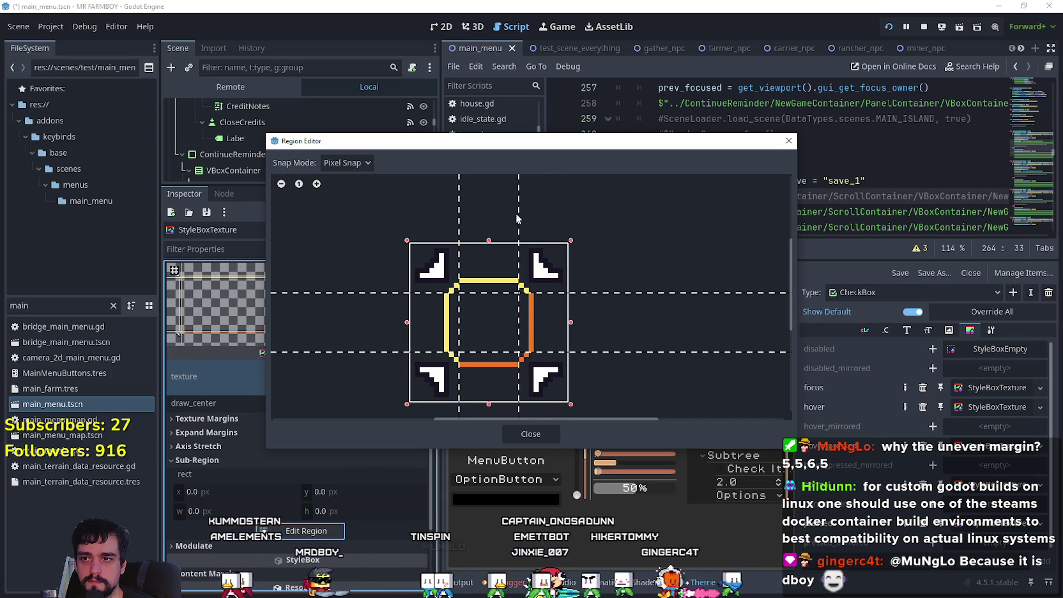
scroll(537, 415, up, 2)
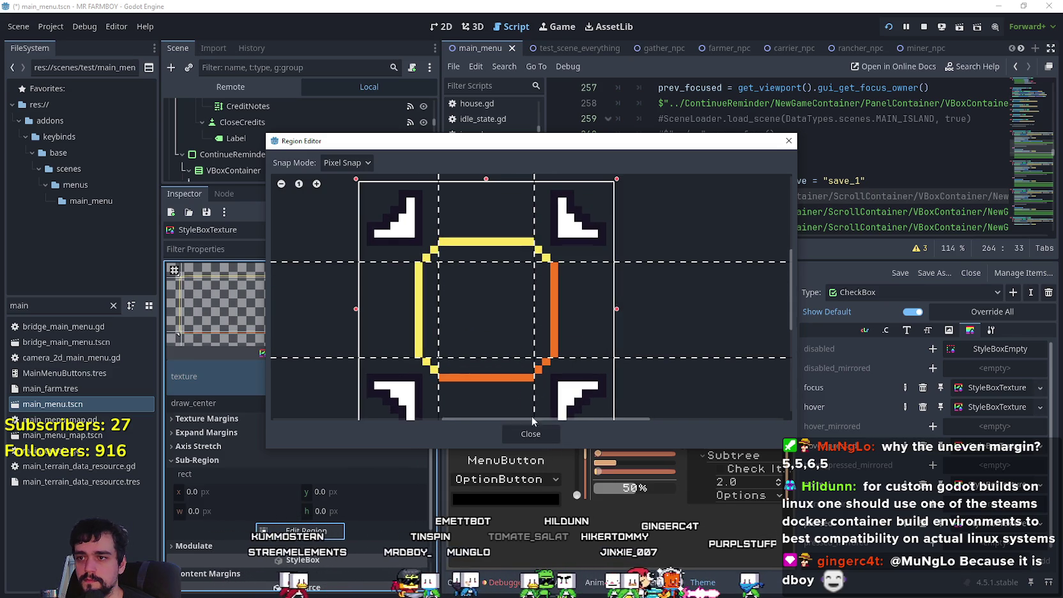
click(540, 433)
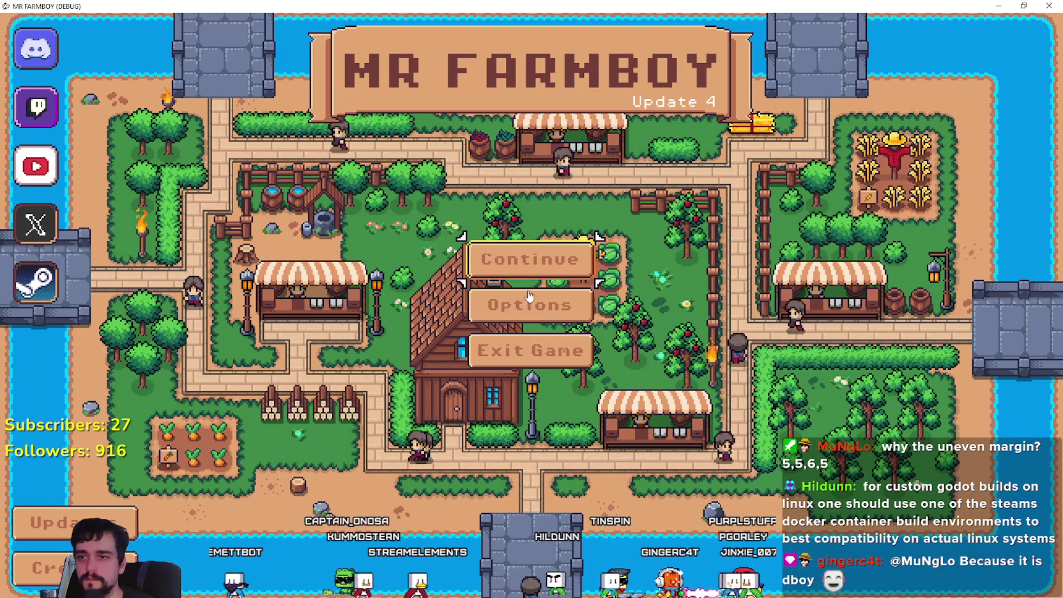
- Open Create Save to view the cozy-option checkboxes, then Cancel and Close the save list
click(514, 282)
scroll(578, 370, down, 5)
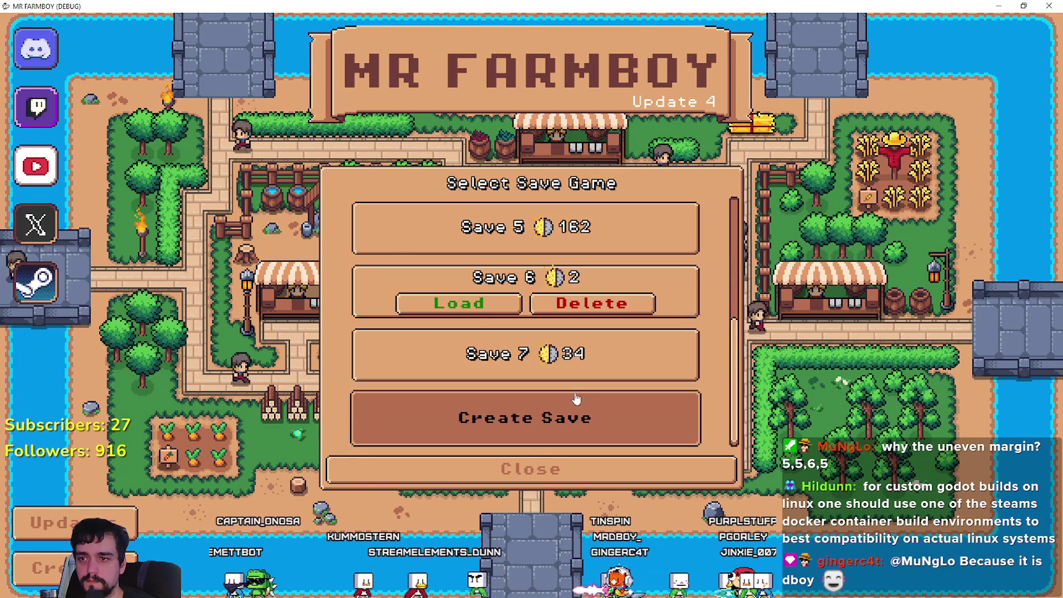
click(576, 399)
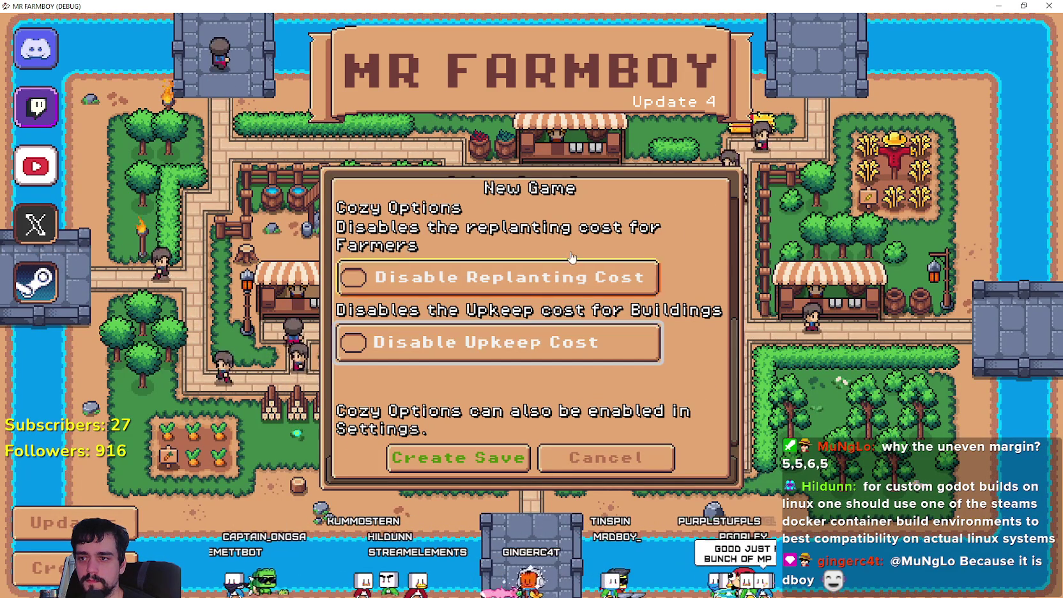
click(633, 464)
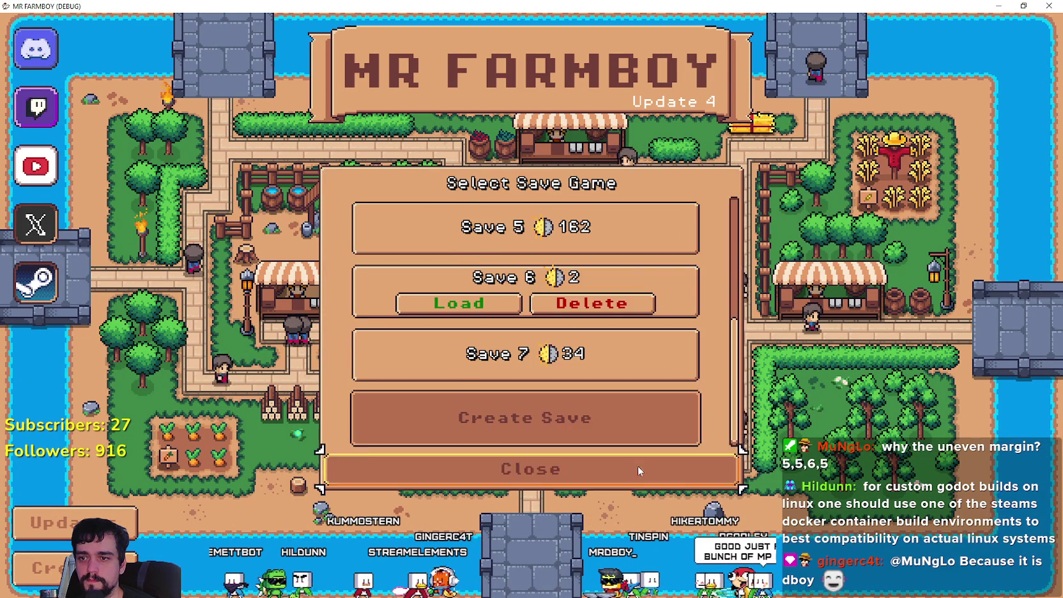
click(637, 470)
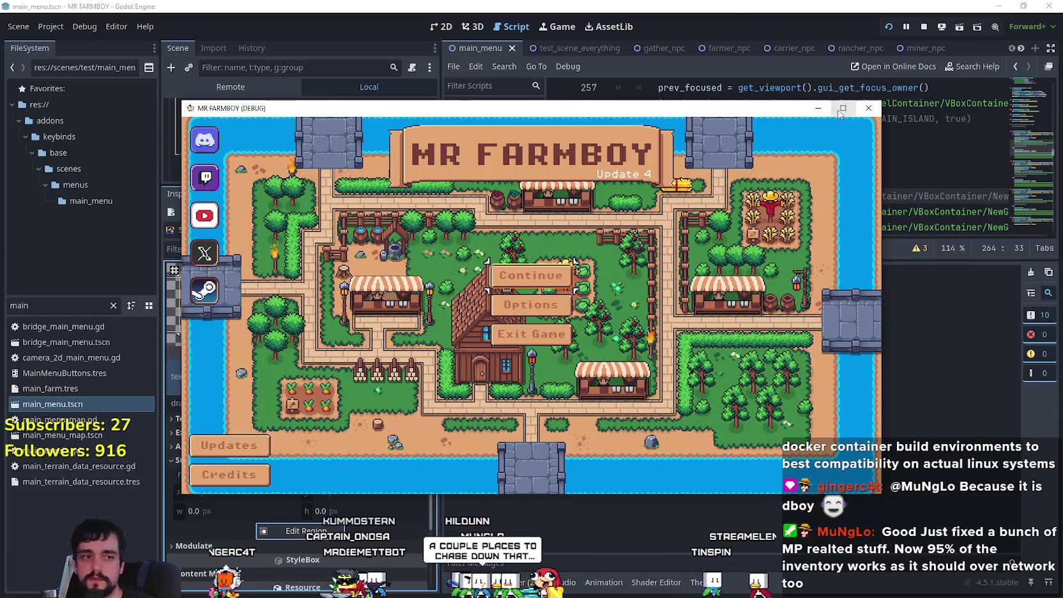
- Maximize the game window and open Create Save again to recheck the cozy checkboxes
click(843, 108)
click(585, 269)
scroll(587, 274, down, 5)
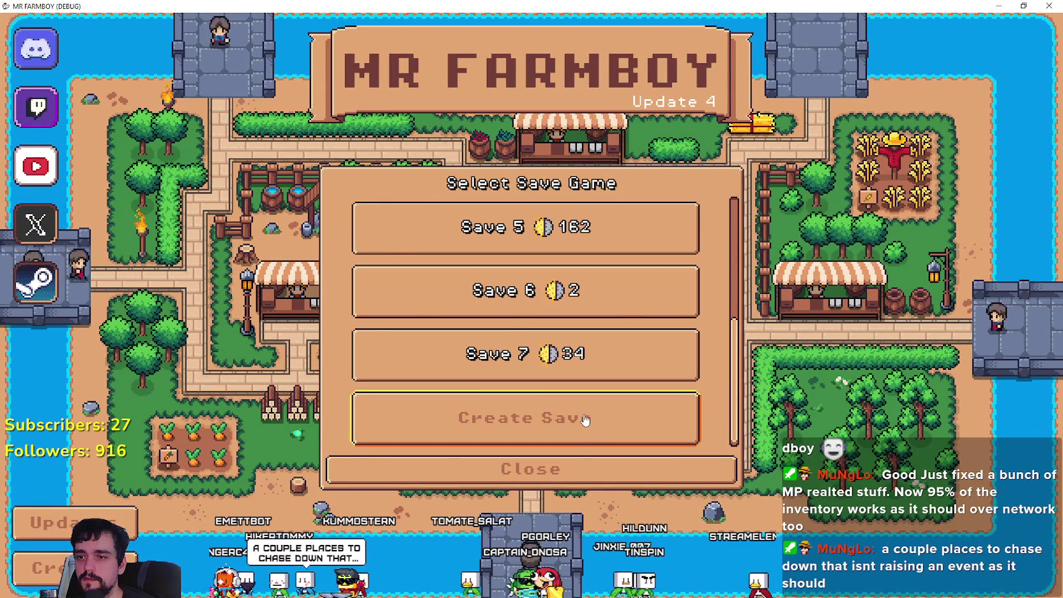
click(588, 423)
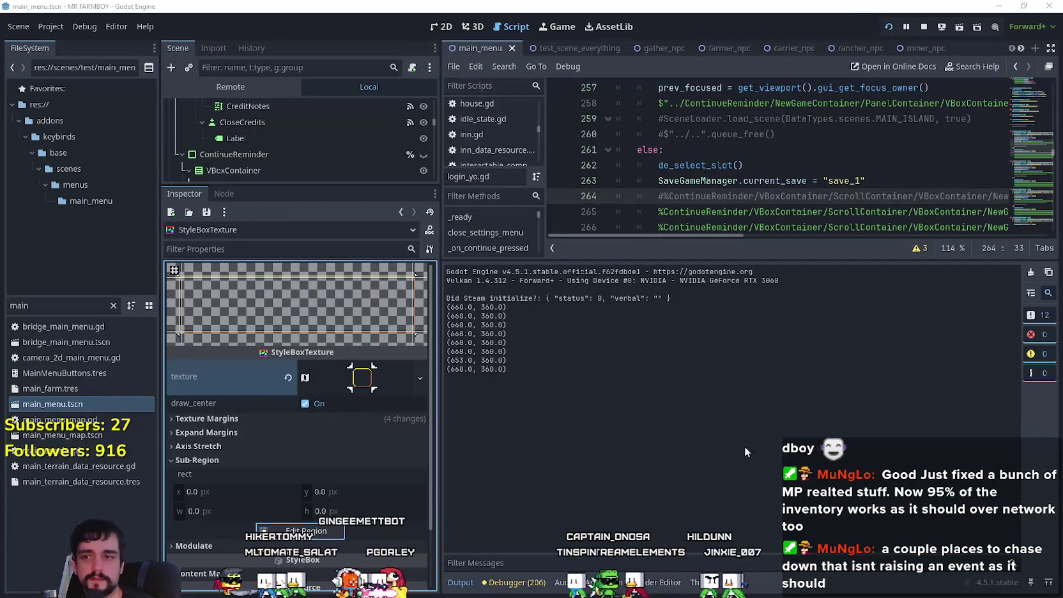
click(220, 446)
- Set the left expand margin to 5, then 10 px, and the top to 10 px
click(235, 433)
scroll(319, 430, down, 1)
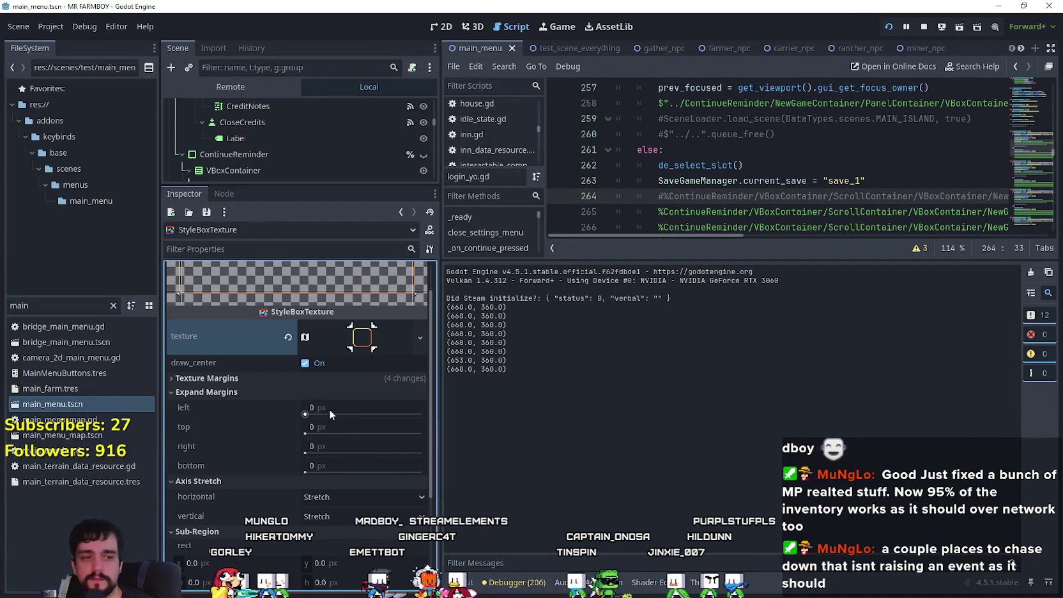
click(324, 411)
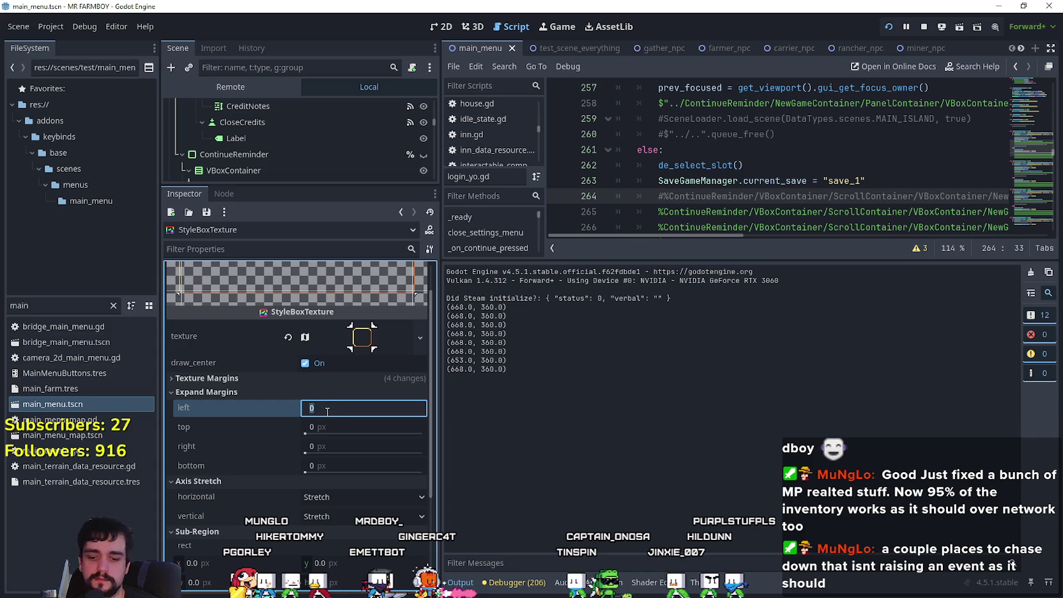
text(5)
key(Return)
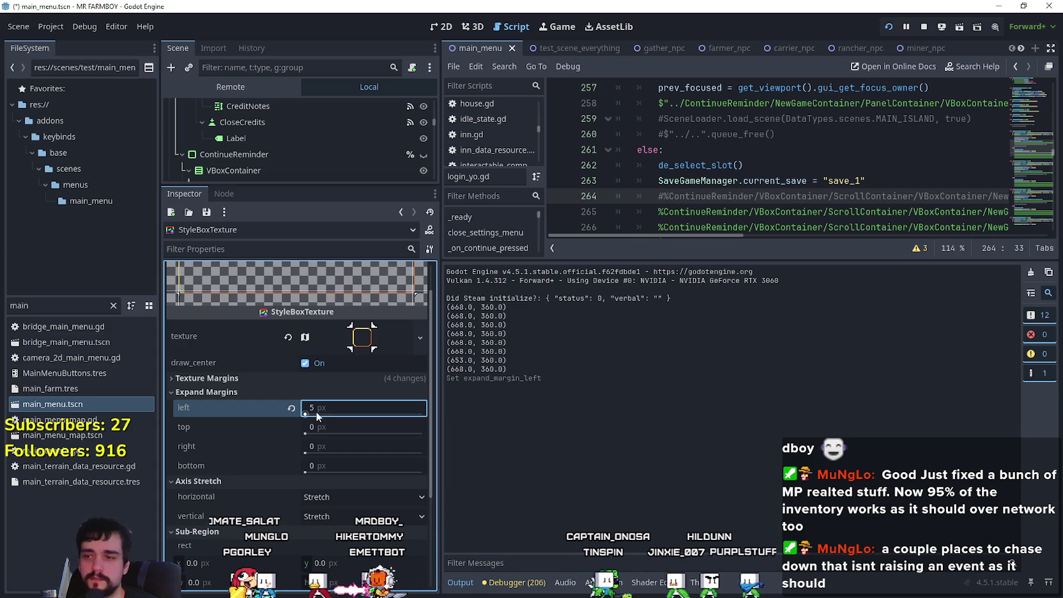
click(329, 409)
text(10)
key(Return)
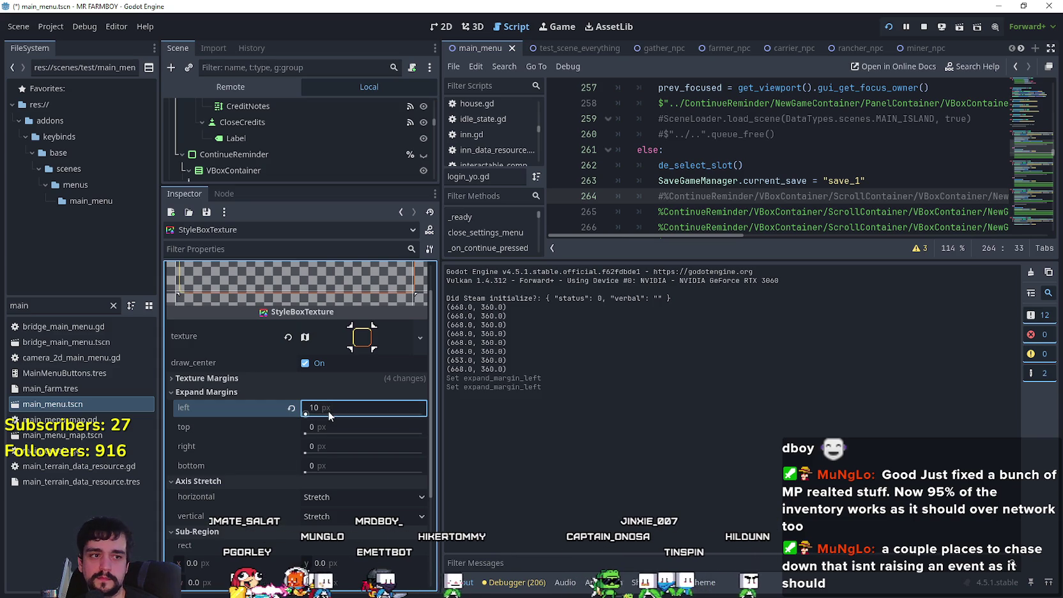
click(325, 427)
text(10)
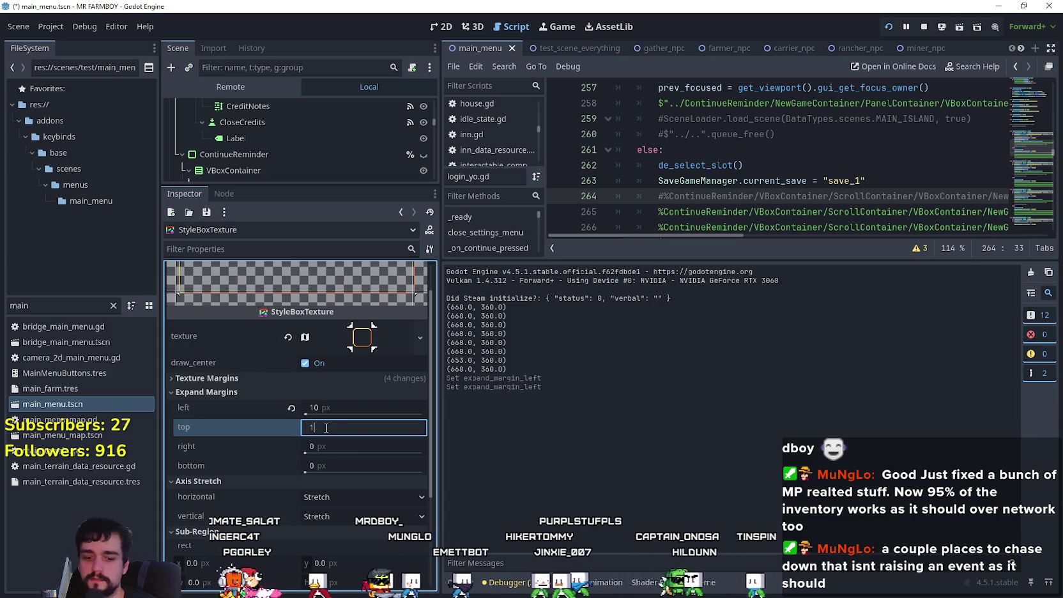
key(Return)
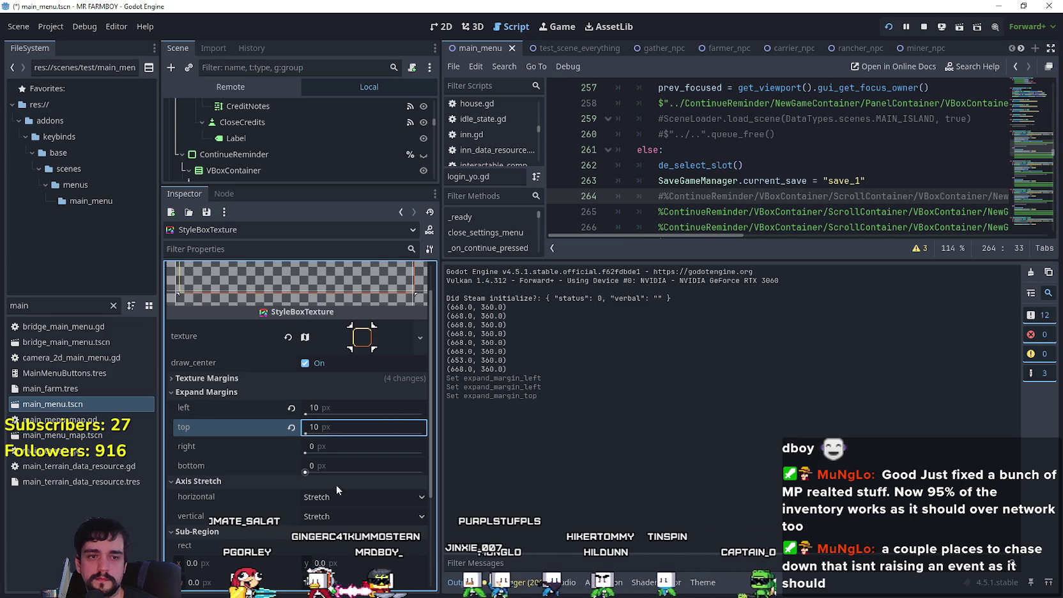
- Set the right expand margin to 10 px and the bottom to 1
click(372, 446)
text(10)
key(Return)
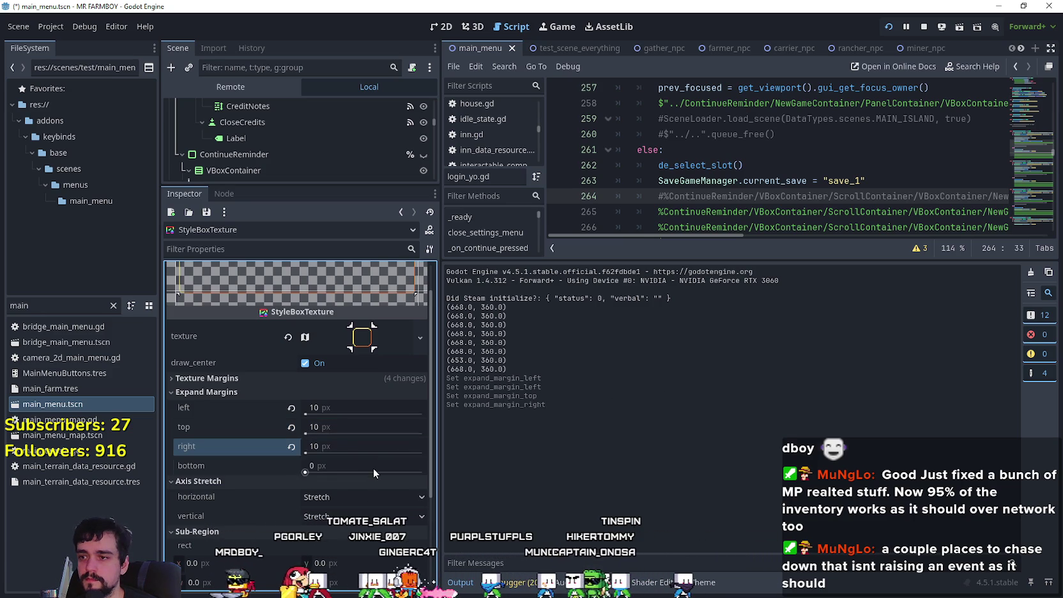
click(374, 469)
text(1)
key(Return)
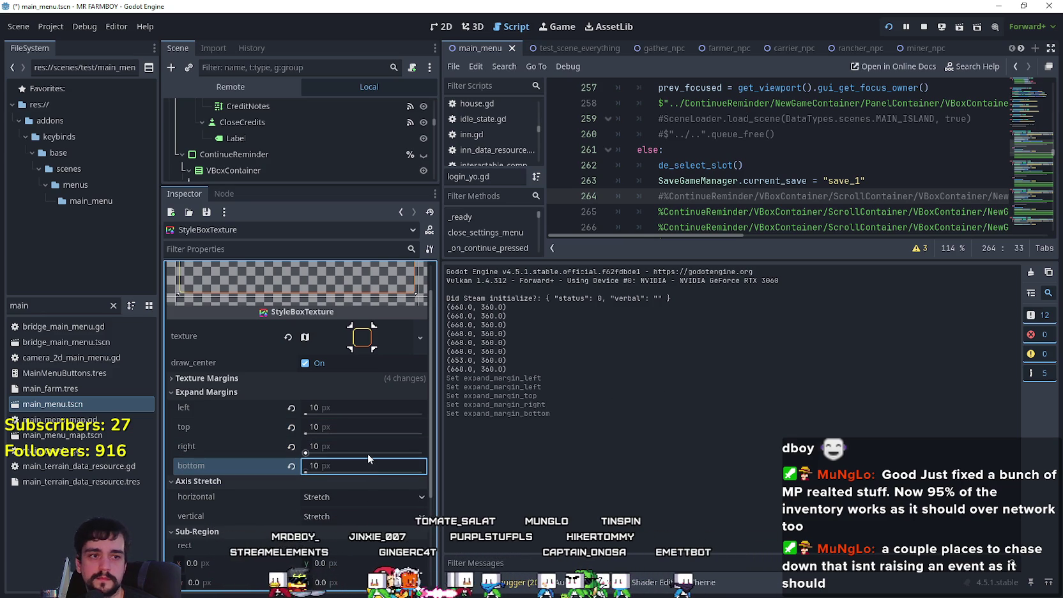
- Change the left, top, right and bottom expand margins all to 8 px
click(338, 410)
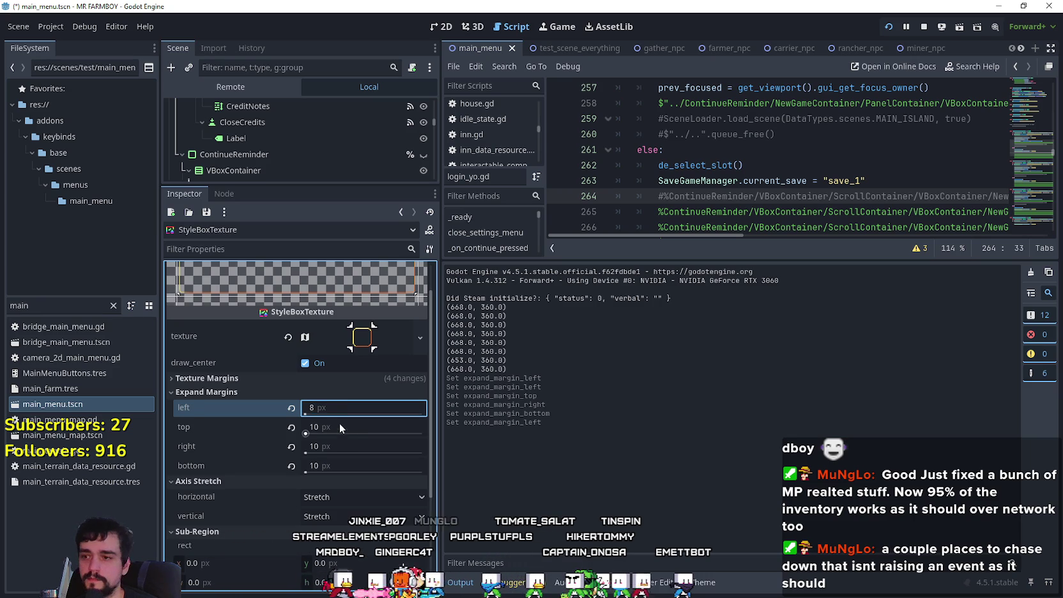
click(340, 426)
click(345, 446)
text(8)
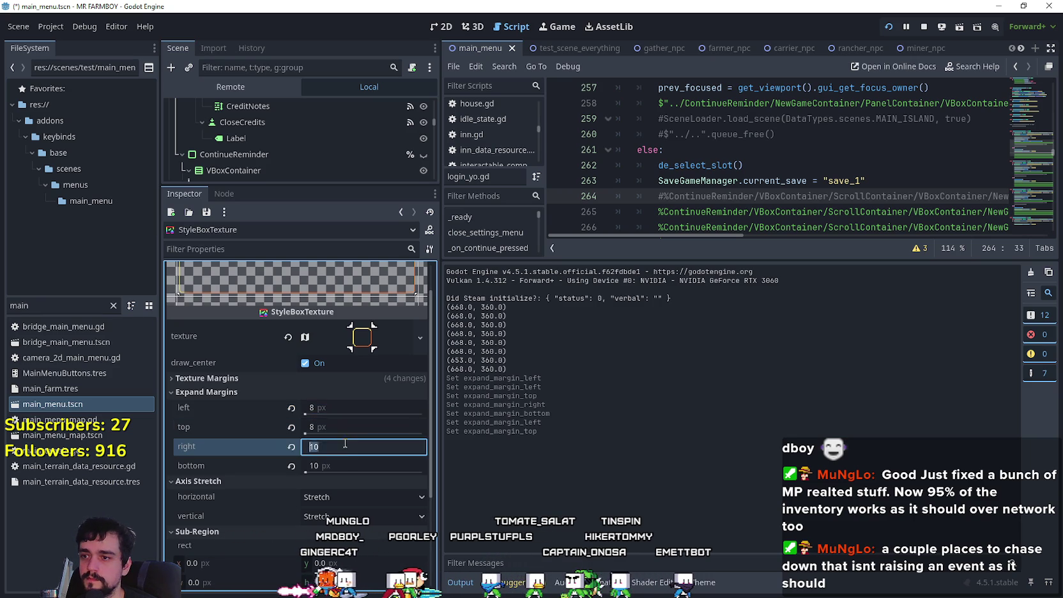
click(352, 465)
text(8)
click(345, 444)
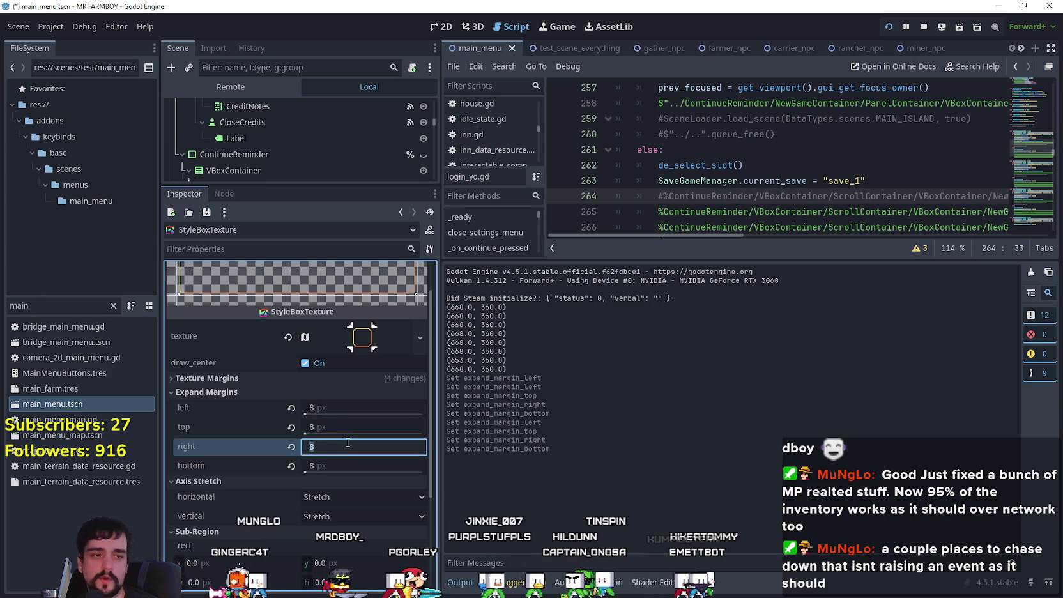
text(8)
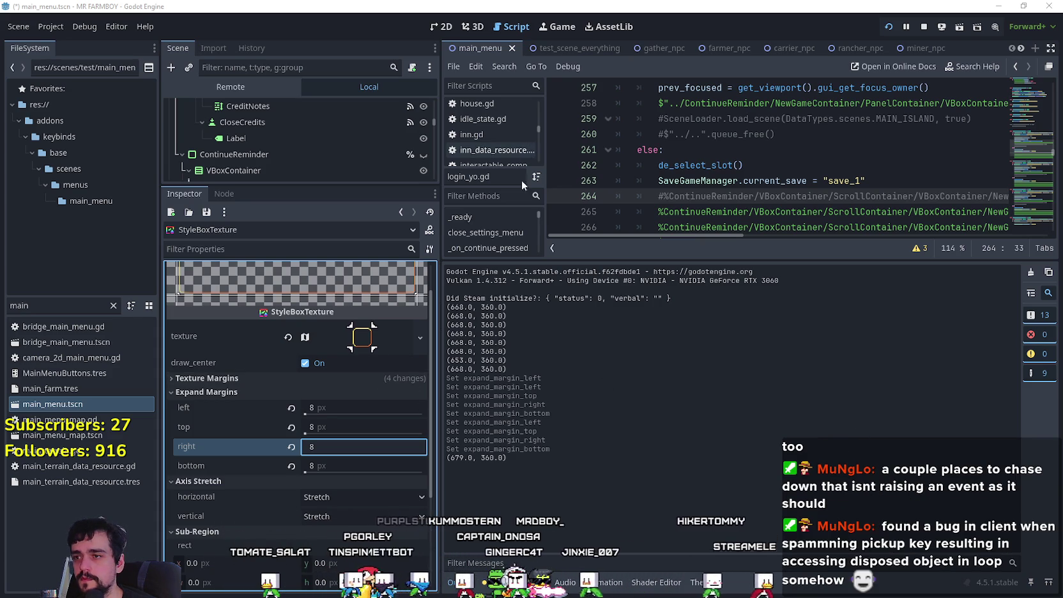
click(656, 582)
- Reopen game_ui_theme.tres in the theme editor and select the CheckBox focus style box
click(691, 582)
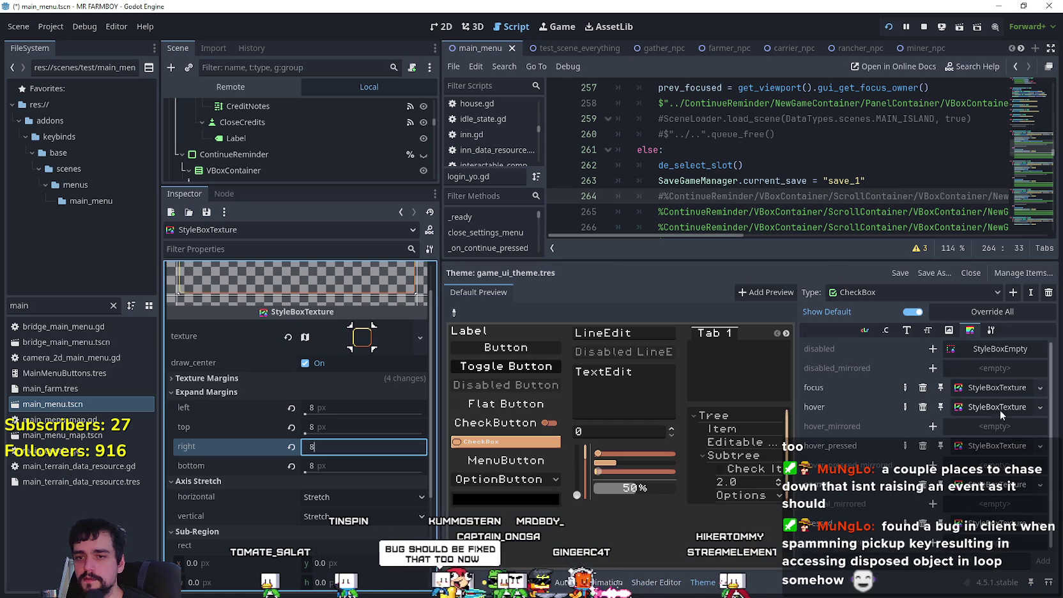
click(982, 451)
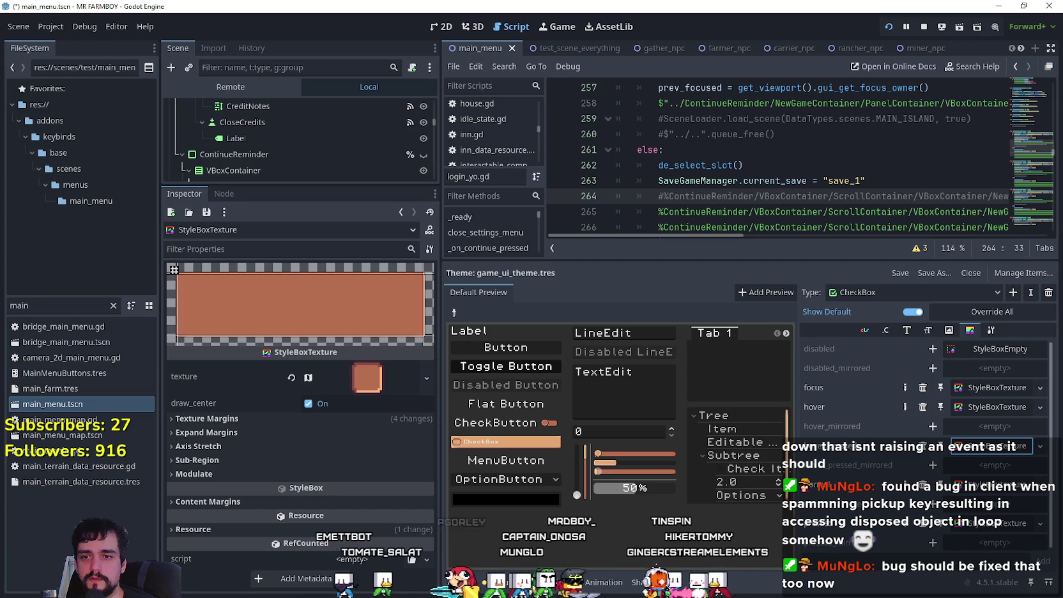
scroll(986, 447, down, 1)
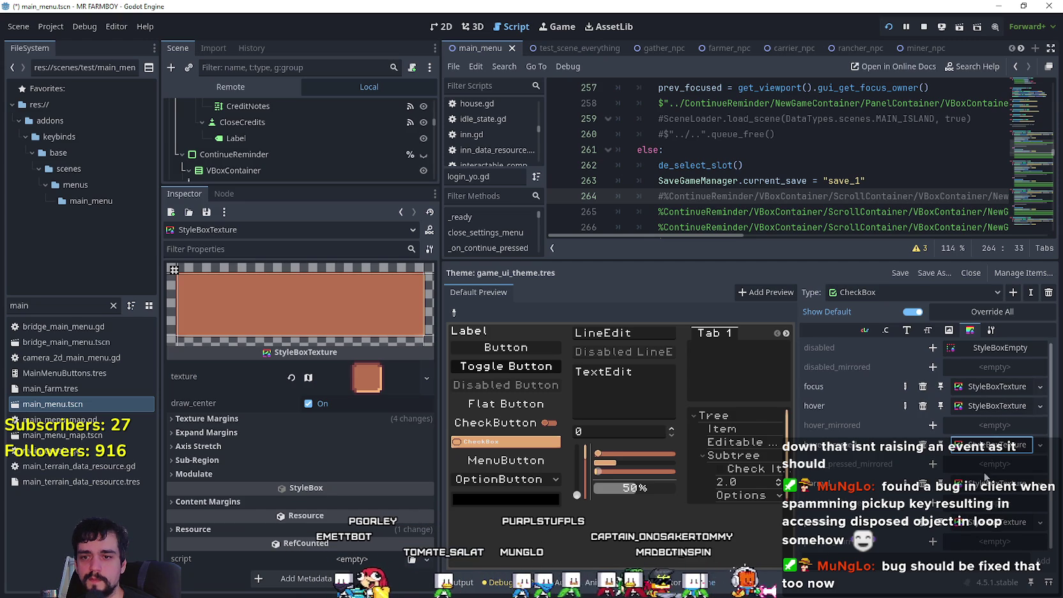
- Open the CheckBox hover style box, show its margin and sub-region settings, and edit its region
click(985, 409)
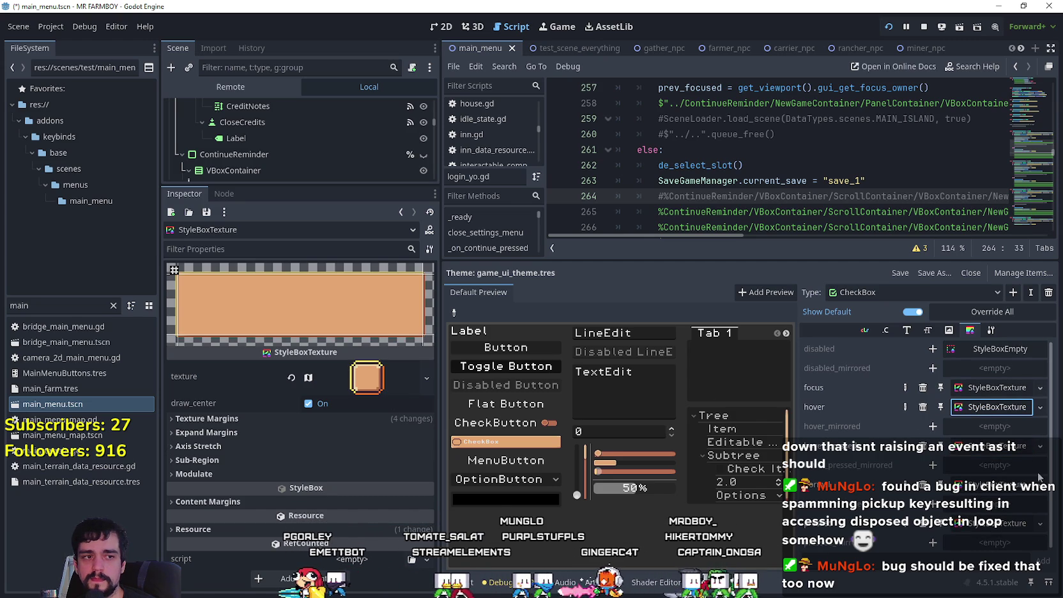
click(319, 419)
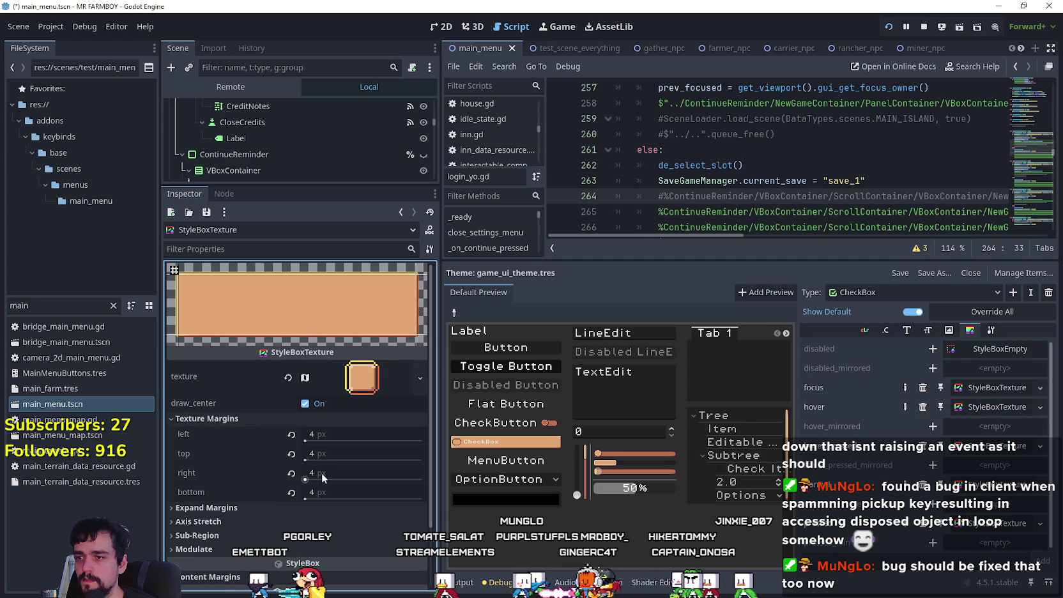
click(326, 508)
scroll(323, 519, down, 3)
scroll(245, 469, down, 1)
click(228, 447)
click(277, 498)
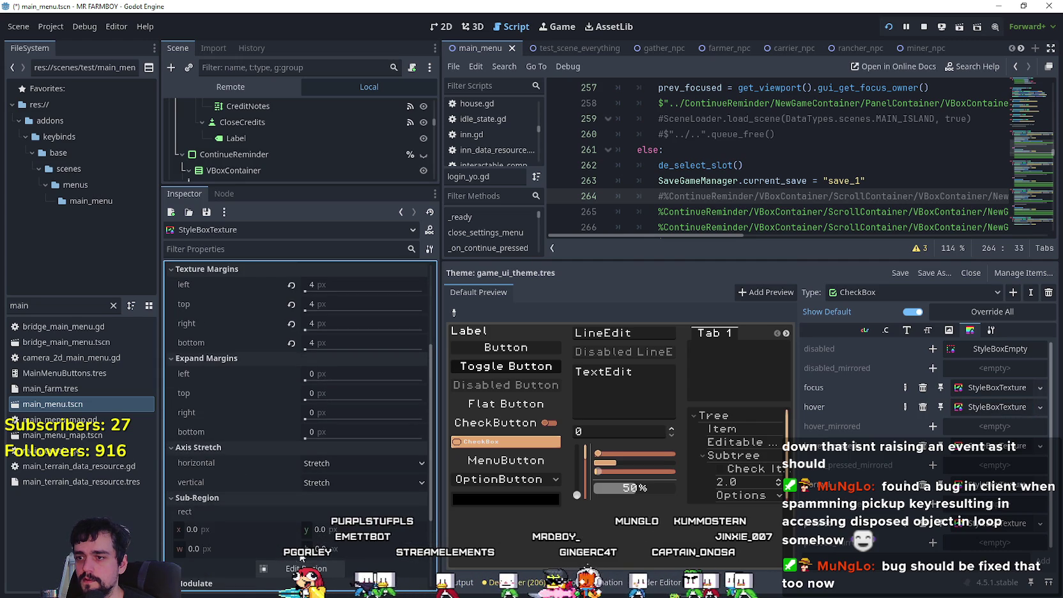
click(303, 568)
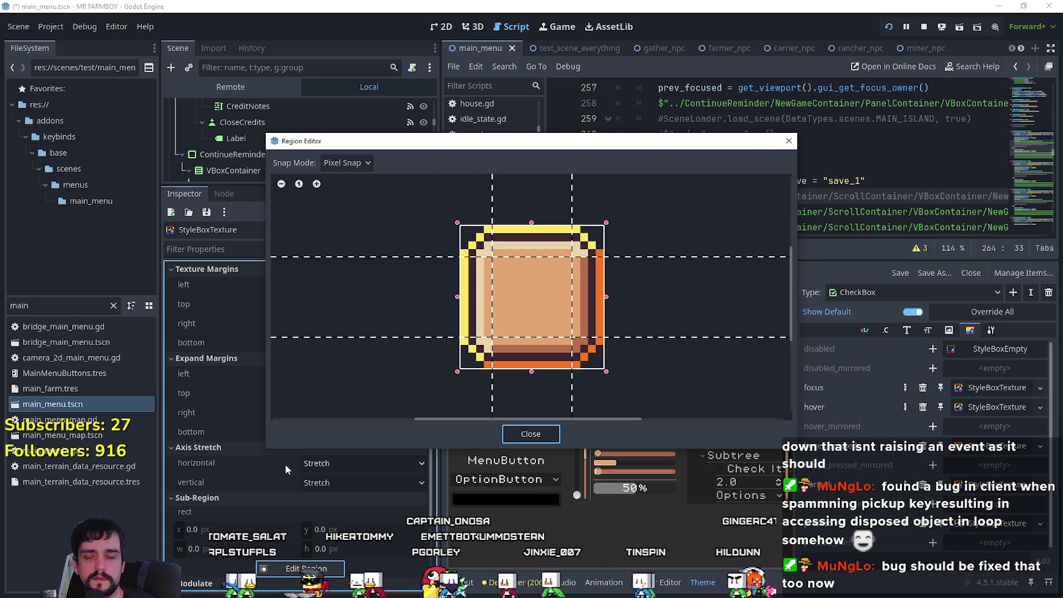
- Open another CheckBox style box and view its texture region in the region editor
click(529, 439)
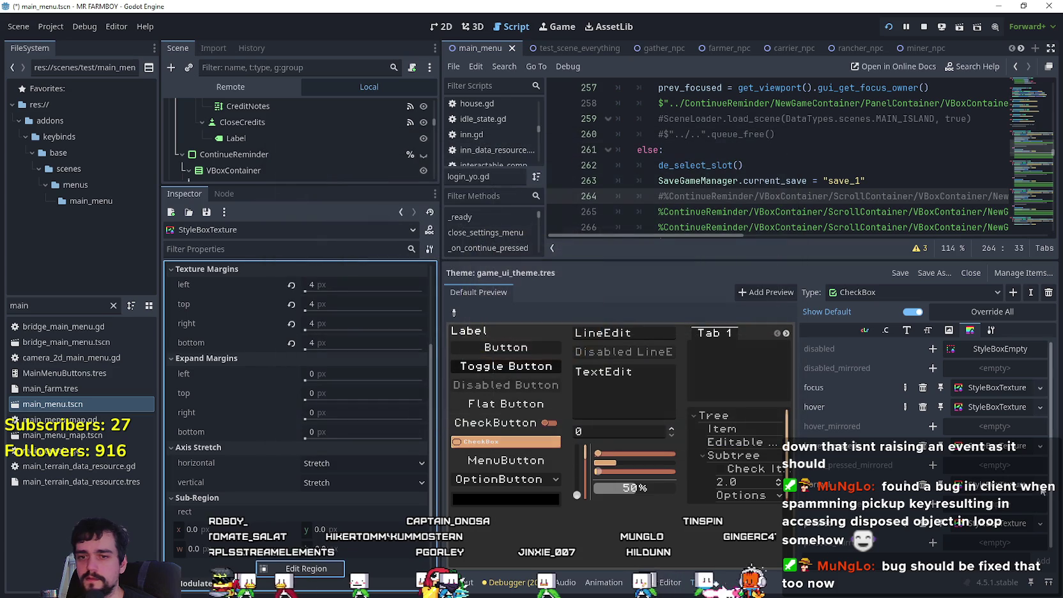
click(996, 484)
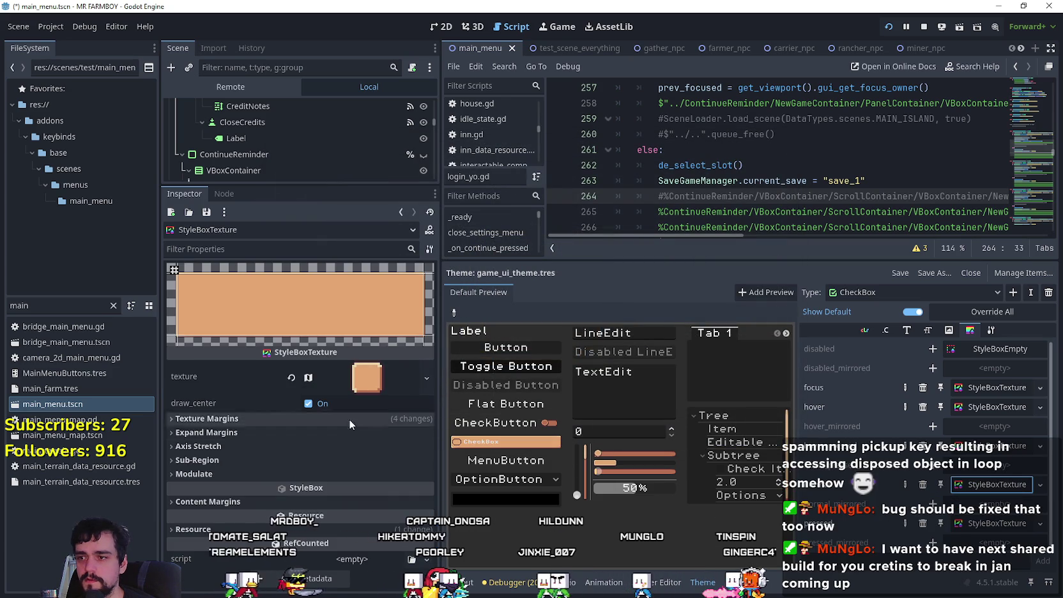
click(256, 462)
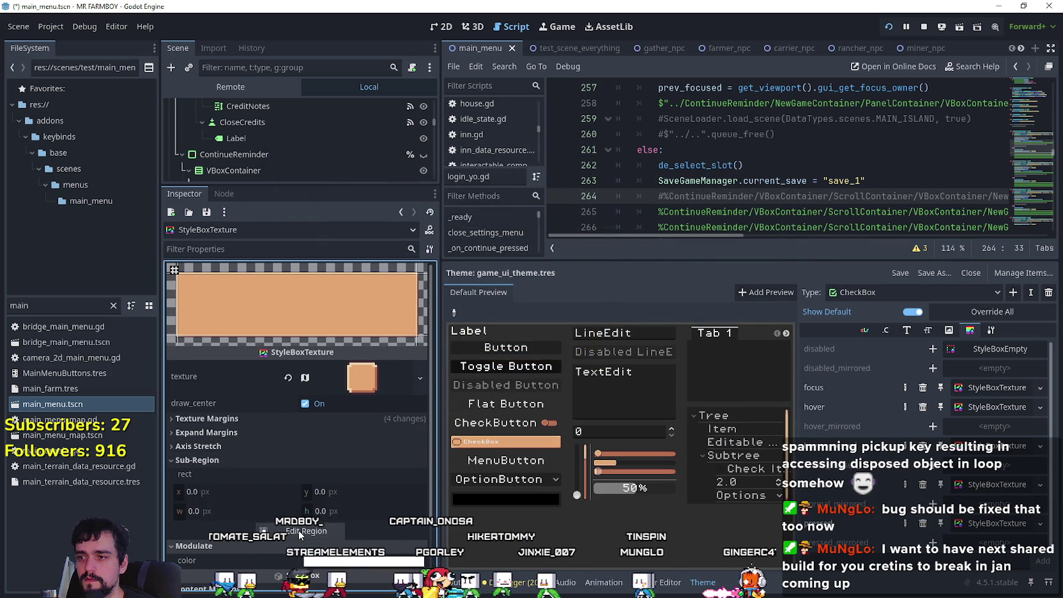
click(298, 531)
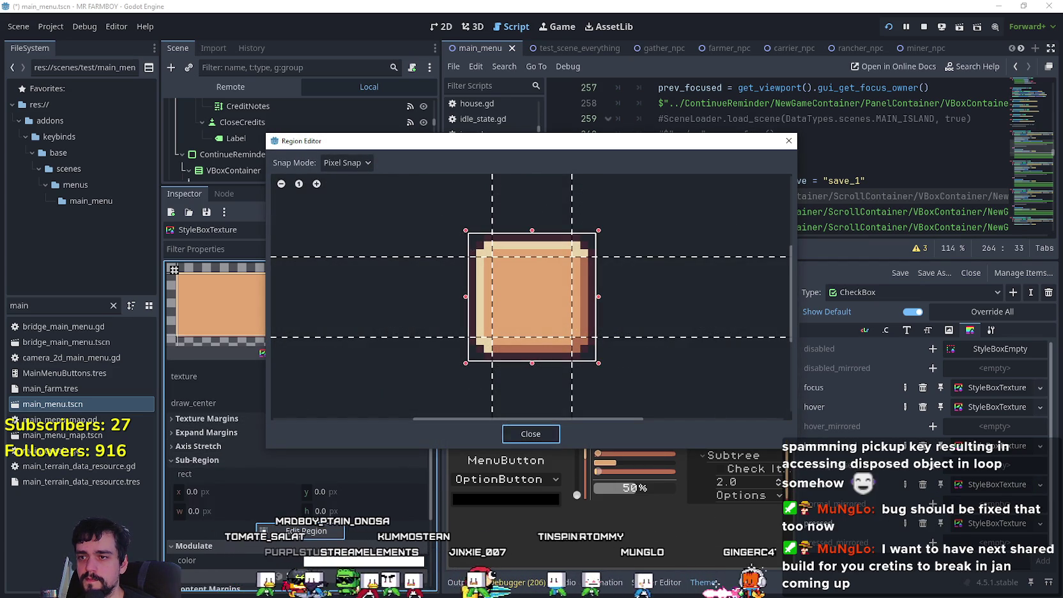
scroll(581, 279, up, 3)
scroll(578, 281, down, 1)
click(532, 435)
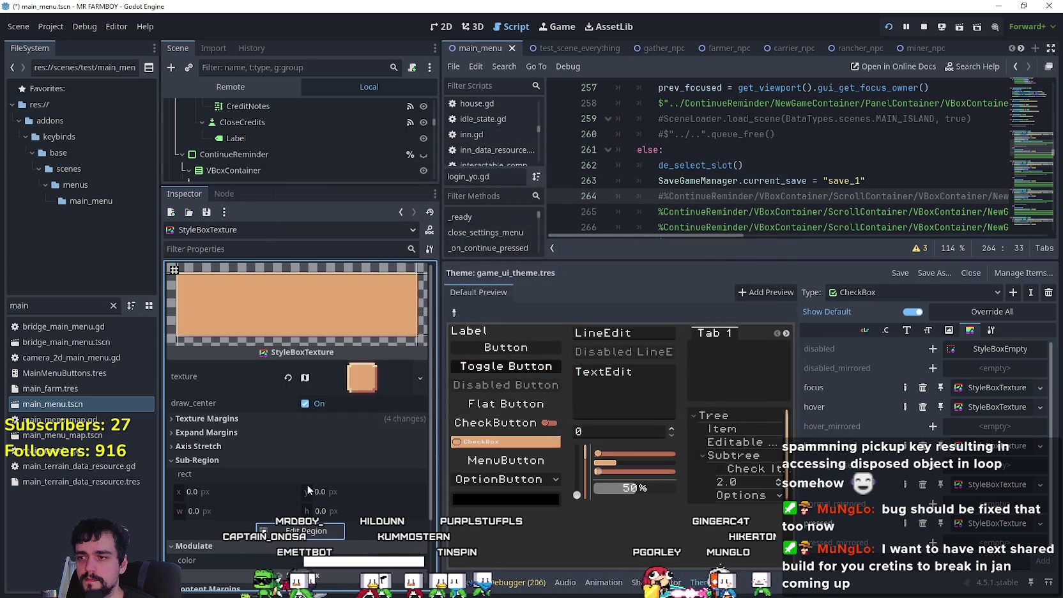
- Review its 3 px texture margins, expand margins and 16×16 atlas region at 1856, 1936
click(303, 422)
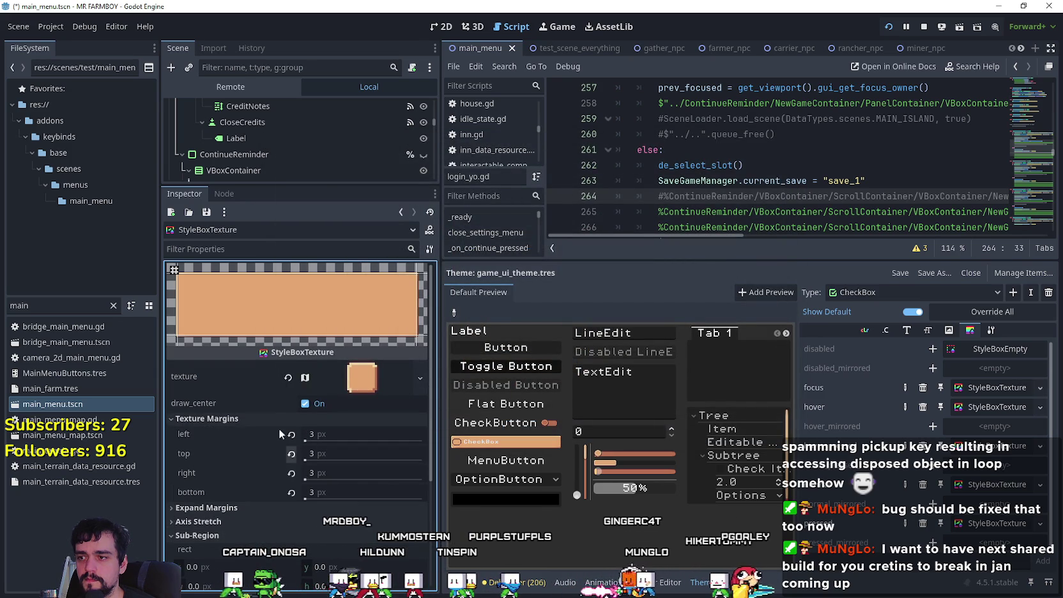
click(251, 508)
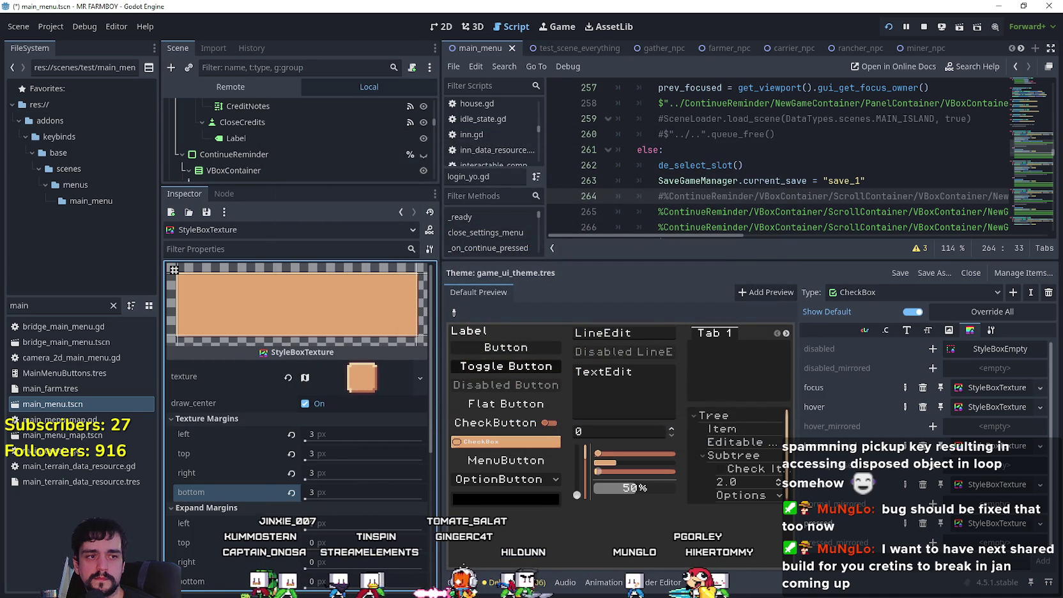
click(361, 377)
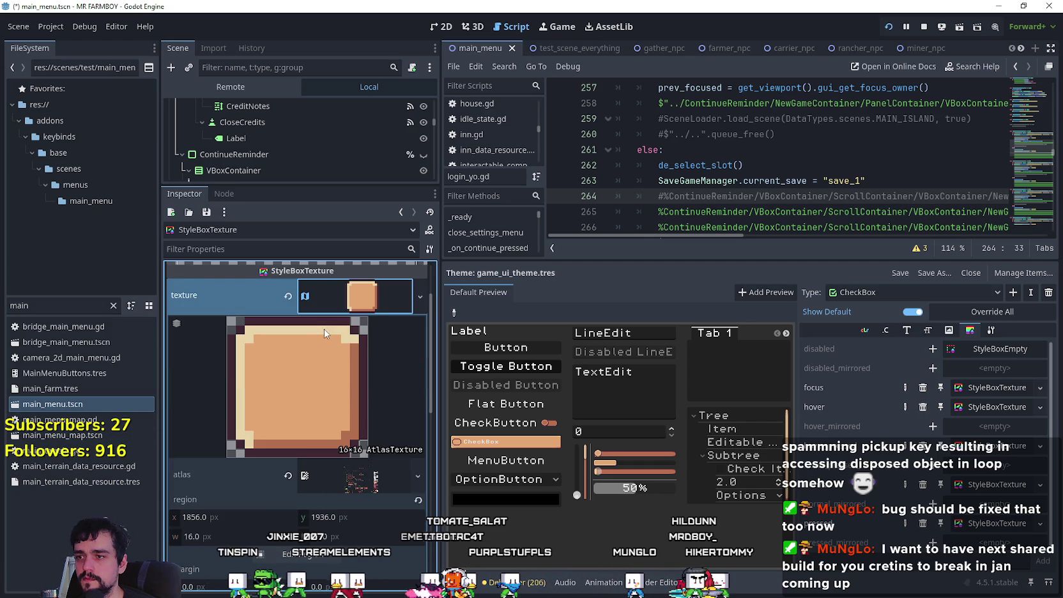
scroll(324, 448, down, 5)
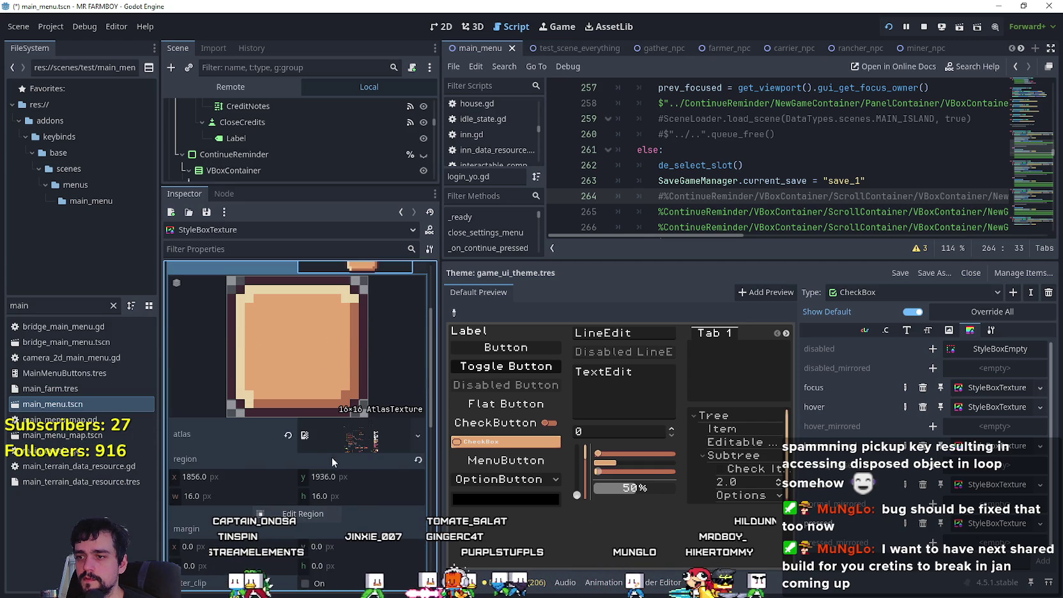
scroll(324, 448, down, 7)
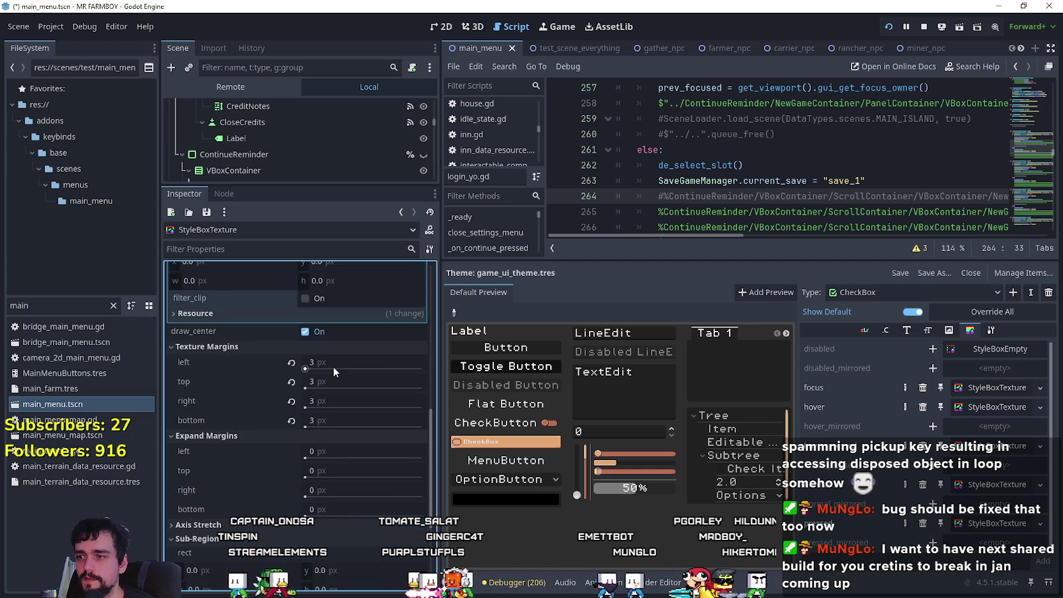
scroll(326, 380, down, 1)
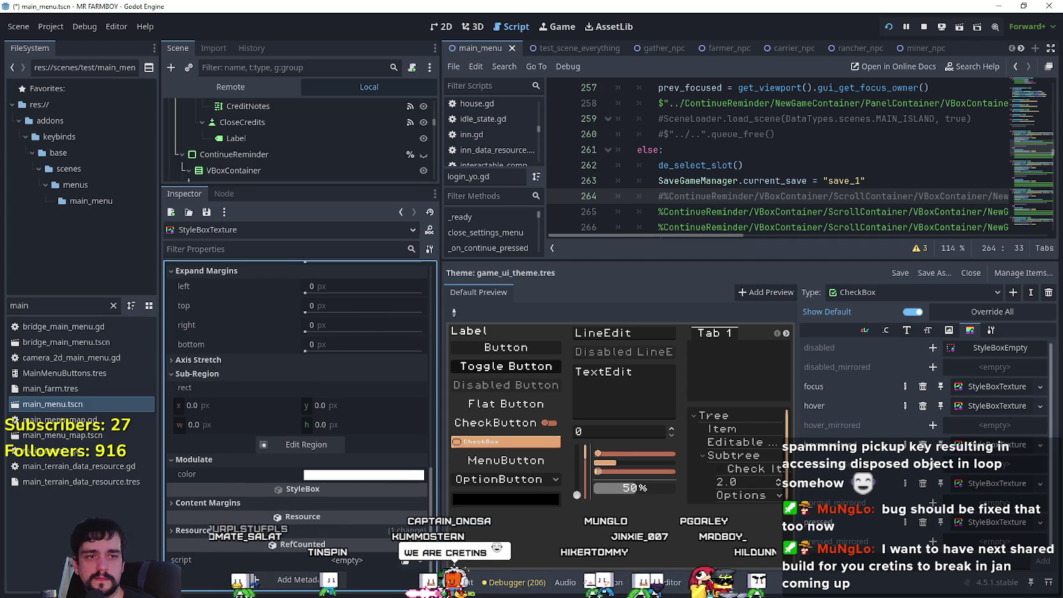
click(980, 524)
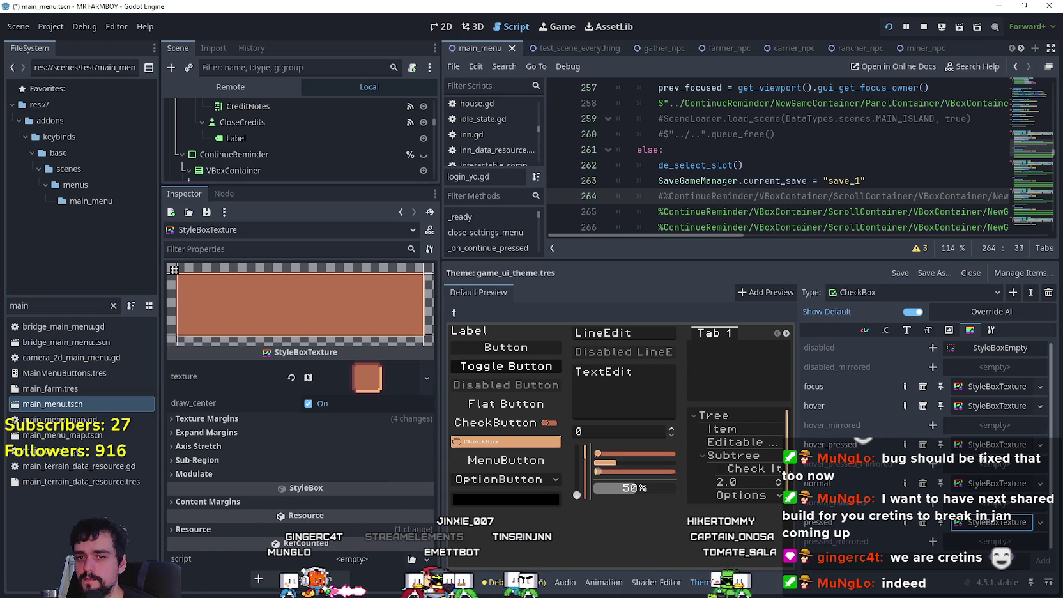
- Compare the CheckBox hover and hover_pressed style boxes, ending back on hover
click(987, 409)
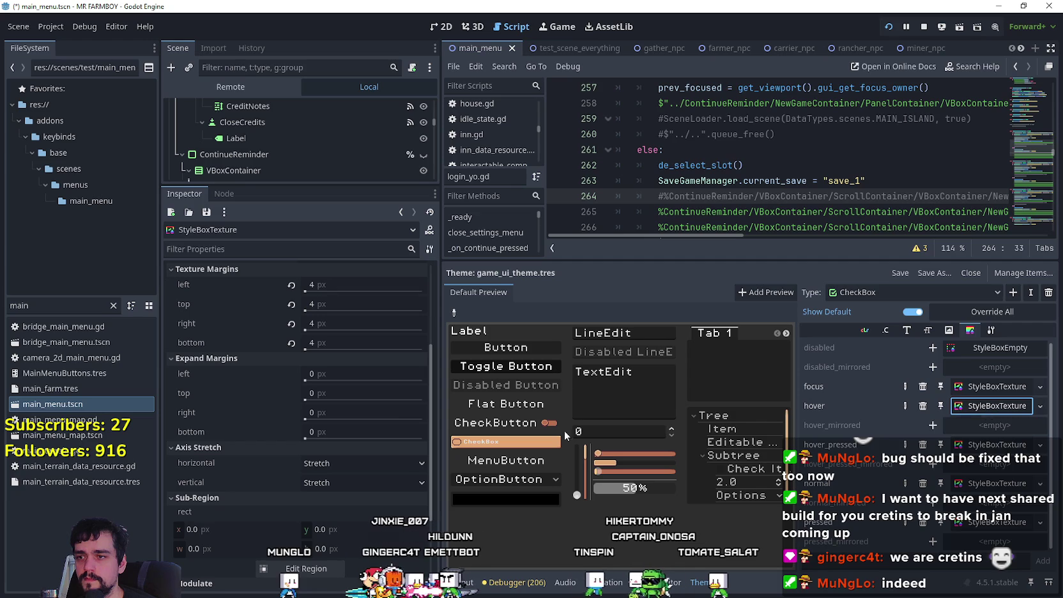
click(982, 450)
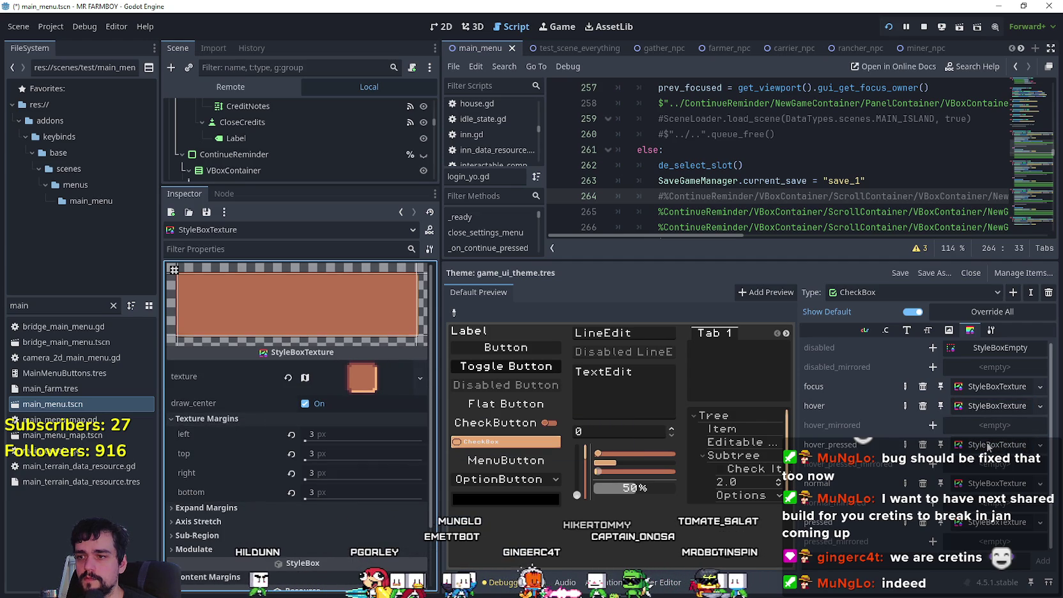
click(991, 450)
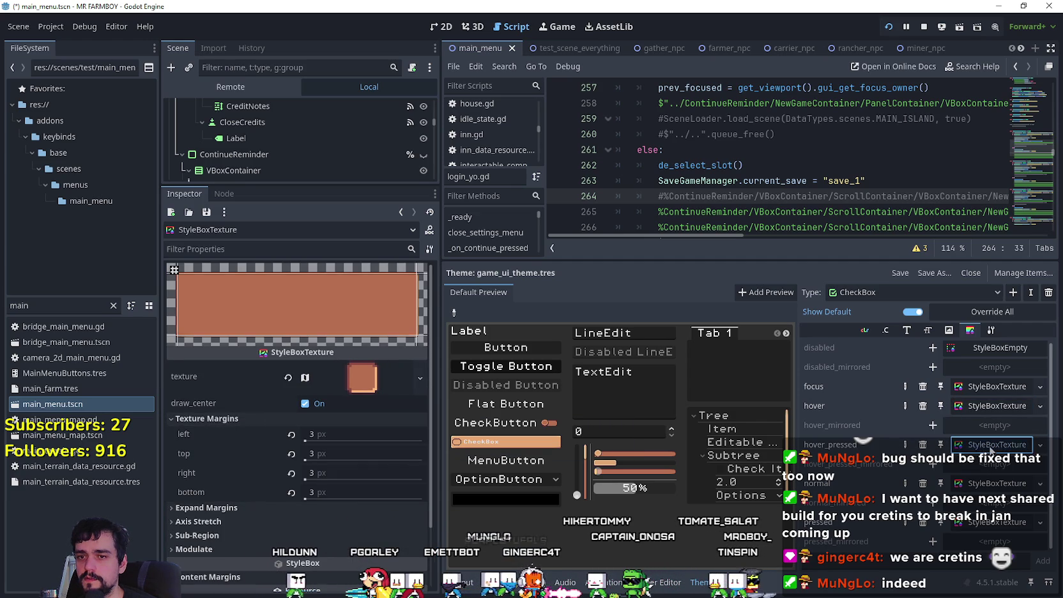
click(992, 405)
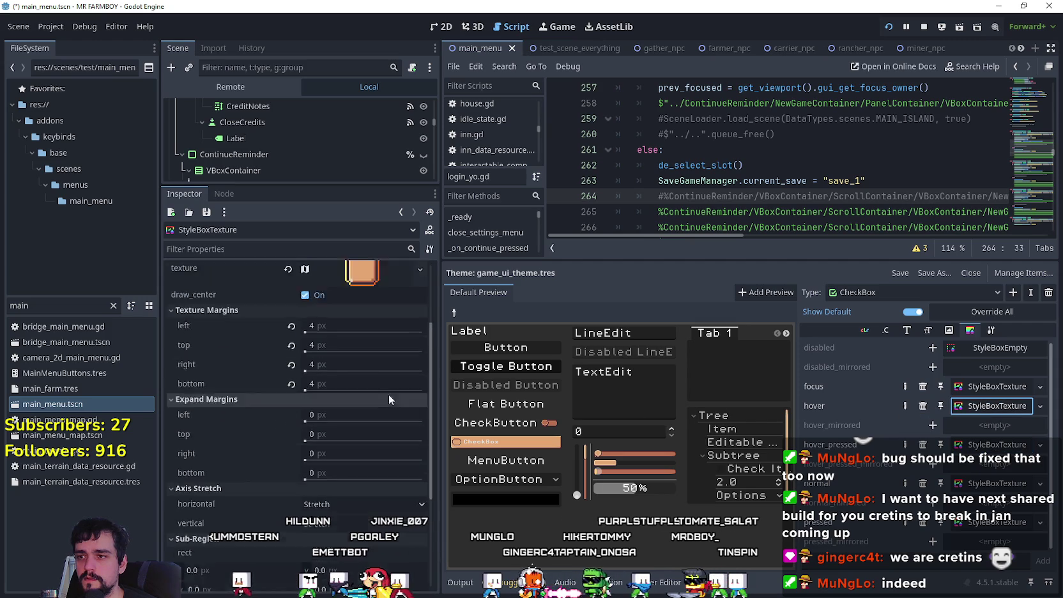
scroll(349, 369, up, 2)
scroll(354, 395, down, 2)
scroll(351, 379, up, 2)
- Set all four texture margins to 3 px
click(343, 369)
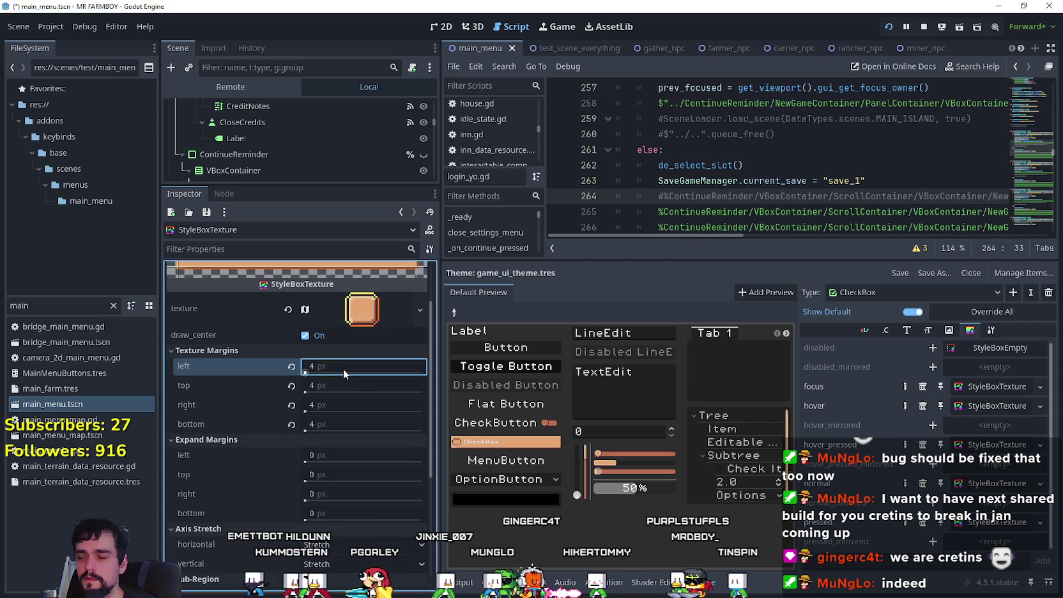
text(3)
click(345, 384)
text(3)
click(348, 405)
text(3)
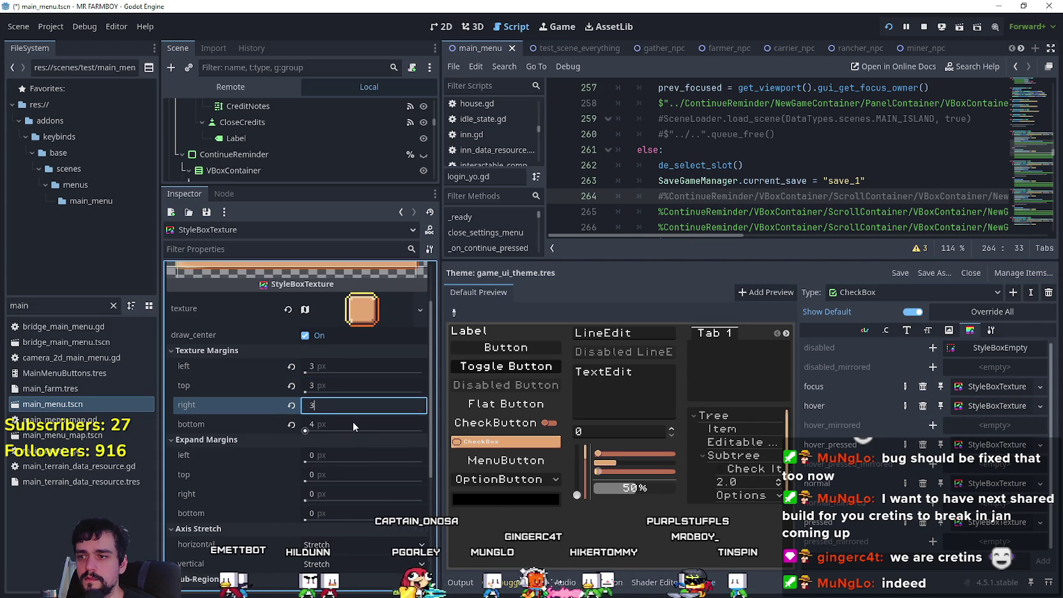
click(353, 424)
text(3)
- Check hover_pressed, then set the hover style box texture margins to 4 px
click(988, 445)
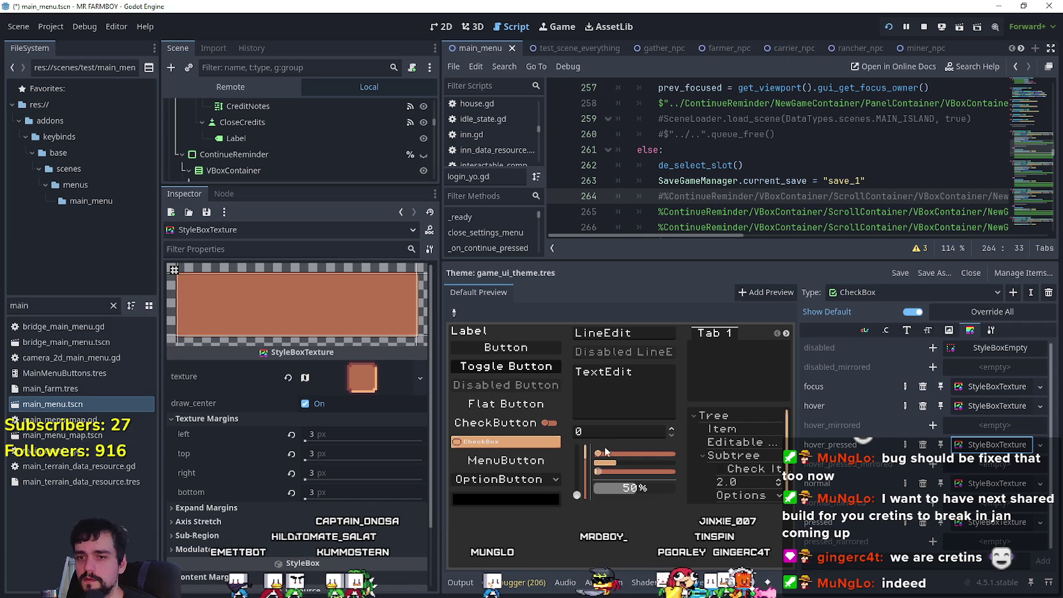
click(977, 405)
click(358, 366)
text(4)
click(355, 385)
text(4)
click(352, 404)
click(353, 422)
text(4)
- Change the hover texture margins to 5 px on left, top, right and bottom
click(351, 366)
text(5)
click(346, 389)
text(5)
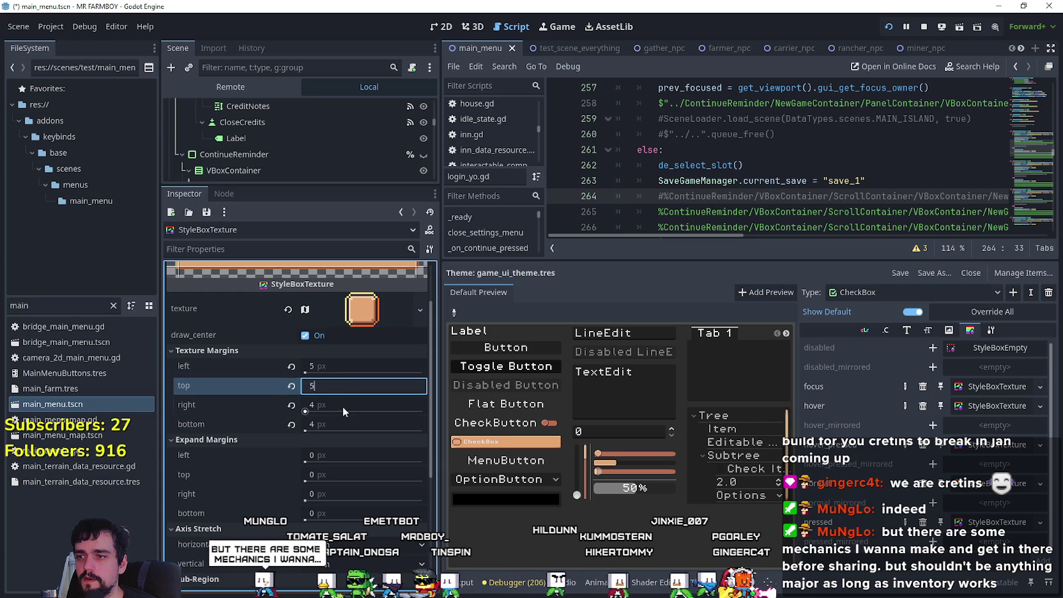
click(344, 406)
text(5)
click(348, 426)
click(343, 387)
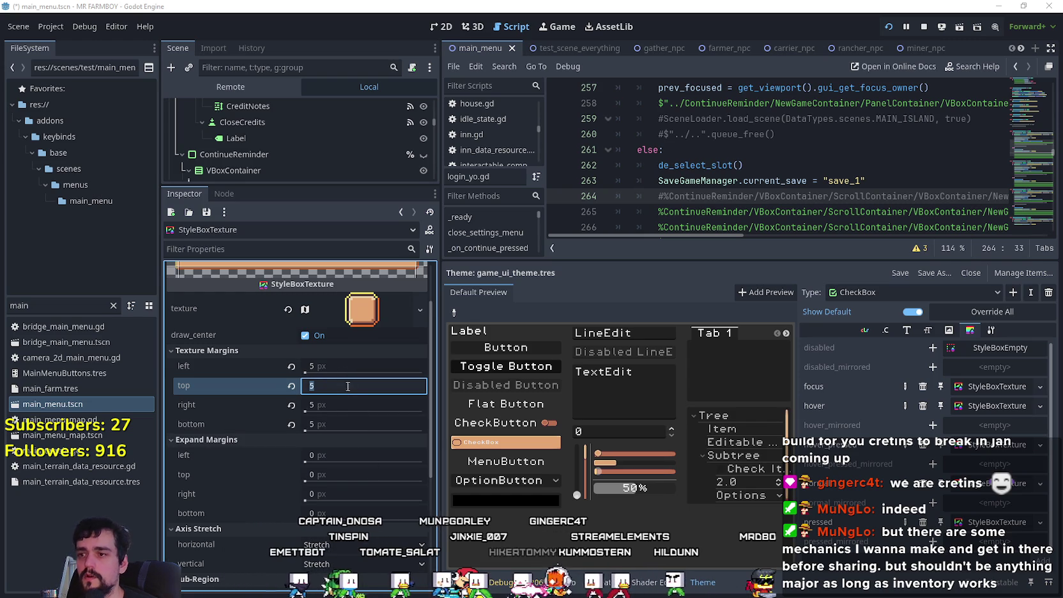
- Tab through the margins, entering 4 px texture margins and 1 px expand margins
click(336, 362)
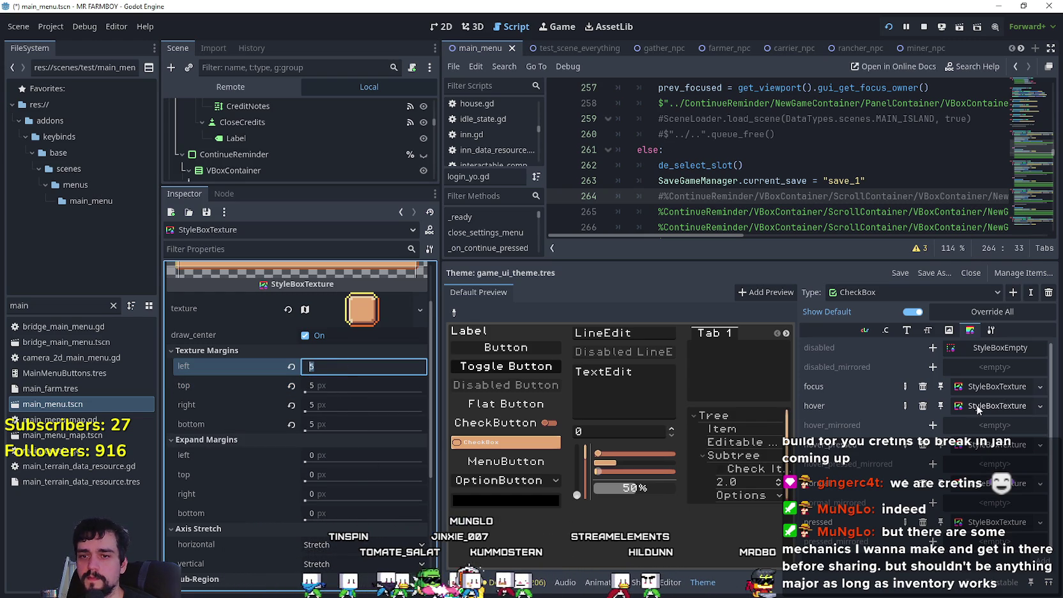
key(Tab)
text(4)
key(Tab)
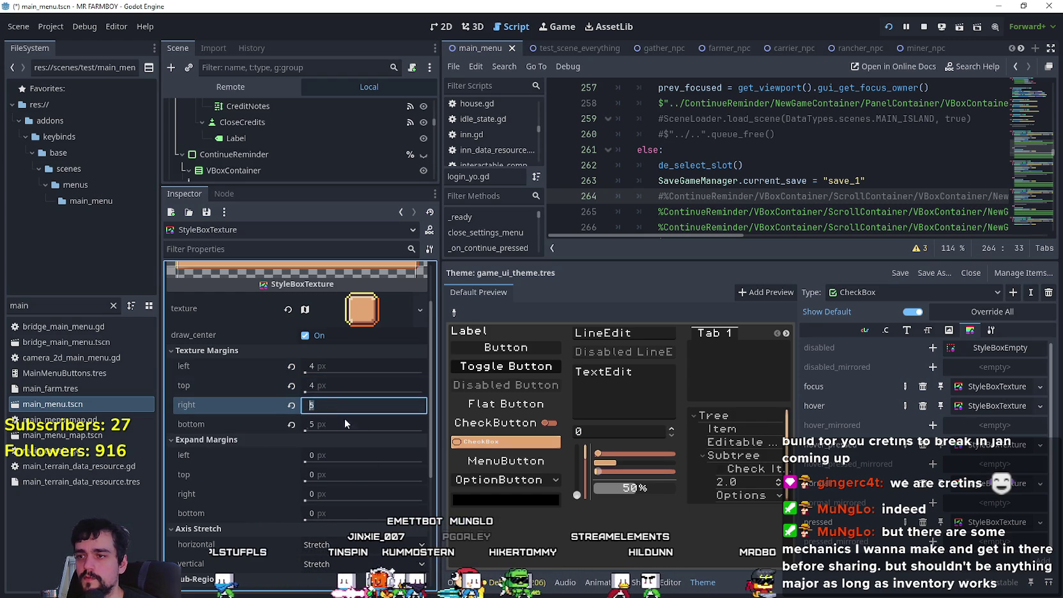
text(4)
key(Tab)
text(4)
key(Tab)
text(1)
key(Tab)
text(1)
key(Tab)
text(1)
key(Tab)
text(1)
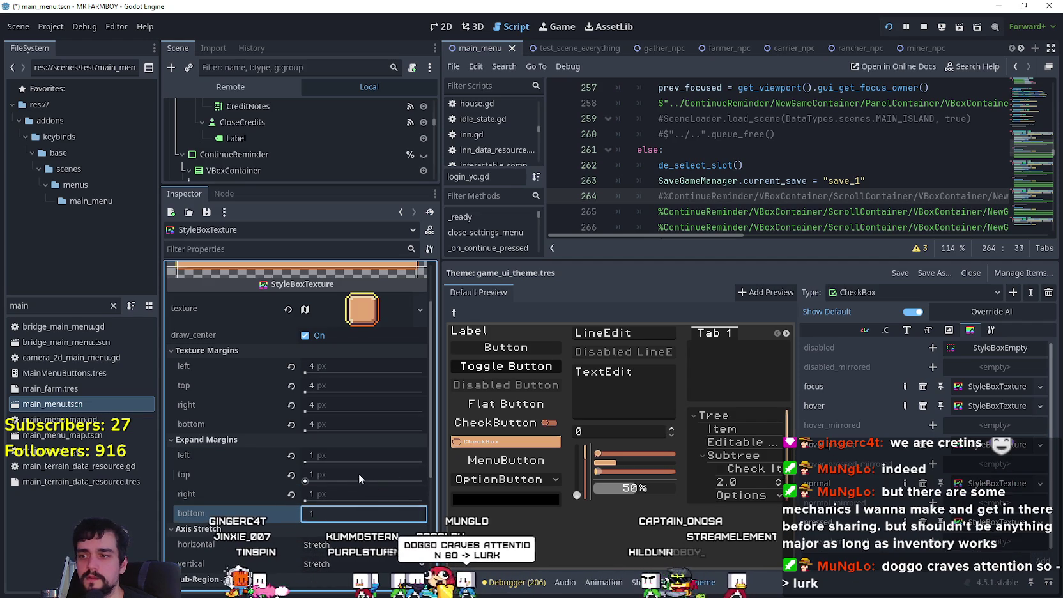
click(359, 474)
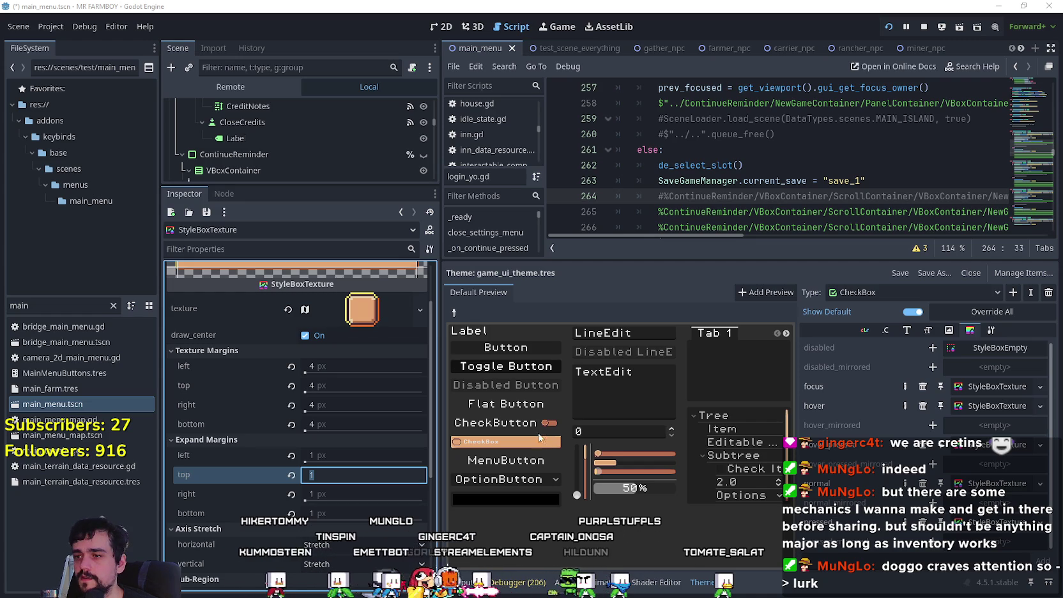
- Re-enter the left expand margin as 1 px
click(355, 455)
text(2)
key(Return)
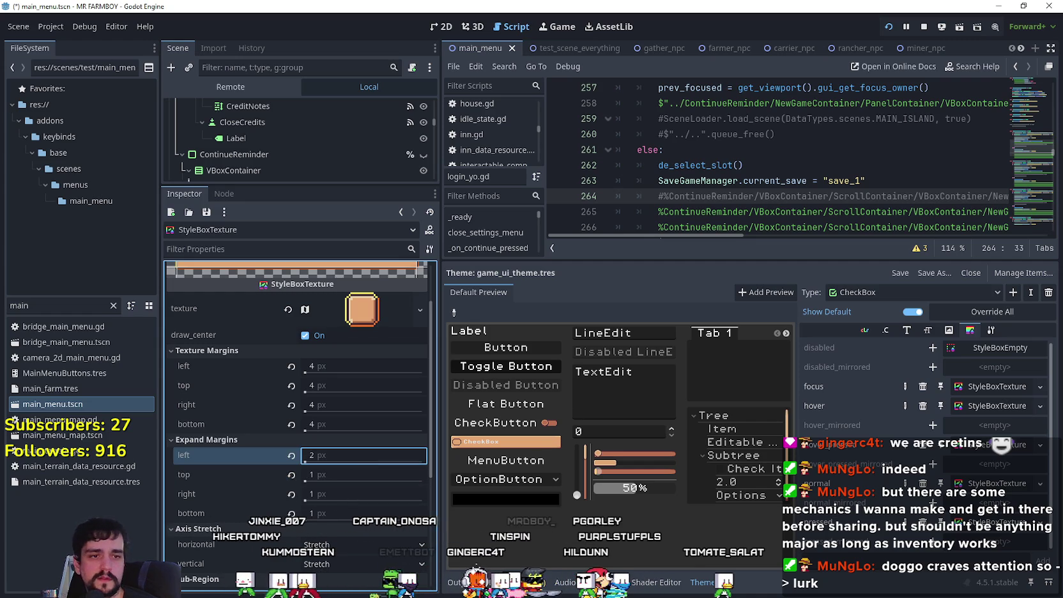
click(360, 457)
text(1)
key(Return)
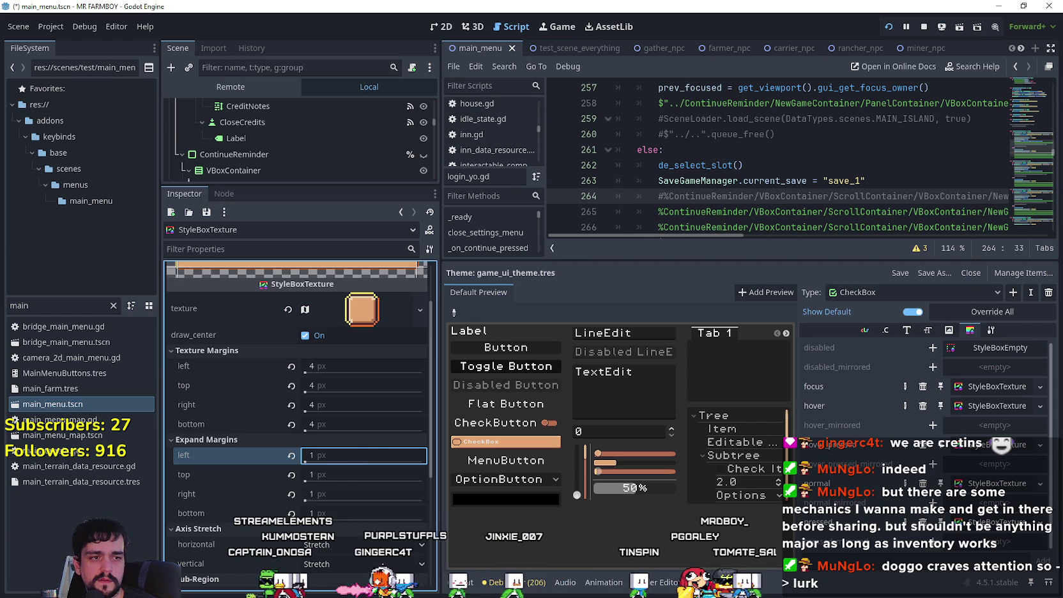
- Drag the right expand margin value, raising it to 2 px
click(349, 493)
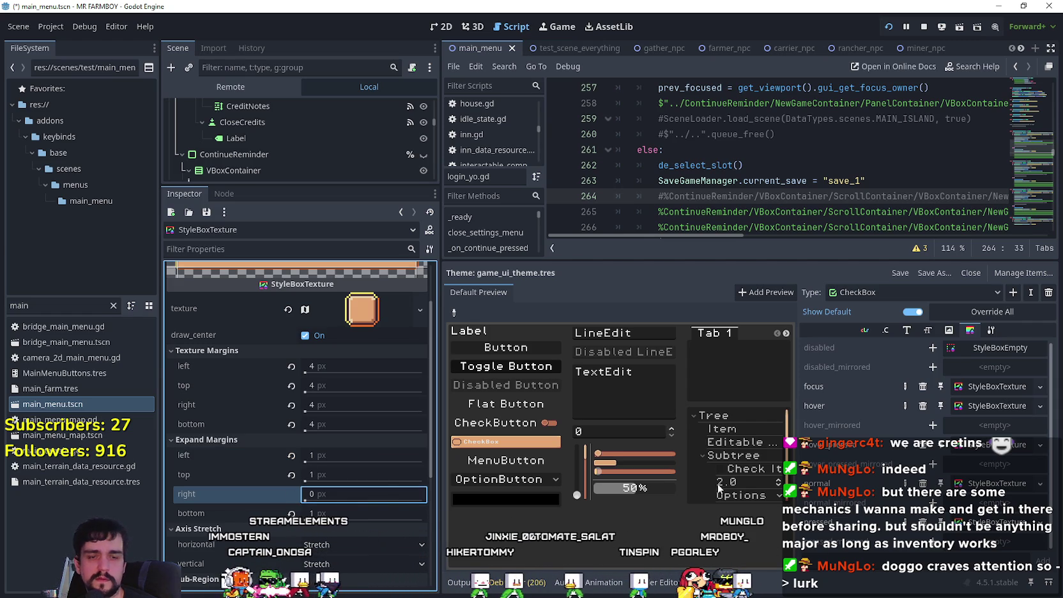
drag(375, 491, 382, 491)
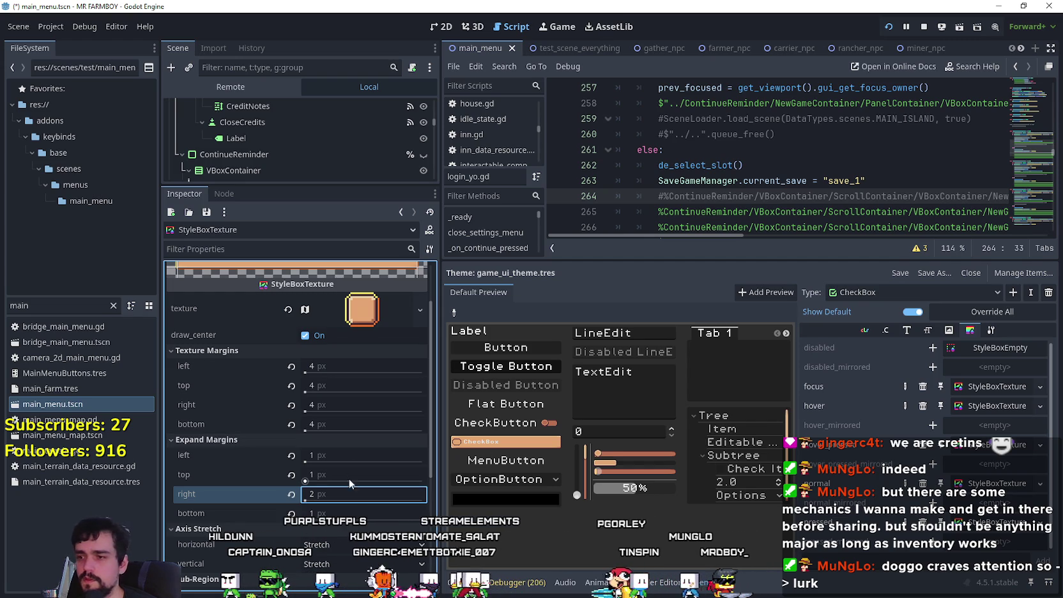
drag(346, 497, 339, 496)
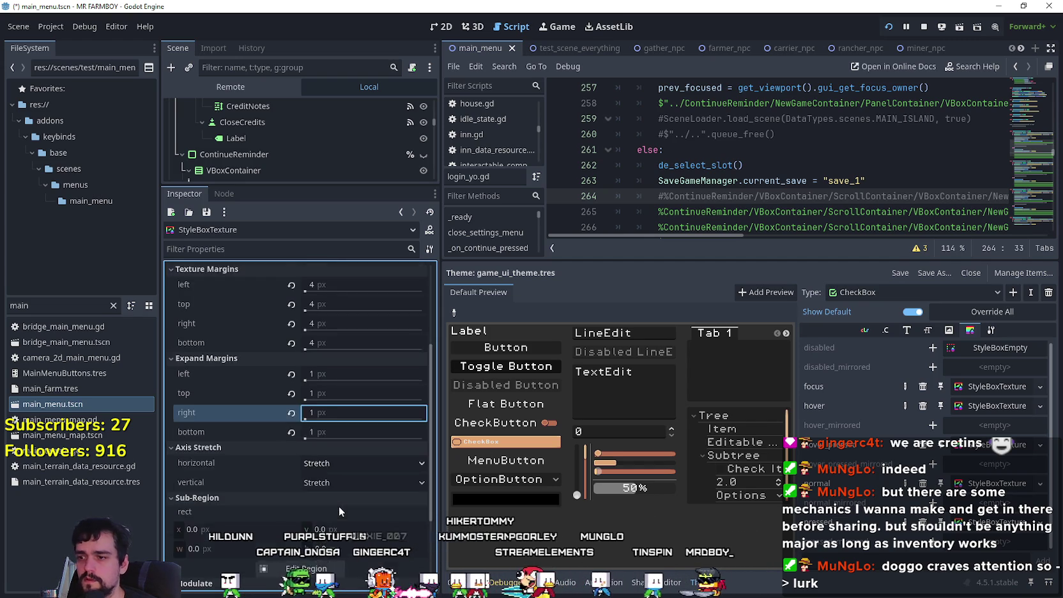
scroll(339, 502, down, 2)
scroll(338, 467, up, 2)
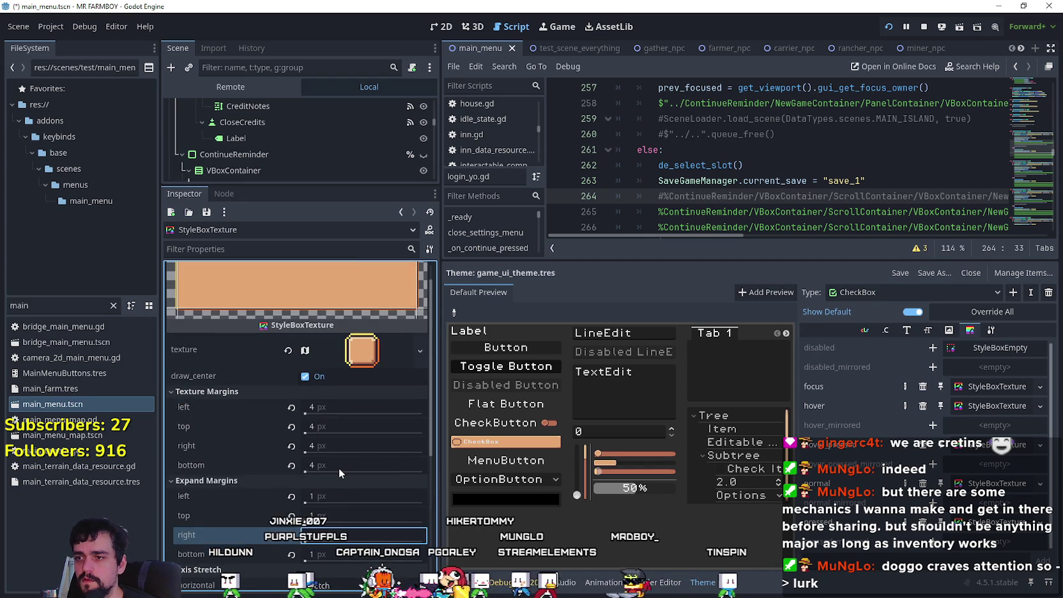
scroll(339, 466, up, 1)
scroll(338, 467, down, 4)
click(333, 445)
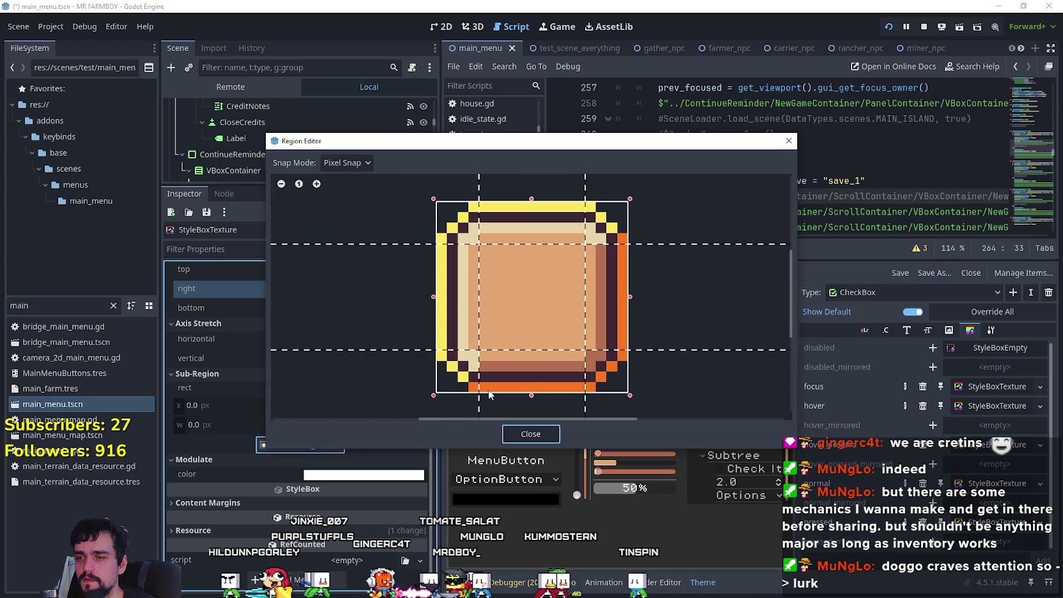
- Close the Region Editor and bring the running Mr Farmboy window forward
click(535, 432)
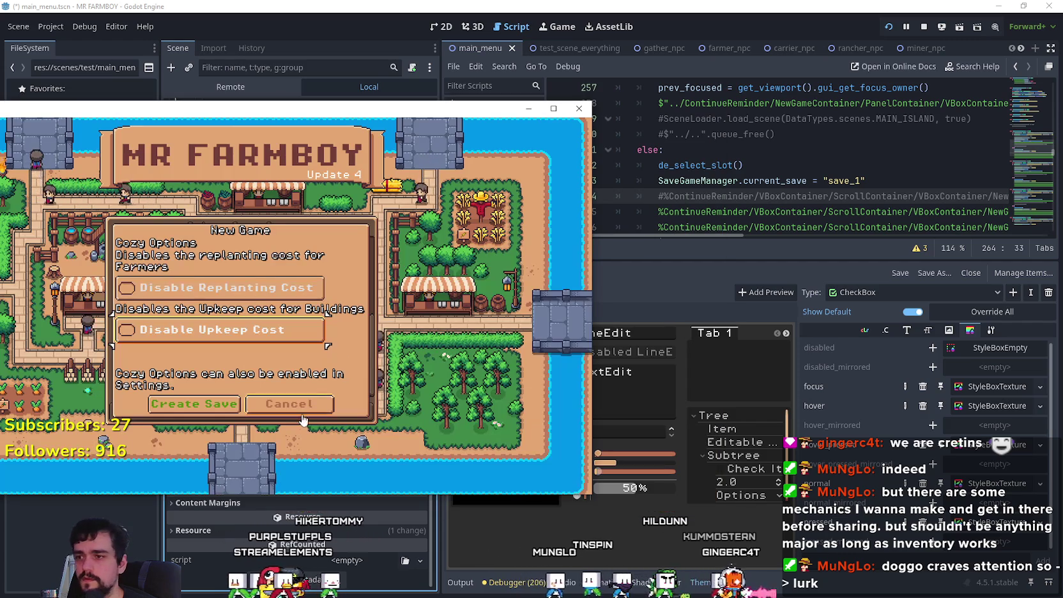
click(309, 415)
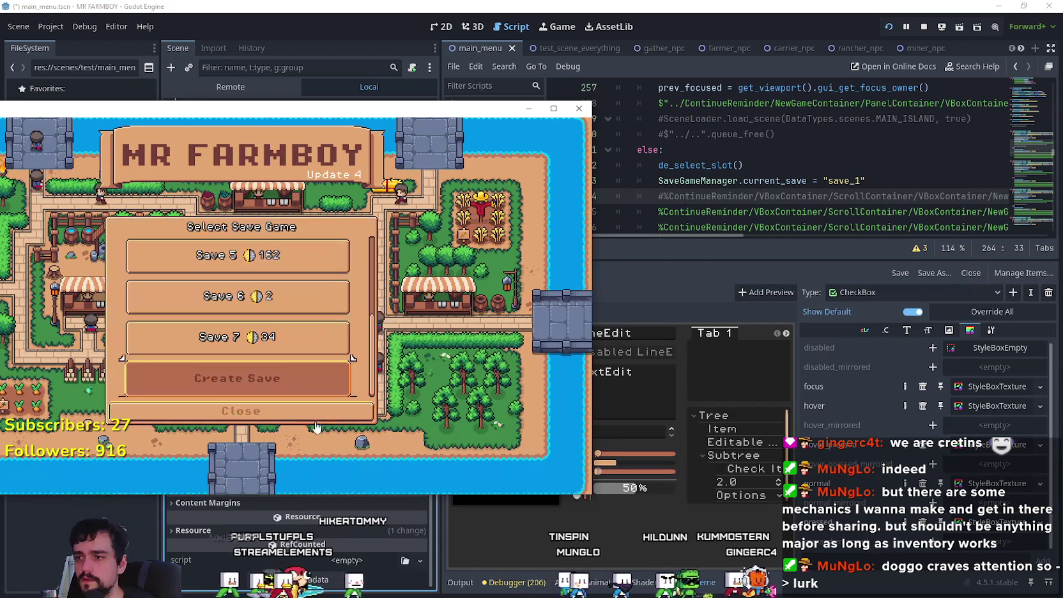
- Close the save panel, stop the game with F8, and relaunch it to the title menu
click(310, 415)
key(F8)
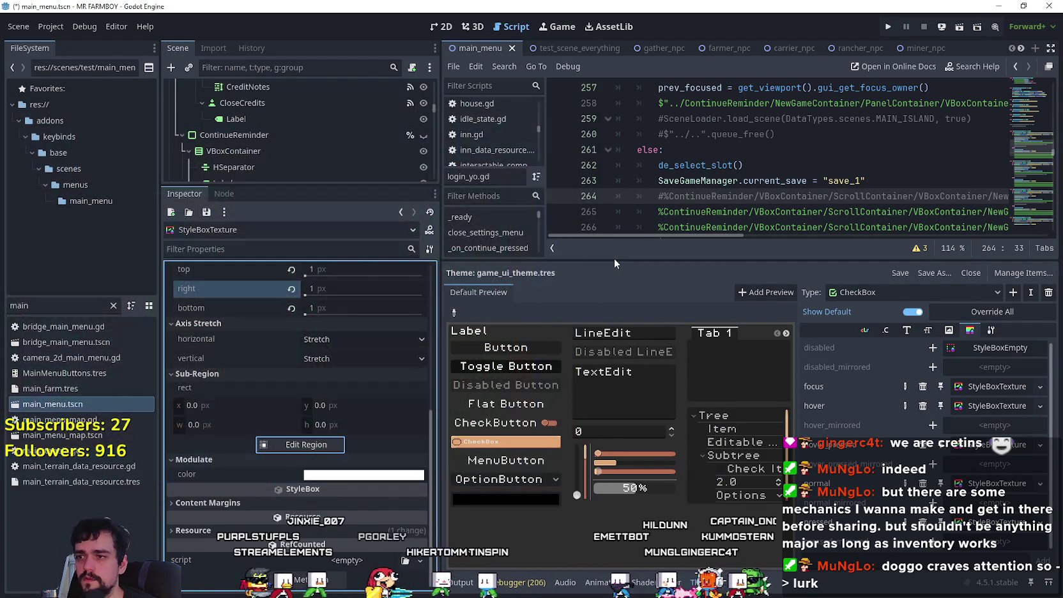
click(898, 26)
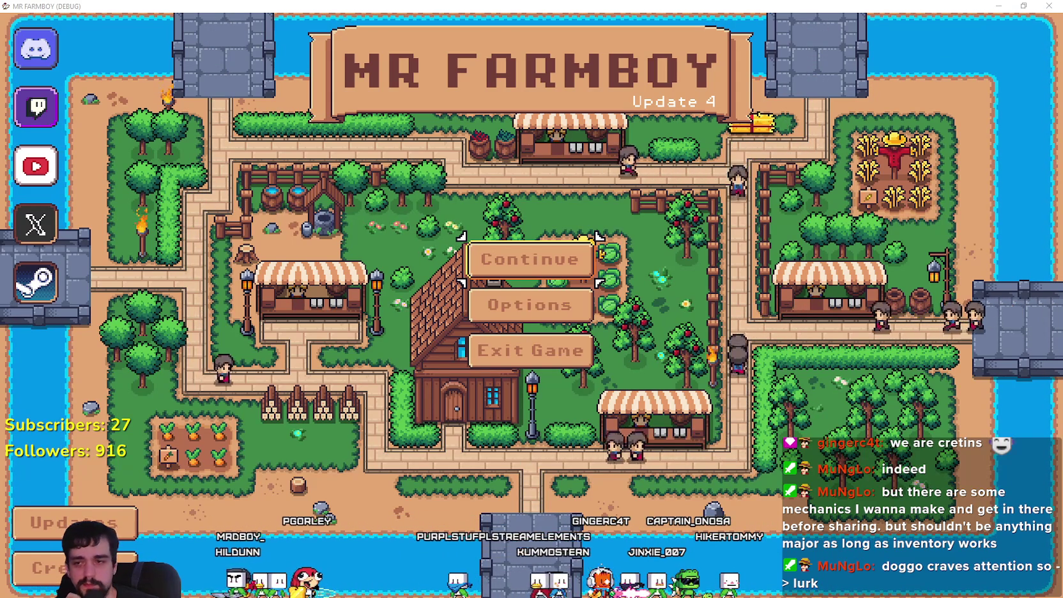
key(Down)
key(Down)
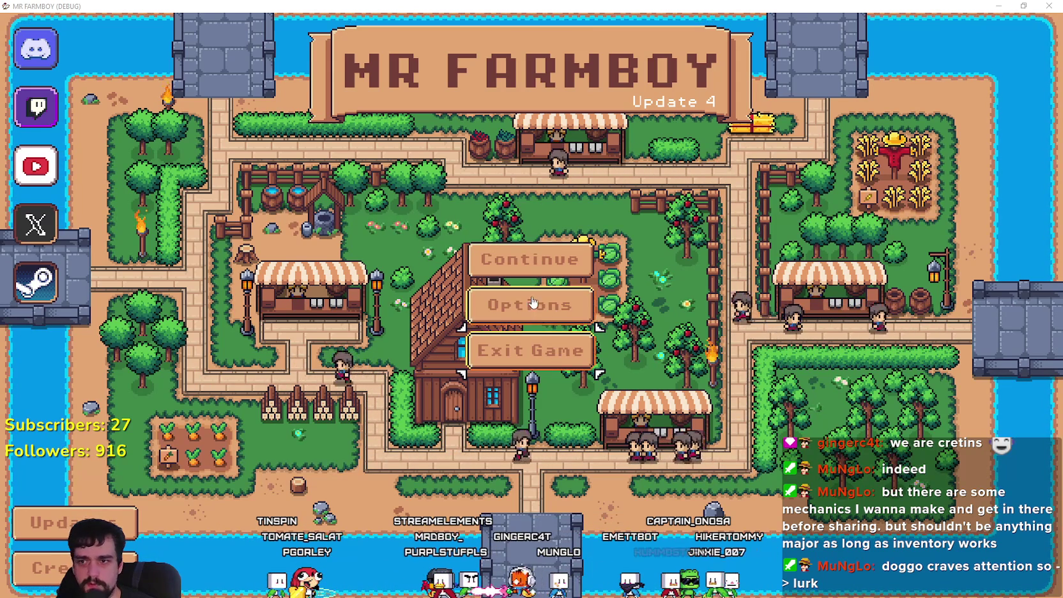
key(Up)
key(Up)
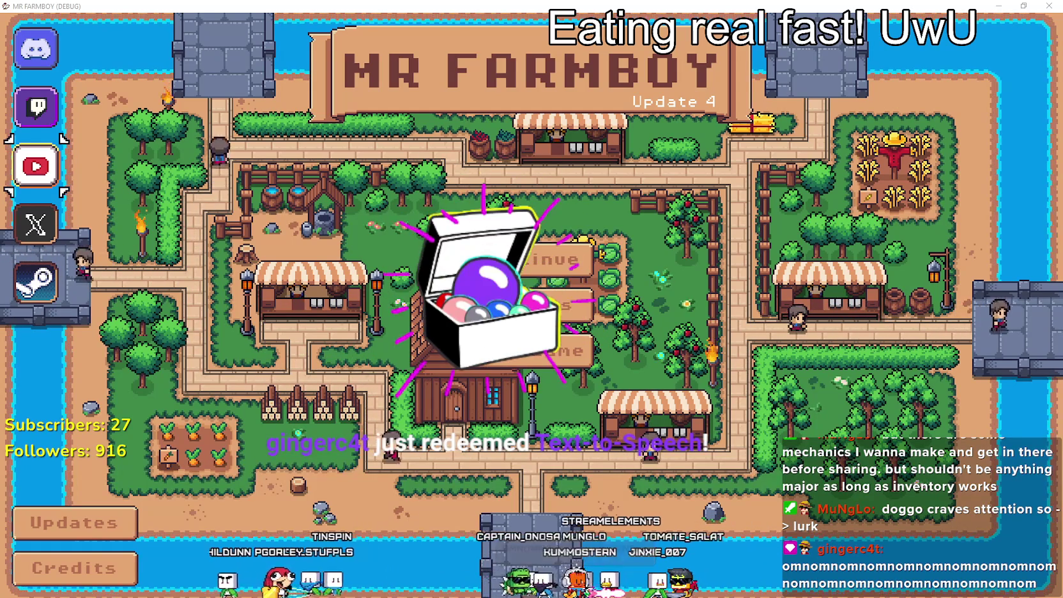
click(604, 291)
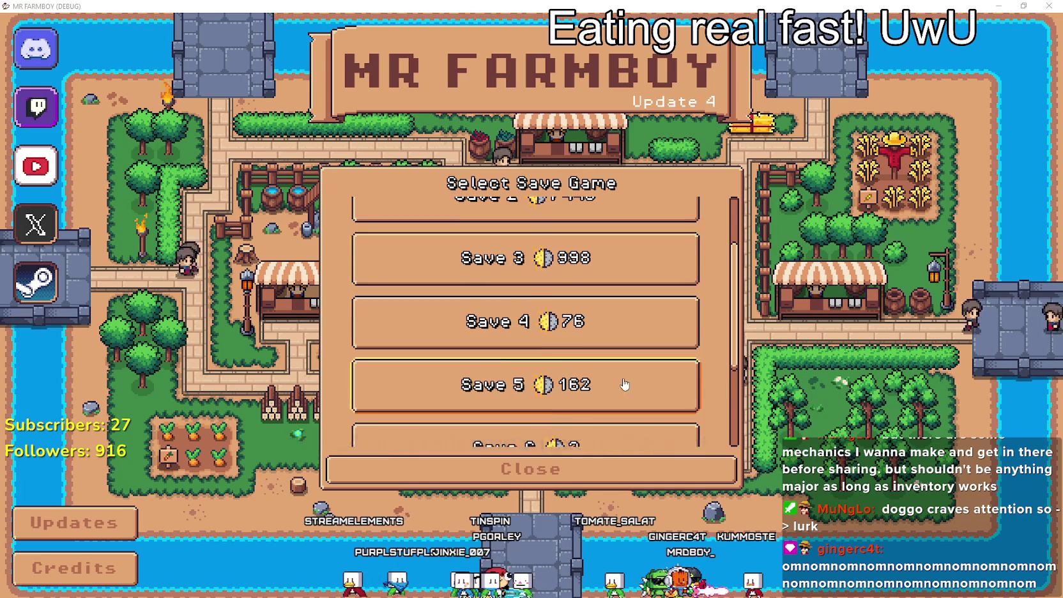
- Scroll the save list, expand Save 5 and Save 6, then choose Create Save
scroll(619, 378, down, 1)
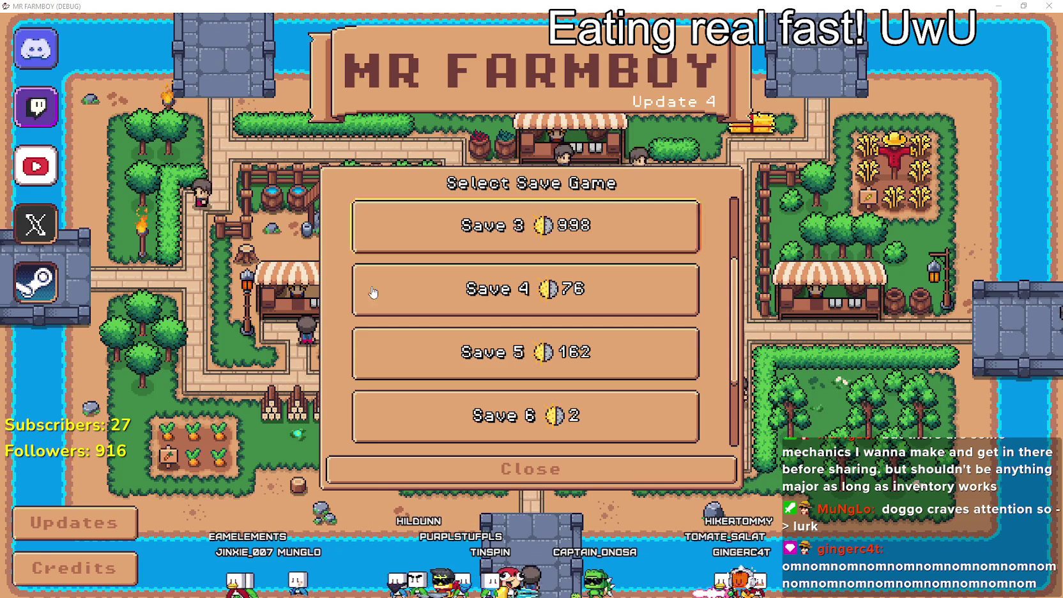
scroll(448, 288, down, 1)
click(550, 307)
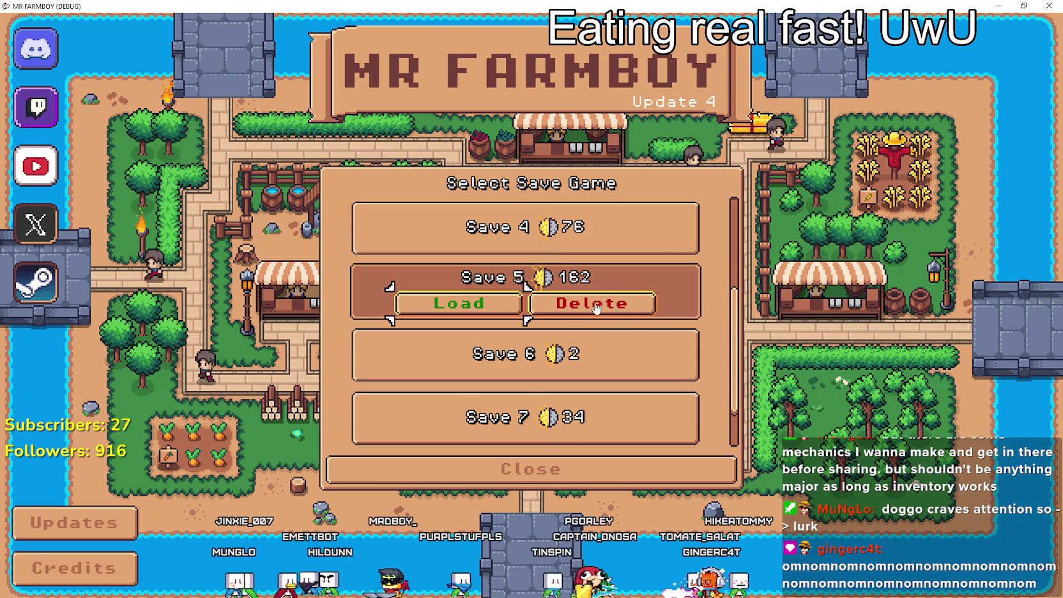
click(641, 361)
scroll(562, 384, down, 1)
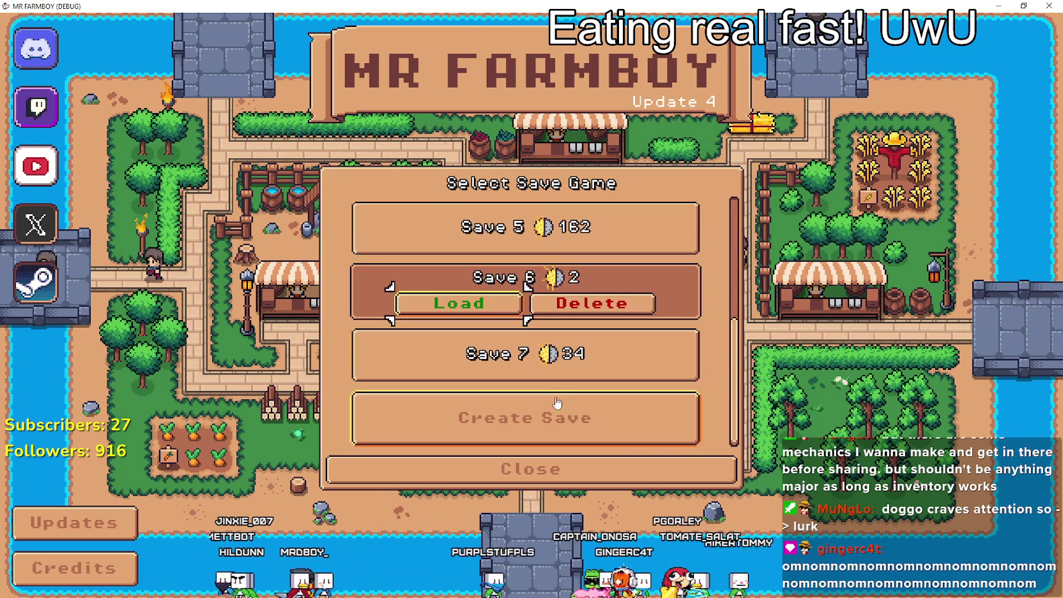
click(593, 418)
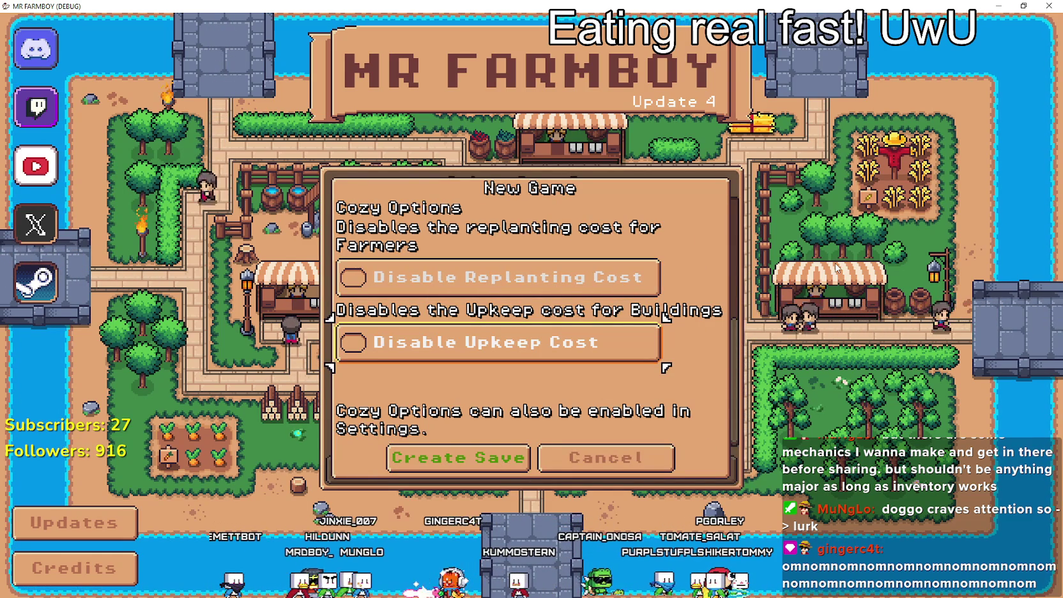
- Move focus between the Disable Replanting Cost and Disable Upkeep Cost checkboxes
key(Up)
key(Down)
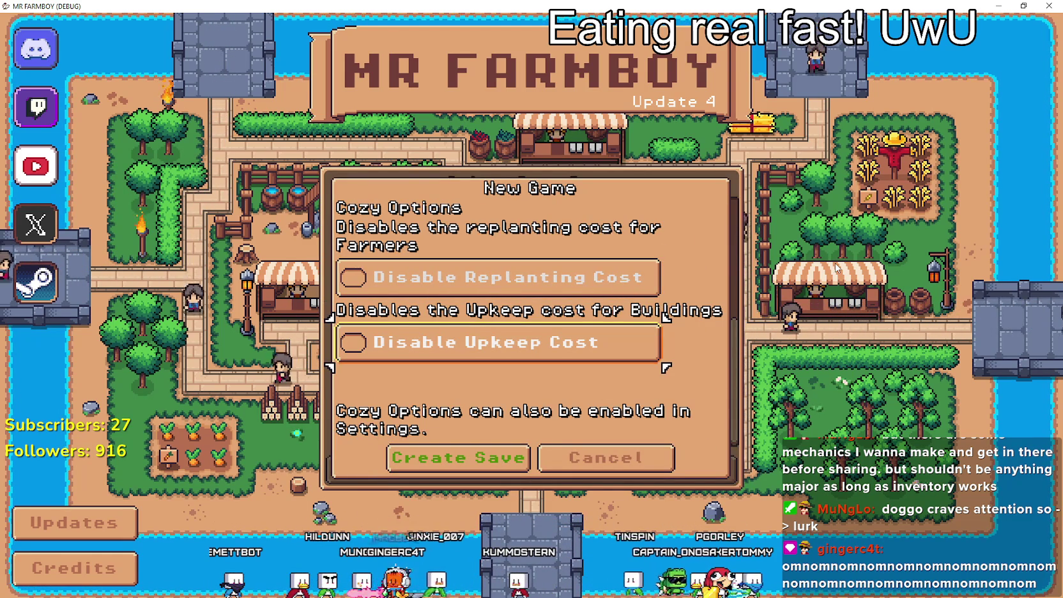
key(Up)
key(Down)
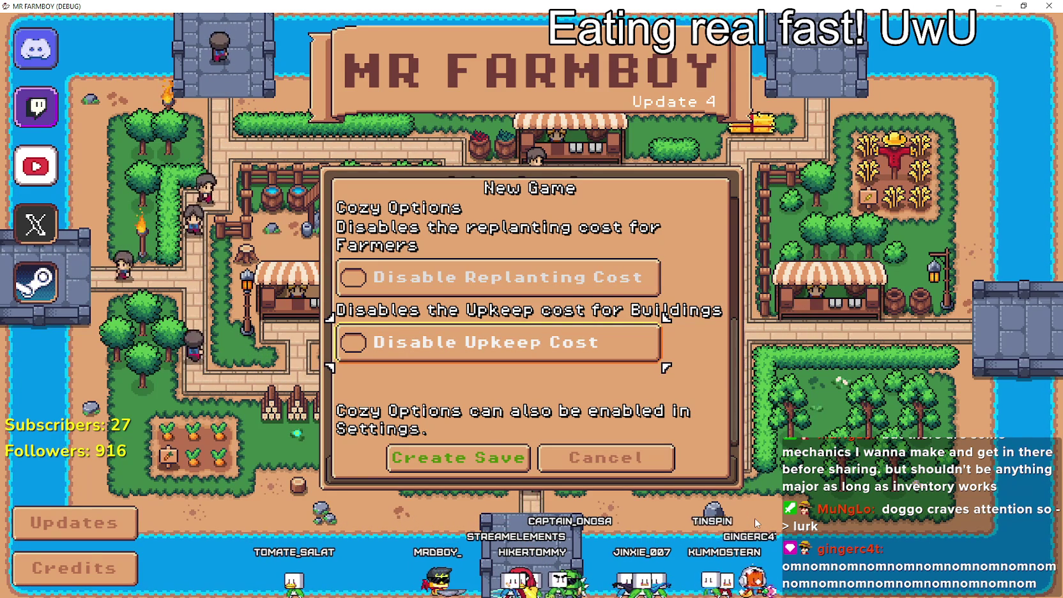
key(Up)
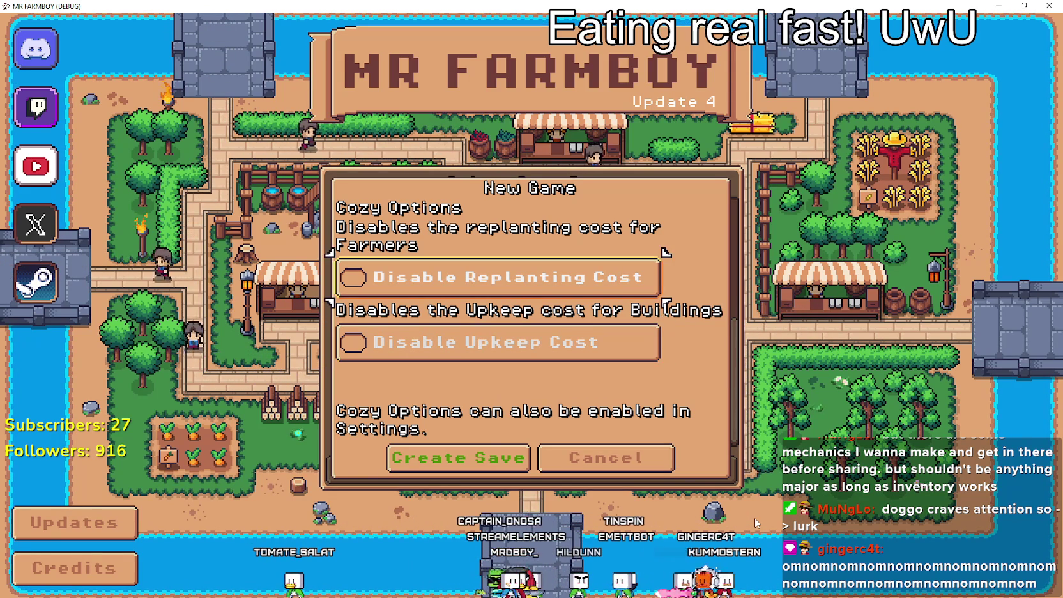
key(Down)
key(Down)
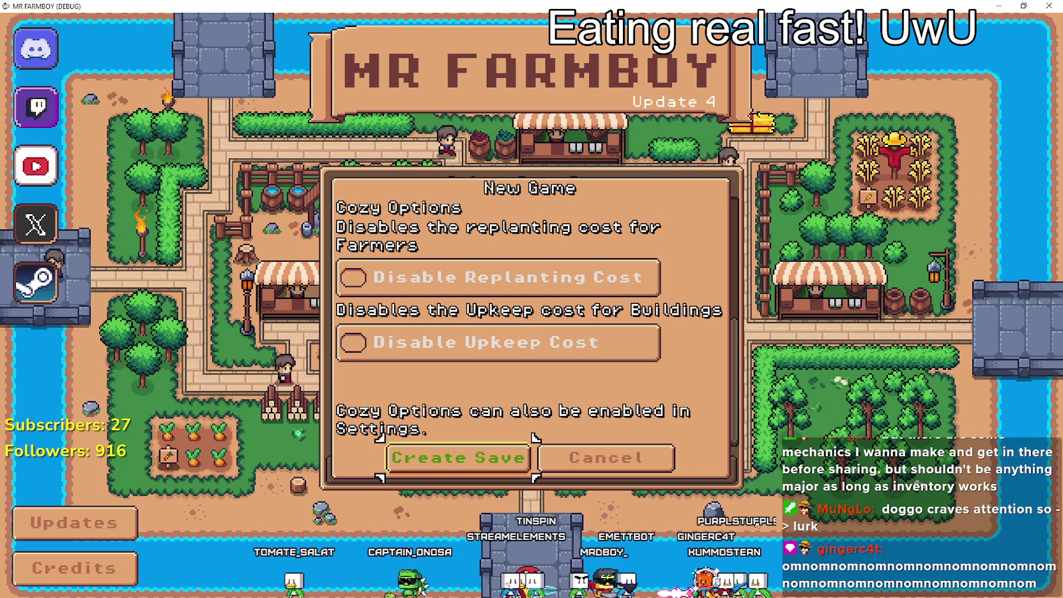
- Cancel the new game and close the Select Save Game list
key(Right)
key(Return)
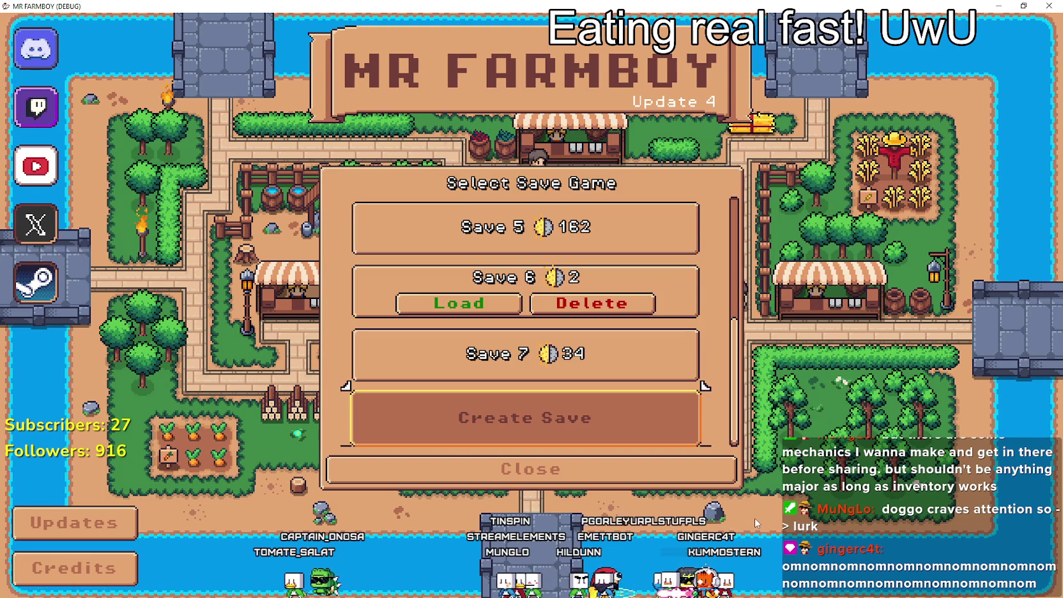
key(Down)
key(Down)
key(Return)
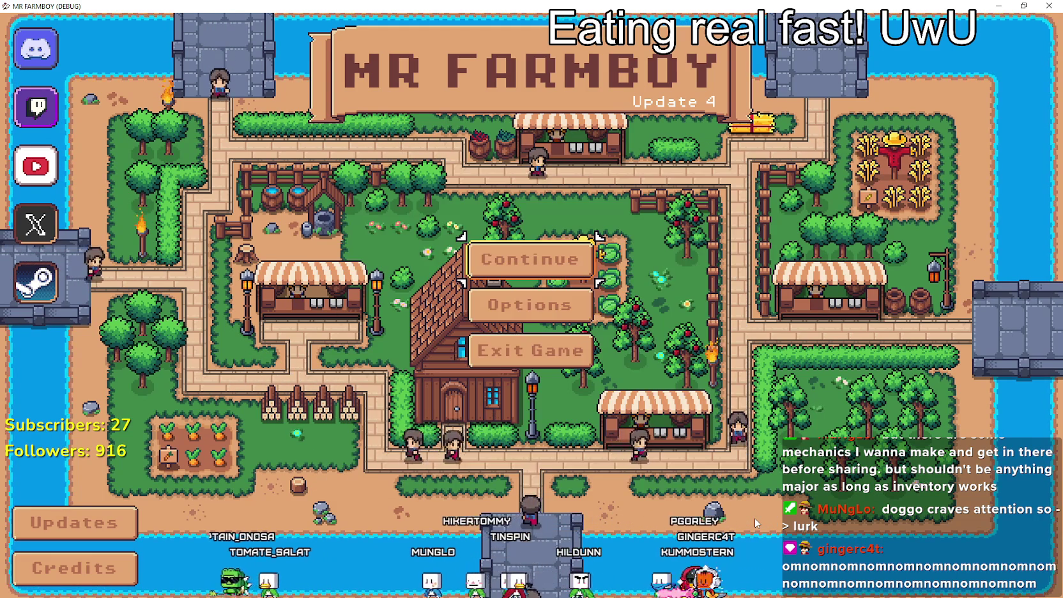
key(Down)
key(Return)
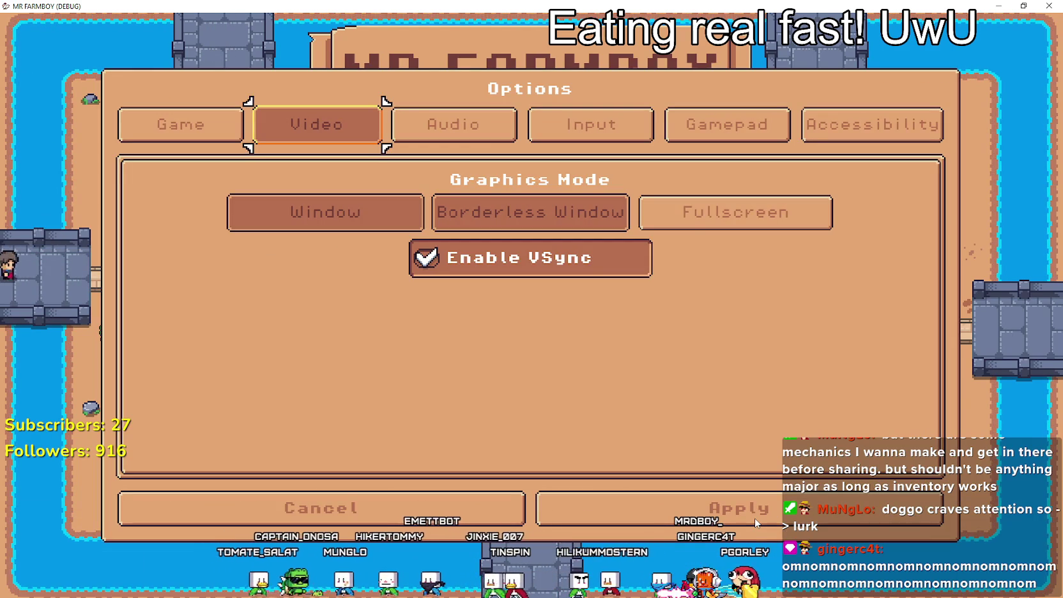
key(Right)
key(Down)
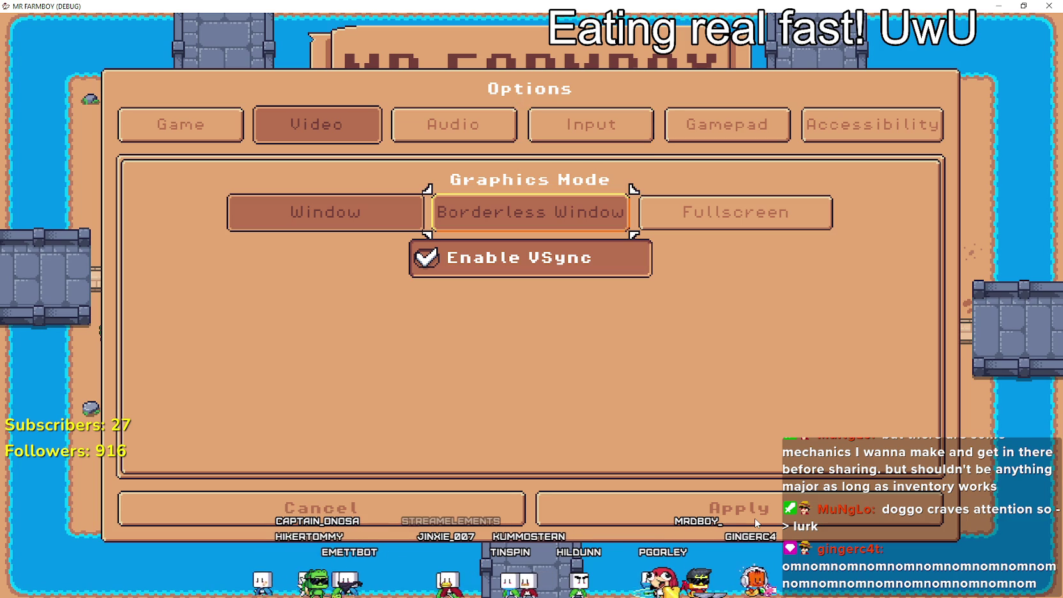
key(Left)
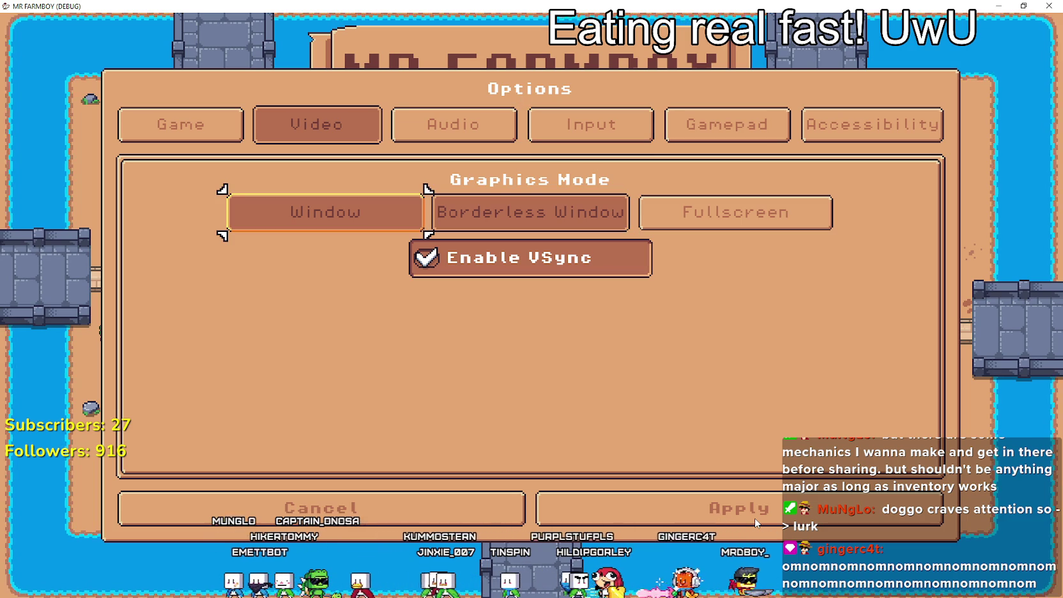
key(Return)
key(Right)
key(Return)
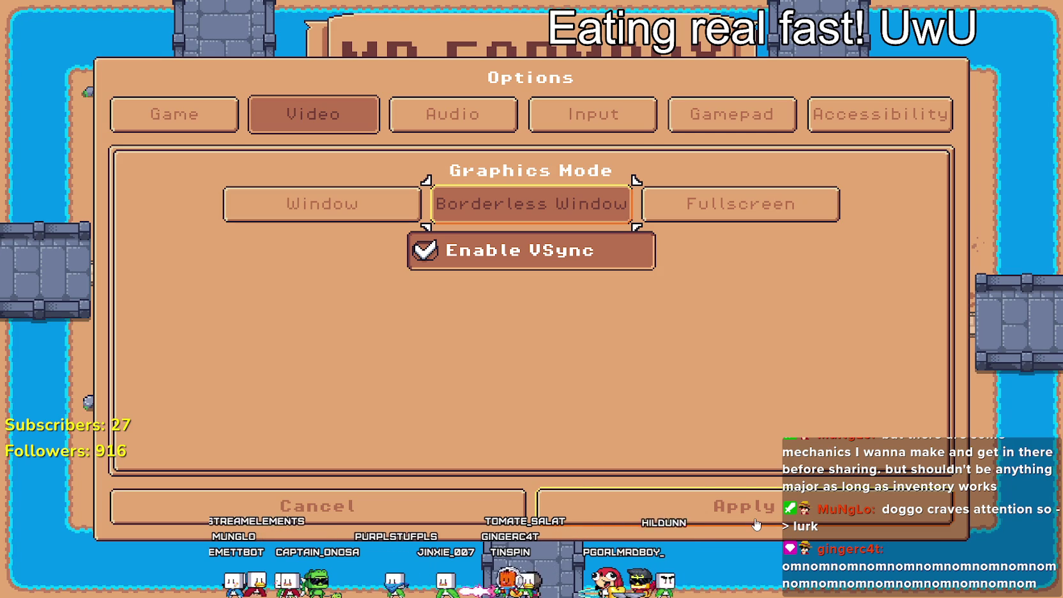
key(Right)
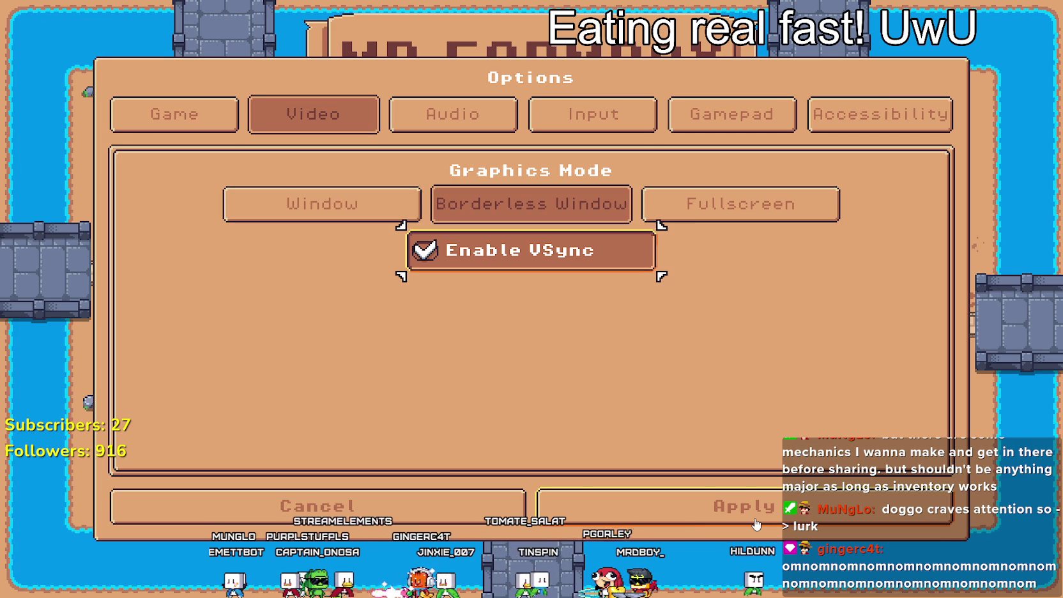
key(Return)
key(Return)
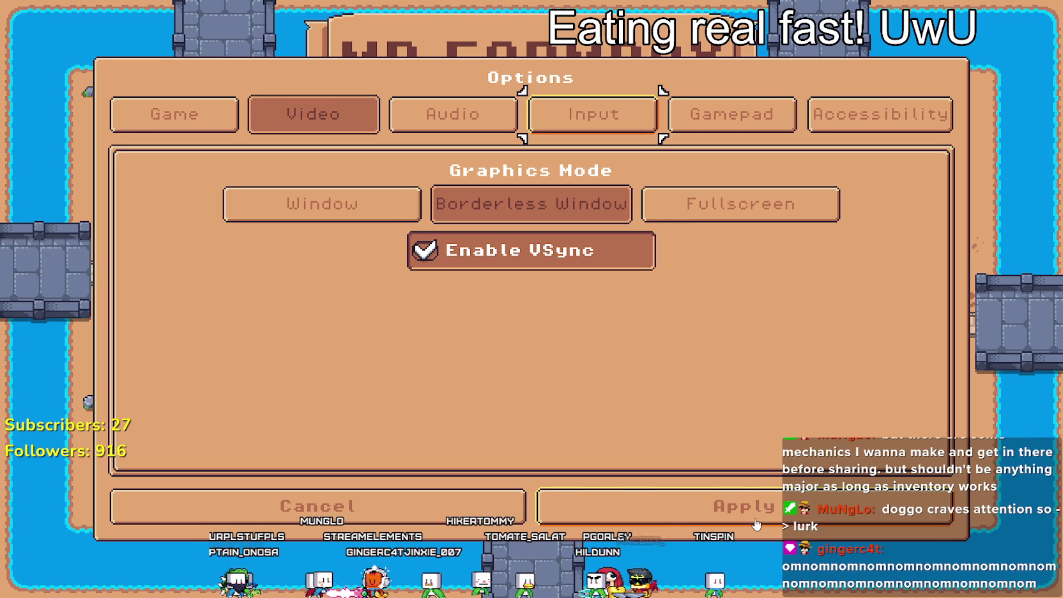
key(Return)
key(Return)
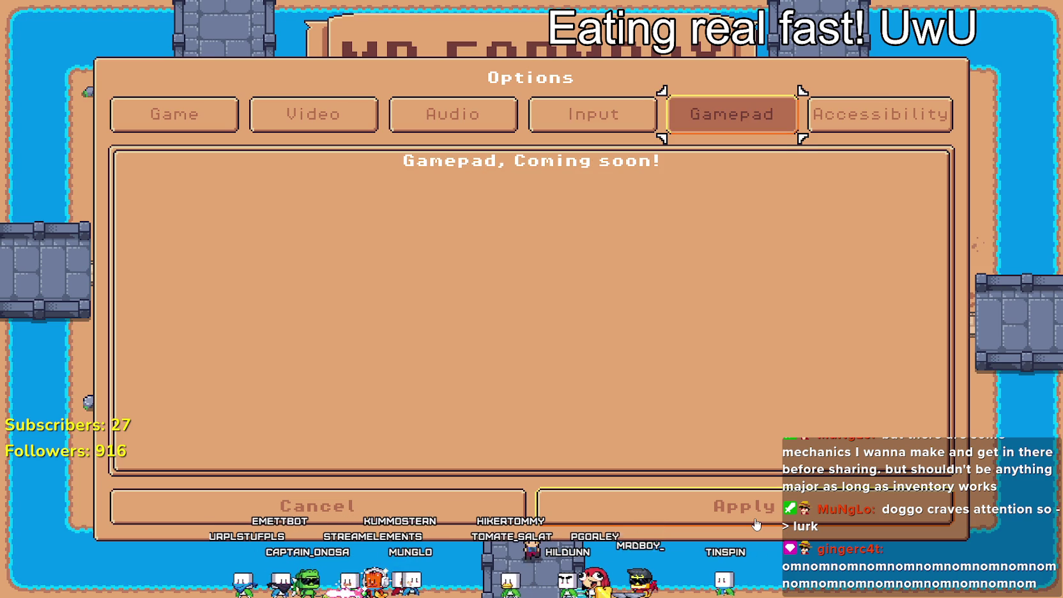
key(Return)
key(Left)
key(Return)
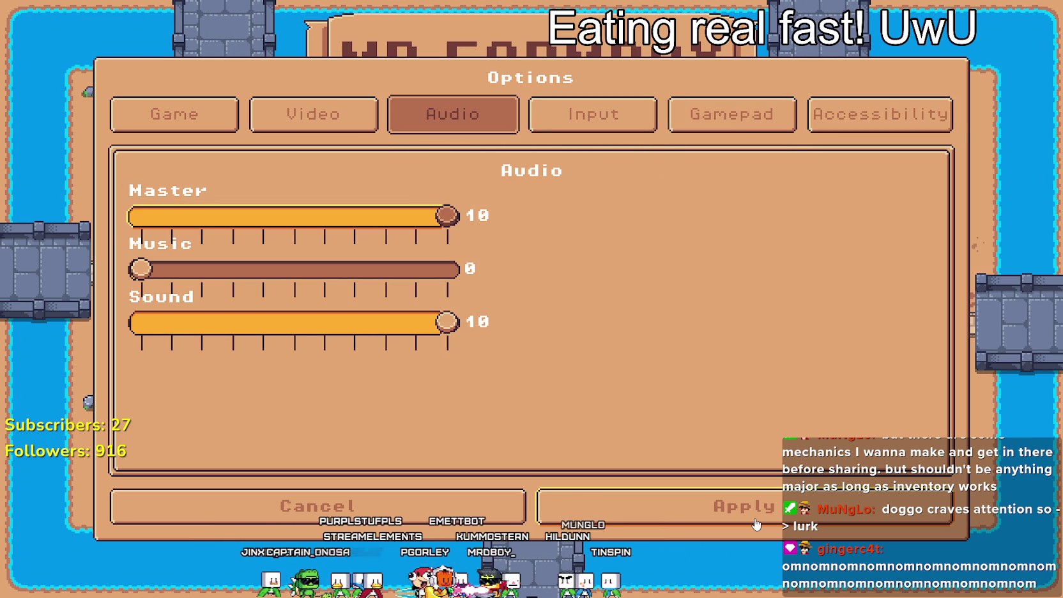
key(Down)
key(Down)
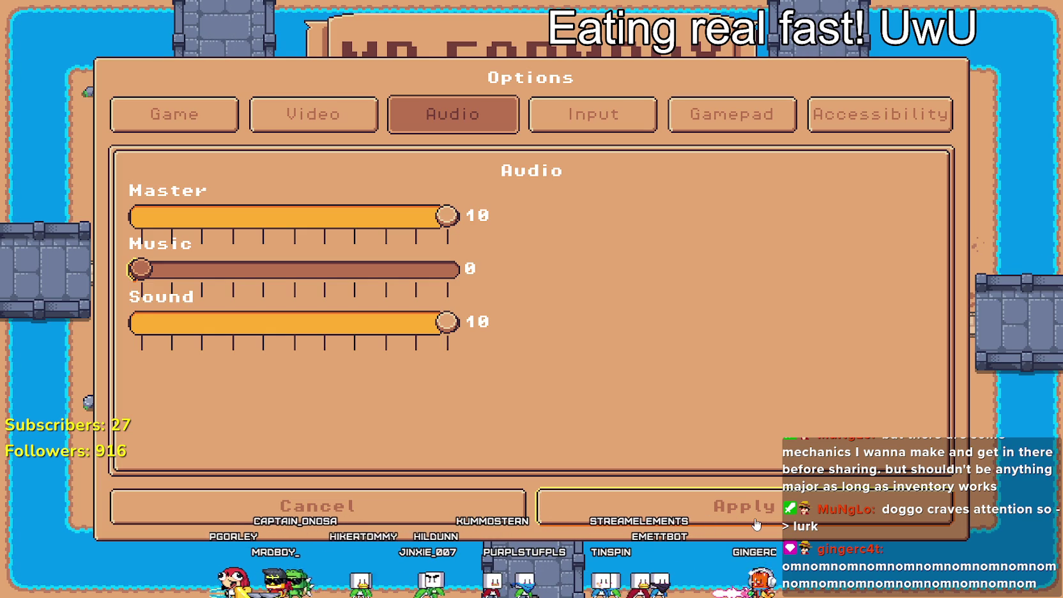
key(Down)
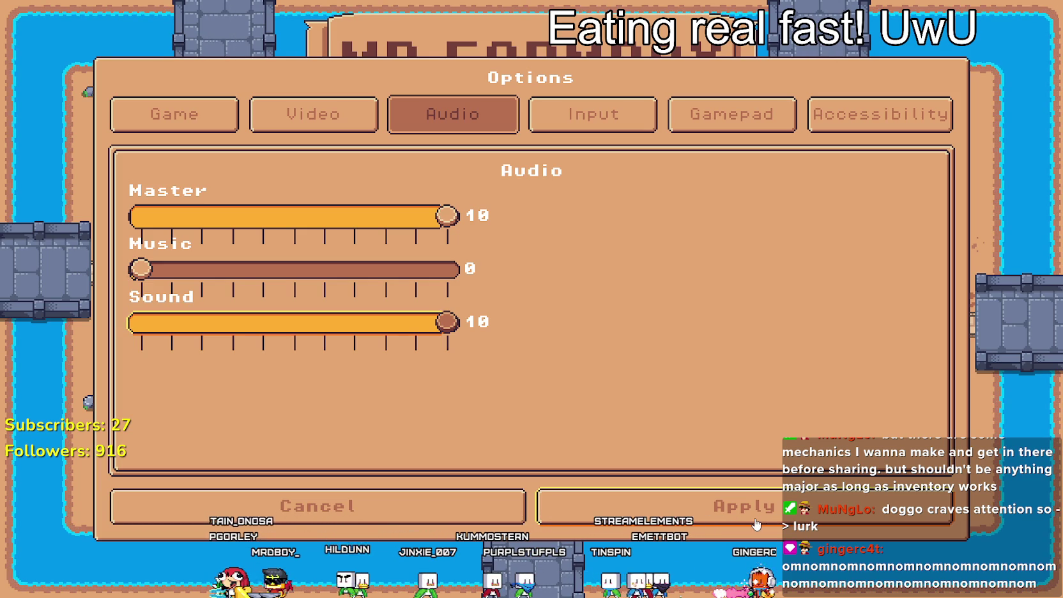
key(Up)
key(Up)
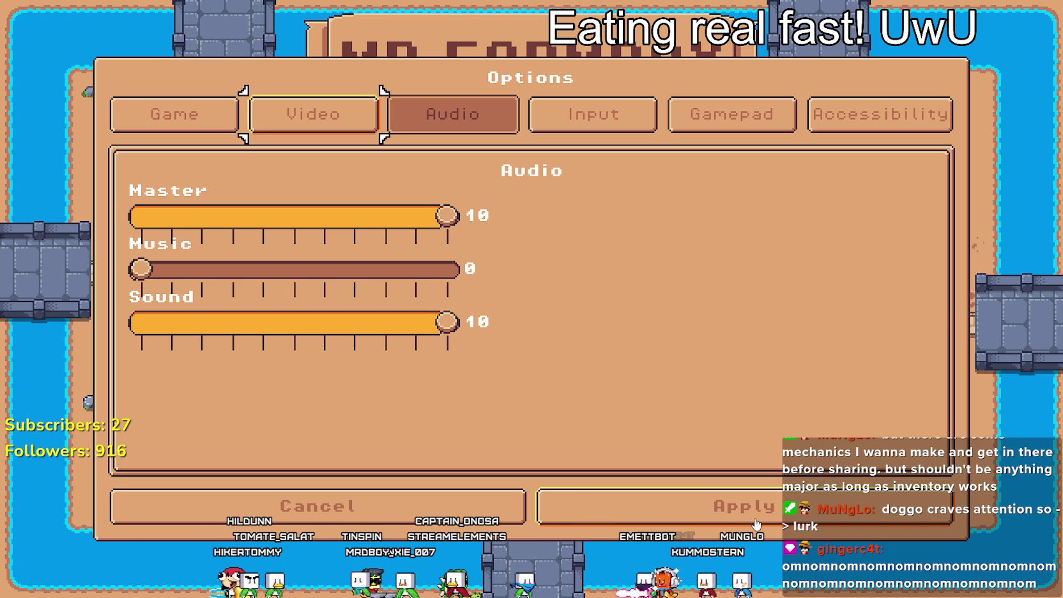
key(Down)
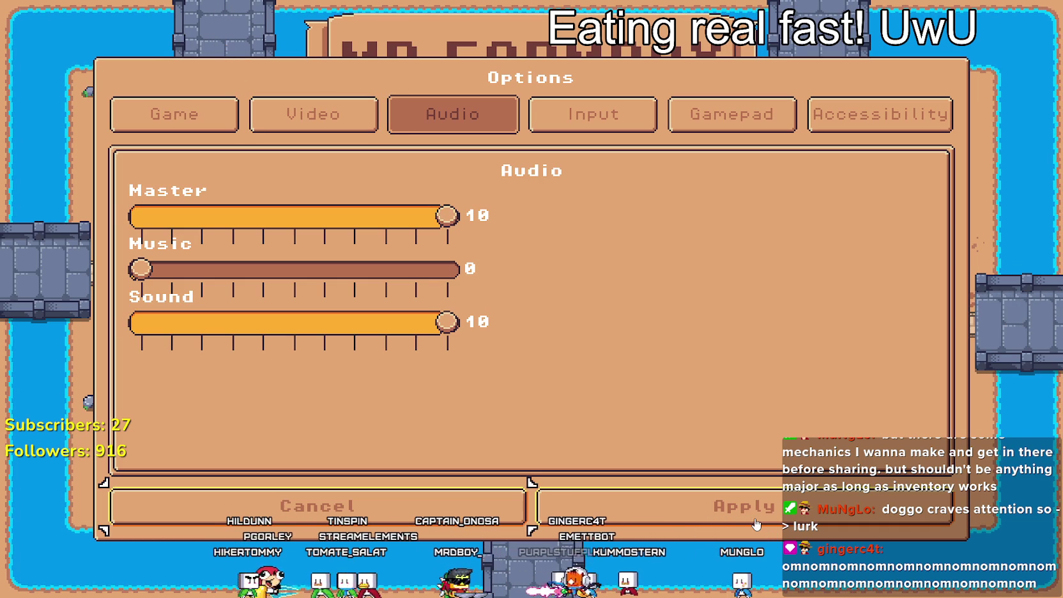
key(Right)
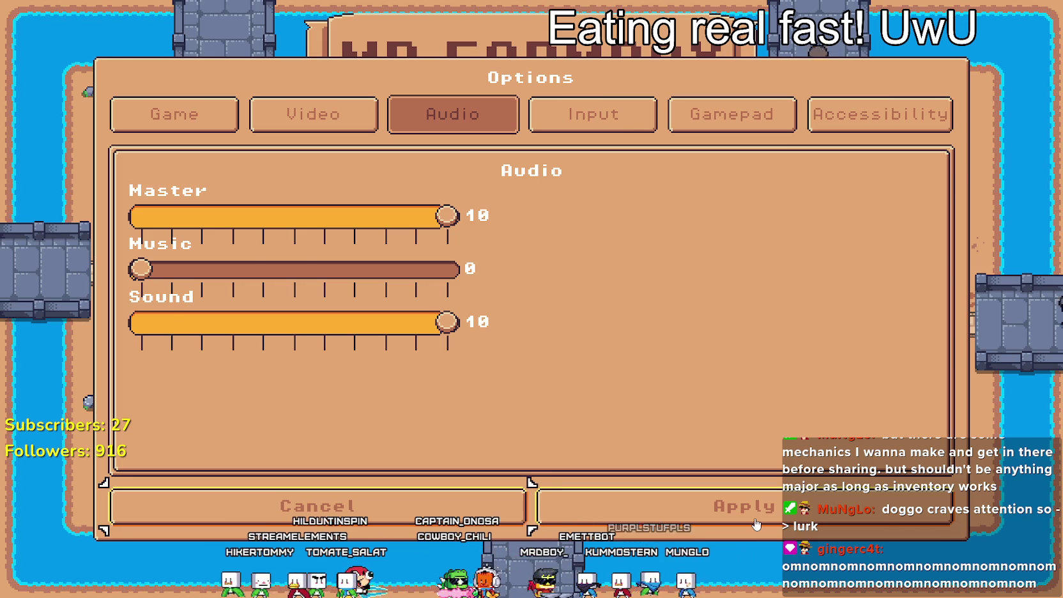
key(Return)
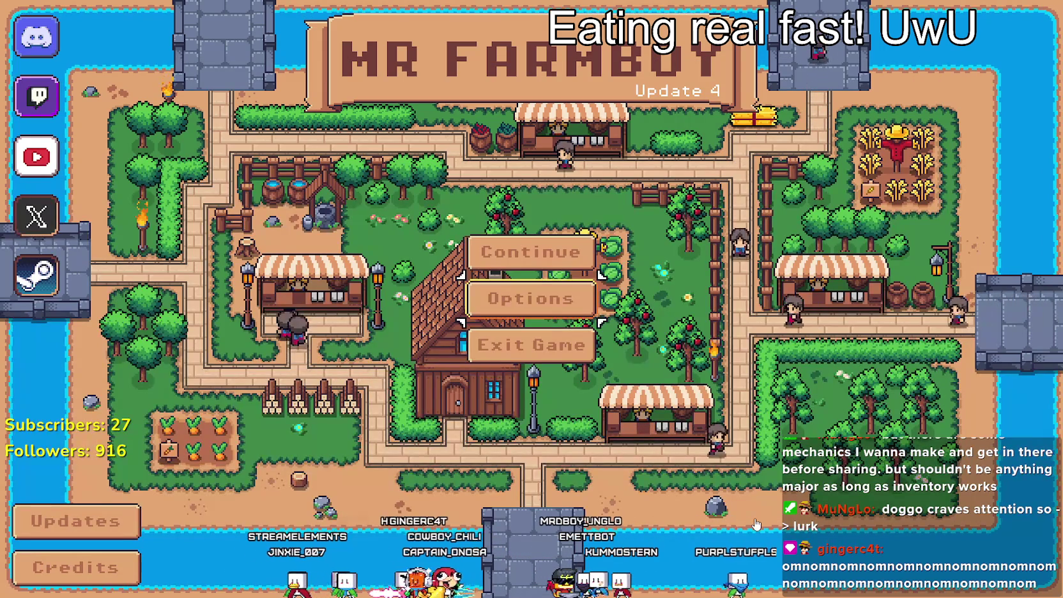
- Open Continue's save list and arrow through the slots from Save 1 to Save 7
key(Up)
key(Return)
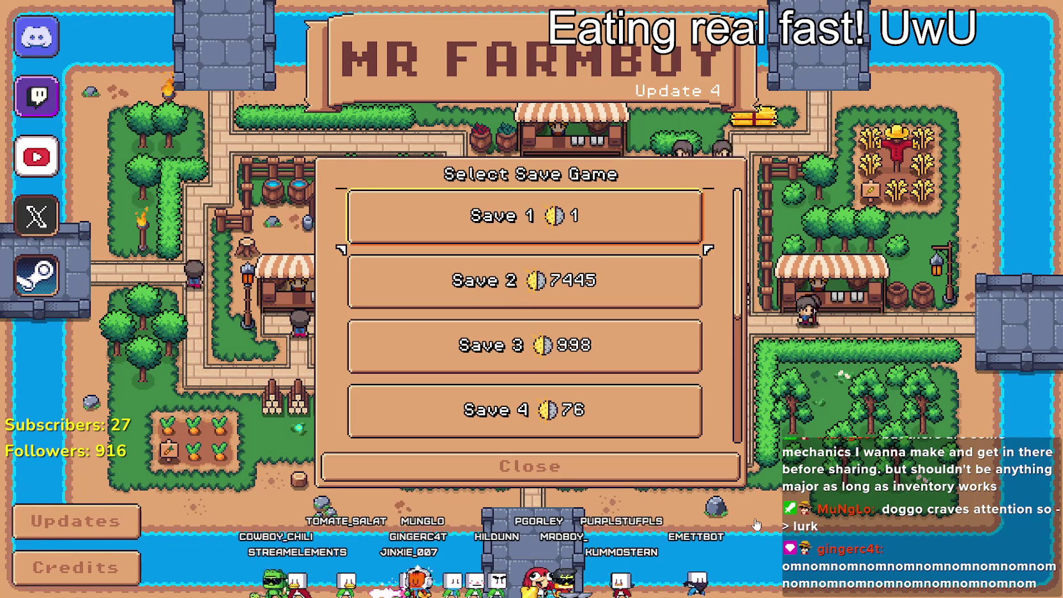
key(Down)
key(Down)
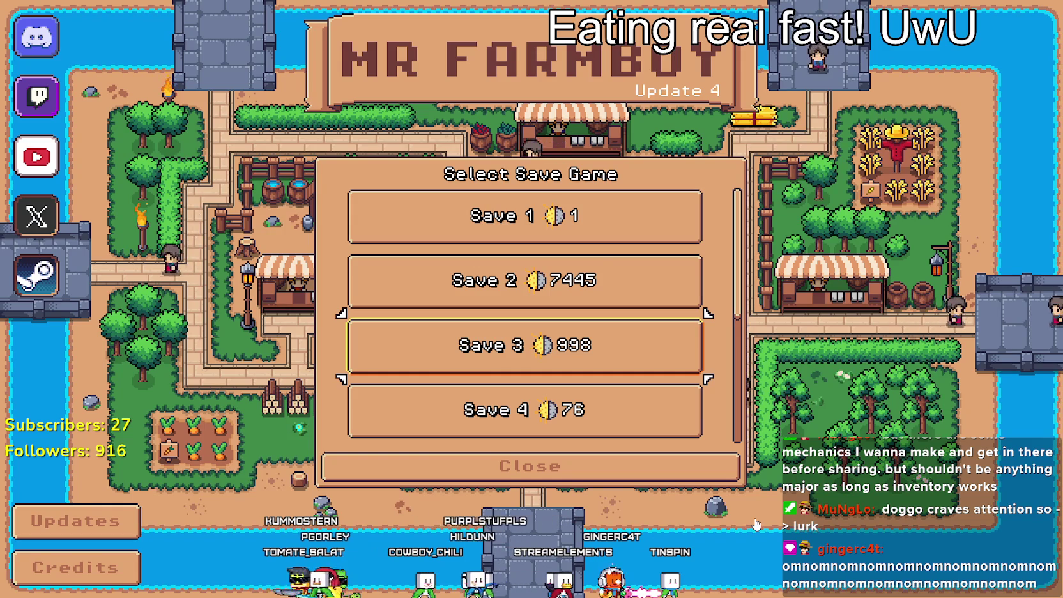
key(Down)
key(Down)
key(Down)
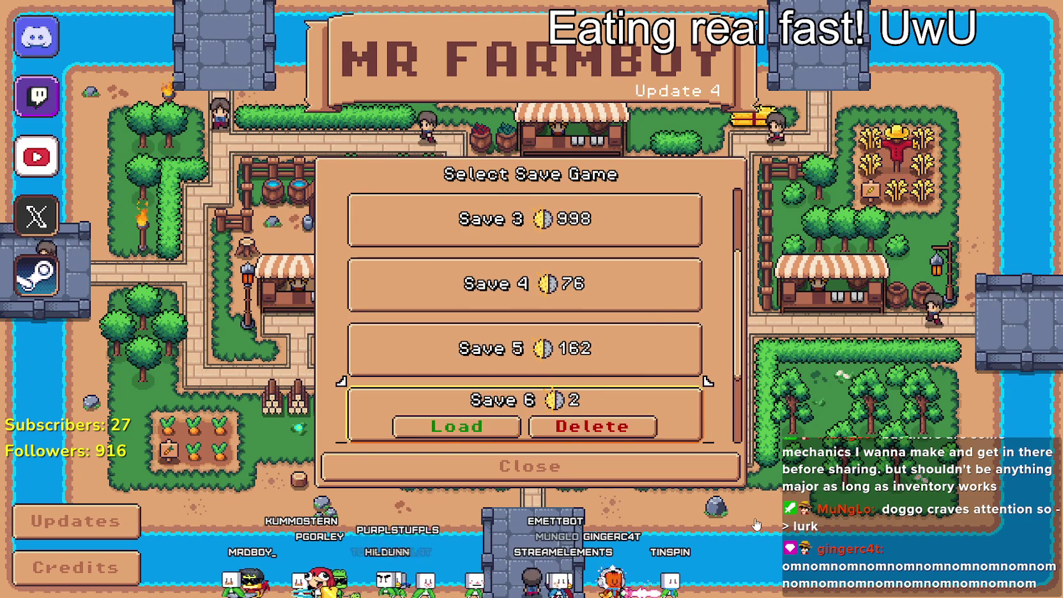
key(Up)
key(Up)
key(Up)
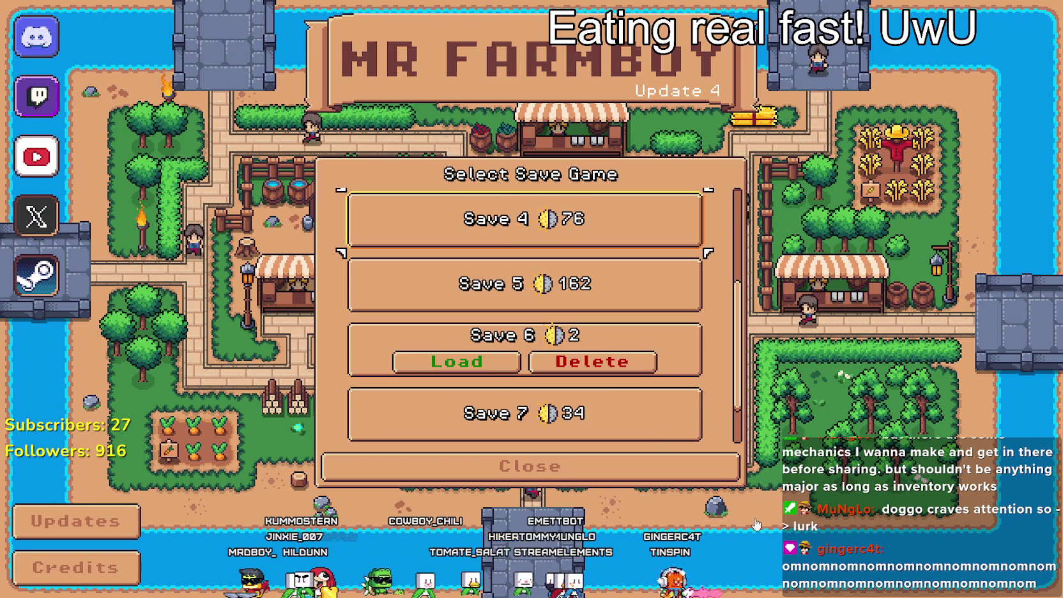
key(Down)
key(Down)
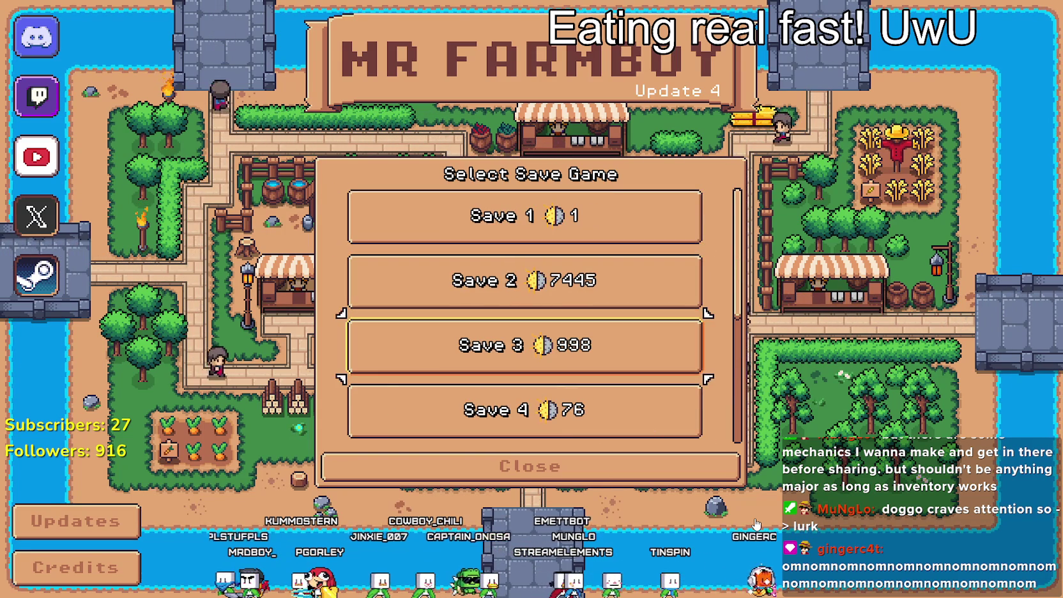
- Expand Save 3, Save 7 and Save 5 in turn to view their load options
key(Return)
key(Down)
key(Down)
key(Down)
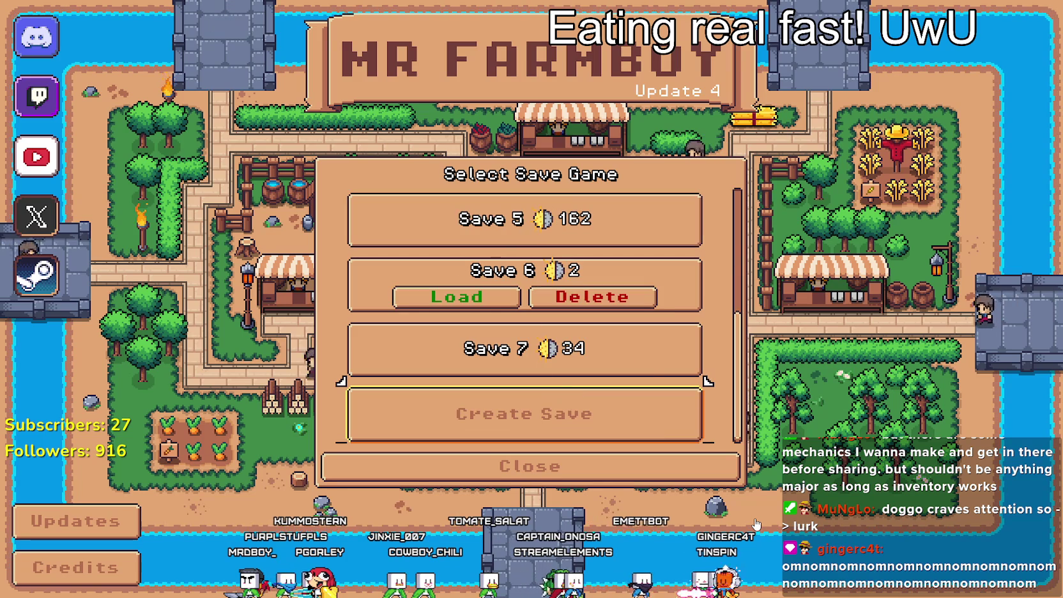
key(Return)
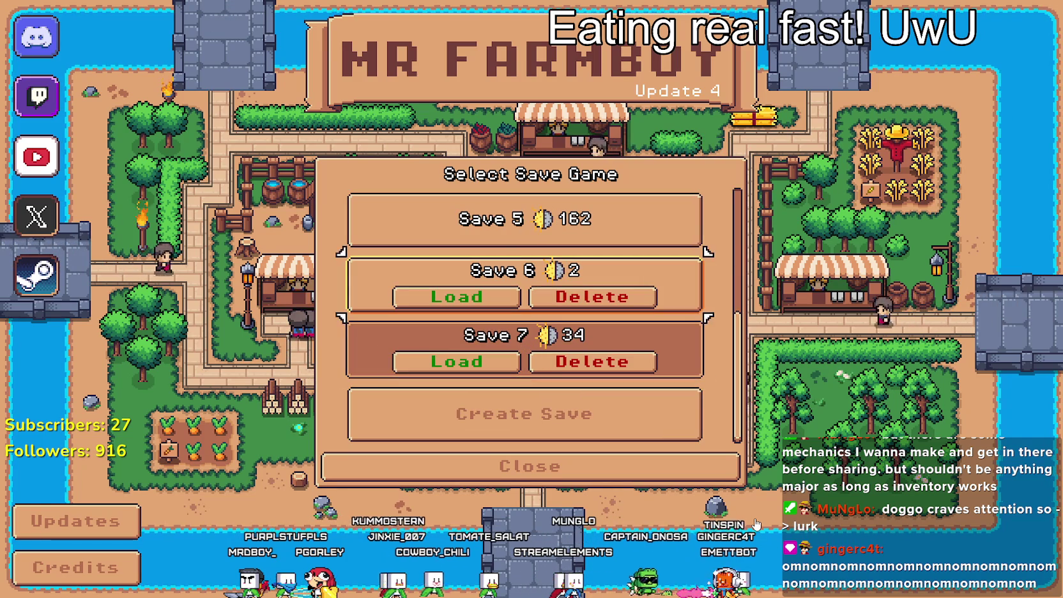
key(Up)
key(Return)
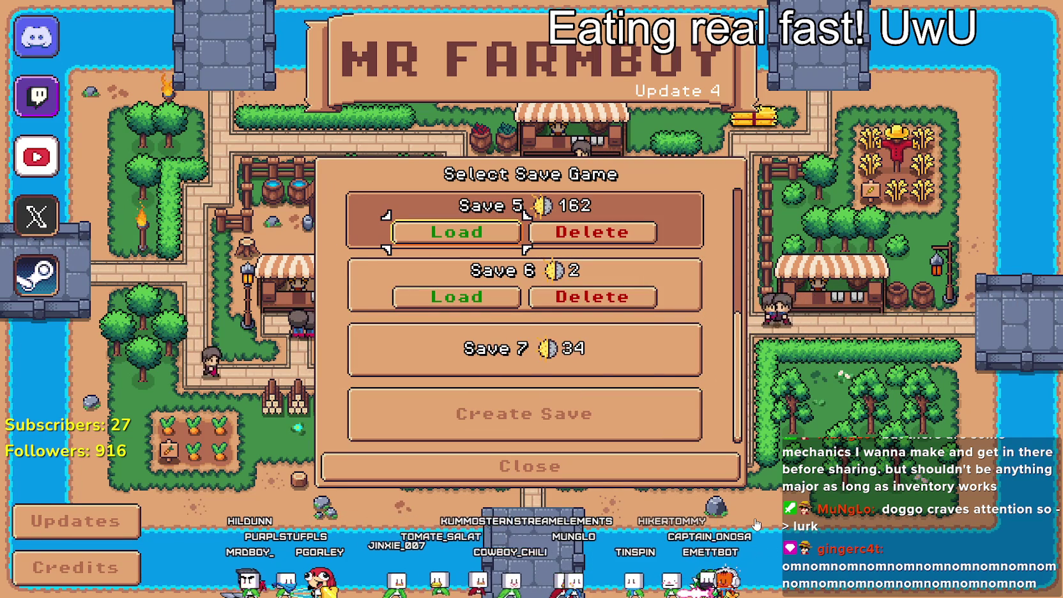
key(Up)
key(Up)
key(Return)
key(Down)
key(Down)
key(Down)
key(Up)
key(Up)
key(Down)
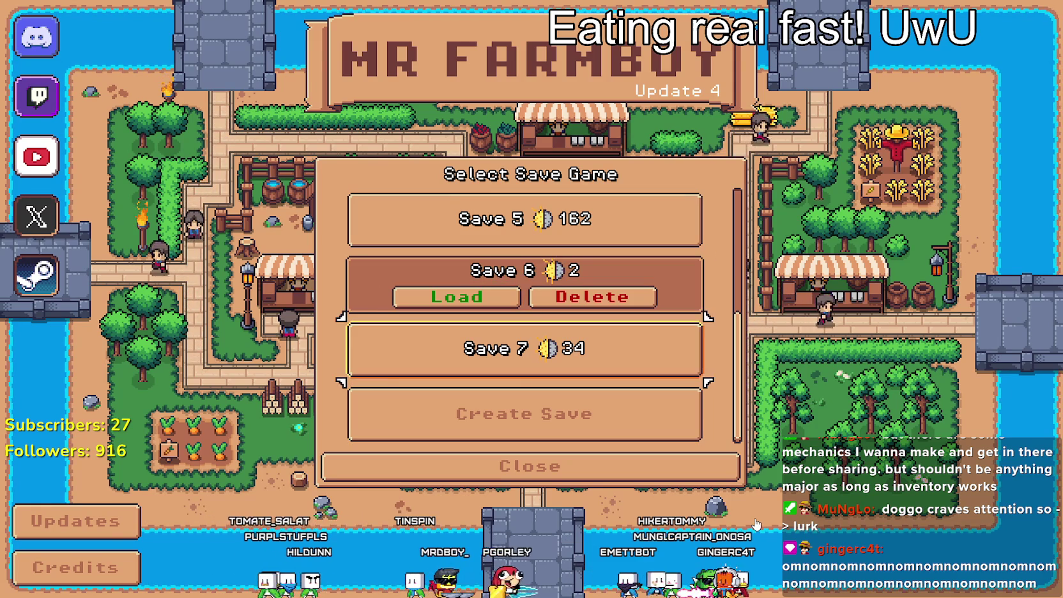
key(Return)
key(Up)
key(Up)
key(Up)
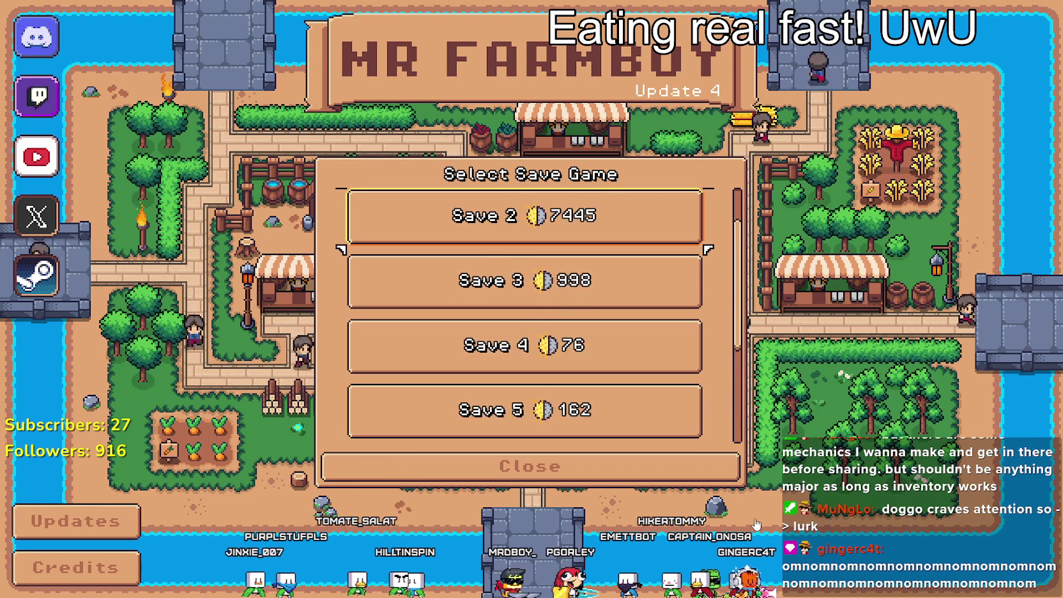